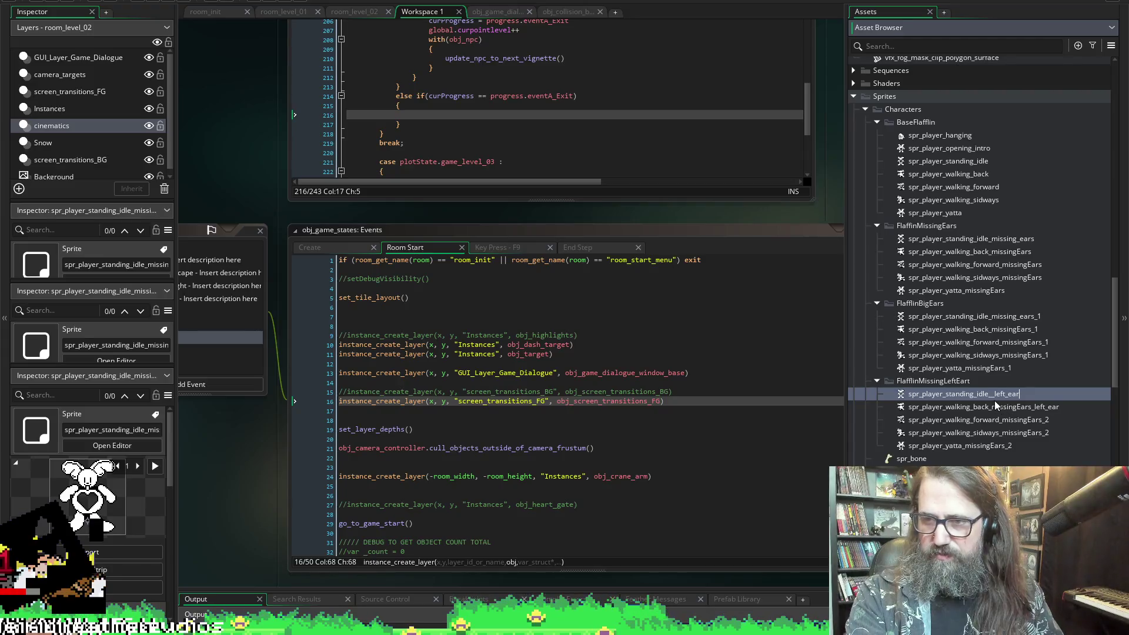
# - Rename the standing idle, walking back and walking forward left-ear sprites to end in _left_ear
pyautogui.click(992, 393)
pyautogui.press('BackSpace')
pyautogui.press('Return')
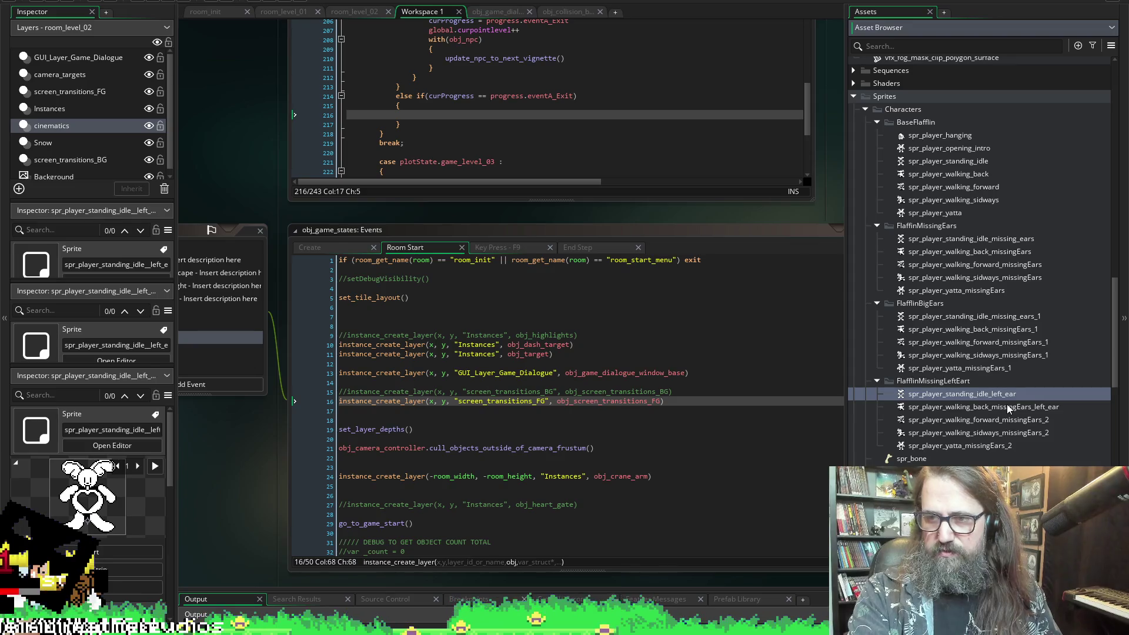
pyautogui.click(1002, 406)
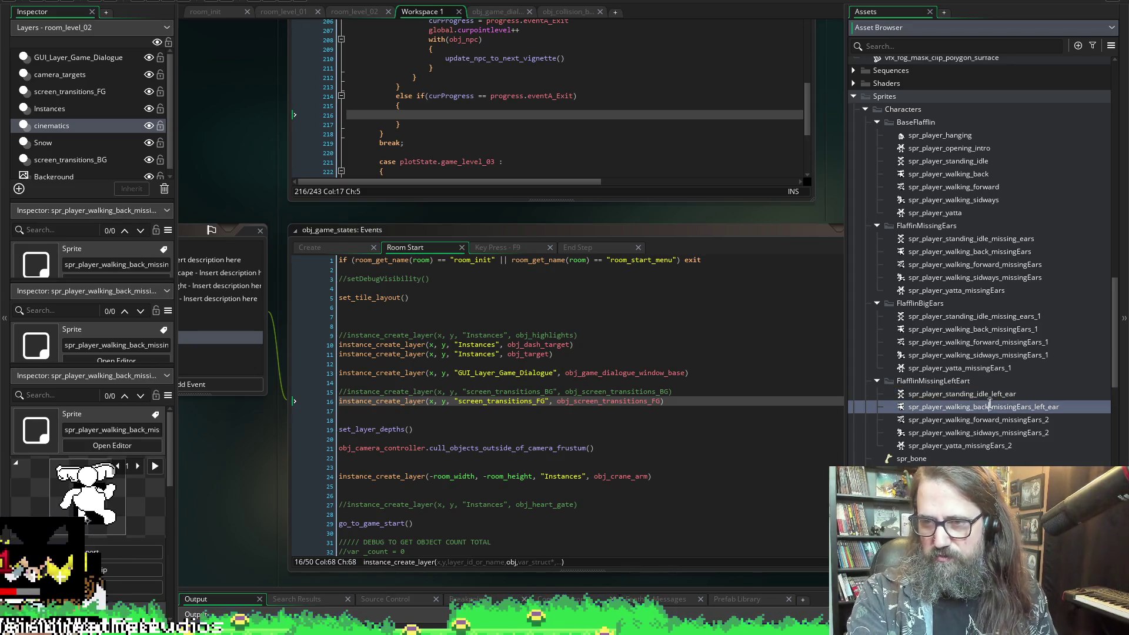
pyautogui.click(1008, 420)
pyautogui.press('F2')
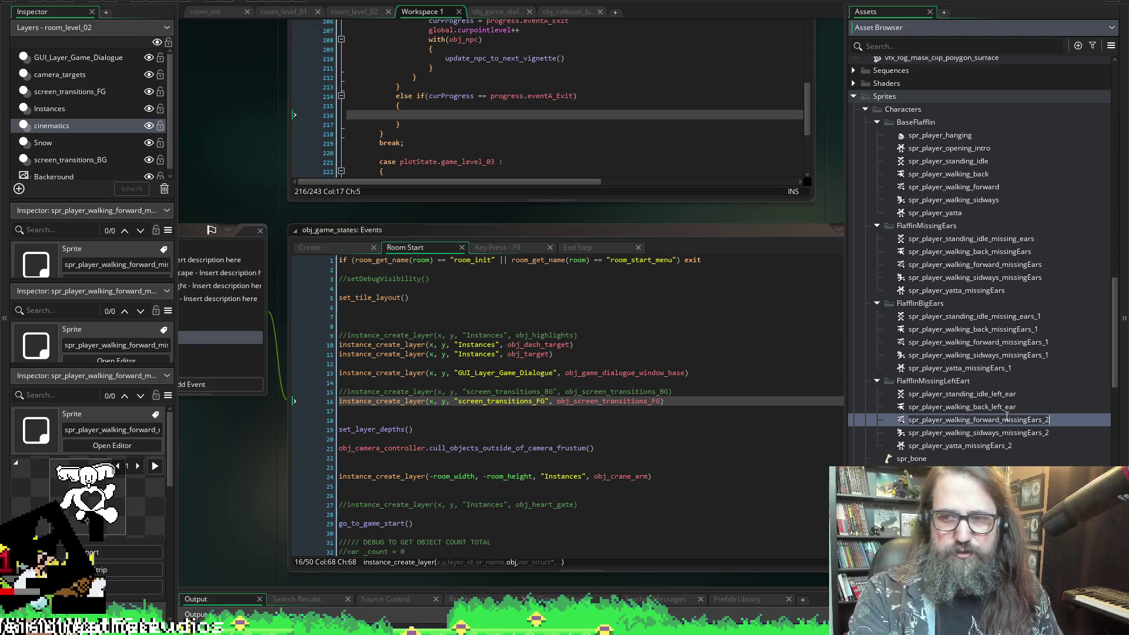
pyautogui.click(999, 420)
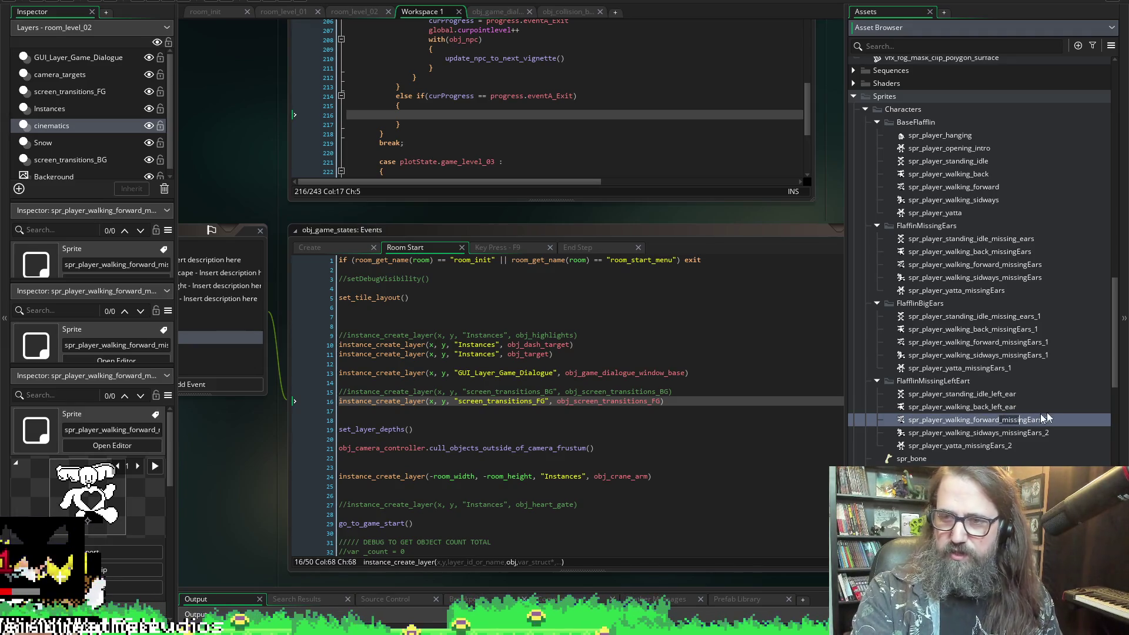
# - Rename the sideways walk and yatta sprites to end in _left_ear, e.g. spr_player_yatta_left_ear
pyautogui.click(1020, 433)
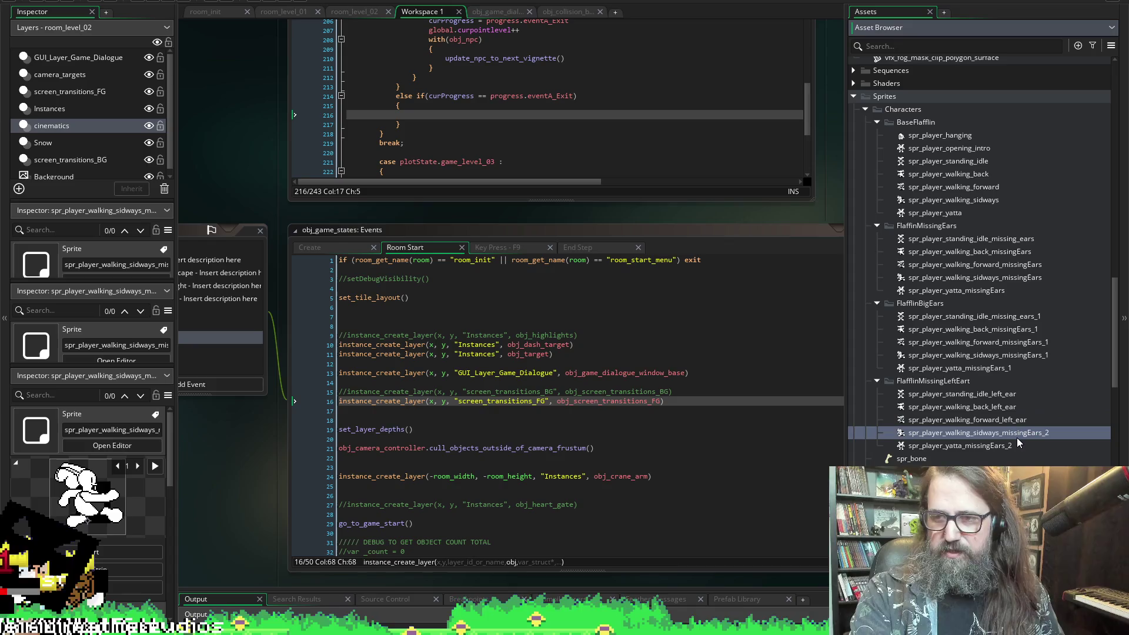
pyautogui.press('F2')
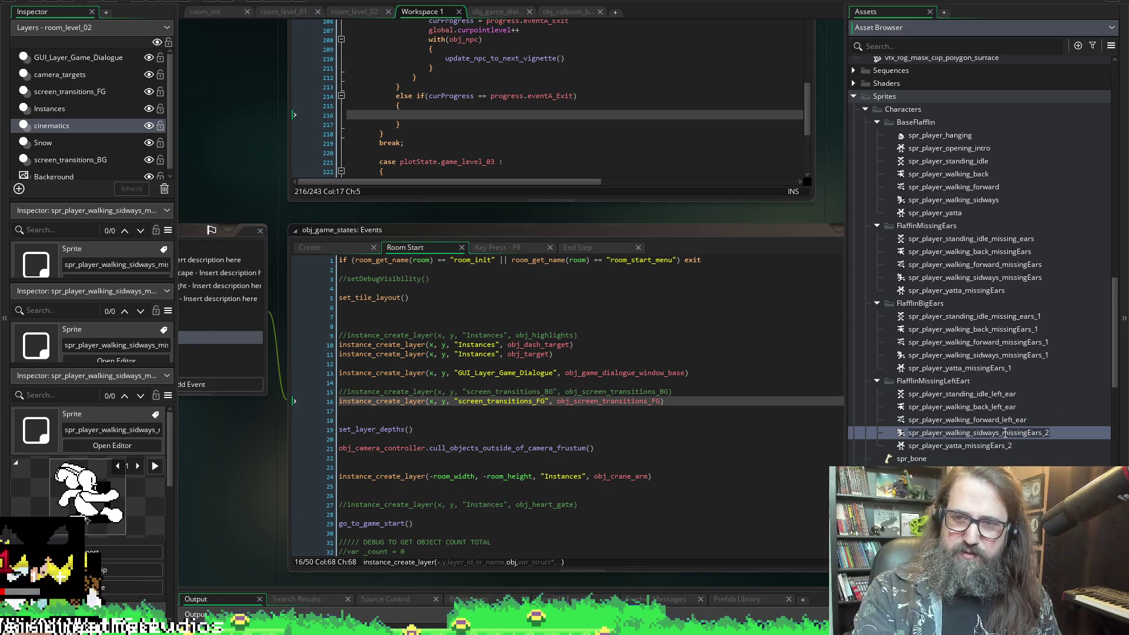
pyautogui.moveTo(1001, 433); pyautogui.dragTo(1019, 433)
pyautogui.click(1002, 445)
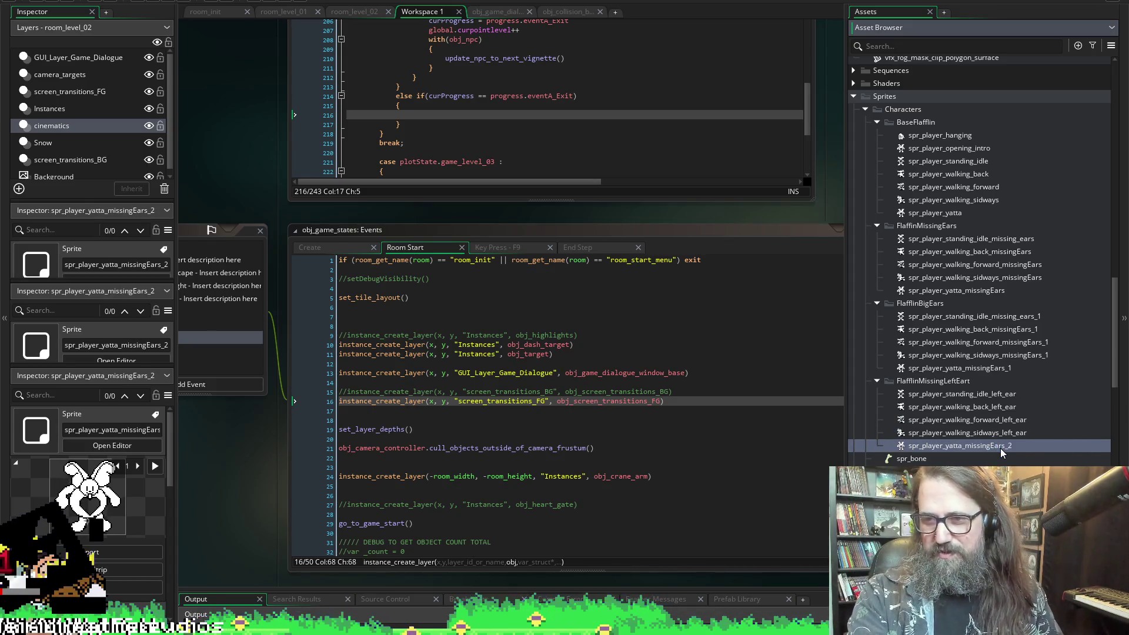
pyautogui.press('F2')
pyautogui.click(1006, 446)
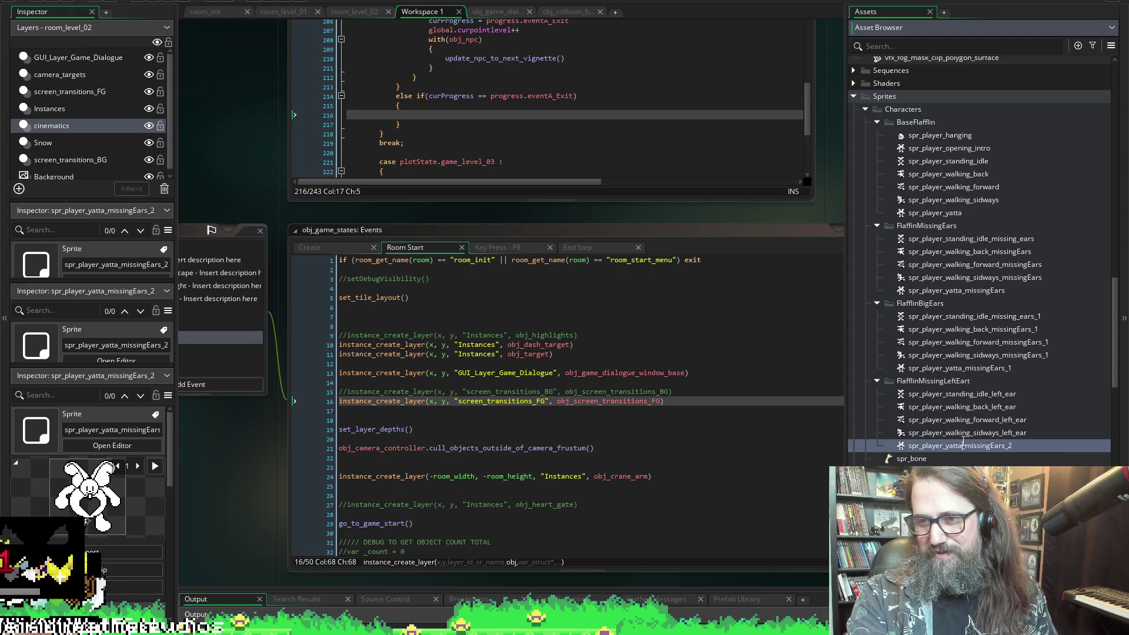
pyautogui.press('Return')
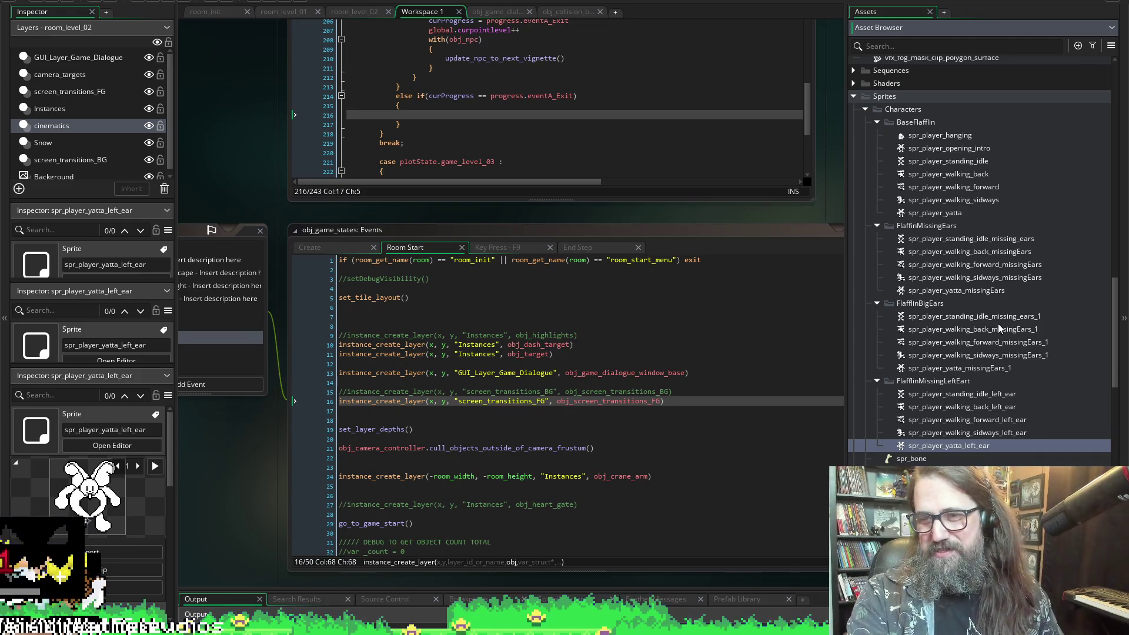
# - Replace the missing_ears_1 ending of the big-ears standing idle sprite with big_ears
pyautogui.click(994, 316)
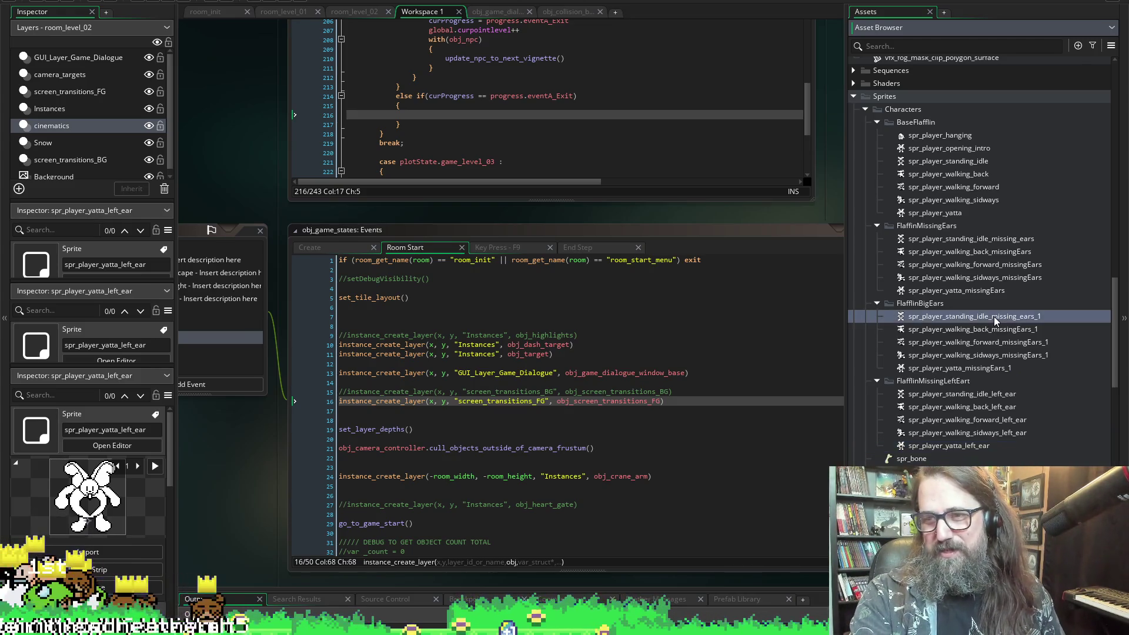
pyautogui.press('F2')
pyautogui.moveTo(992, 316); pyautogui.dragTo(1071, 319)
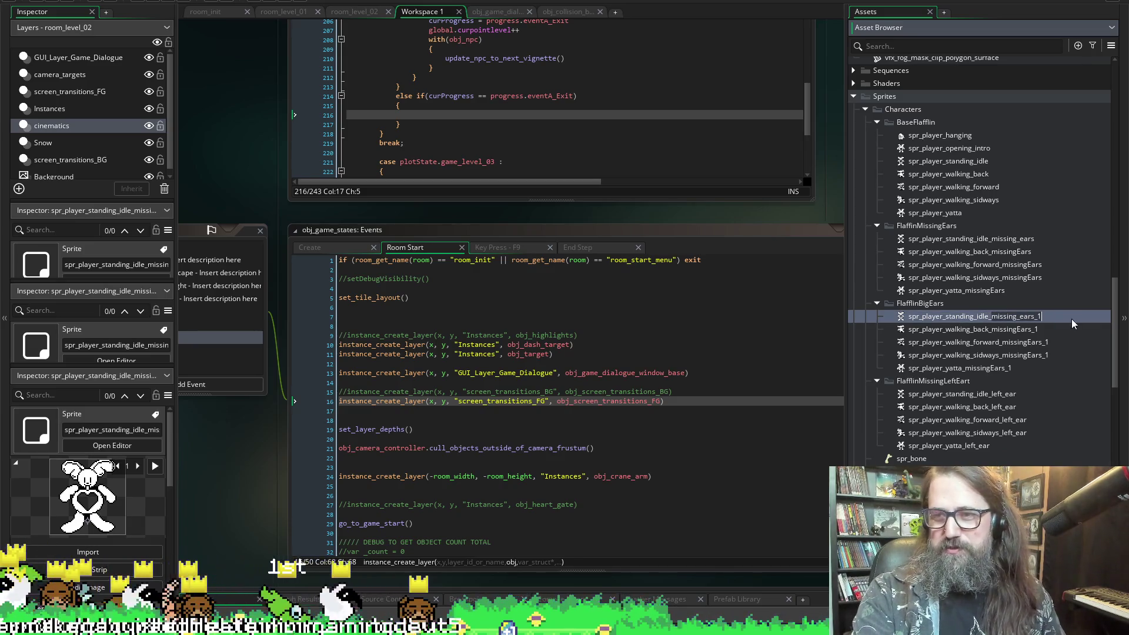
pyautogui.press('BackSpace')
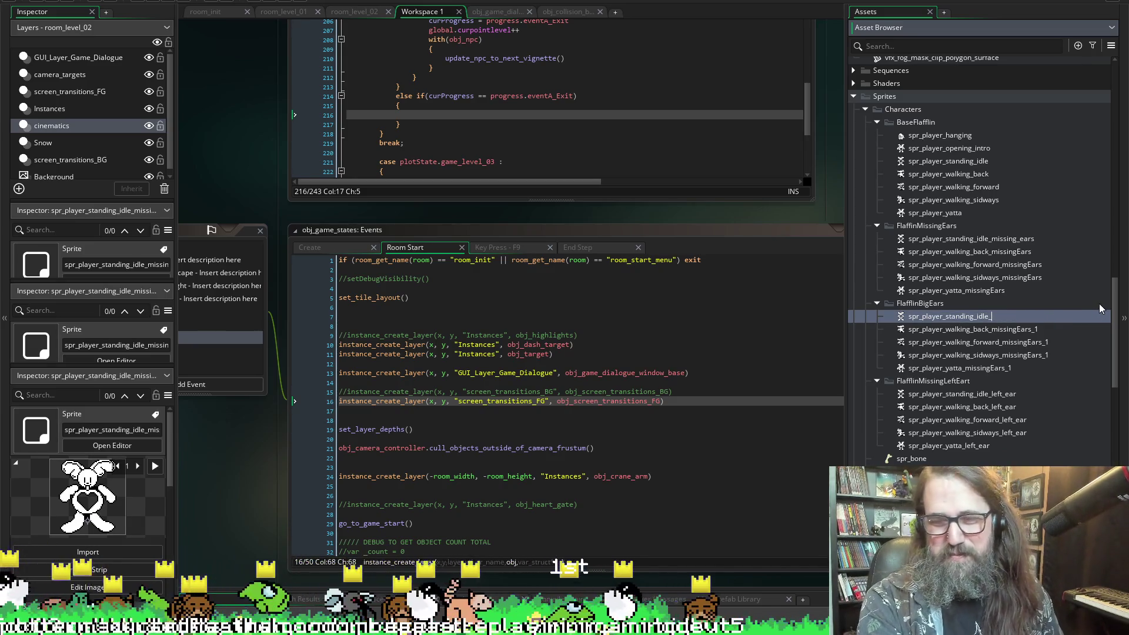
pyautogui.write('big')
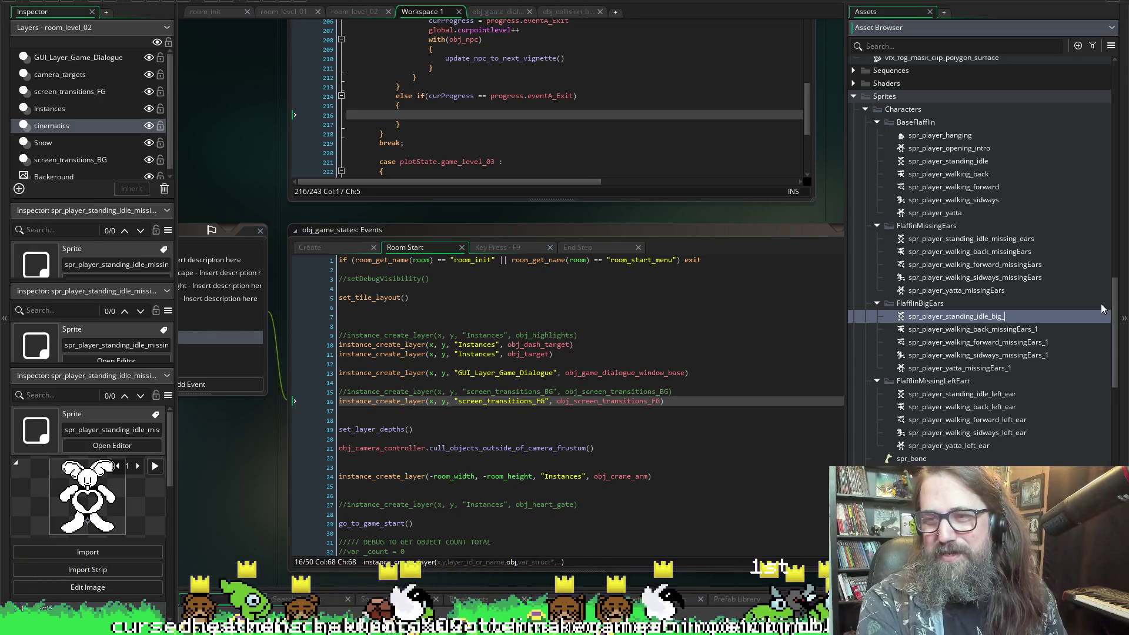
pyautogui.write('_ears')
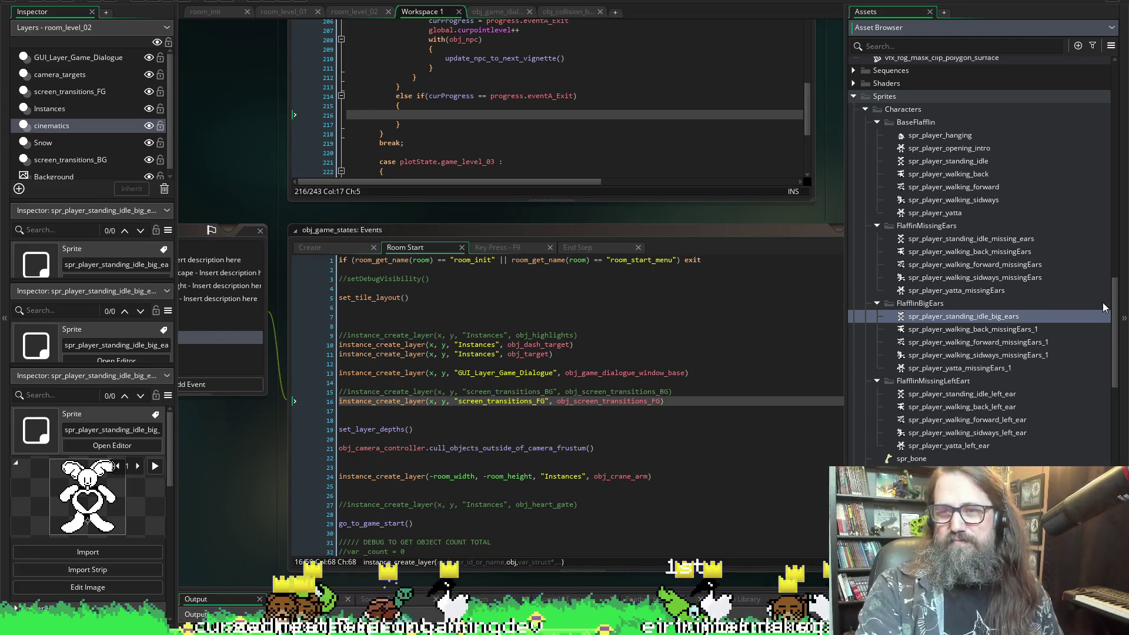
pyautogui.click(989, 317)
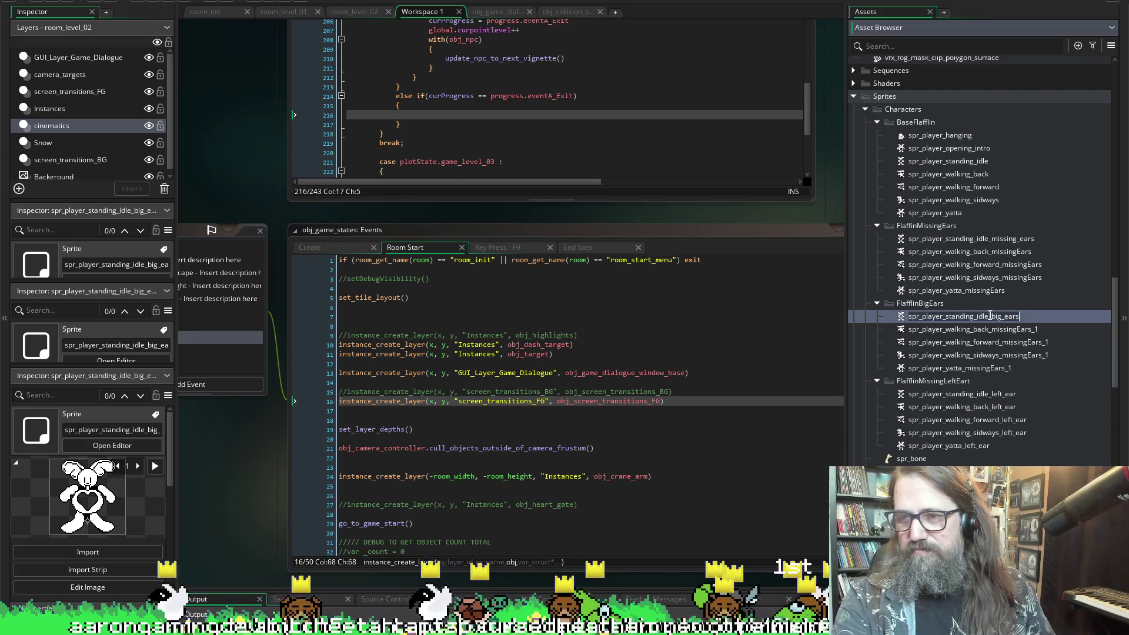
# - Rename the big-ears walking back, walking forward, sideways and yatta sprites to use _big_ears
pyautogui.click(1028, 331)
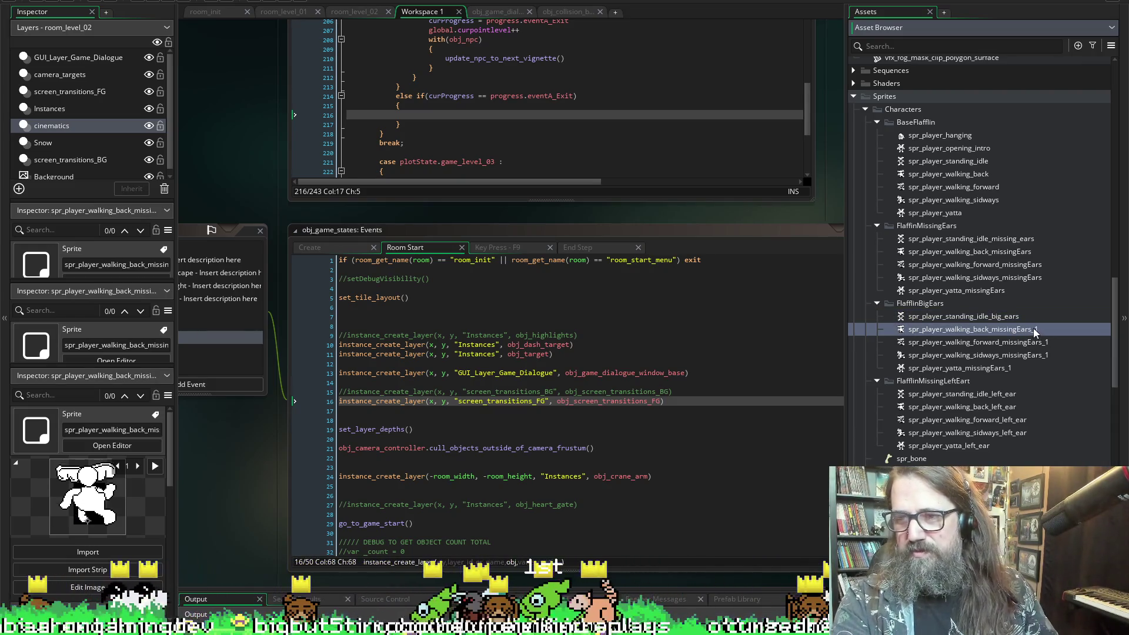
pyautogui.click(1034, 330)
pyautogui.write('_big_ears')
pyautogui.click(1038, 343)
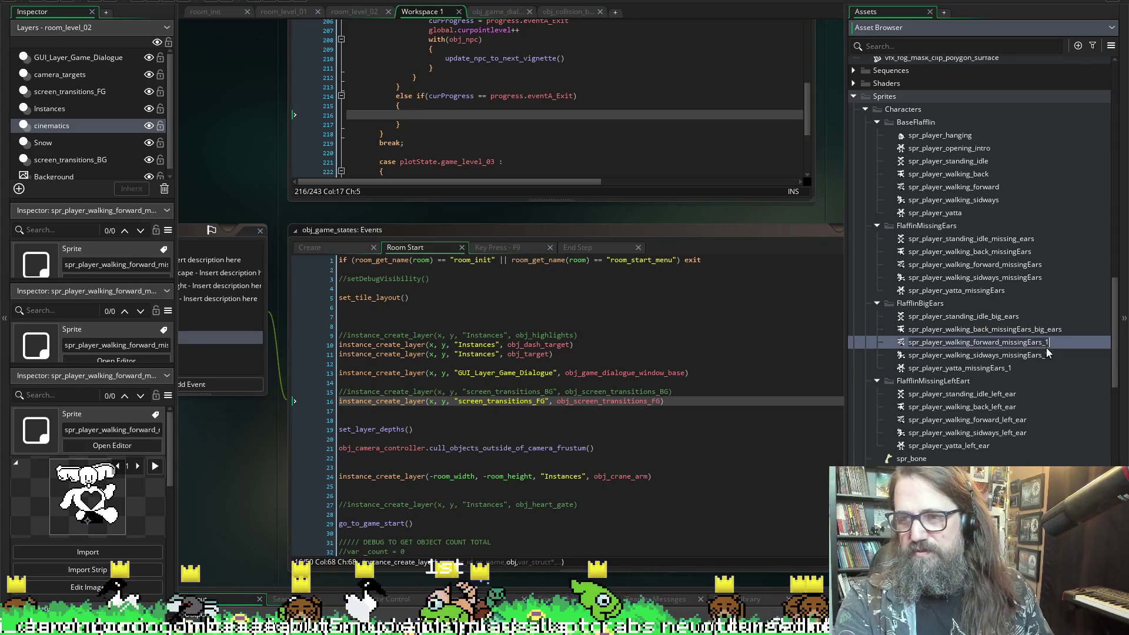
pyautogui.click(1047, 343)
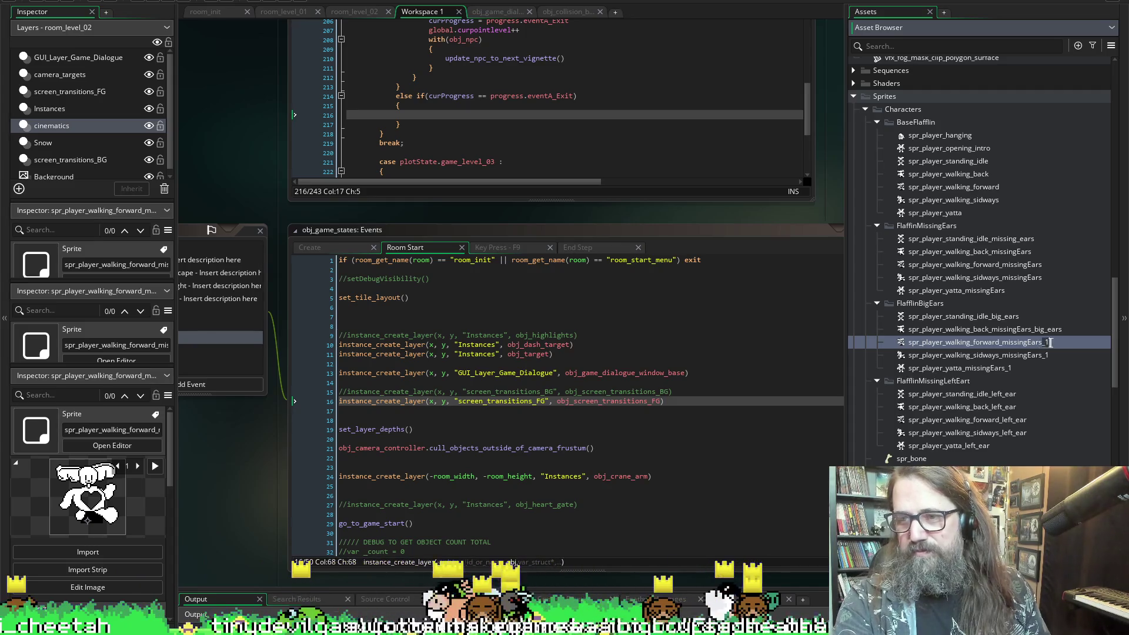
pyautogui.write('big_ears')
pyautogui.click(1038, 354)
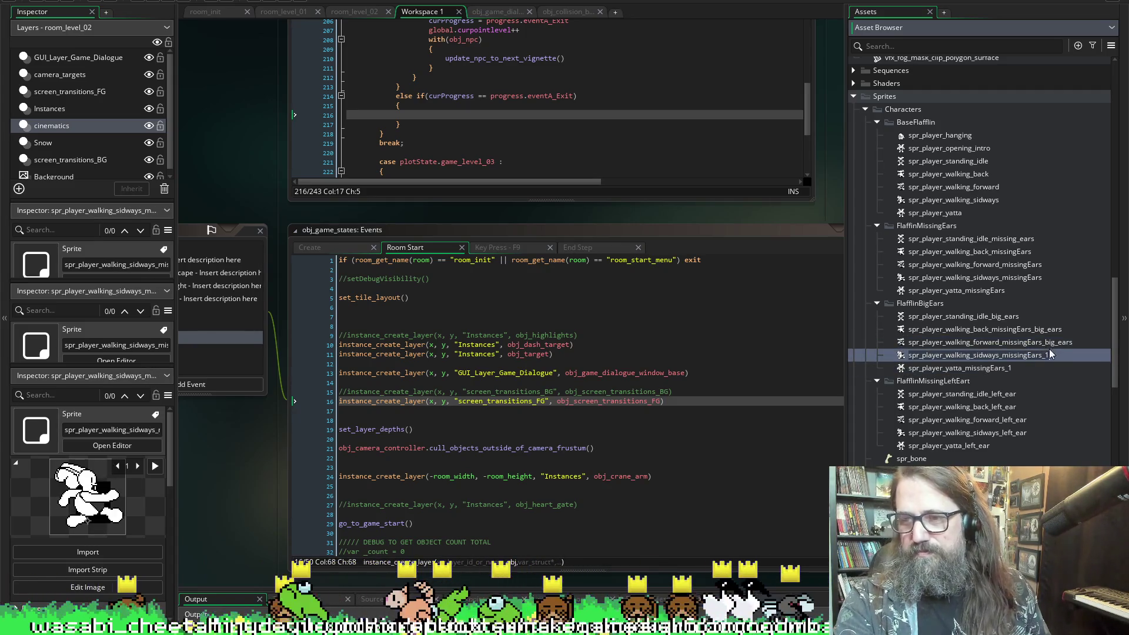
pyautogui.write('big_ears')
pyautogui.click(1009, 369)
pyautogui.click(1011, 368)
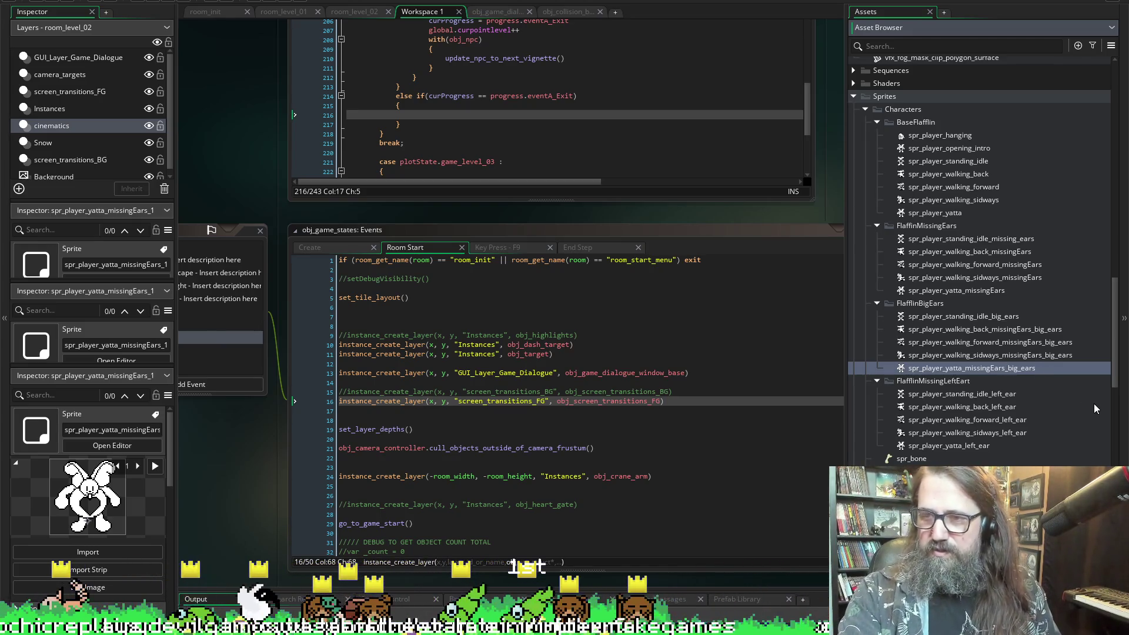
# - Remove leftover missingEars text and correct the name to spr_player_walking_sideways_big_ears
pyautogui.click(1009, 330)
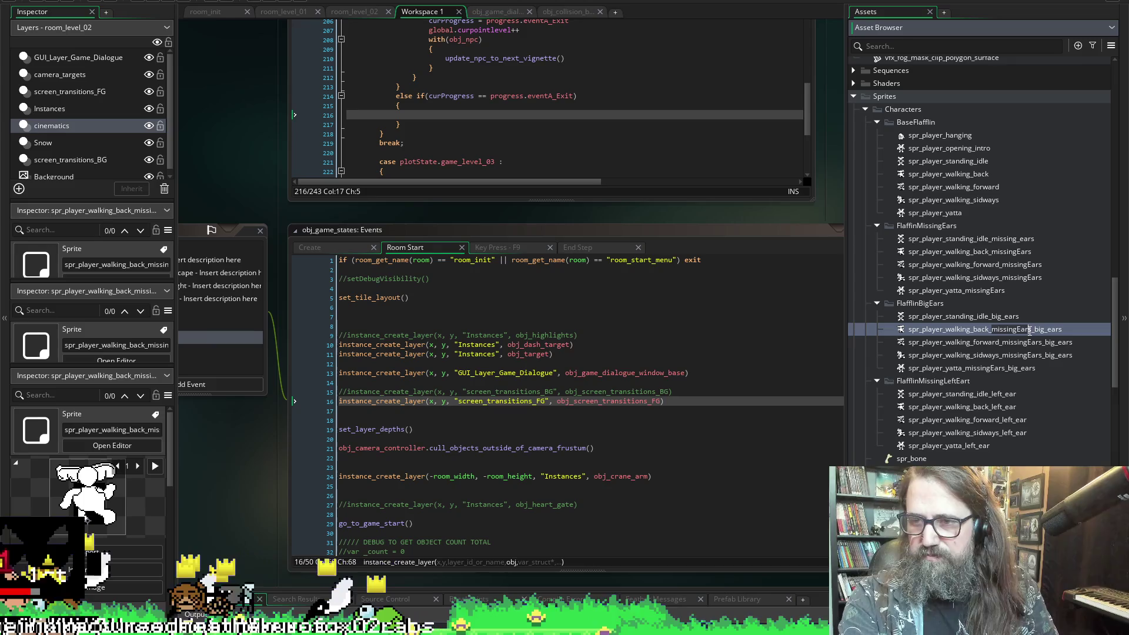
pyautogui.click(1031, 344)
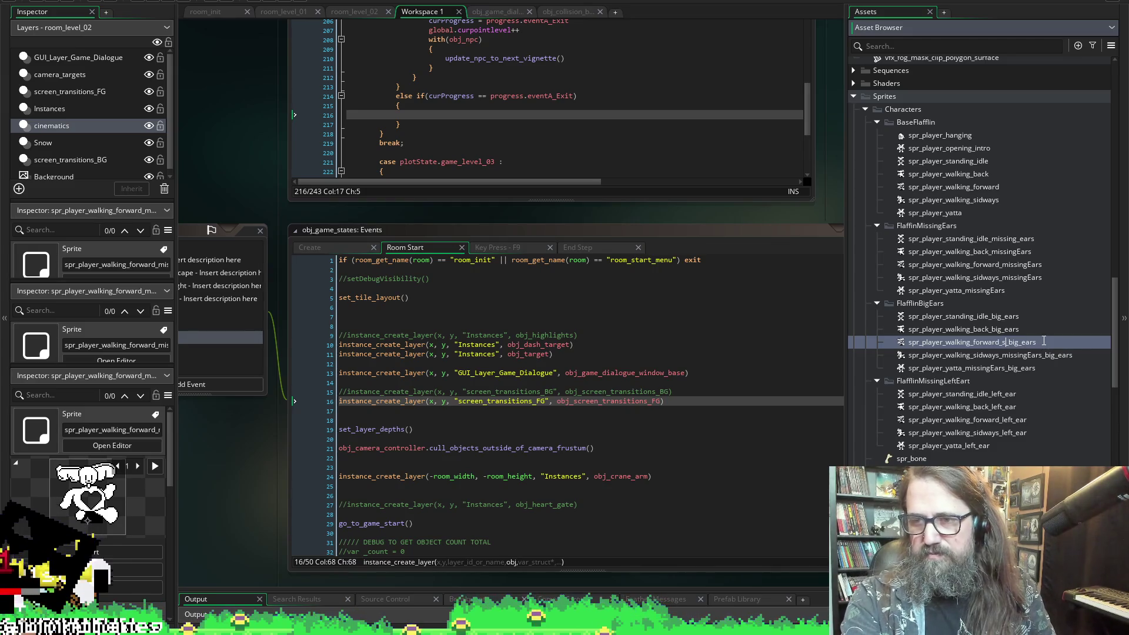
pyautogui.click(1033, 357)
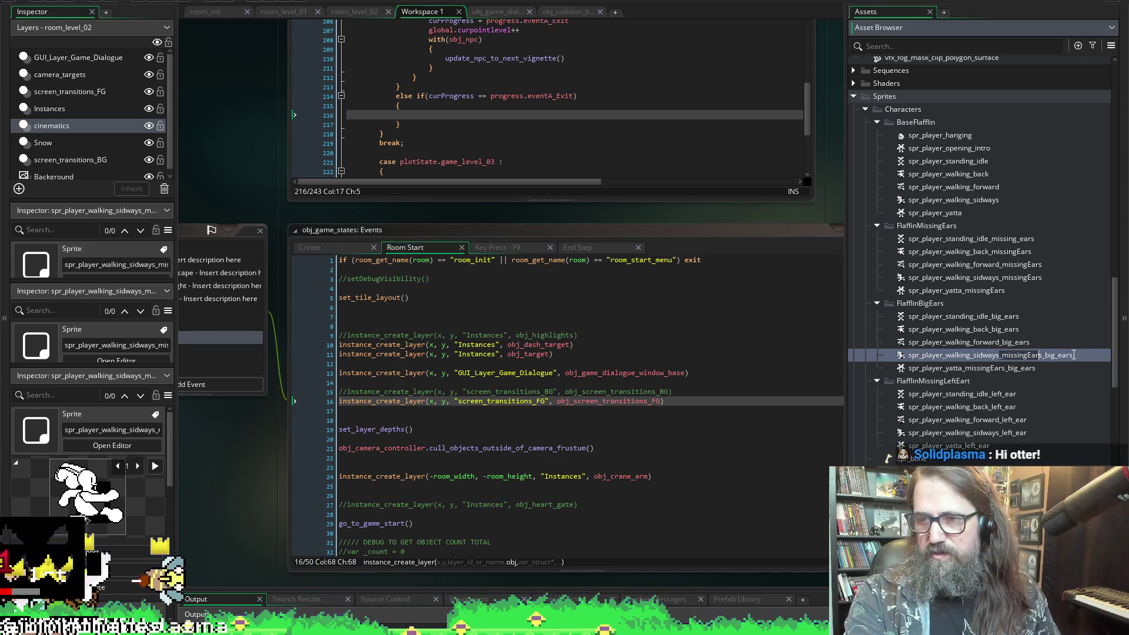
pyautogui.press('BackSpace')
pyautogui.press('BackSpace')
pyautogui.press('BackSpace')
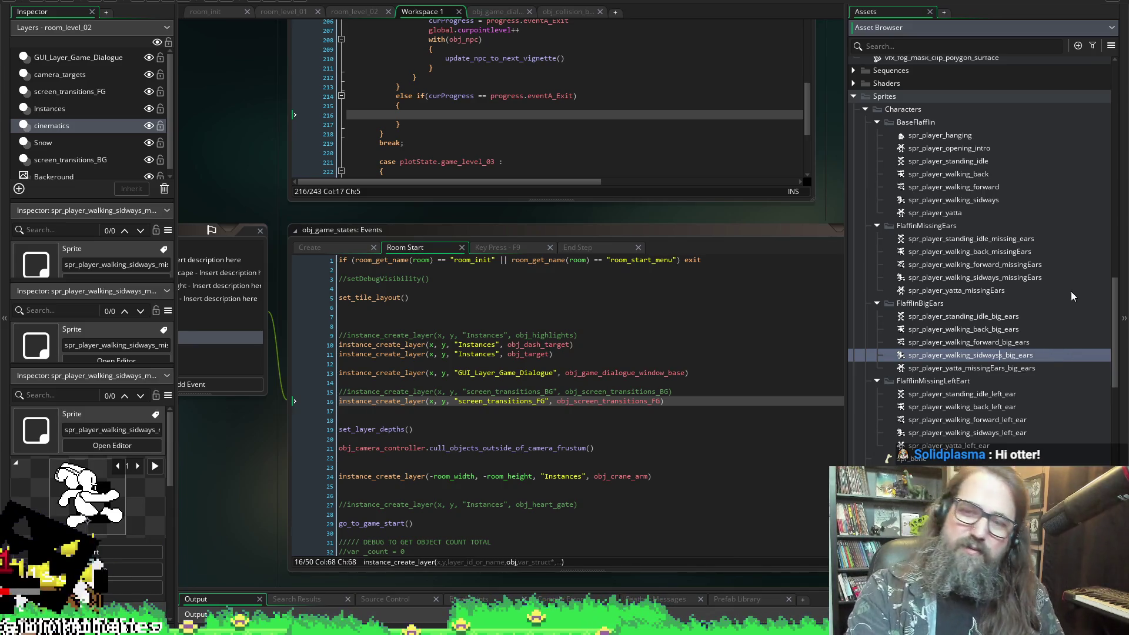
pyautogui.press('Delete')
pyautogui.press('Return')
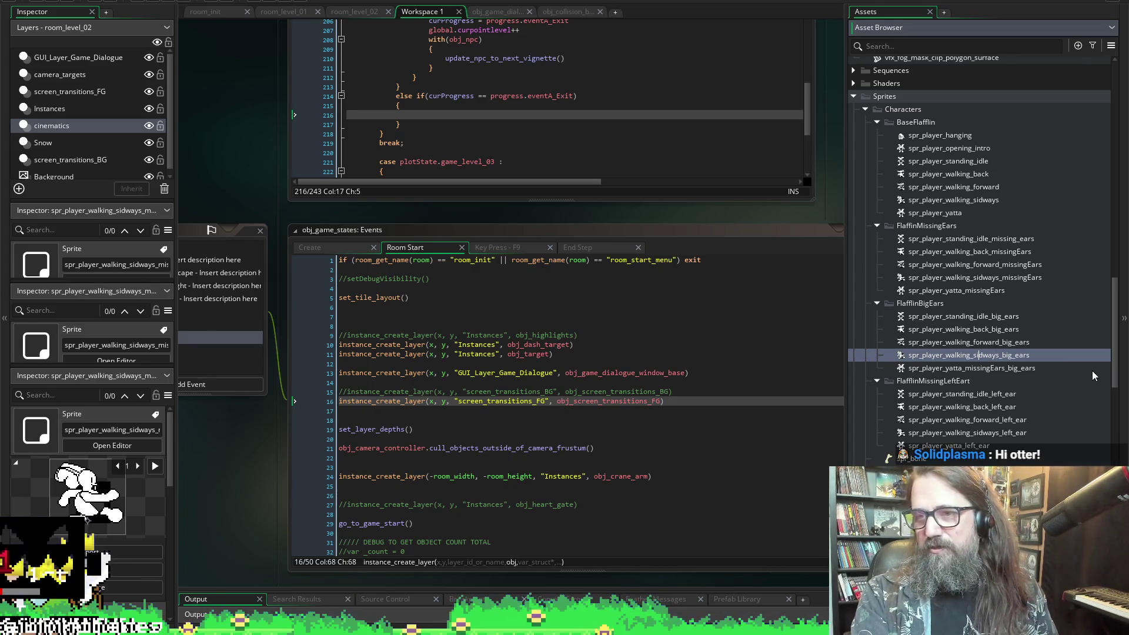
pyautogui.write('e')
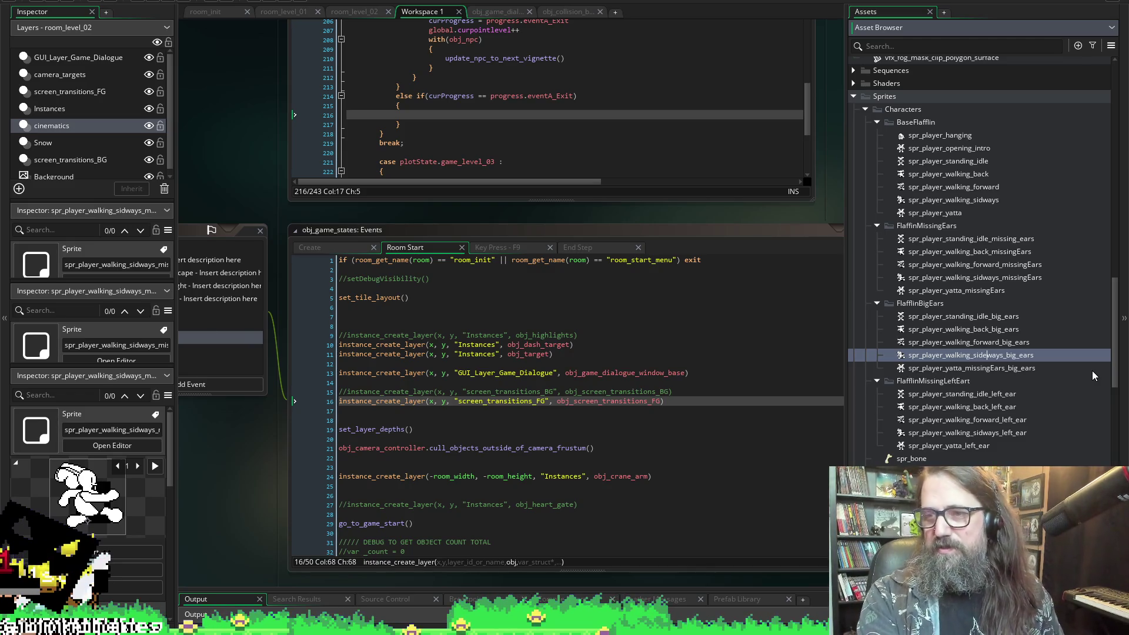
pyautogui.press('Return')
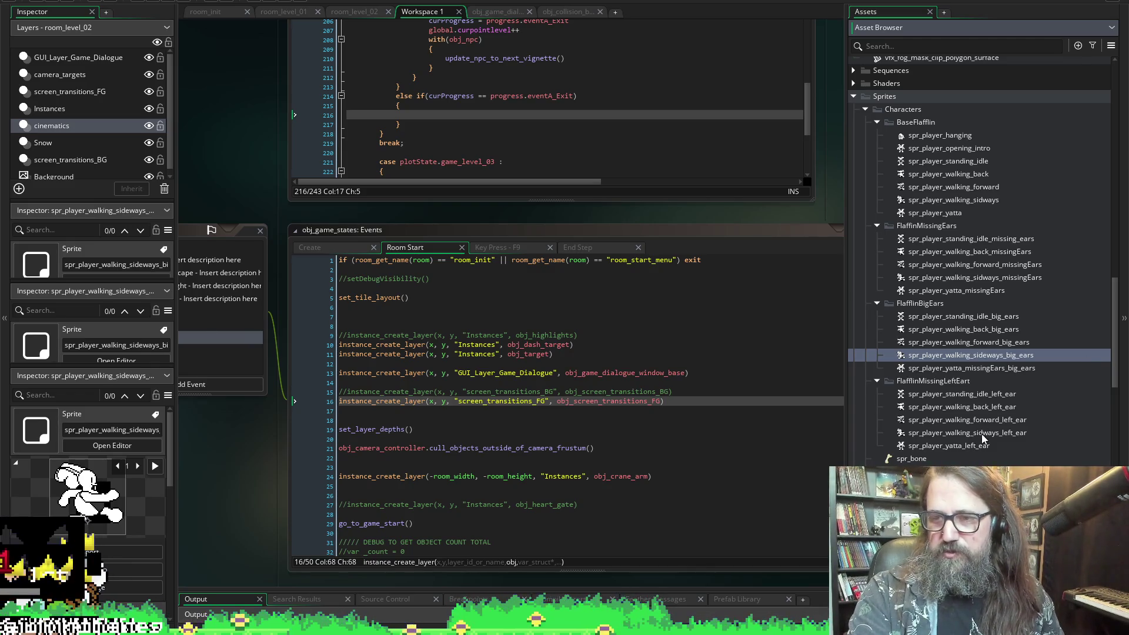
# - Correct the left-ear sprite's name to spr_player_walking_sideways_left_ear
pyautogui.click(981, 435)
pyautogui.click(982, 433)
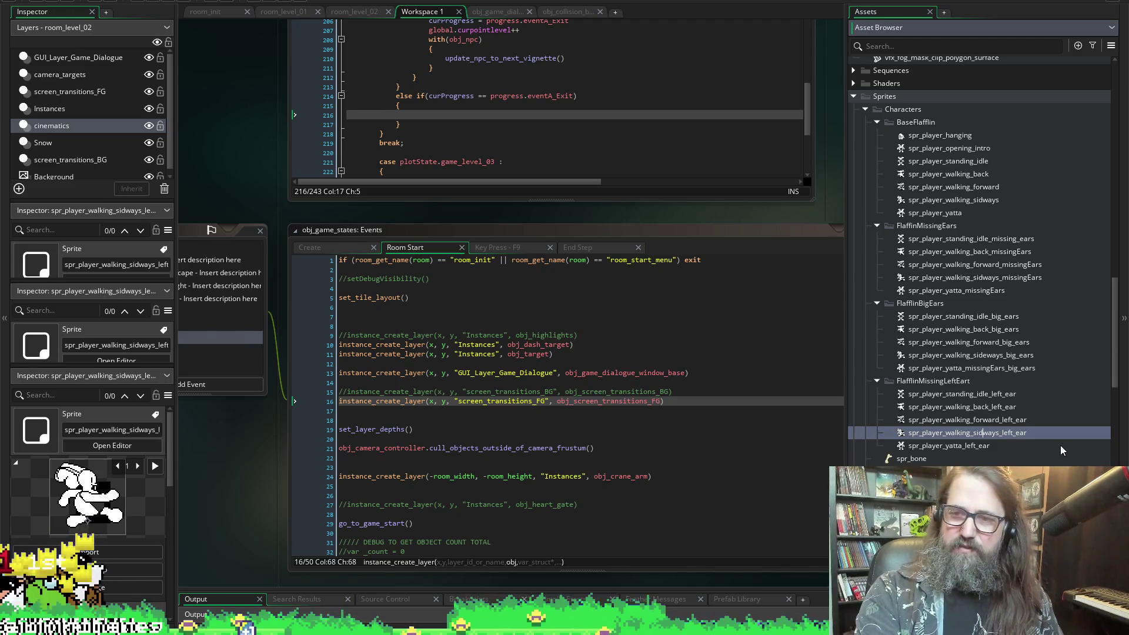
pyautogui.write('e')
pyautogui.press('Return')
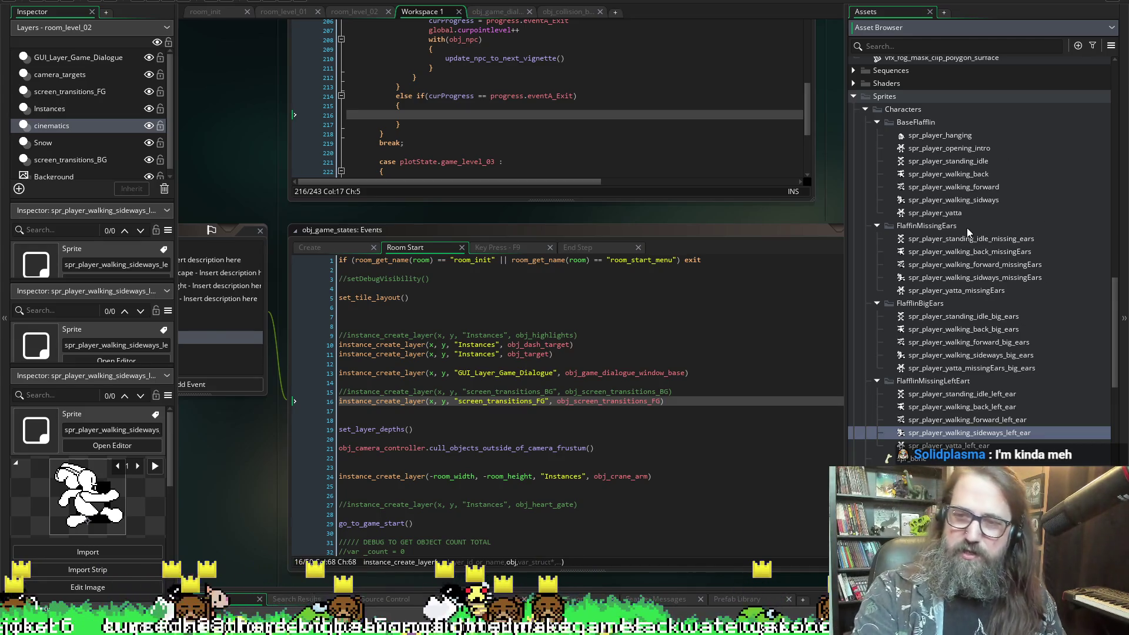
# - Preview the big-ears sideways and yatta sprites, then correct the name to spr_player_walking_sideways_missingEars
pyautogui.moveTo(941, 355); pyautogui.dragTo(927, 338)
pyautogui.press('Down')
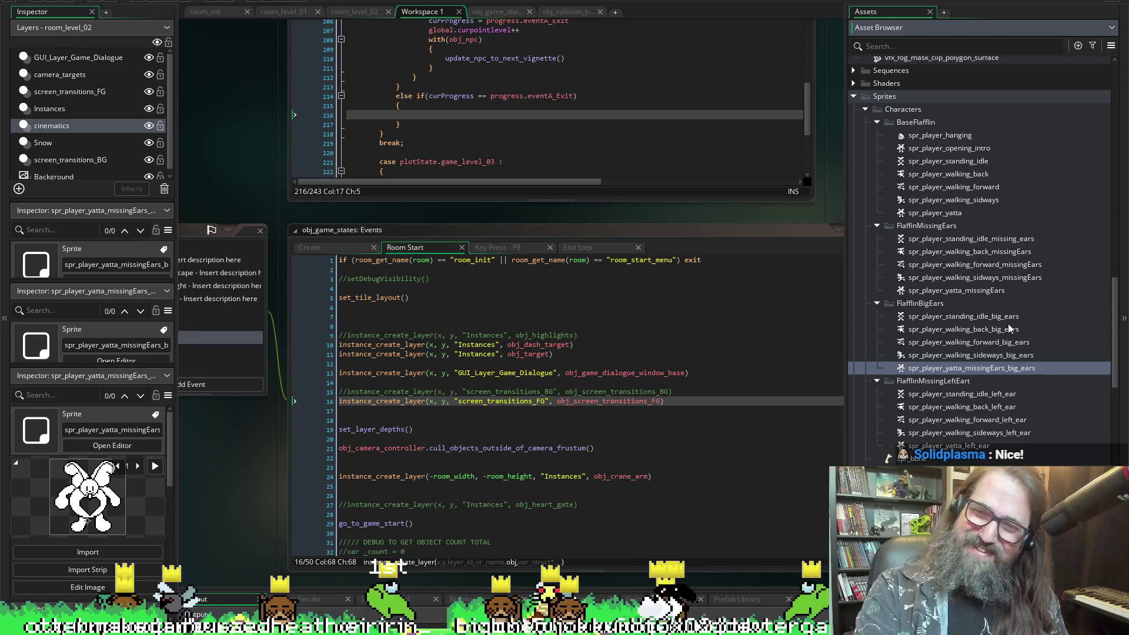
pyautogui.click(941, 291)
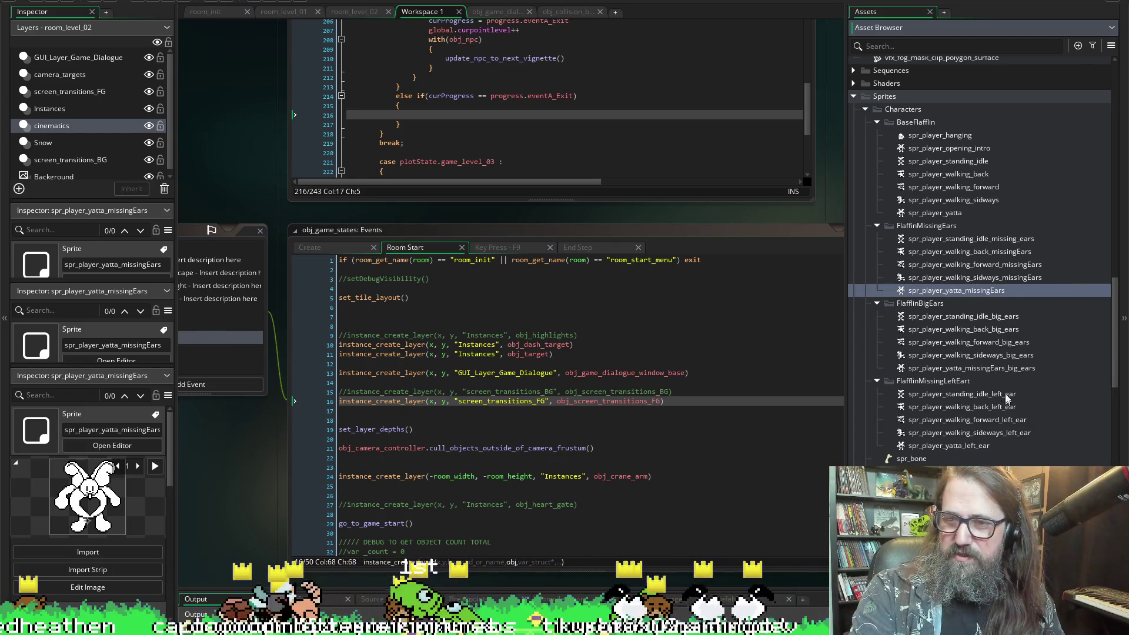
pyautogui.click(989, 277)
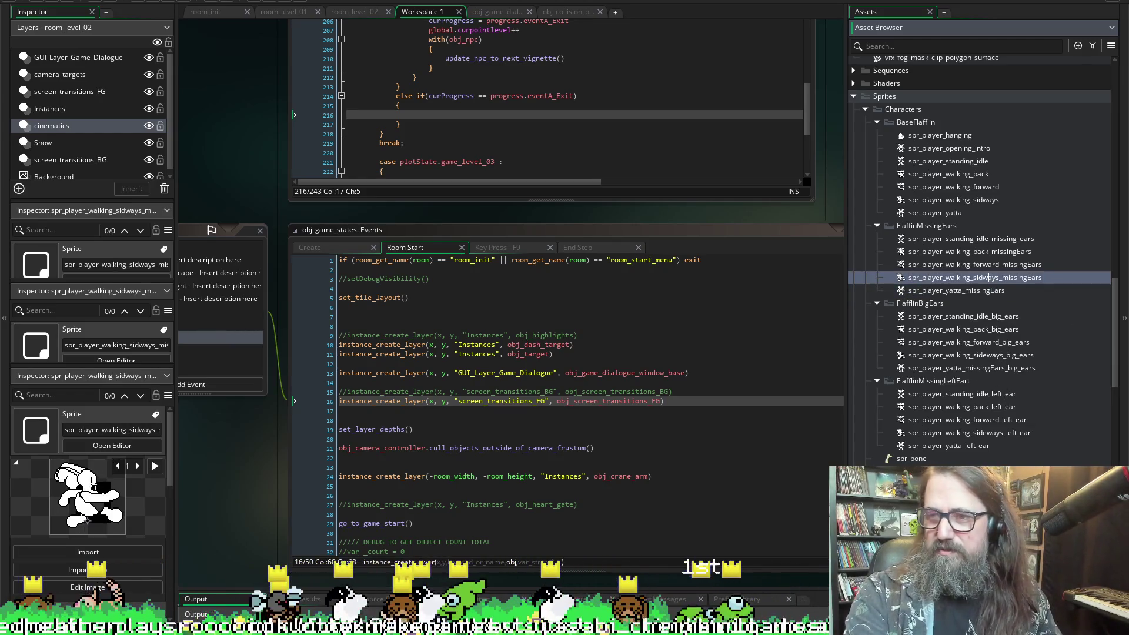
pyautogui.write('e')
pyautogui.press('Return')
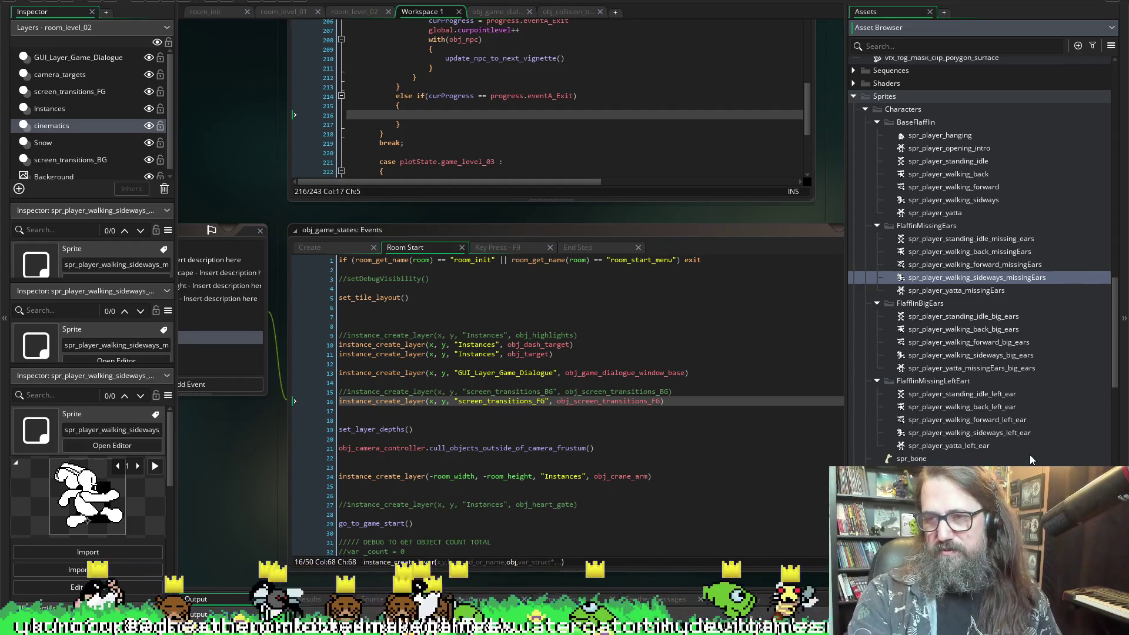
# - Correct the base sideways walk sprite's name to spr_player_walking_sideways
pyautogui.click(986, 200)
pyautogui.press('F2')
pyautogui.click(986, 202)
pyautogui.write('e')
pyautogui.press('Return')
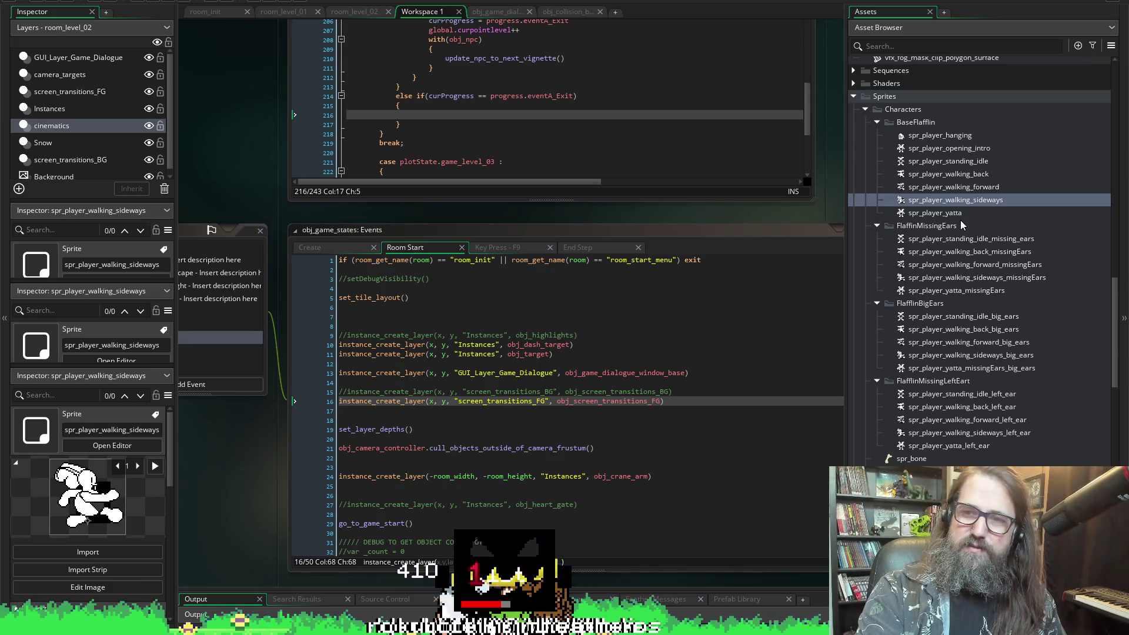
pyautogui.scroll(2, 961, 219)
pyautogui.scroll(-4, 985, 329)
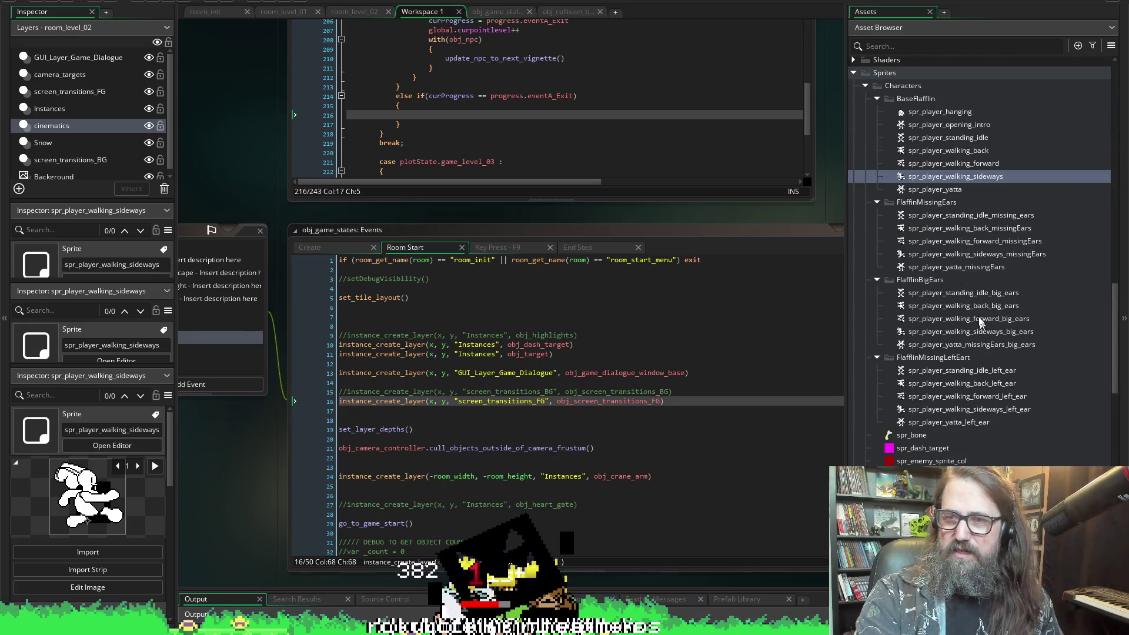
# - Open spr_player_standing_idle_missing_ears and bring up the Import file picker for it
pyautogui.doubleClick(958, 215)
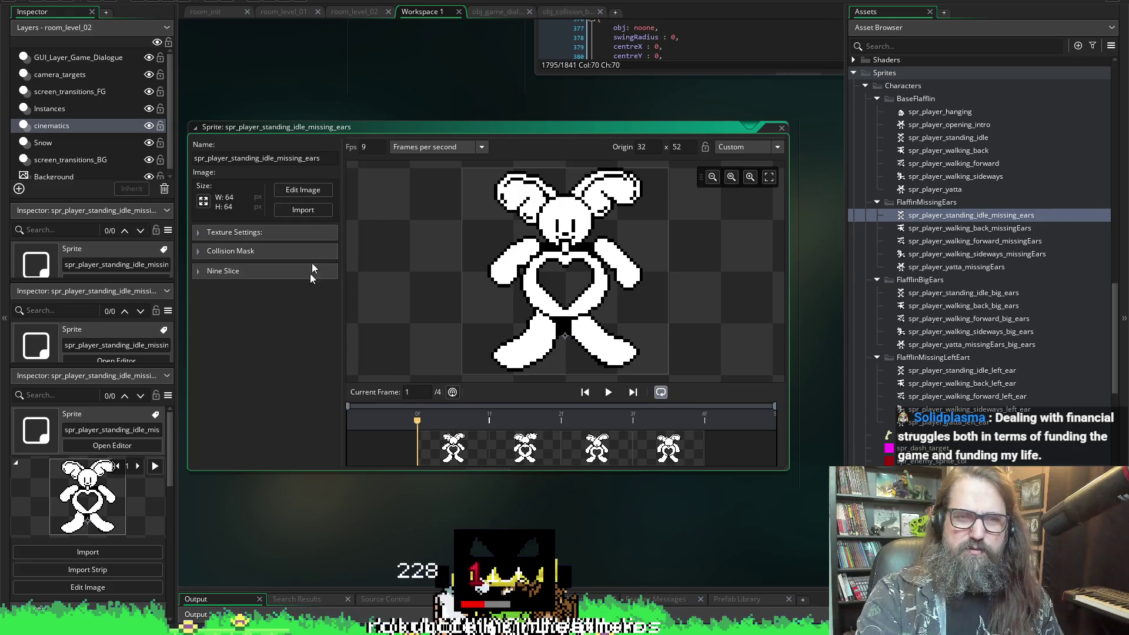
pyautogui.click(69, 1)
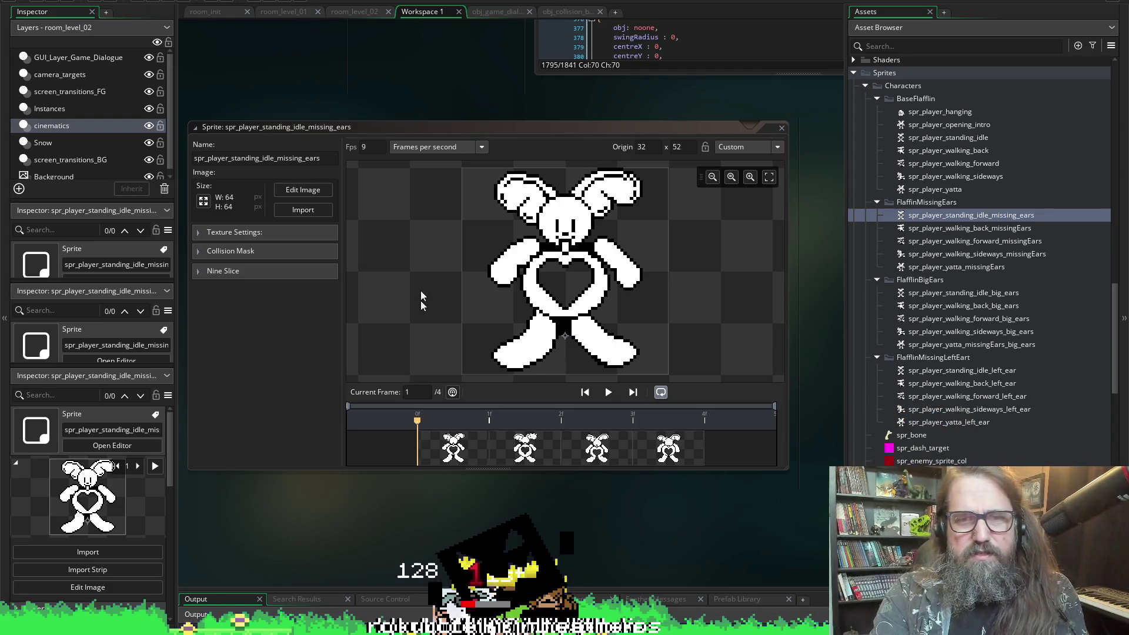
pyautogui.click(301, 212)
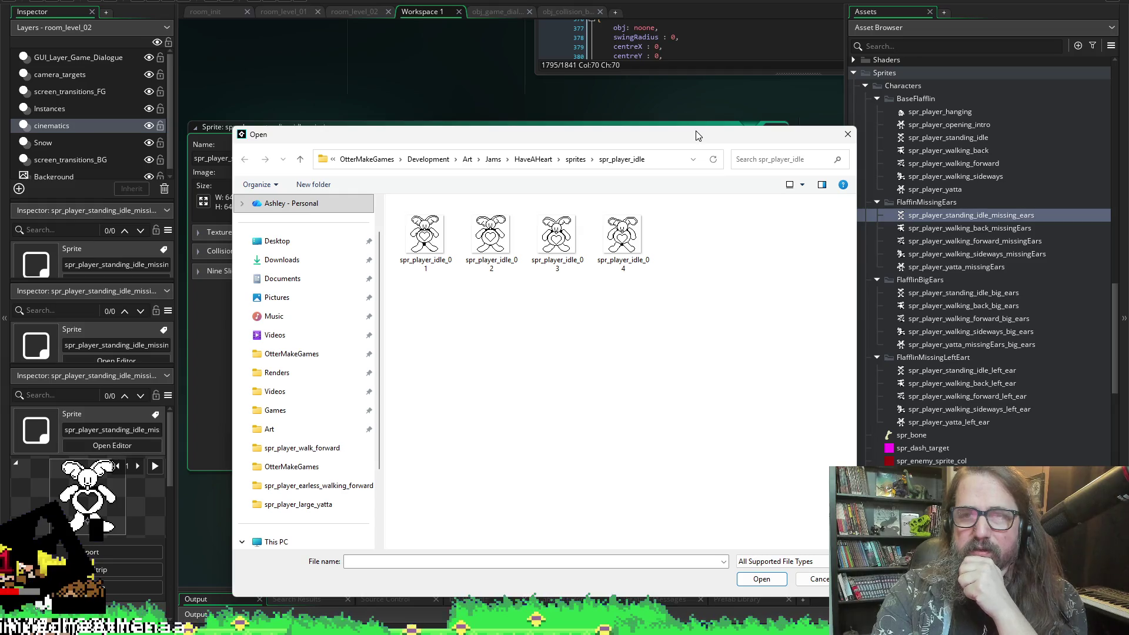
# - Import all four PNGs from spr_player_missing_ears > spr_player_earless_idle into the idle sprite
pyautogui.moveTo(695, 131); pyautogui.dragTo(696, 182)
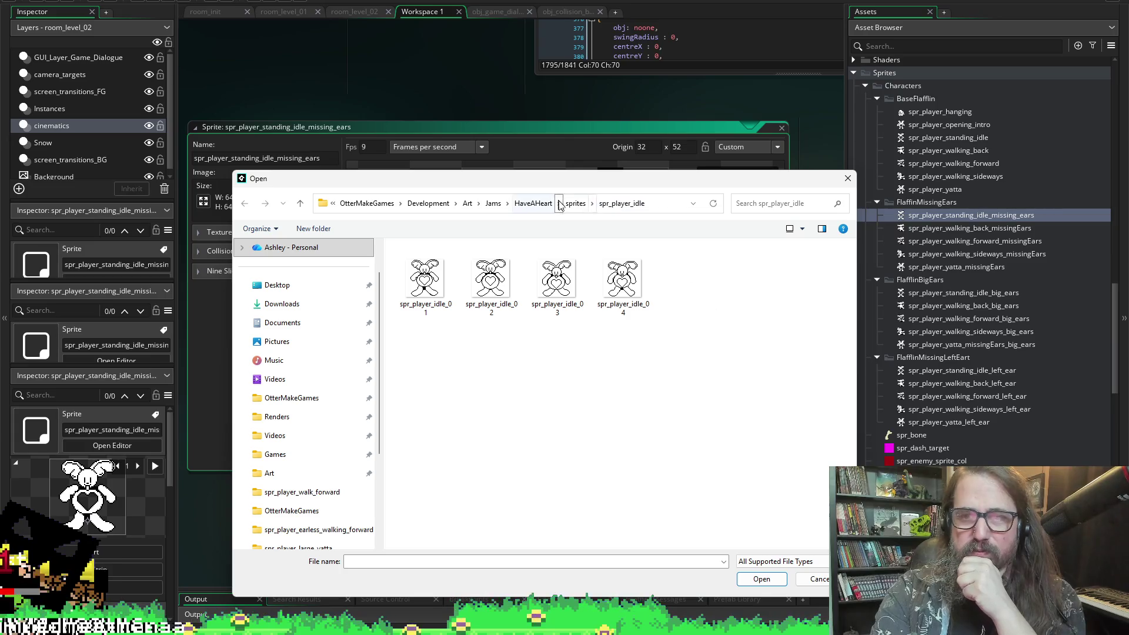
pyautogui.click(580, 204)
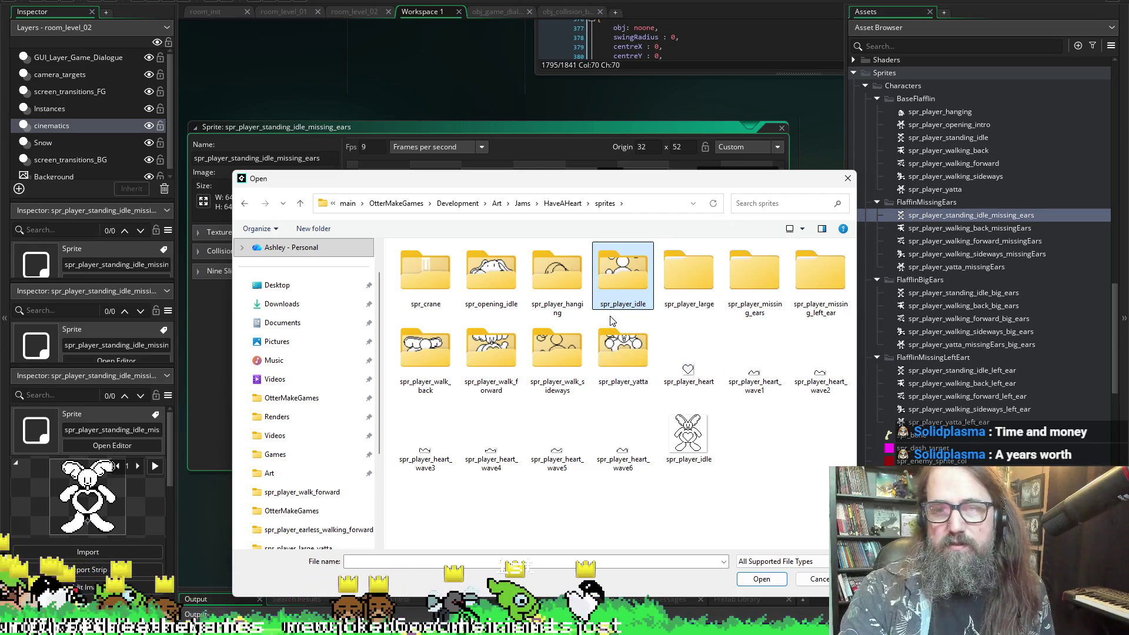
pyautogui.click(660, 276)
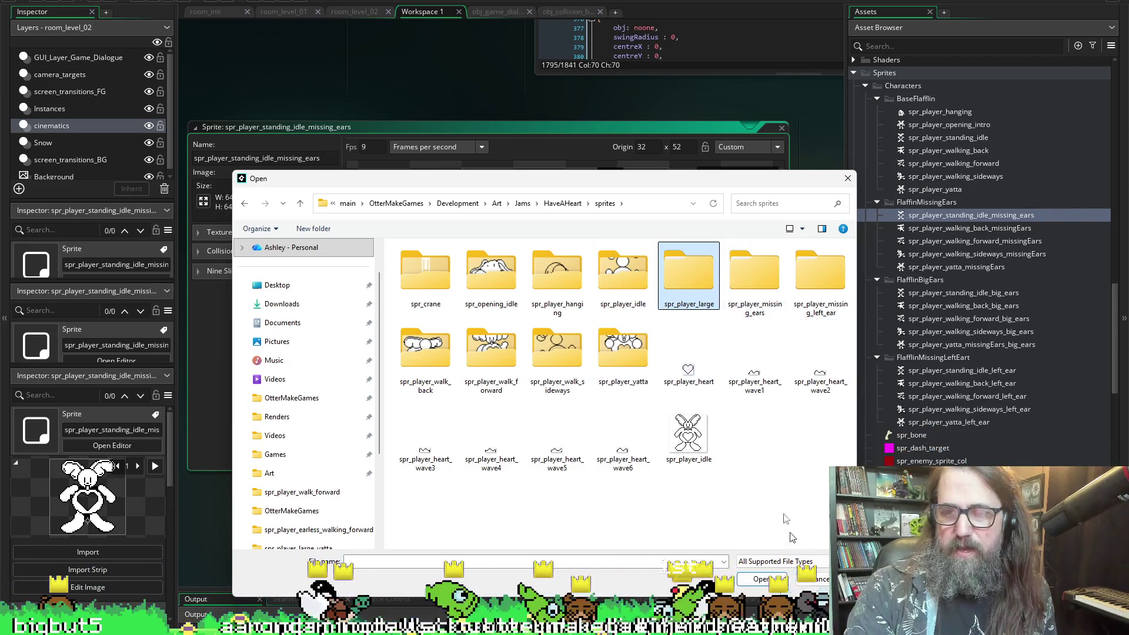
pyautogui.click(771, 469)
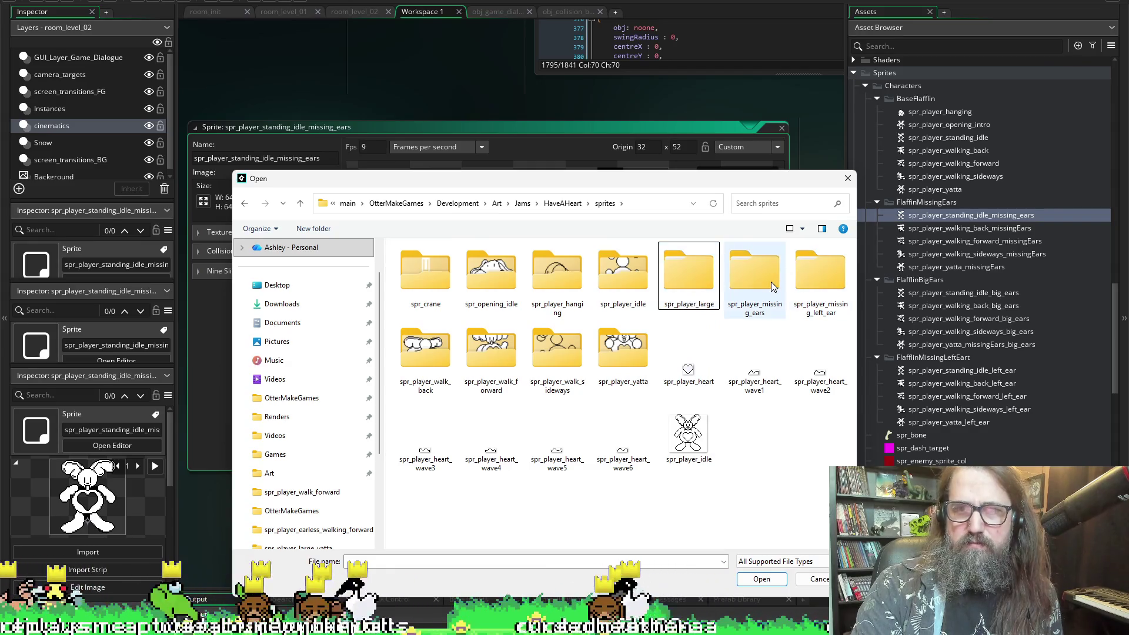
pyautogui.doubleClick(749, 276)
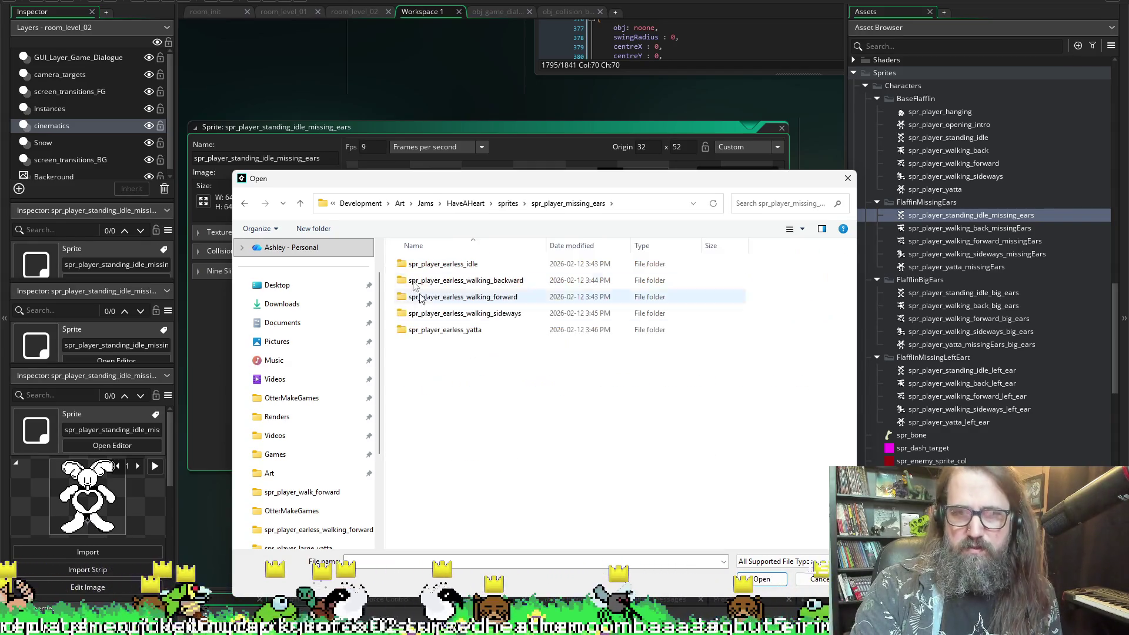
pyautogui.doubleClick(422, 272)
pyautogui.click(424, 279)
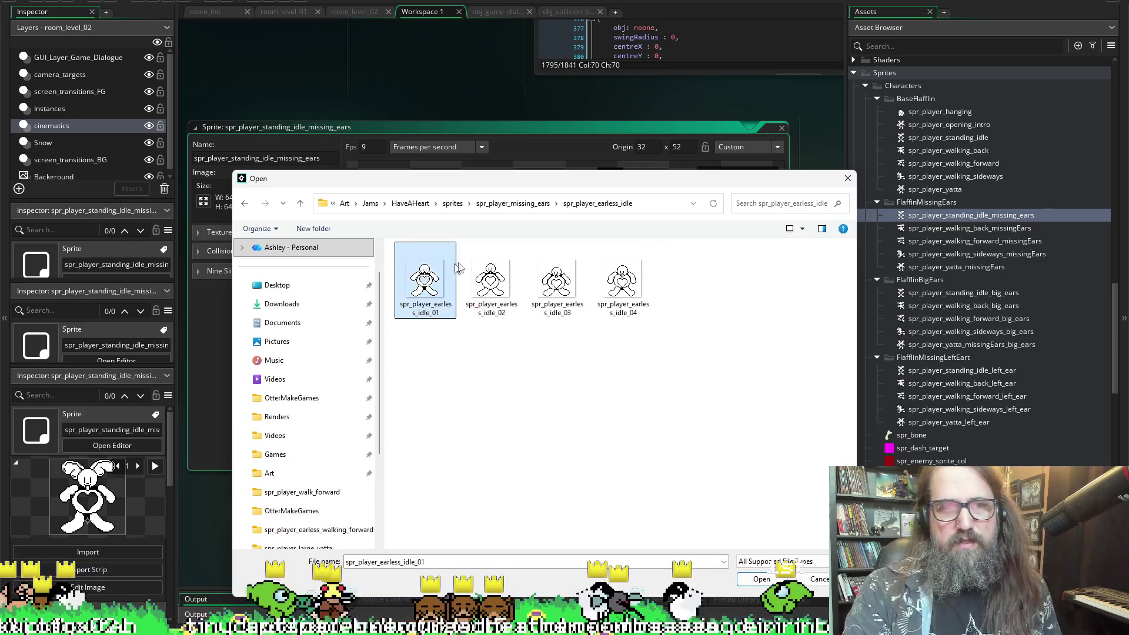
pyautogui.keyDown('shift'); pyautogui.click(618, 300); pyautogui.keyUp('shift')
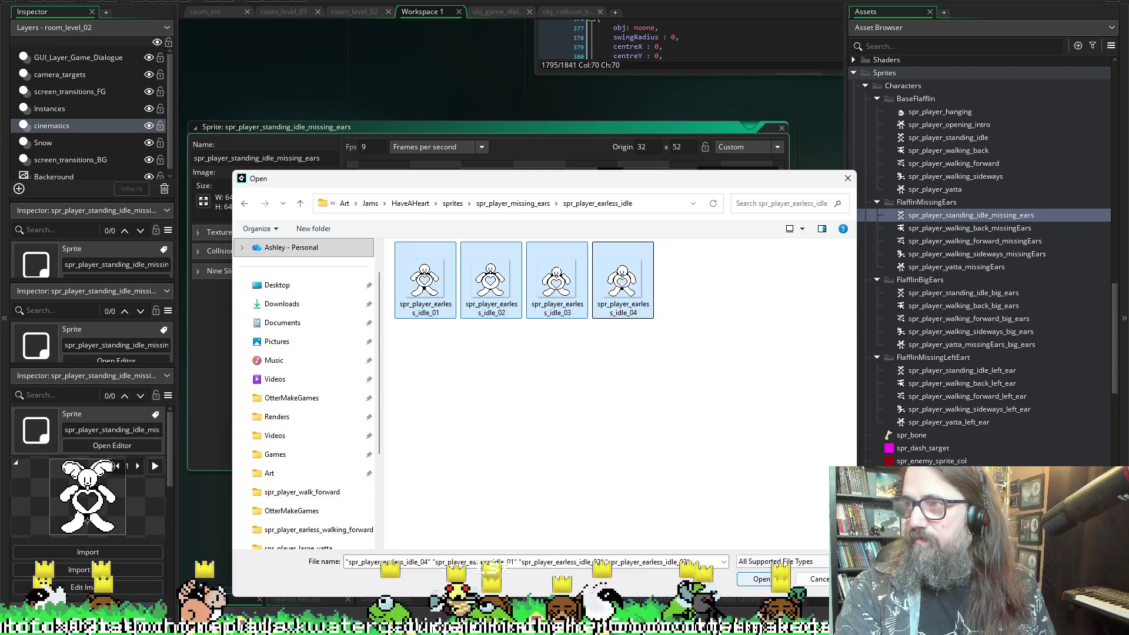
pyautogui.click(761, 580)
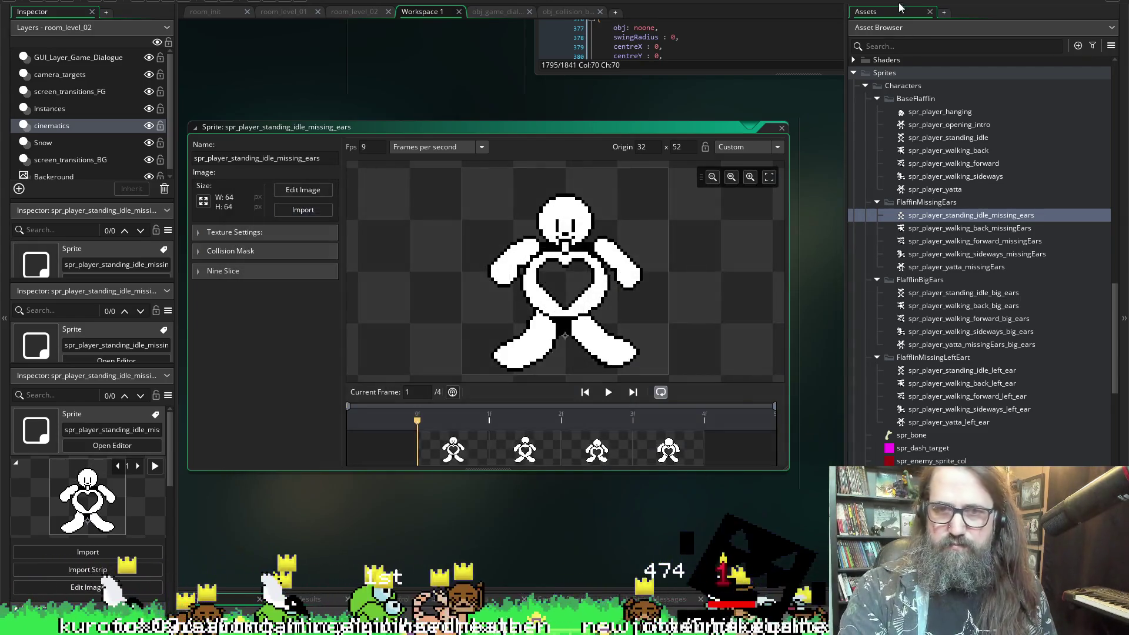
# - Import the eight spr_player_earless_walking_backward frames into spr_player_walking_back_missingEars
pyautogui.doubleClick(989, 229)
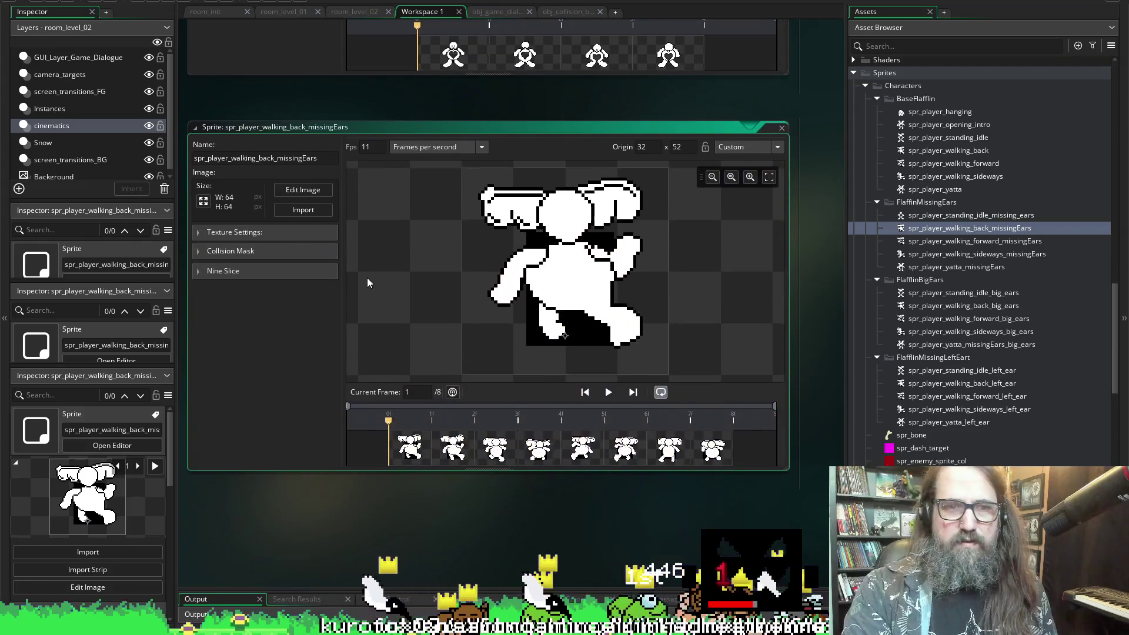
pyautogui.click(304, 211)
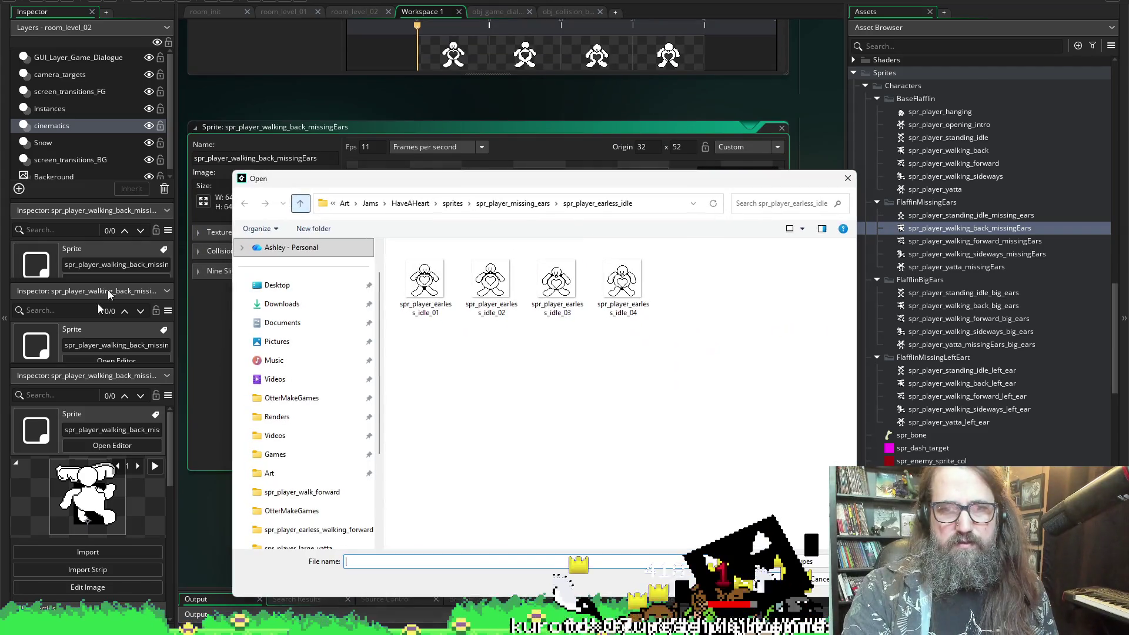
pyautogui.click(505, 204)
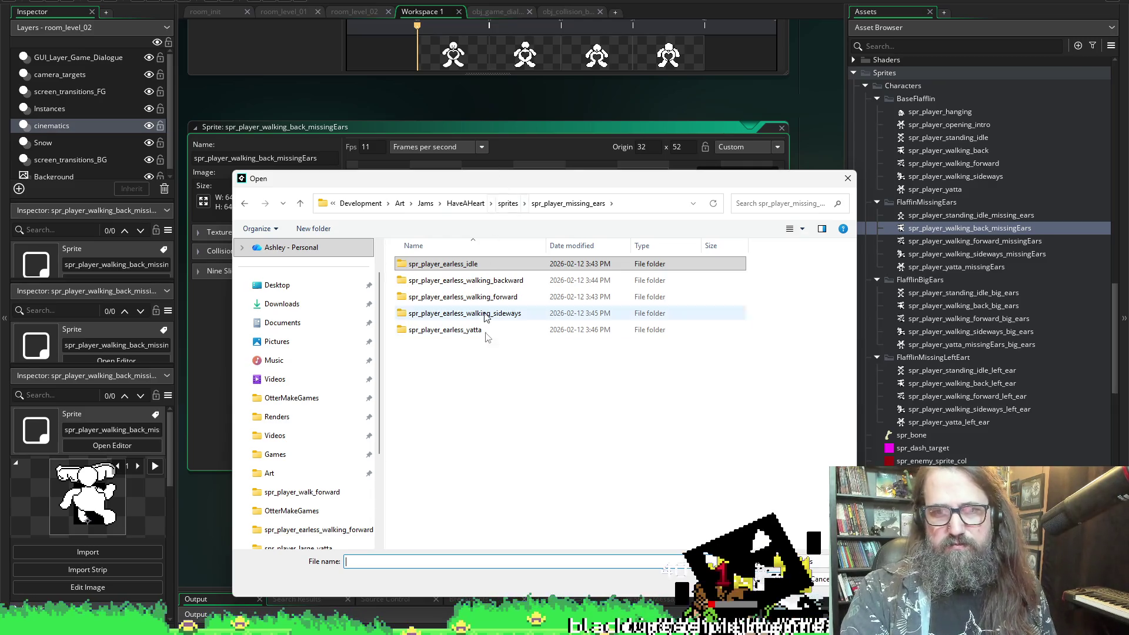
pyautogui.doubleClick(501, 285)
pyautogui.click(425, 283)
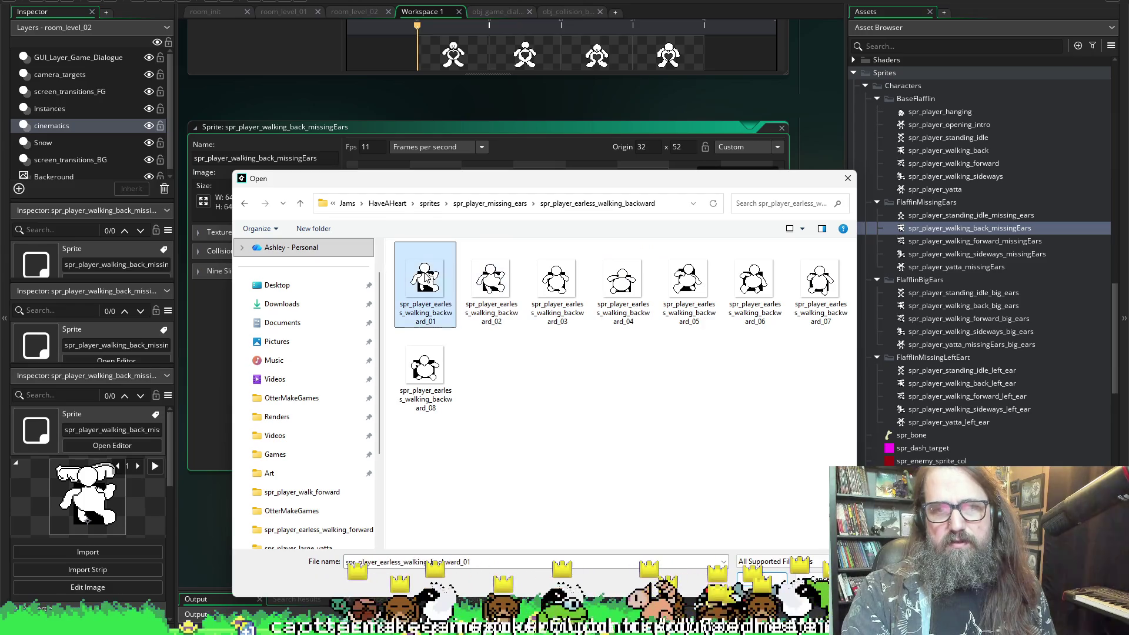
pyautogui.keyDown('shift'); pyautogui.click(425, 371); pyautogui.keyUp('shift')
pyautogui.press('Return')
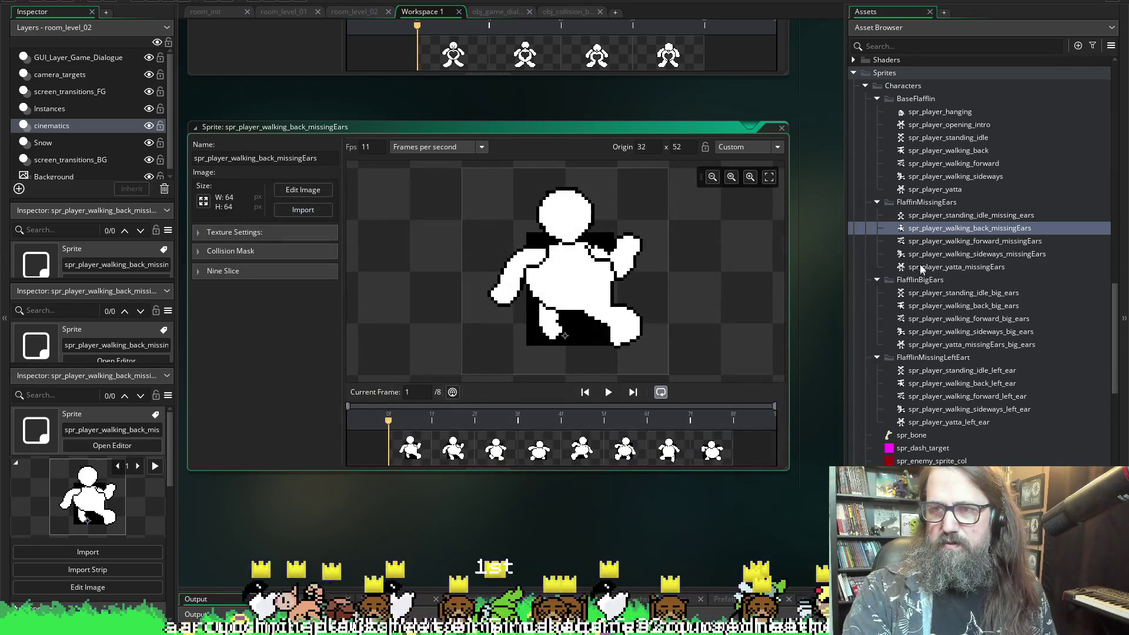
pyautogui.doubleClick(974, 241)
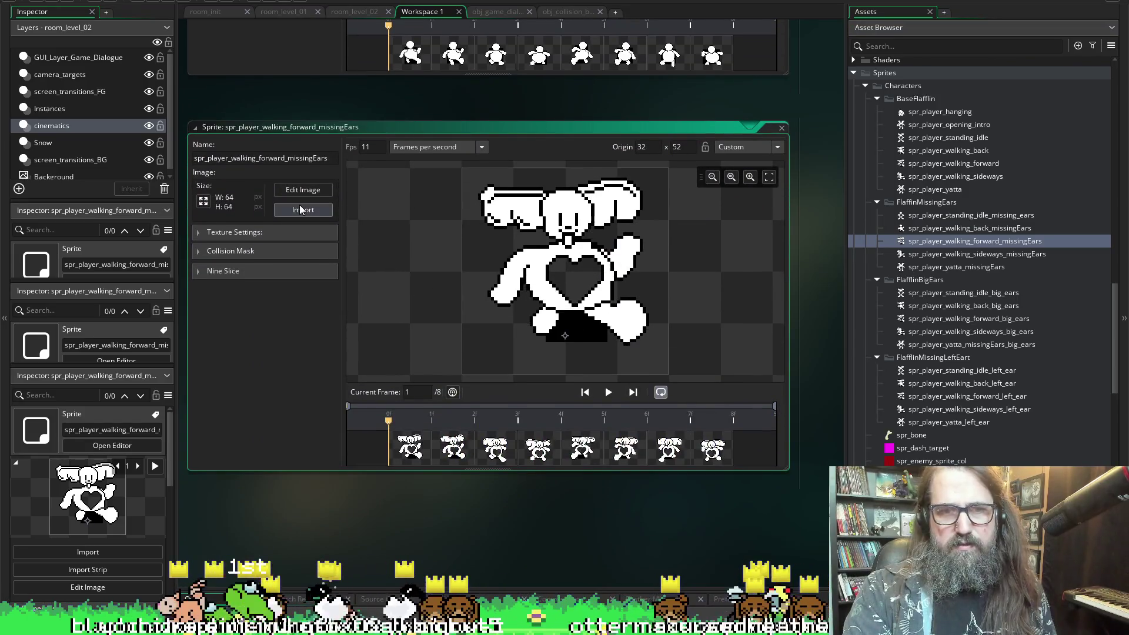
# - Import the eight earless walking forward frames into spr_player_walking_forward_missingEars
pyautogui.click(300, 210)
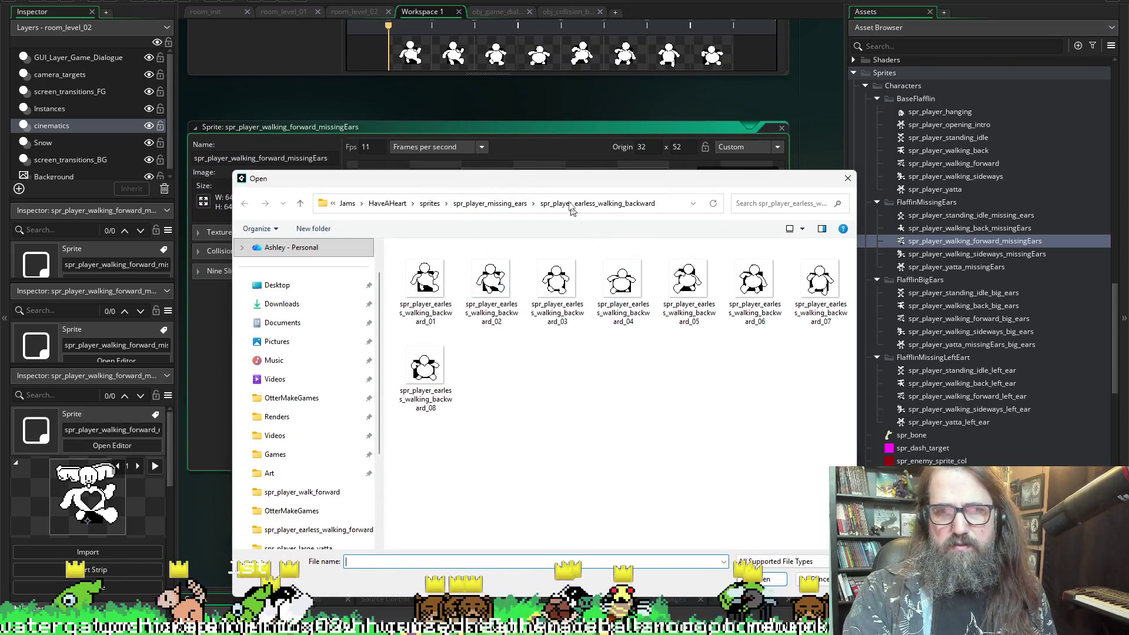
pyautogui.click(496, 203)
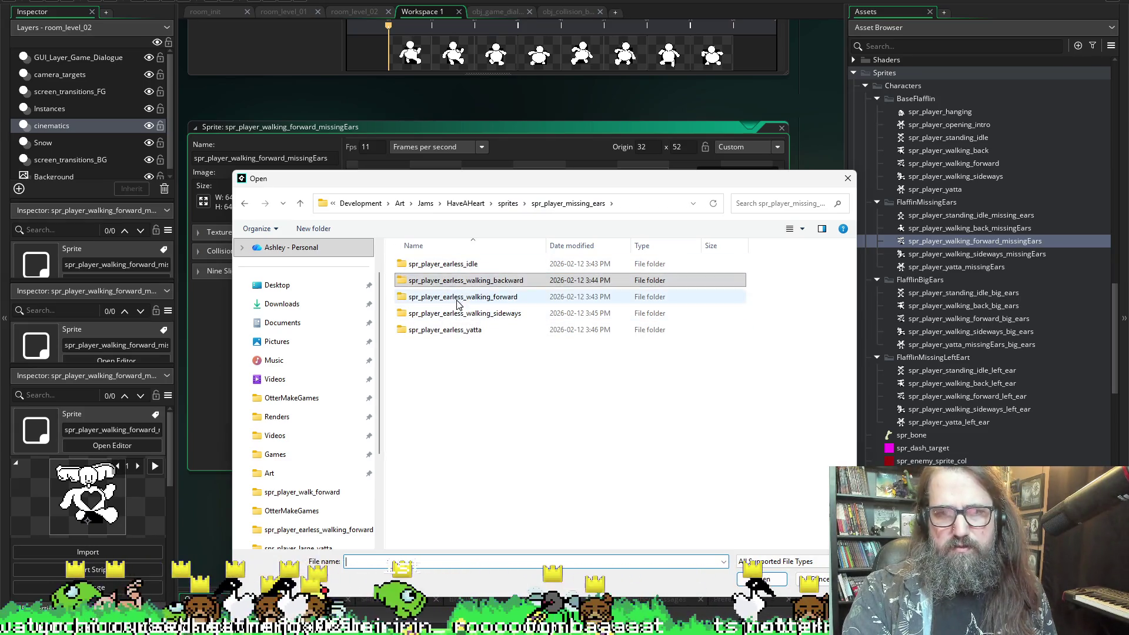
pyautogui.doubleClick(458, 296)
pyautogui.click(447, 318)
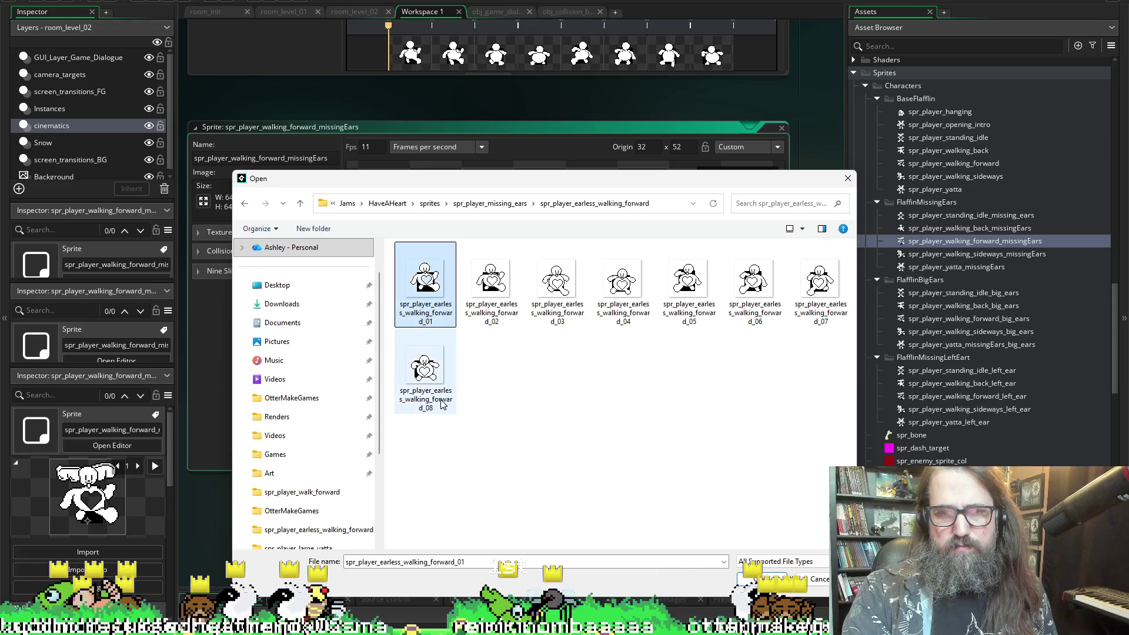
pyautogui.keyDown('shift'); pyautogui.click(442, 403); pyautogui.keyUp('shift')
pyautogui.click(764, 579)
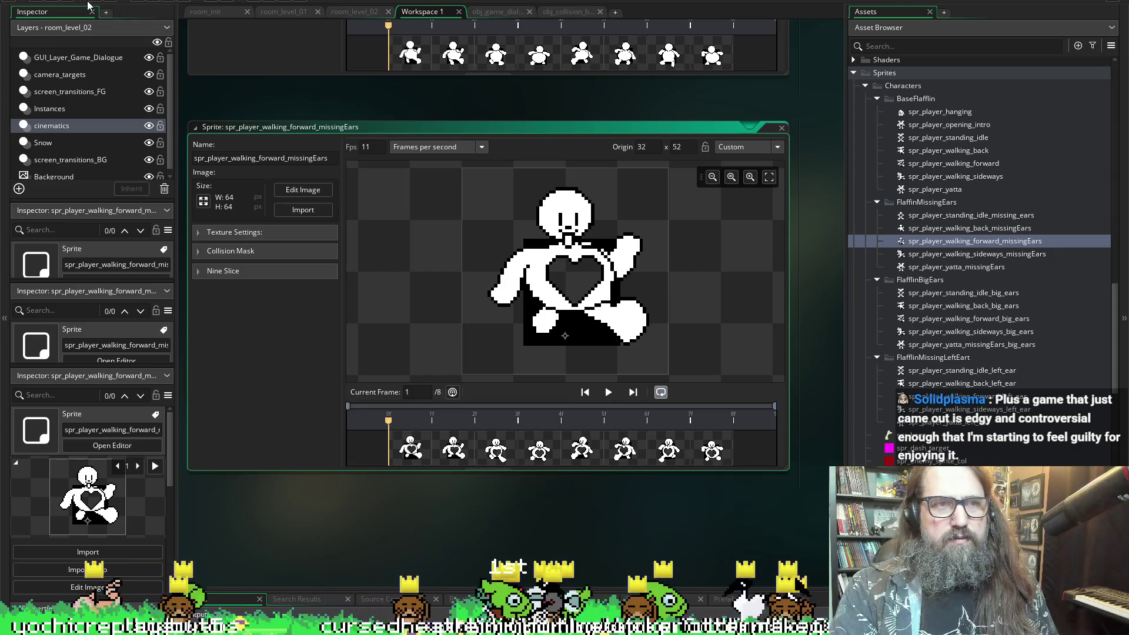
pyautogui.click(67, 3)
pyautogui.click(314, 81)
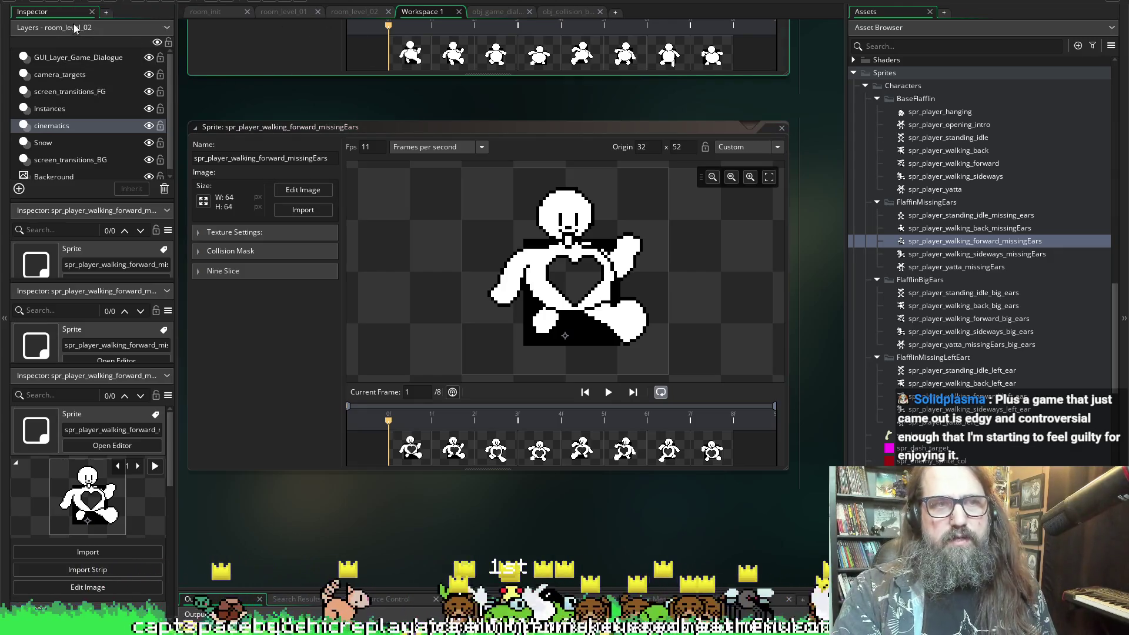
# - Import the eight spr_player_earless_walking_sideways frames into spr_player_walking_sideways_missingEars, then open spr_player_yatta_missingEars
pyautogui.doubleClick(916, 254)
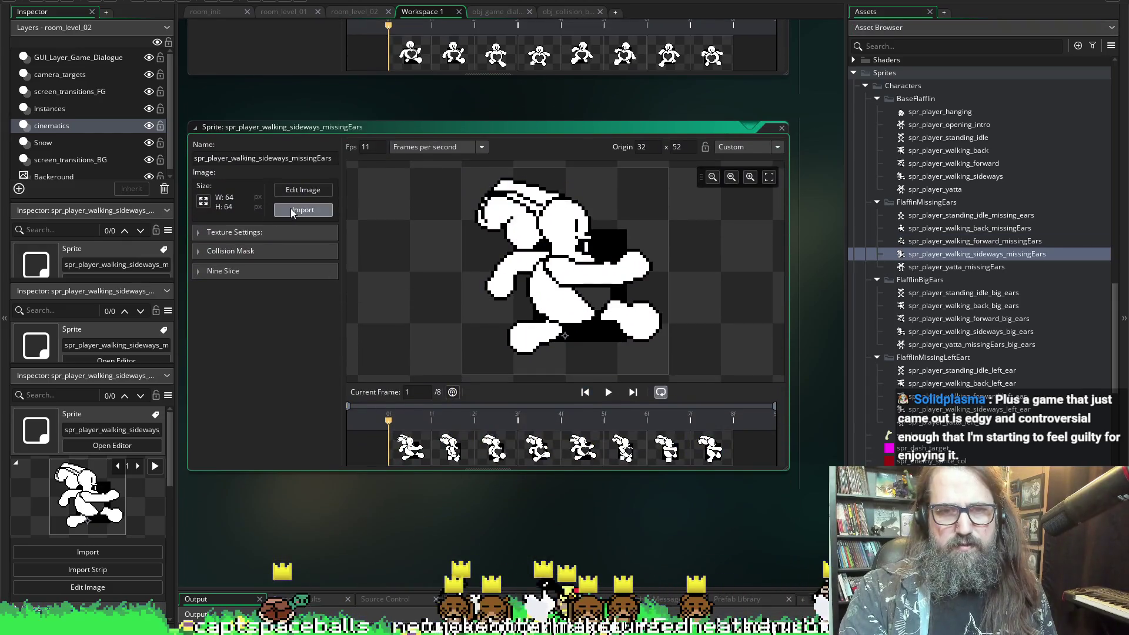
pyautogui.click(291, 212)
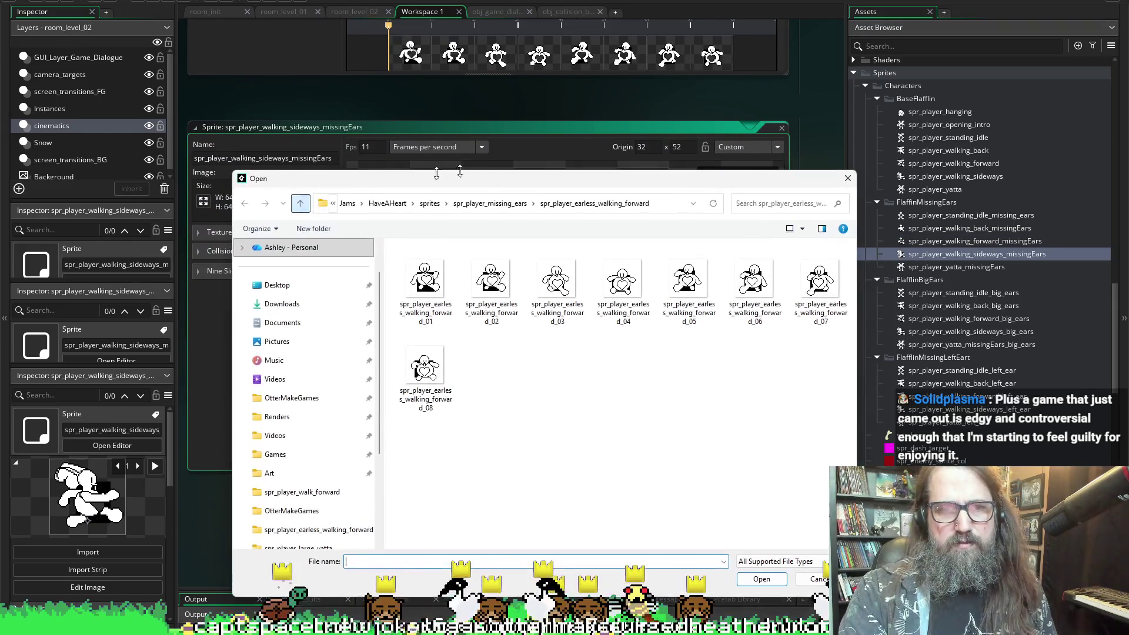
pyautogui.click(517, 203)
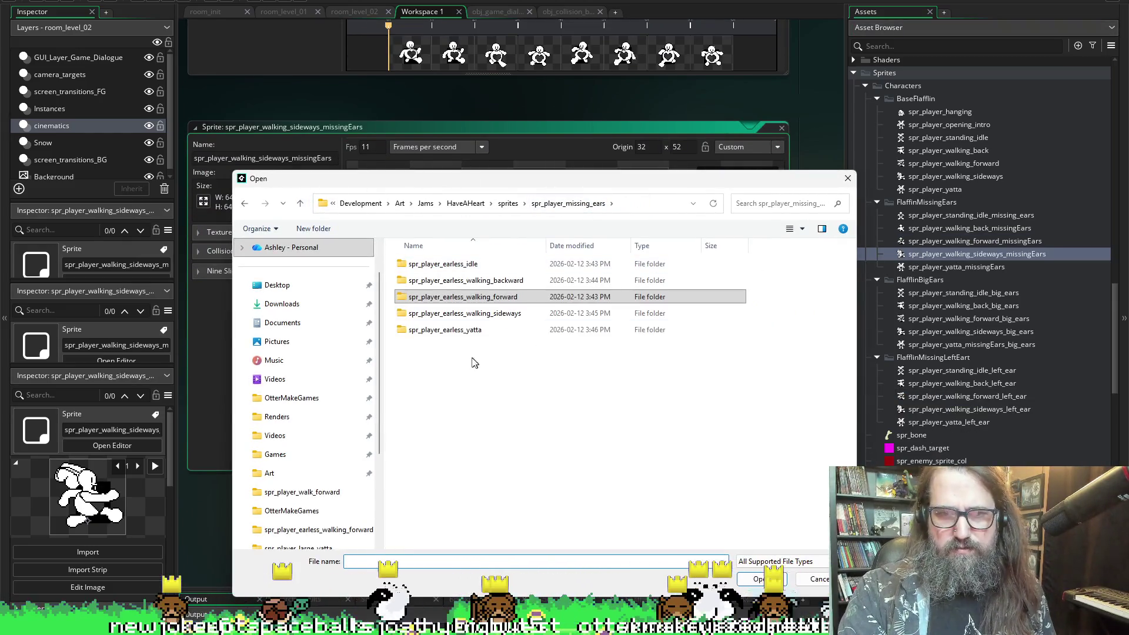
pyautogui.doubleClick(468, 313)
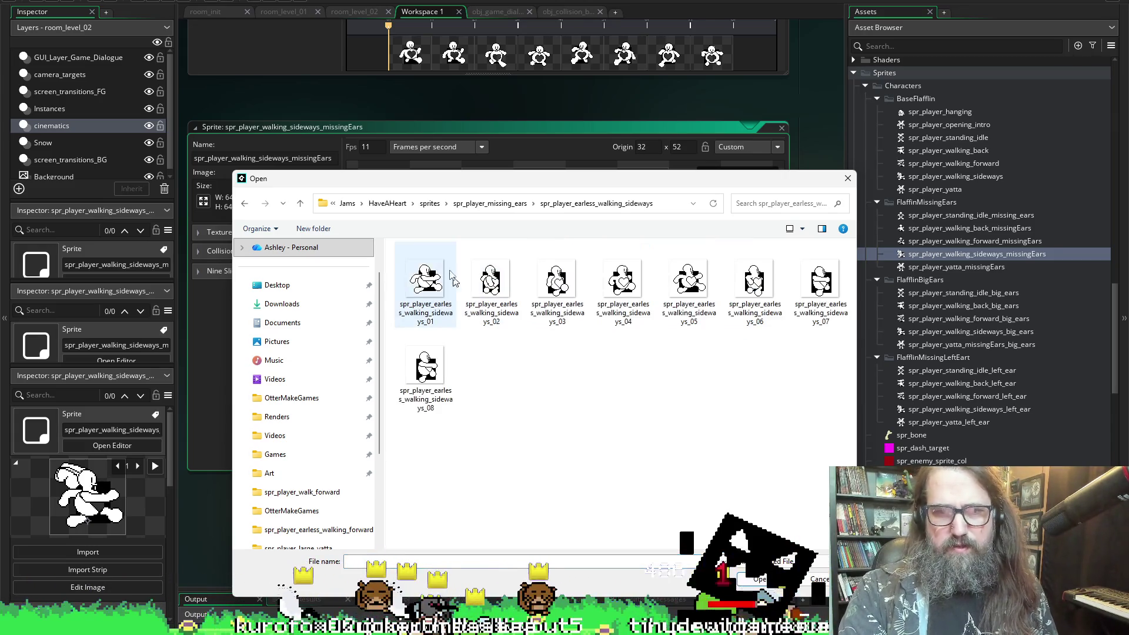
pyautogui.click(439, 285)
pyautogui.keyDown('shift'); pyautogui.click(425, 370); pyautogui.keyUp('shift')
pyautogui.press('Return')
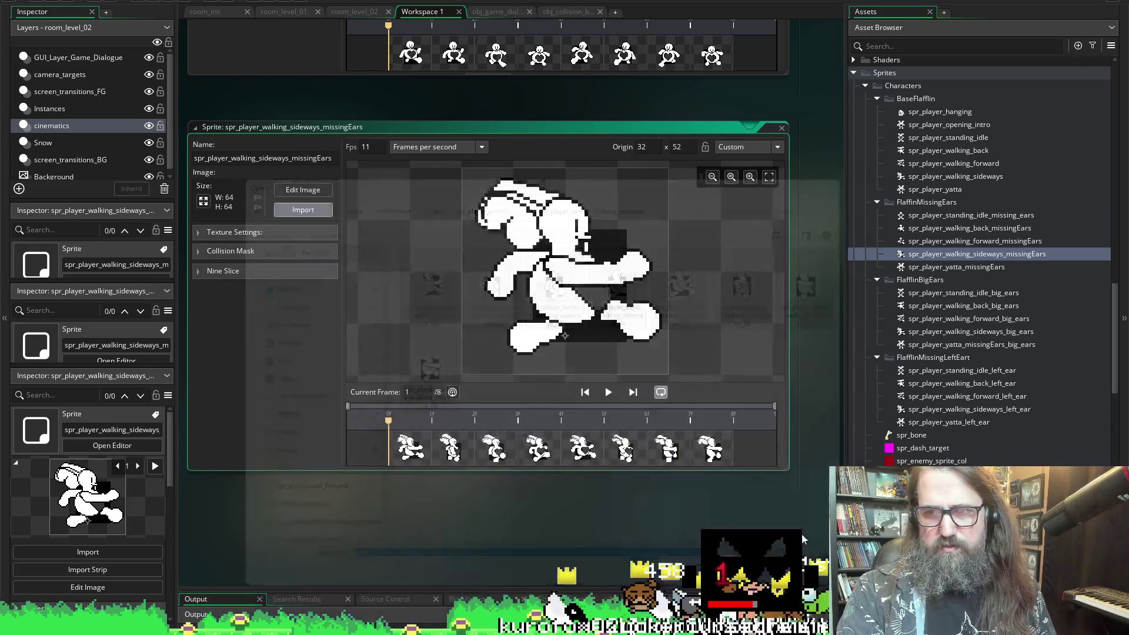
pyautogui.press('Down')
pyautogui.press('Return')
# - Import the five spr_player_earless_yatta PNGs from spr_player_missing_ears into the yatta sprite
pyautogui.scroll(-1, 244, 302)
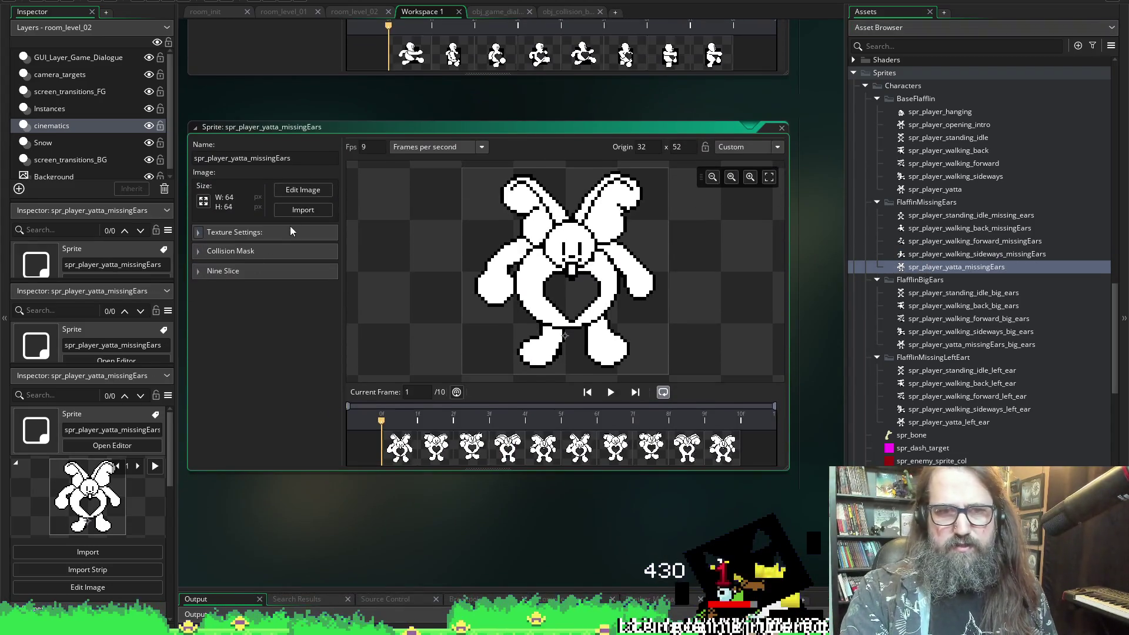
pyautogui.click(300, 210)
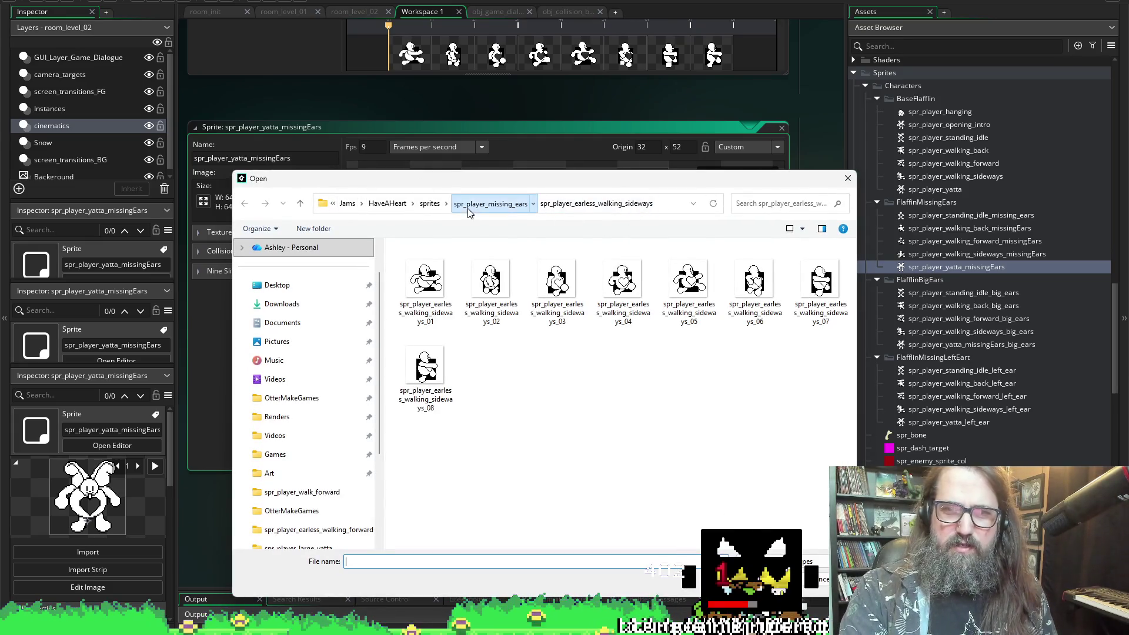
pyautogui.click(491, 203)
pyautogui.doubleClick(453, 329)
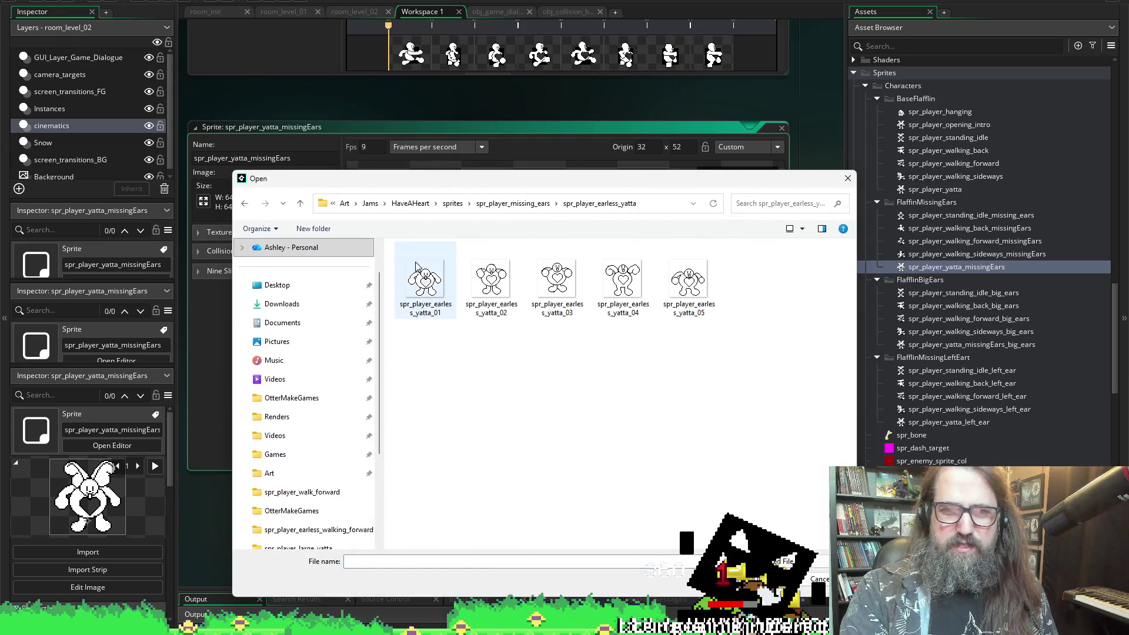
pyautogui.click(425, 279)
pyautogui.keyDown('shift'); pyautogui.click(688, 281); pyautogui.keyUp('shift')
pyautogui.click(767, 579)
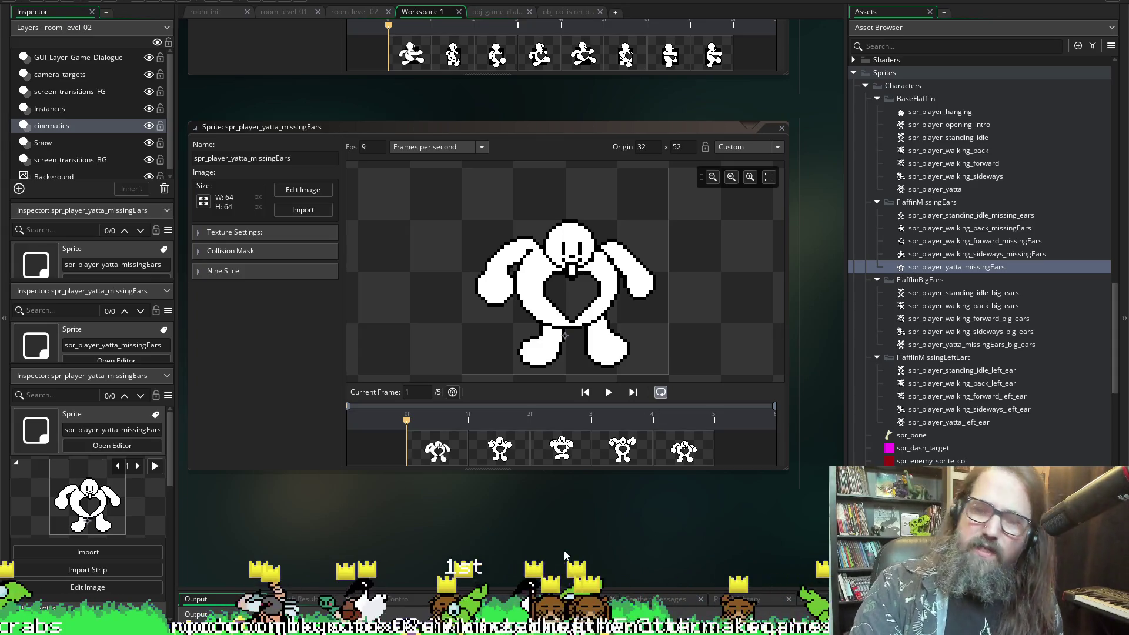
# - Dismiss the workspace options list and the stray file dialog
pyautogui.rightClick(438, 537)
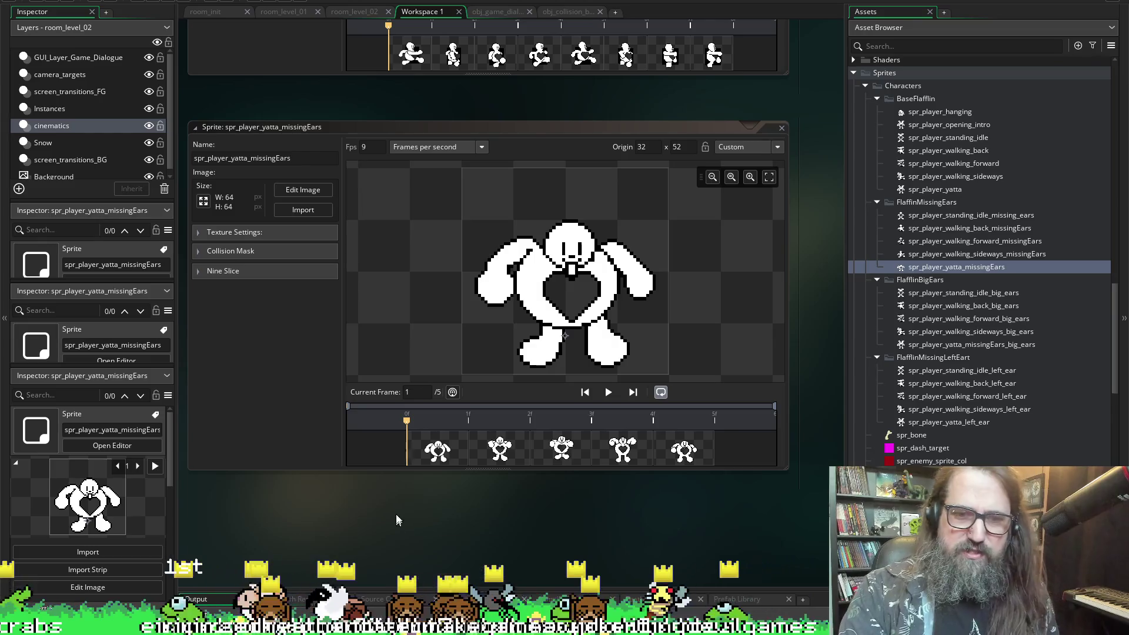
pyautogui.click(396, 514)
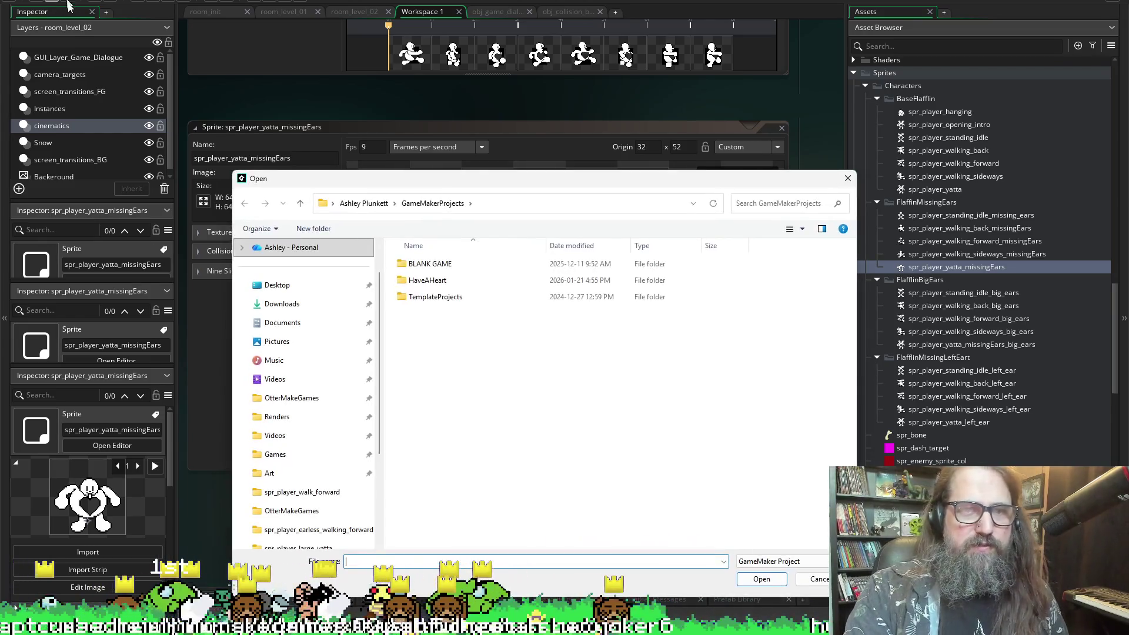
pyautogui.press('Escape')
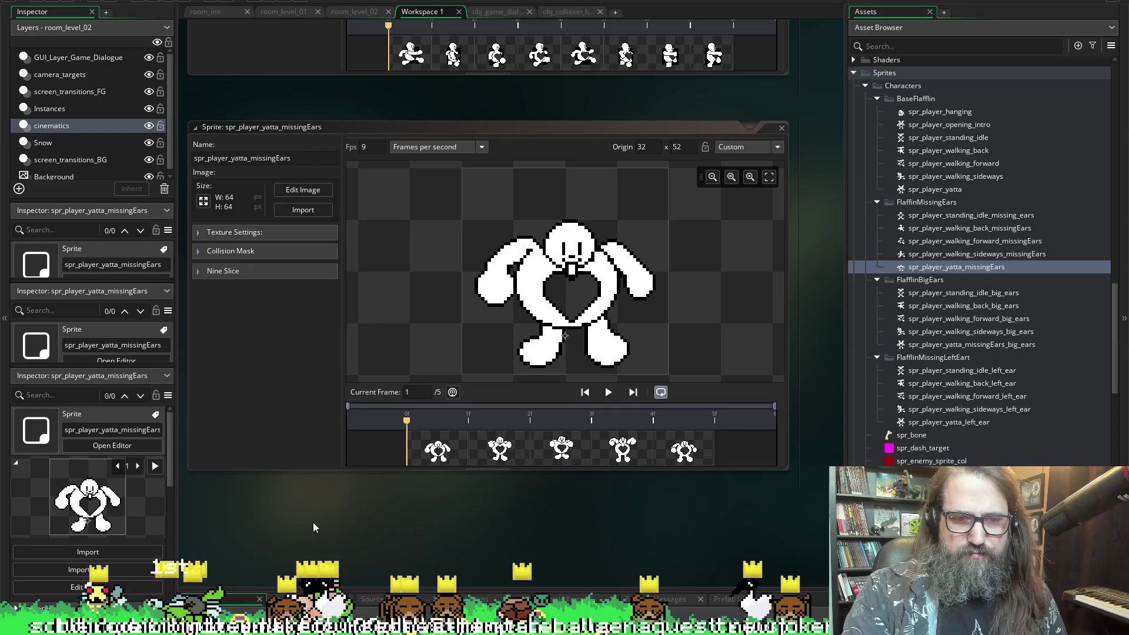
pyautogui.hscroll(-2, 333, 511)
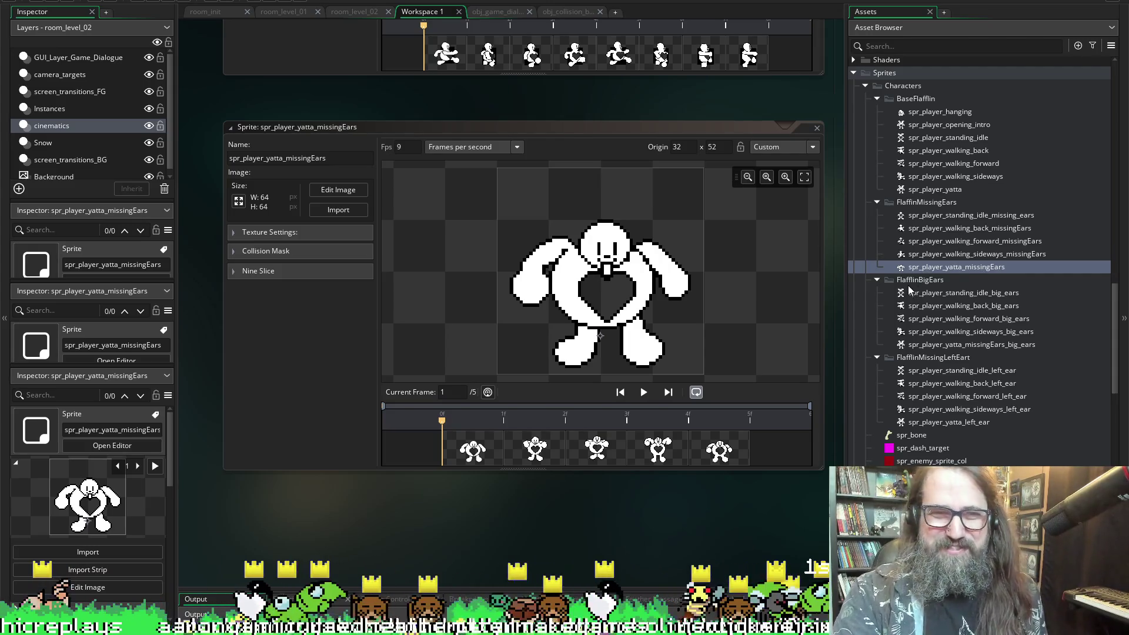
# - Open spr_player_standing_idle_big_ears and browse the Import picker up to spr_player_missing_ears
pyautogui.doubleClick(943, 292)
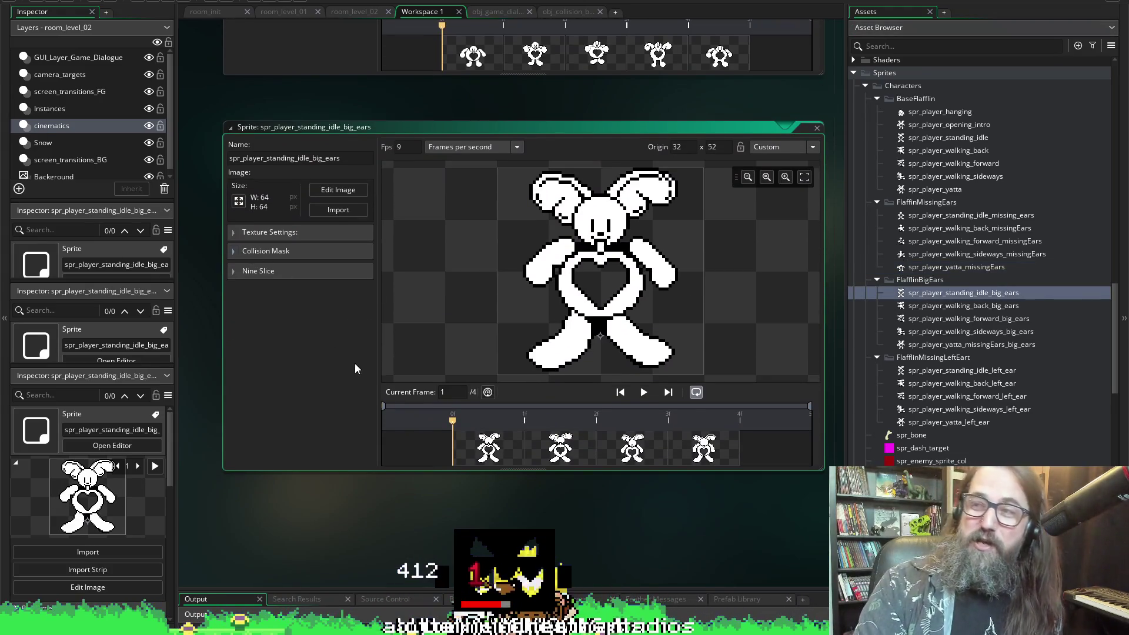
pyautogui.click(338, 211)
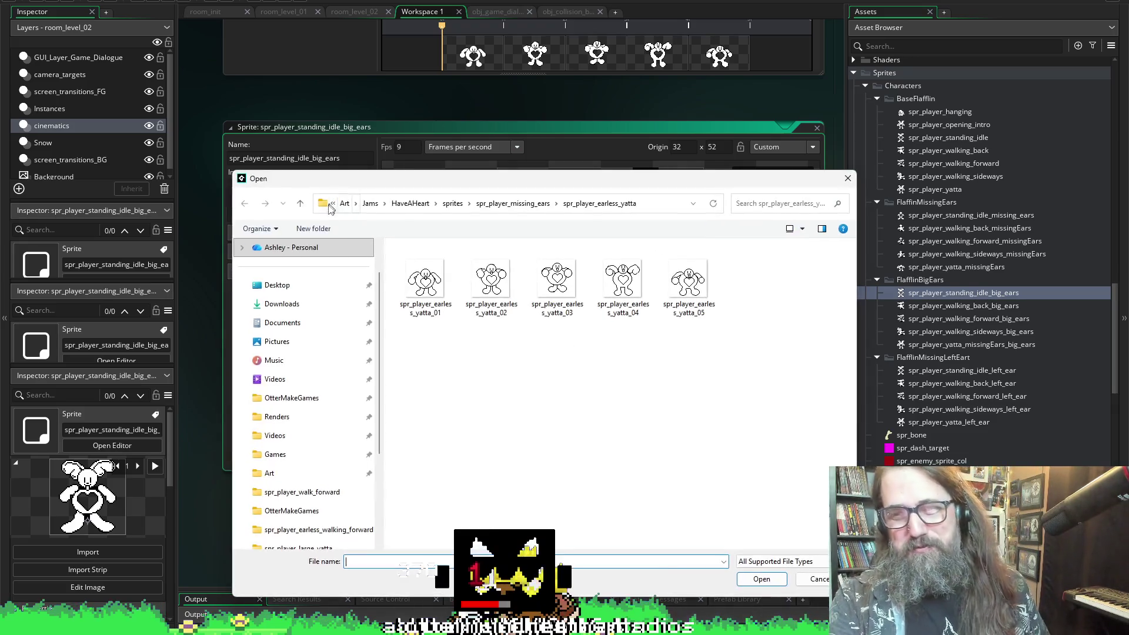
pyautogui.click(513, 204)
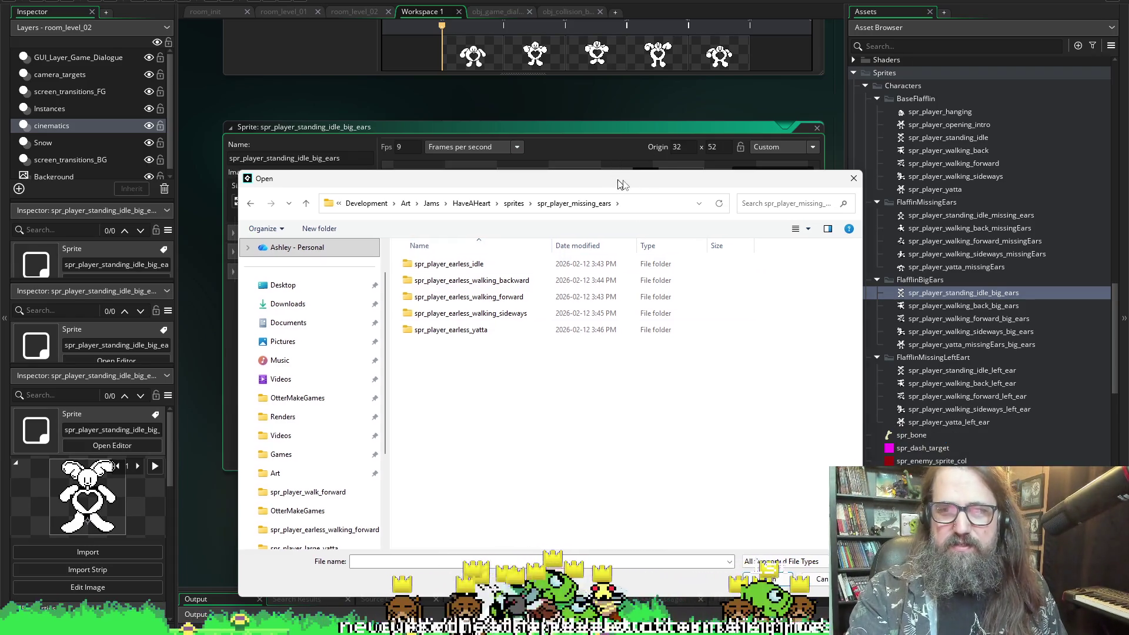
pyautogui.moveTo(612, 178)
pyautogui.mouseDown()
pyautogui.moveTo(984, 102)
pyautogui.moveTo(589, 274)
pyautogui.moveTo(684, 451)
pyautogui.moveTo(597, 171)
pyautogui.moveTo(651, 186)
pyautogui.mouseUp()
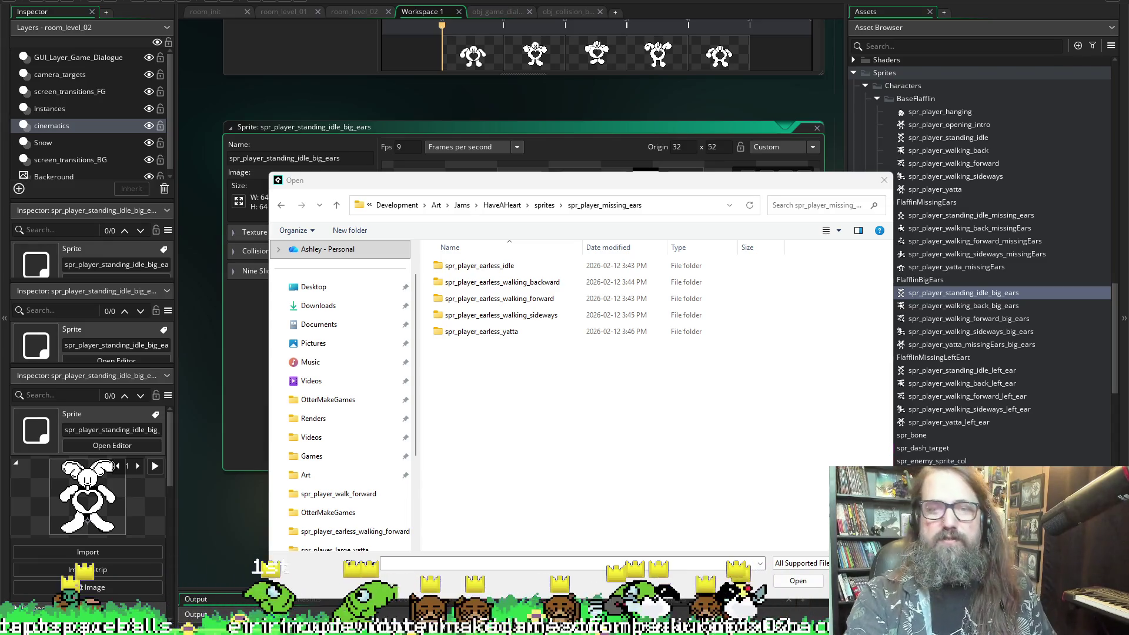
pyautogui.moveTo(540, 185)
pyautogui.mouseDown()
pyautogui.moveTo(538, 434)
pyautogui.moveTo(538, 174)
pyautogui.moveTo(758, 482)
pyautogui.moveTo(543, 557)
pyautogui.moveTo(487, 141)
pyautogui.moveTo(510, 167)
pyautogui.mouseUp()
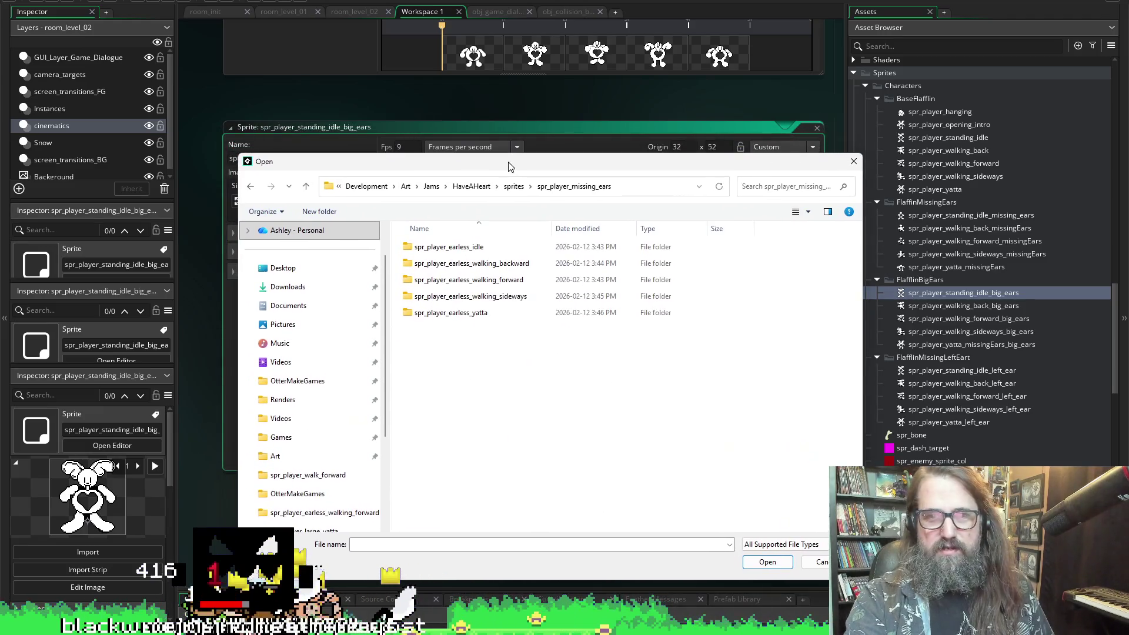
# - Import the four spr_player_large_standing_idle PNGs, then open spr_player_walking_back_big_ears
pyautogui.click(513, 193)
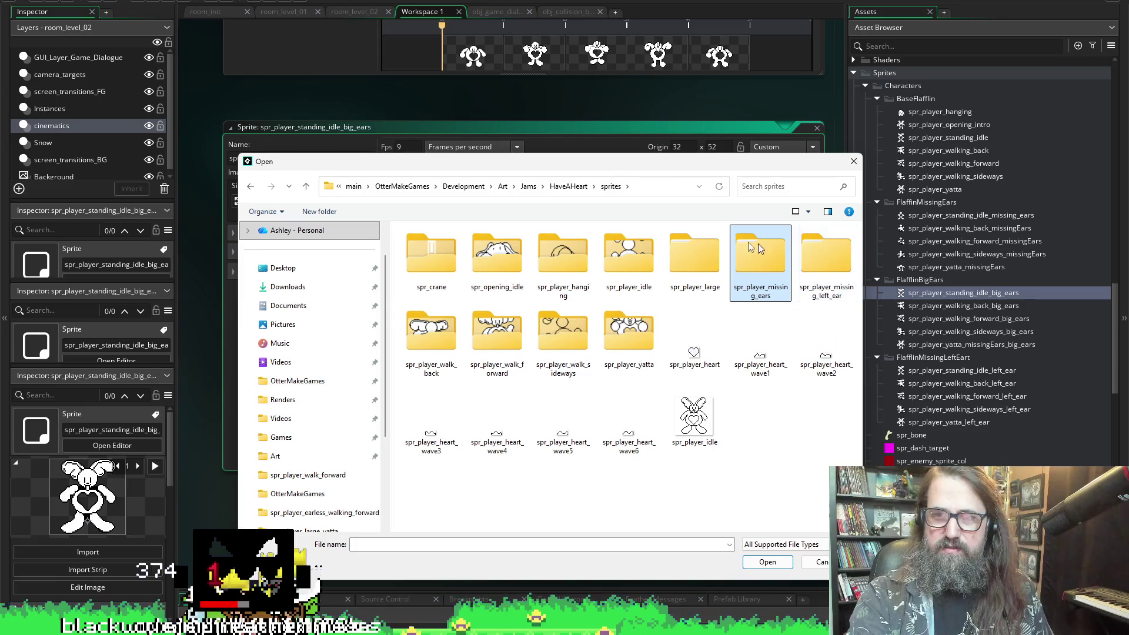
pyautogui.doubleClick(680, 259)
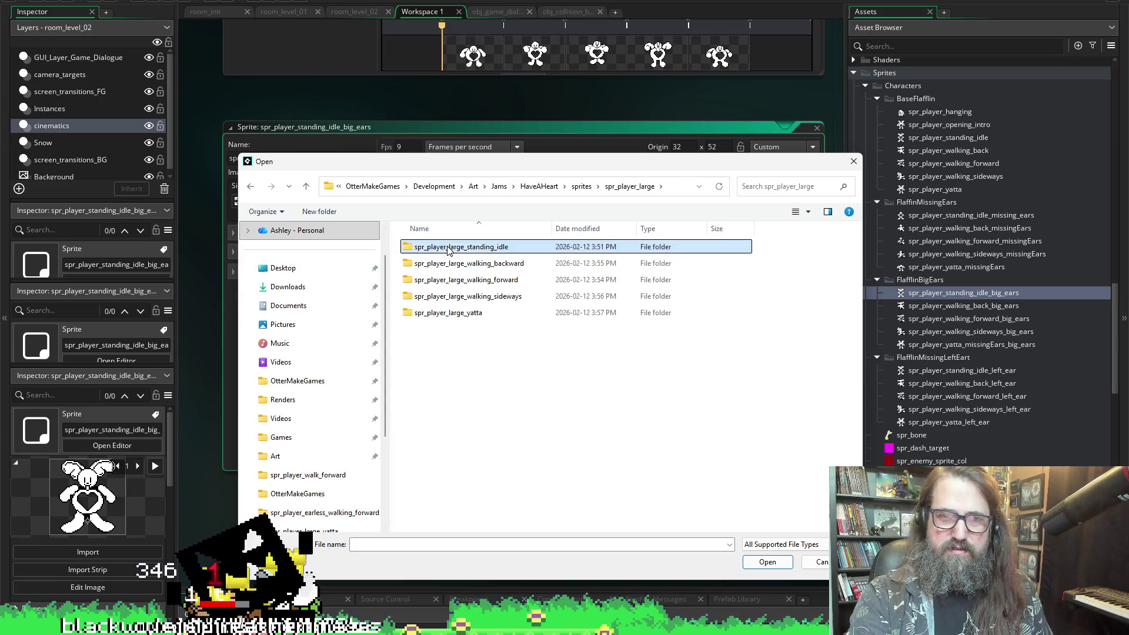
pyautogui.doubleClick(429, 246)
pyautogui.click(429, 252)
pyautogui.keyDown('shift'); pyautogui.click(628, 261); pyautogui.keyUp('shift')
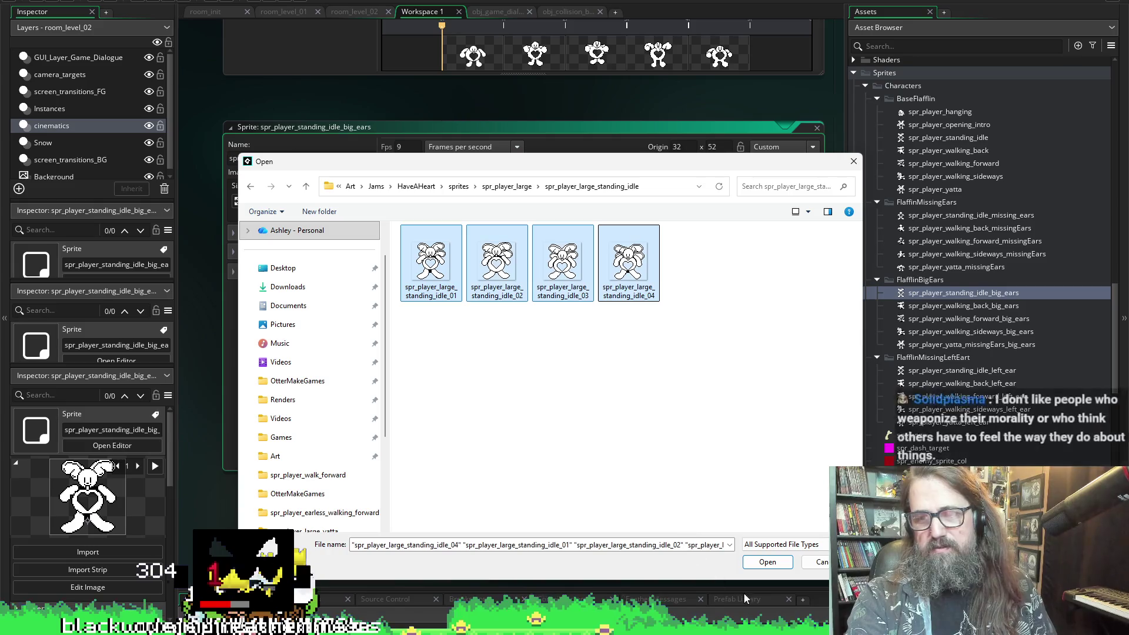
pyautogui.click(765, 562)
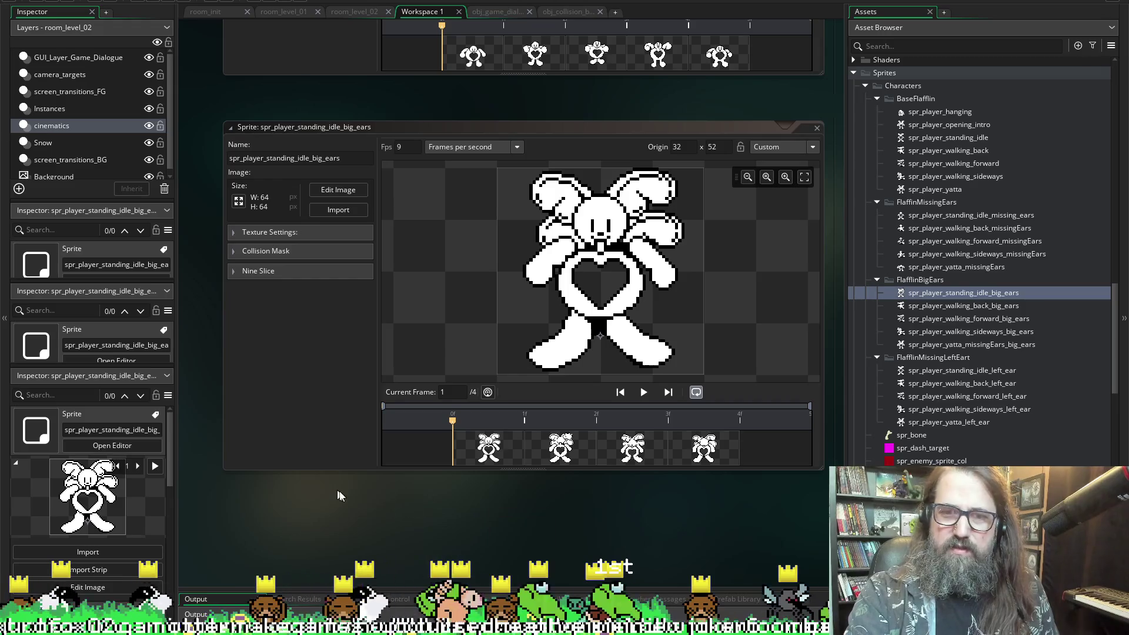
pyautogui.doubleClick(981, 305)
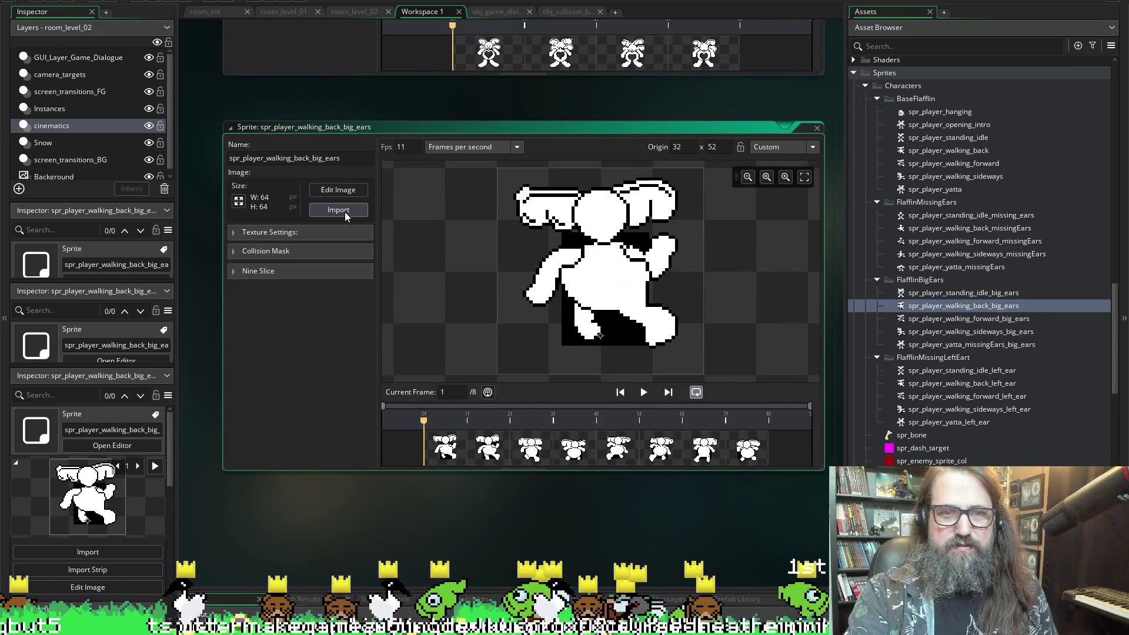
# - Import all eight spr_player_large_walking_backward frames into spr_player_walking_back_big_ears
pyautogui.click(344, 211)
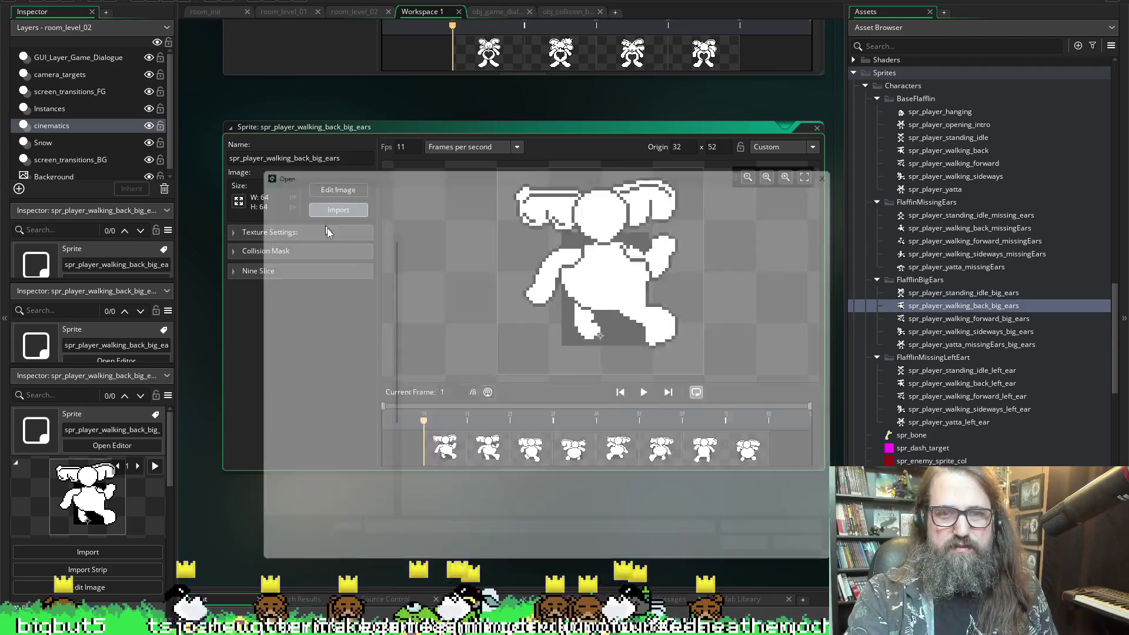
pyautogui.click(505, 185)
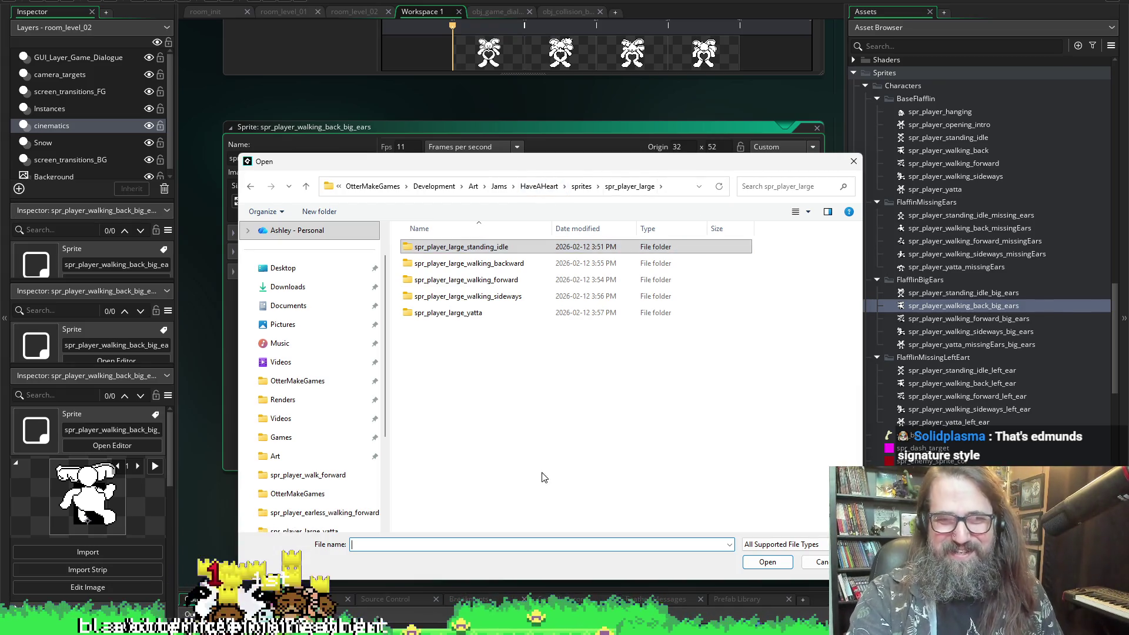
pyautogui.moveTo(585, 172)
pyautogui.mouseDown()
pyautogui.moveTo(594, 227)
pyautogui.moveTo(582, 167)
pyautogui.moveTo(582, 202)
pyautogui.mouseUp()
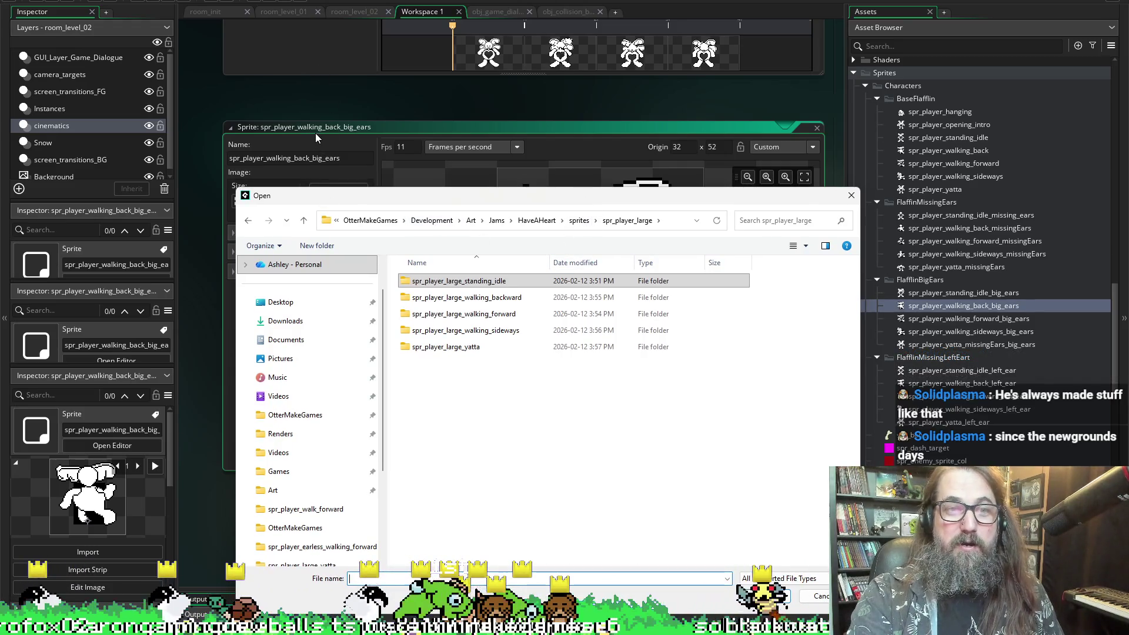
pyautogui.doubleClick(434, 297)
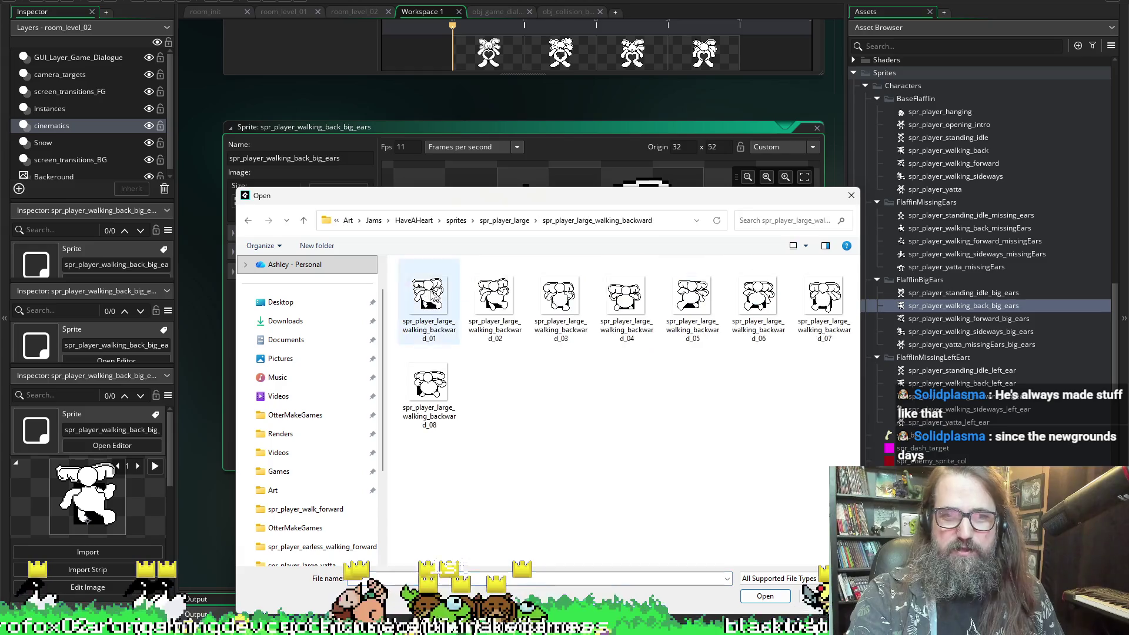
pyautogui.click(426, 302)
pyautogui.hotkey('ctrl', 'a')
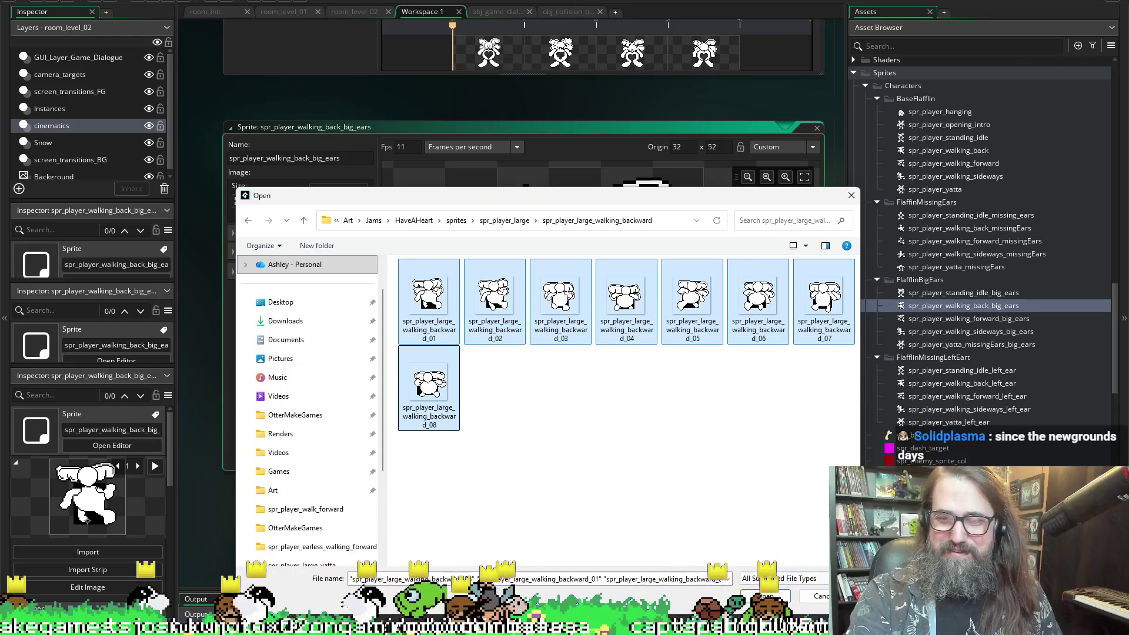
pyautogui.click(764, 595)
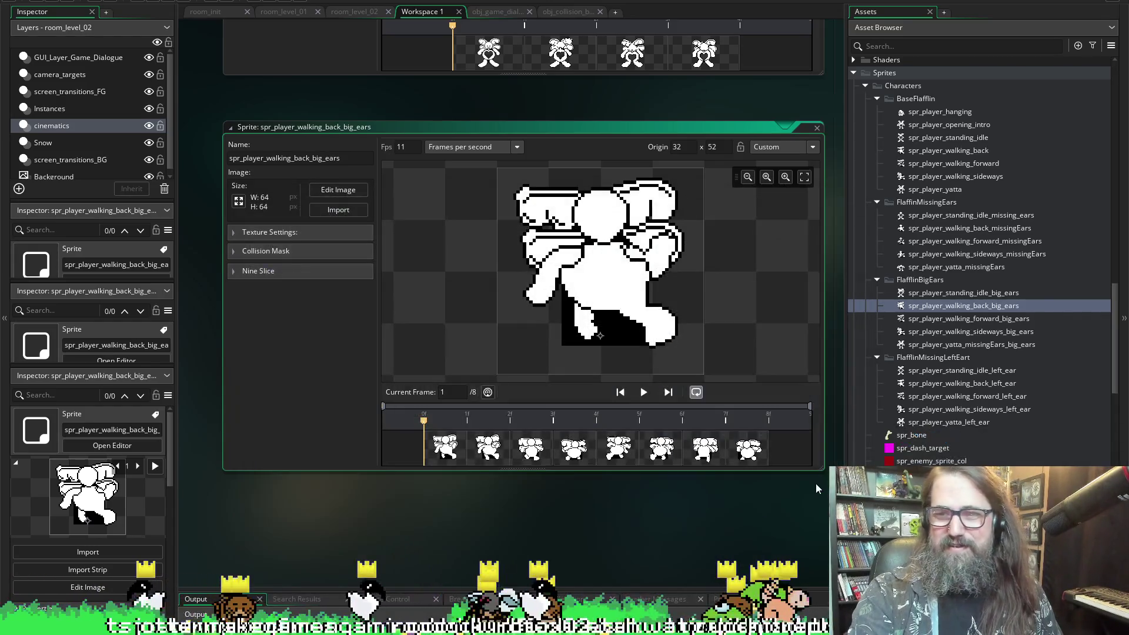
# - Open the spr_player_walking_forward_big_ears sprite
pyautogui.click(976, 332)
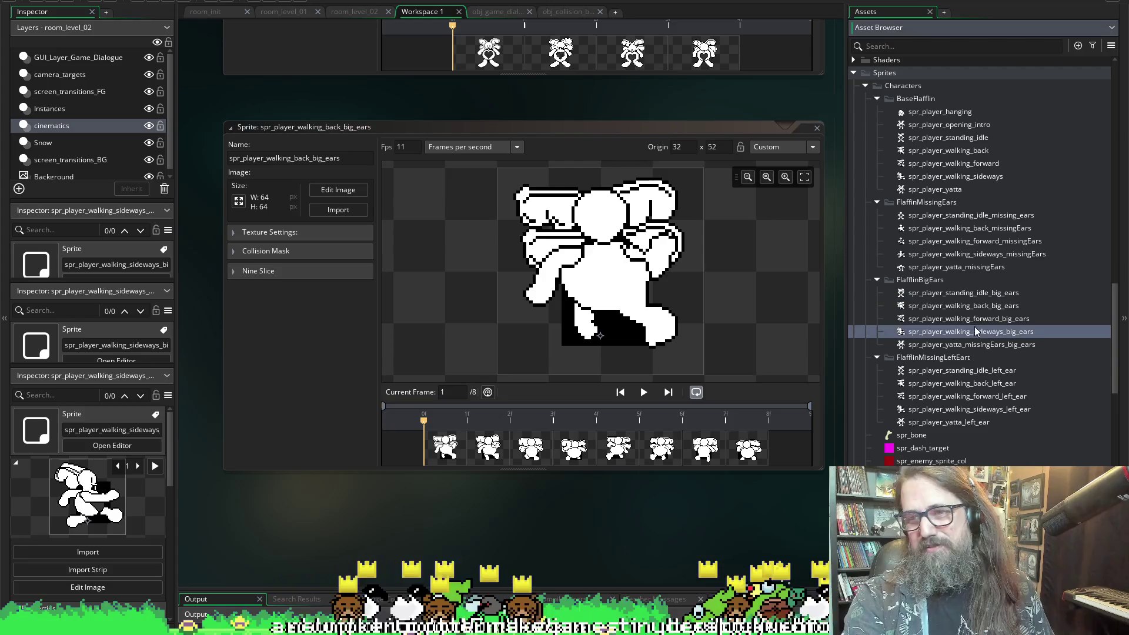
pyautogui.click(955, 319)
pyautogui.doubleClick(959, 320)
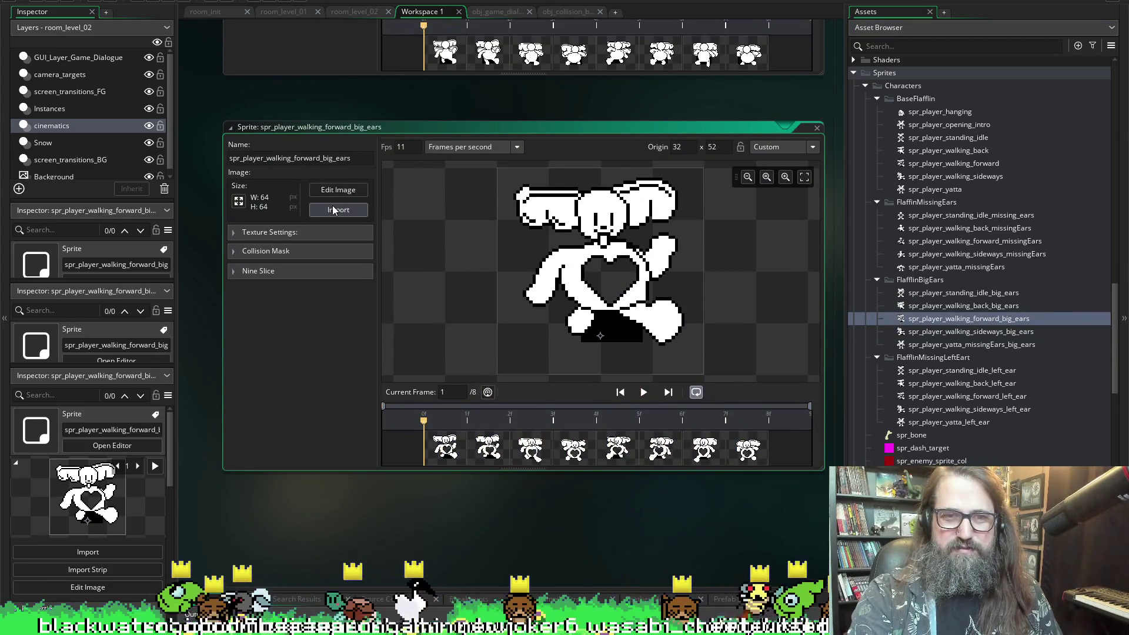
# - Import the eight spr_player_large_walking_forward frames, then open spr_player_walking_sideways_big_ears
pyautogui.click(333, 205)
pyautogui.click(405, 268)
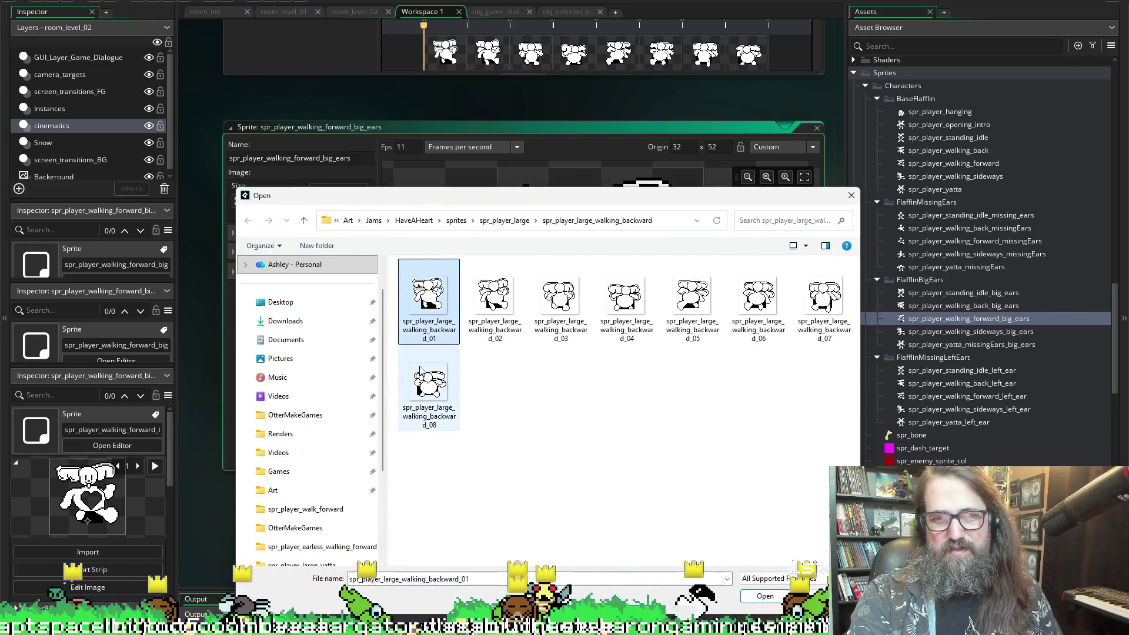
pyautogui.keyDown('shift'); pyautogui.click(426, 382); pyautogui.keyUp('shift')
pyautogui.click(502, 220)
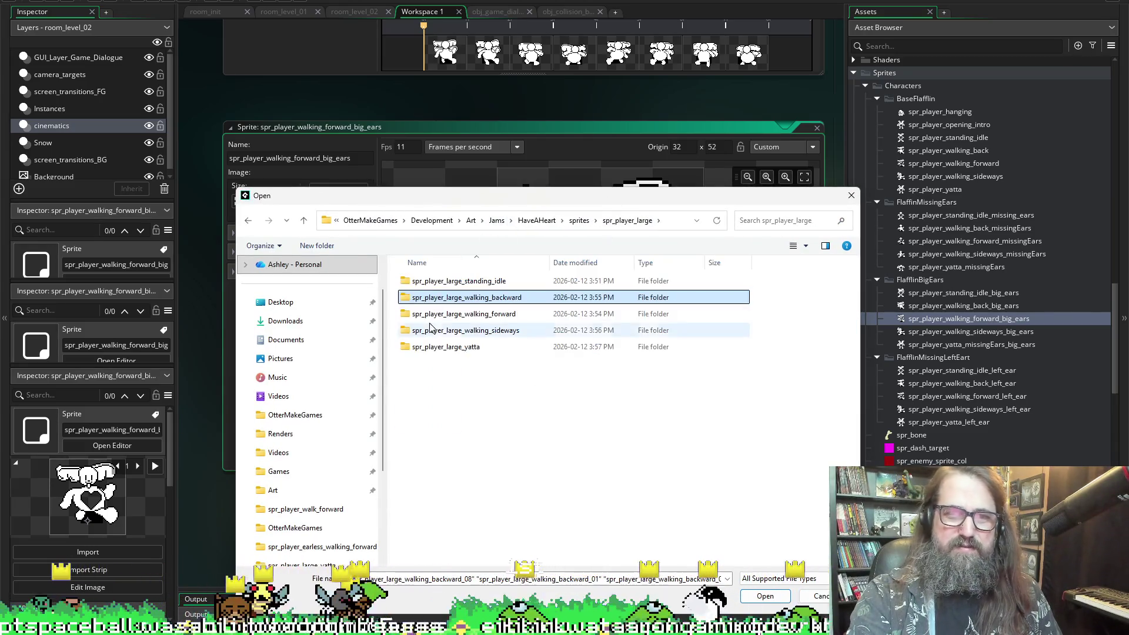
pyautogui.doubleClick(453, 315)
pyautogui.click(408, 276)
pyautogui.keyDown('shift'); pyautogui.click(413, 369); pyautogui.keyUp('shift')
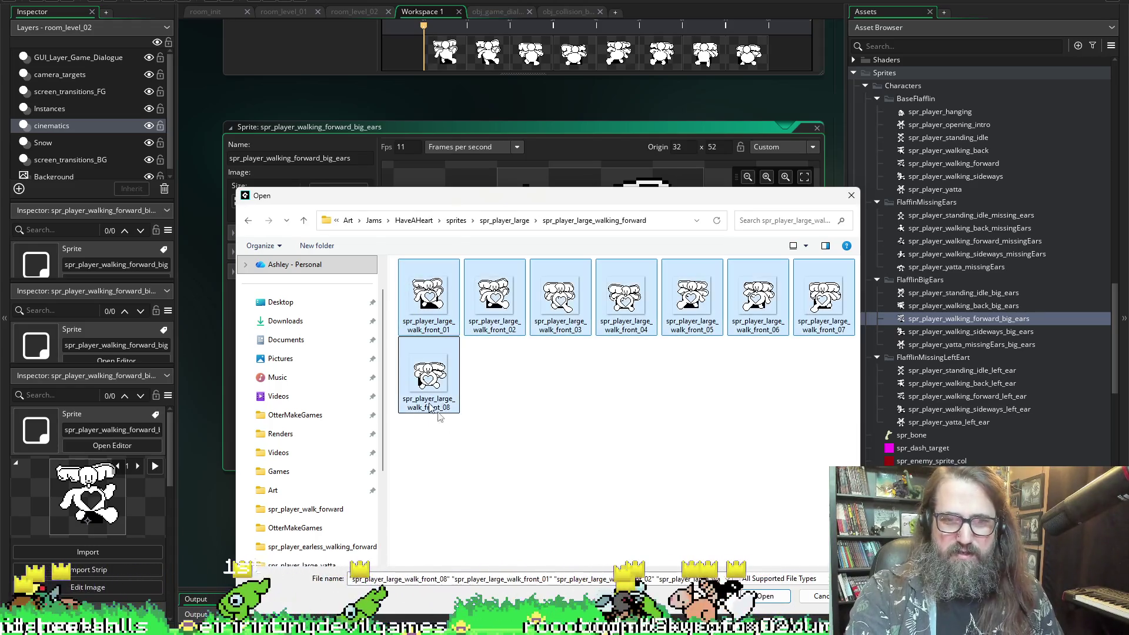
pyautogui.press('Return')
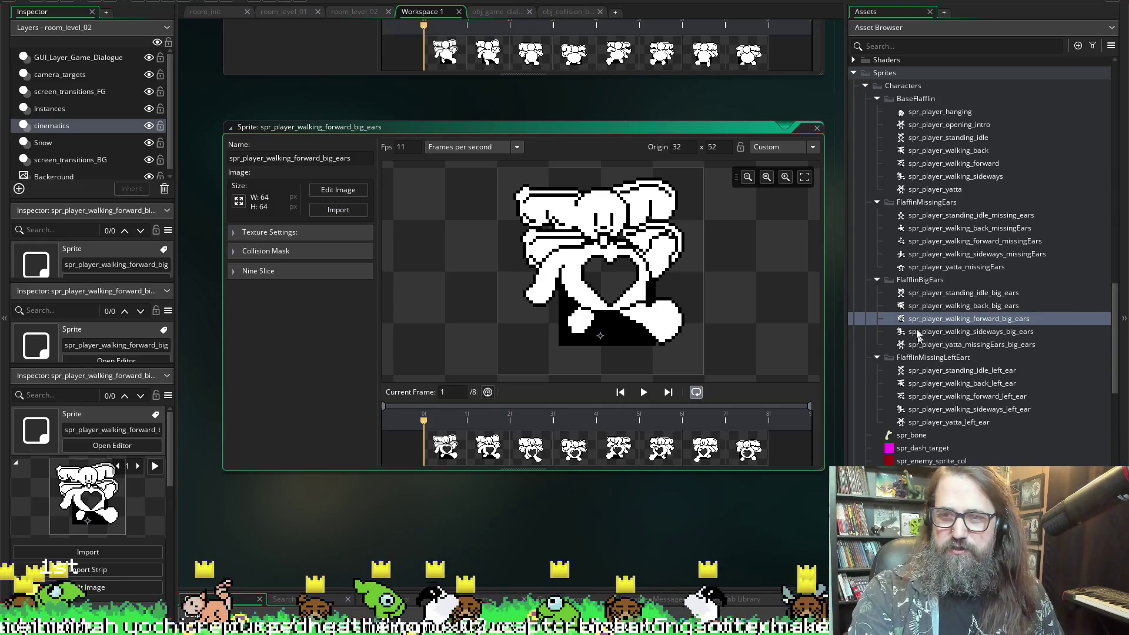
pyautogui.scroll(-2, 935, 310)
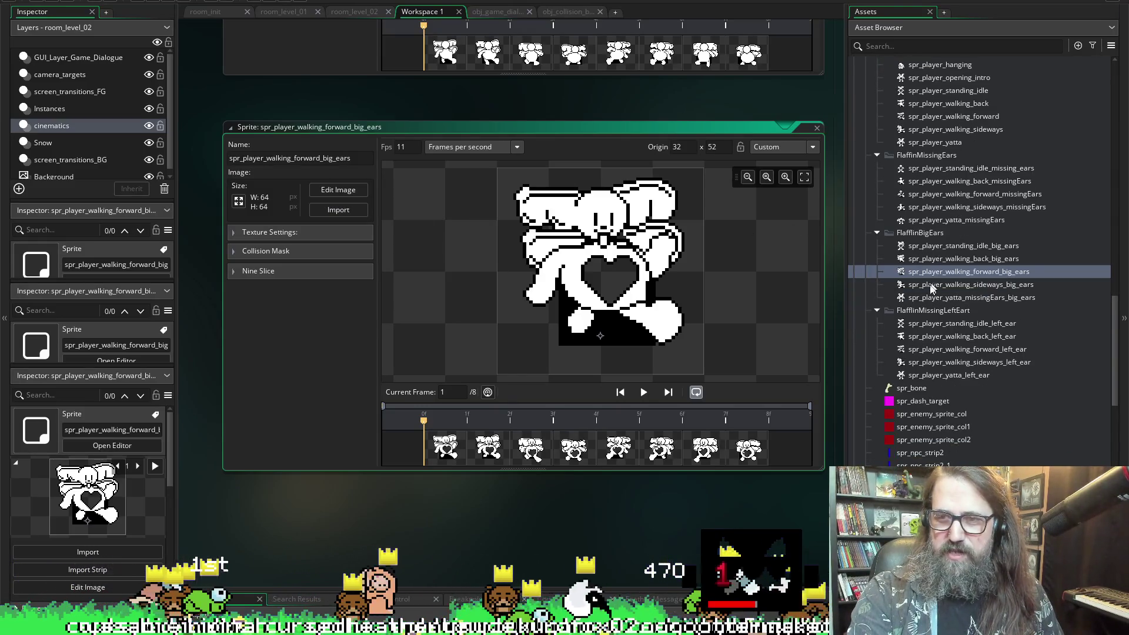
pyautogui.doubleClick(941, 285)
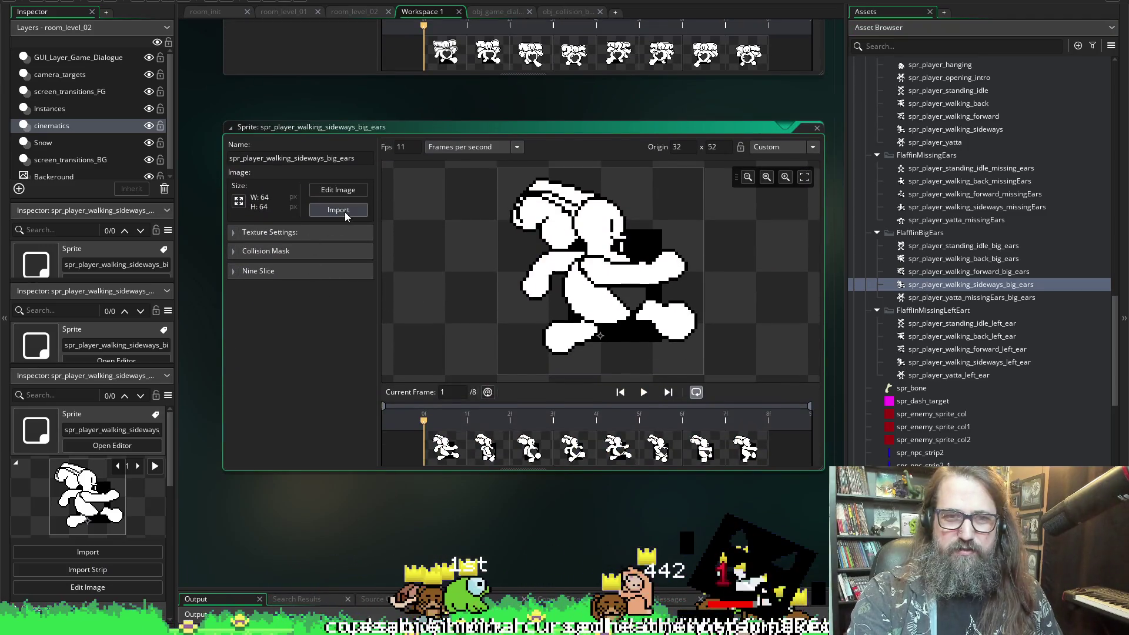
pyautogui.click(344, 211)
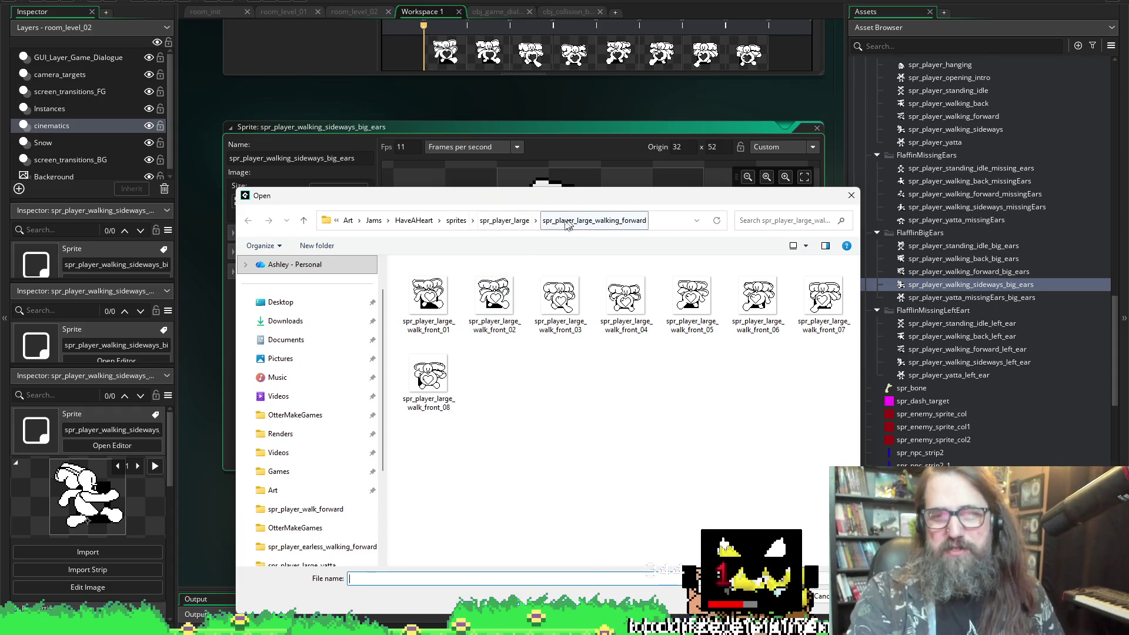
pyautogui.click(504, 220)
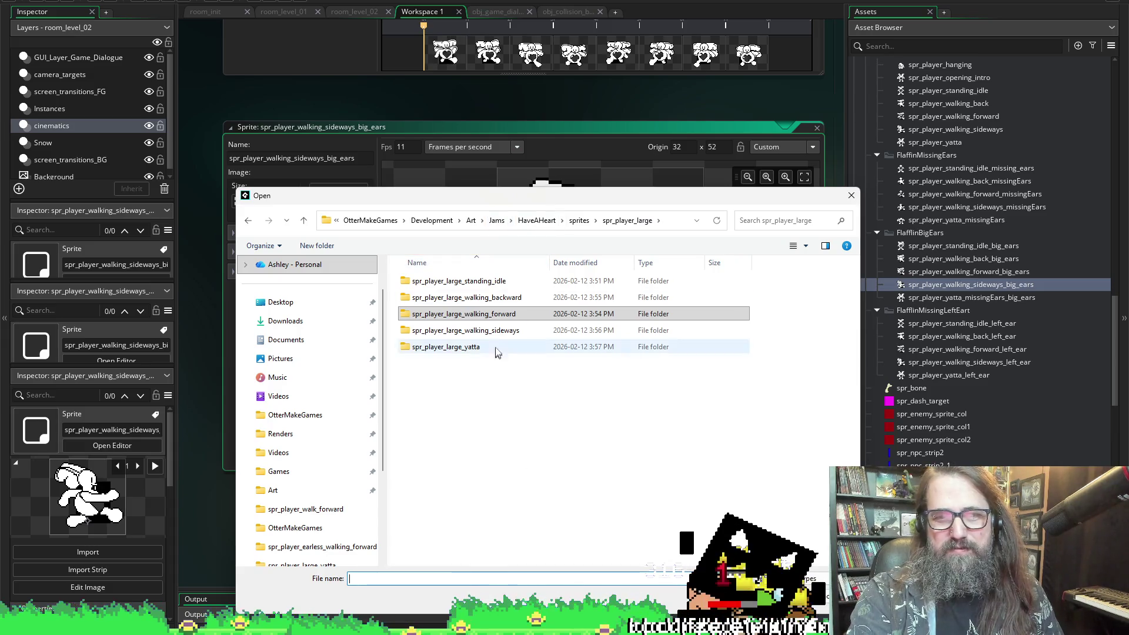
pyautogui.click(559, 319)
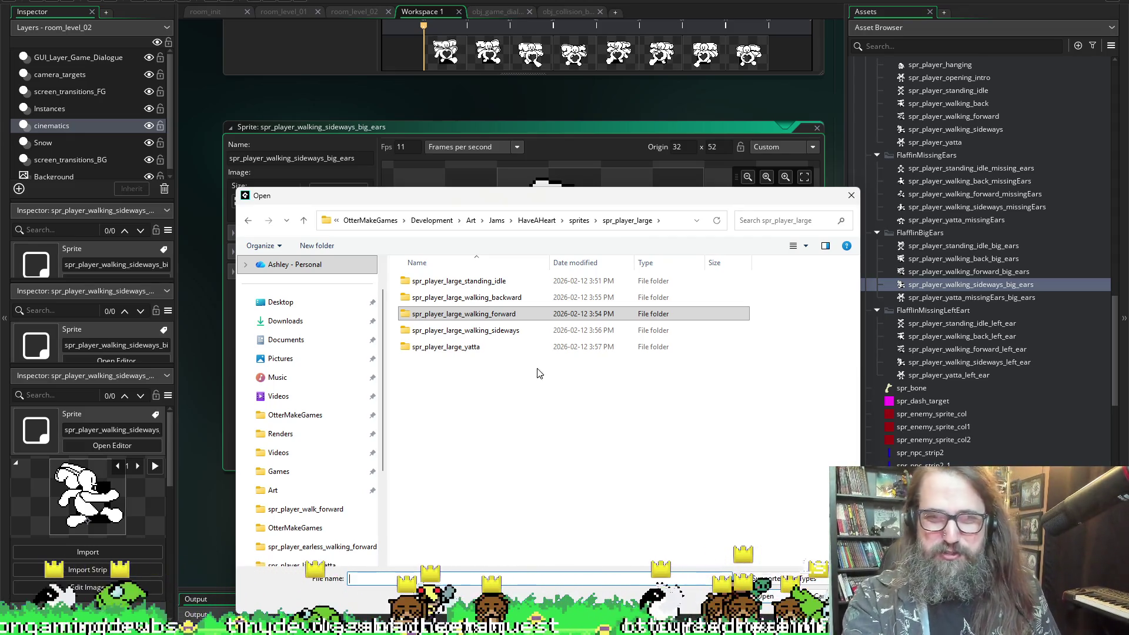
pyautogui.click(579, 220)
pyautogui.doubleClick(692, 311)
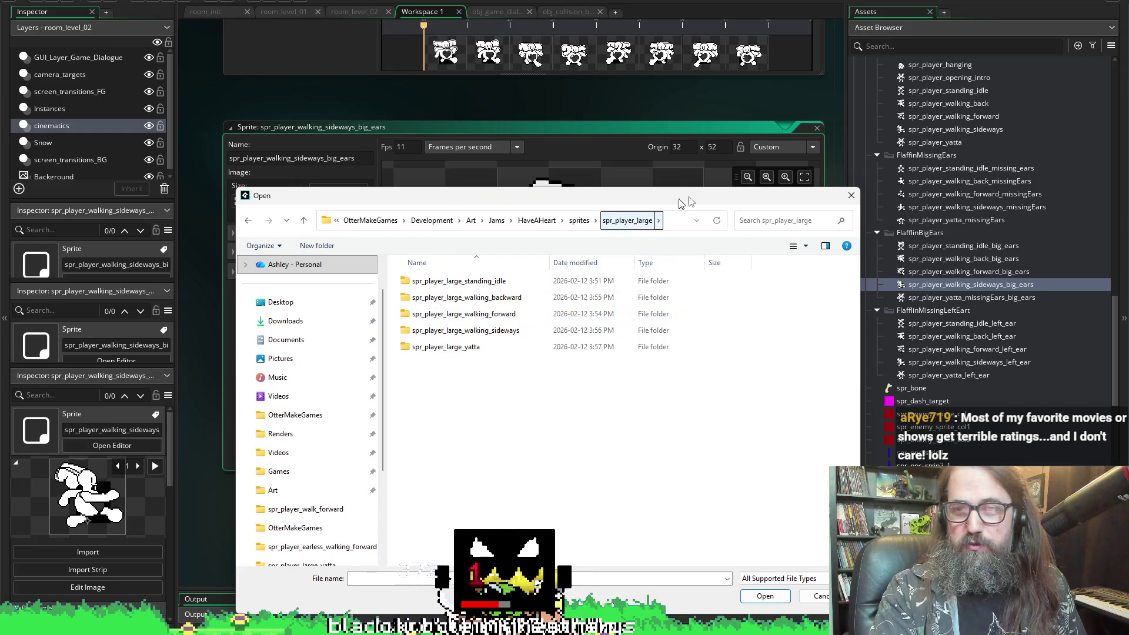
pyautogui.click(850, 198)
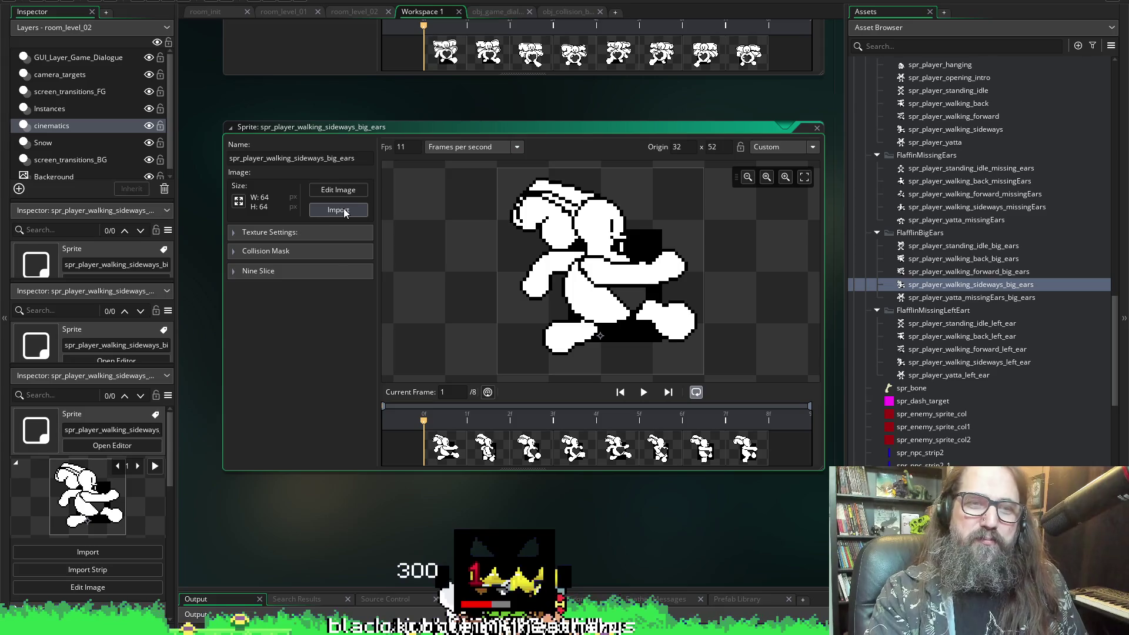
# - Import all eight frames from spr_player_large > spr_player_large_walking_sideways into the sideways sprite
pyautogui.click(328, 209)
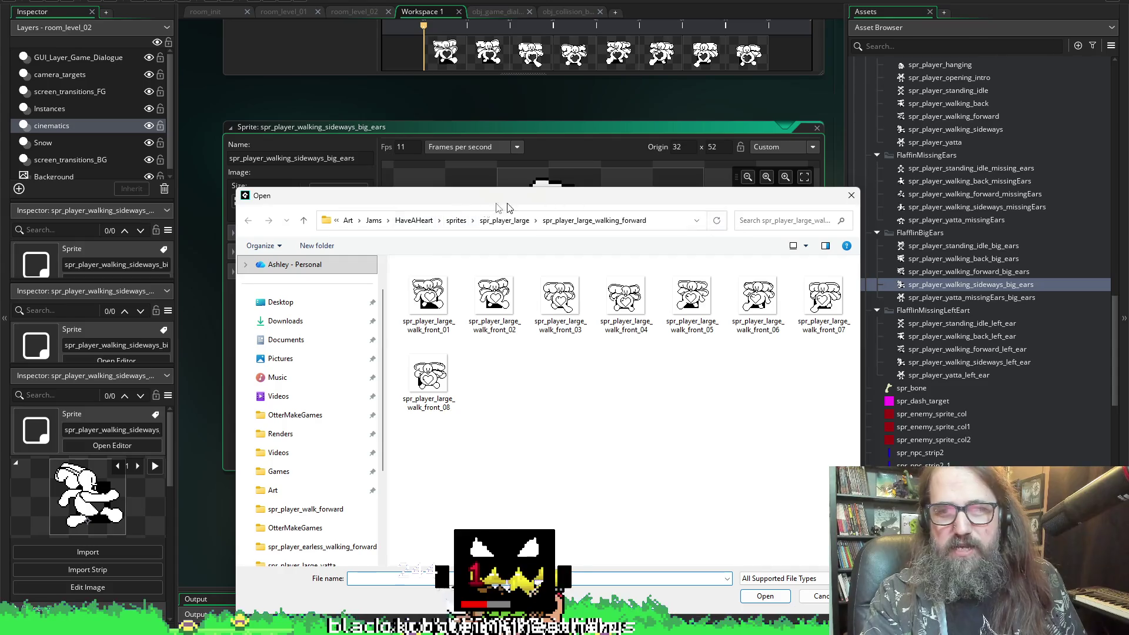
pyautogui.click(521, 217)
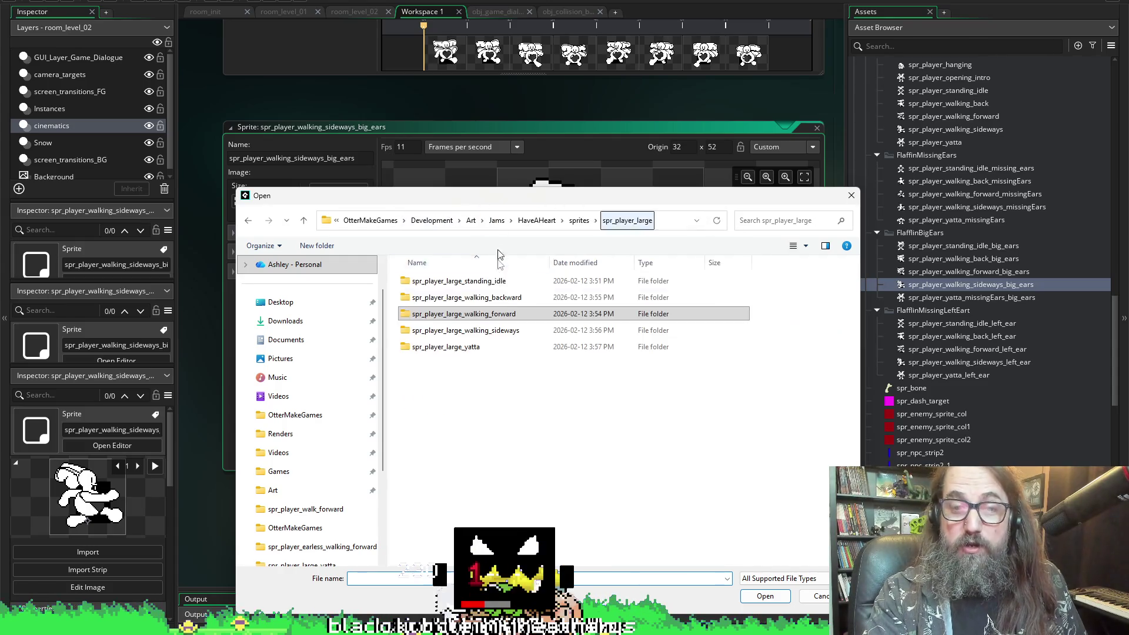
pyautogui.click(480, 333)
pyautogui.doubleClick(480, 337)
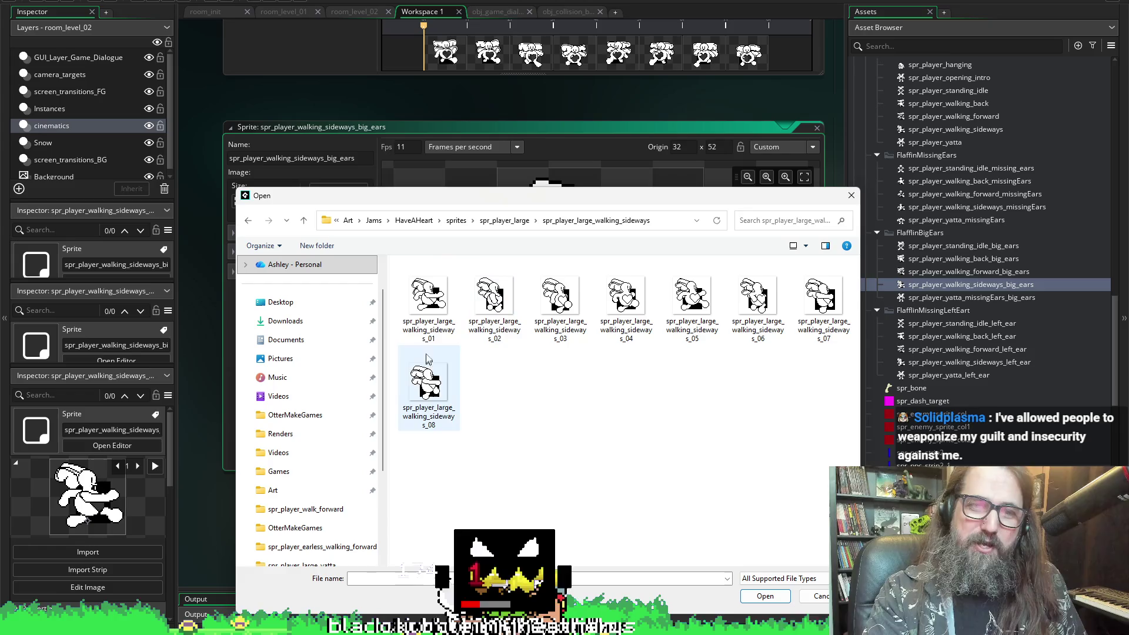
pyautogui.click(437, 310)
pyautogui.keyDown('shift'); pyautogui.click(443, 388); pyautogui.keyUp('shift')
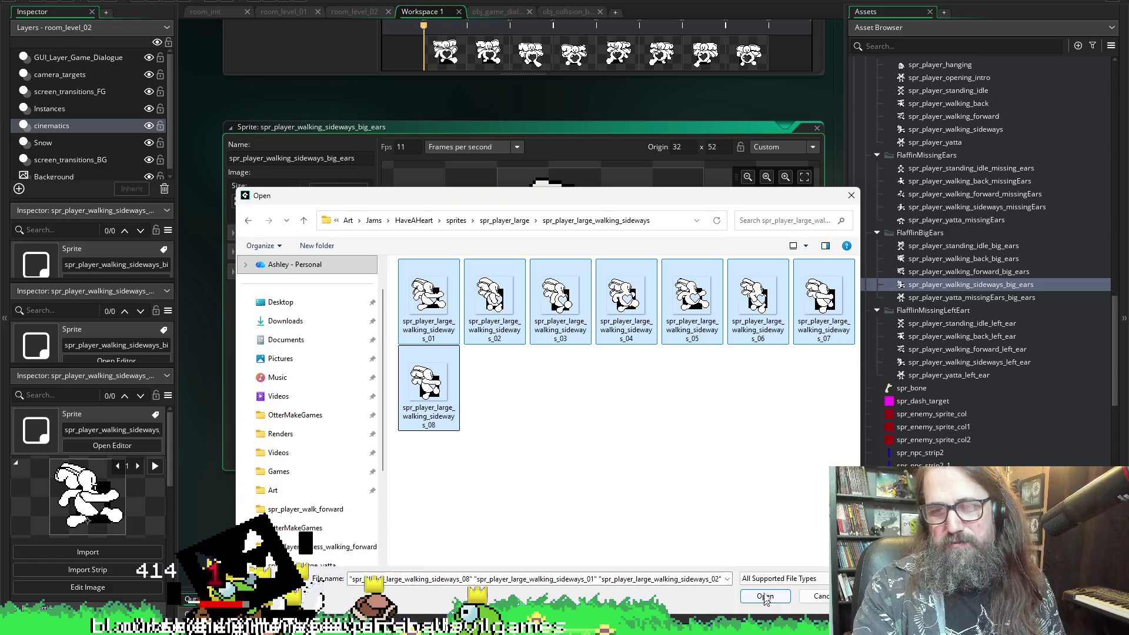
pyautogui.click(765, 596)
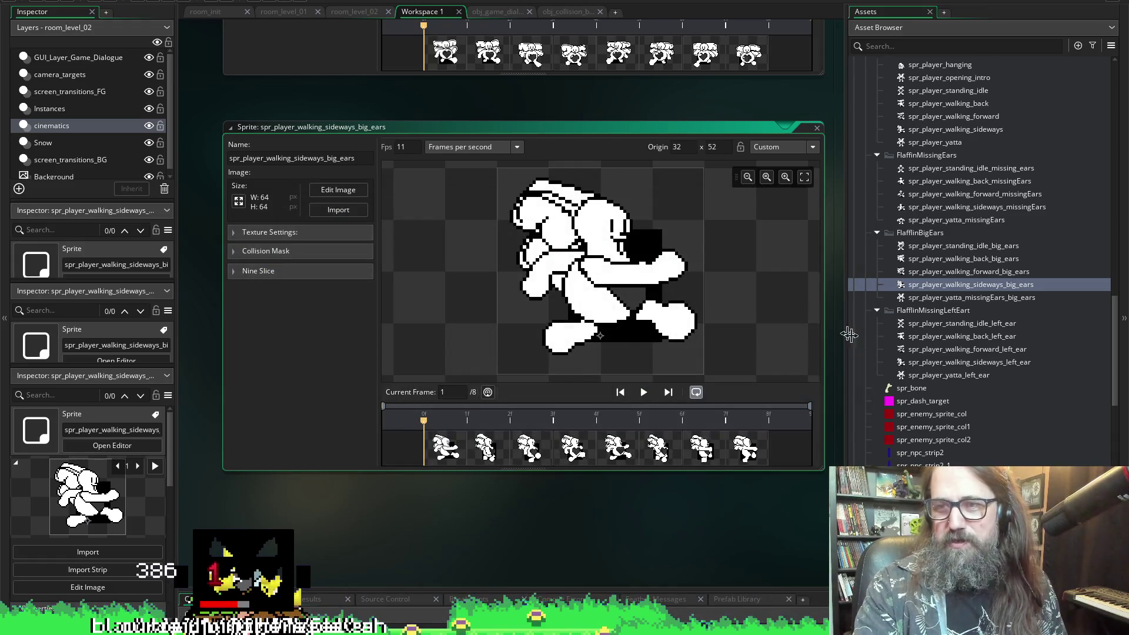
# - Open spr_player_yatta_missingEars_big_ears and replace its frames with the five spr_player_large_yatta images
pyautogui.doubleClick(1005, 298)
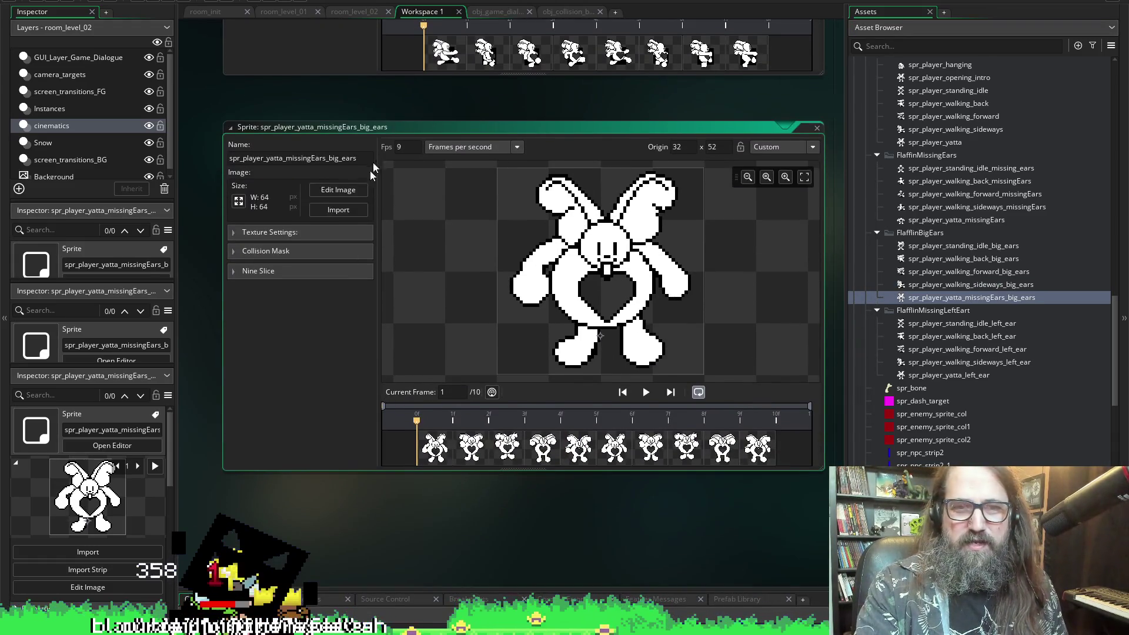
pyautogui.click(341, 209)
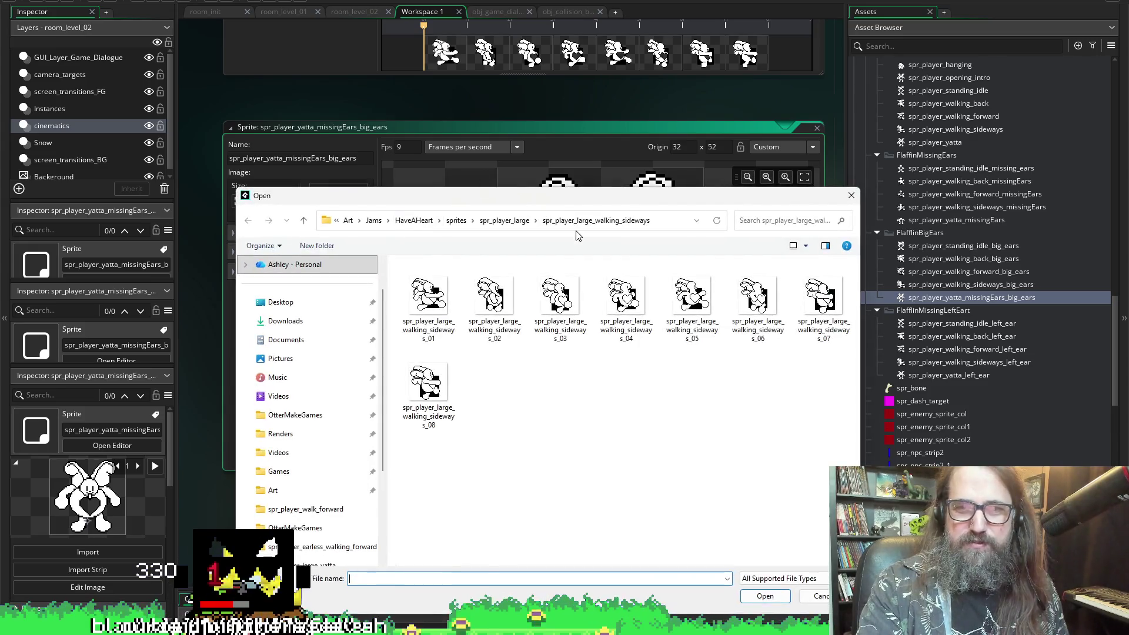
pyautogui.click(505, 220)
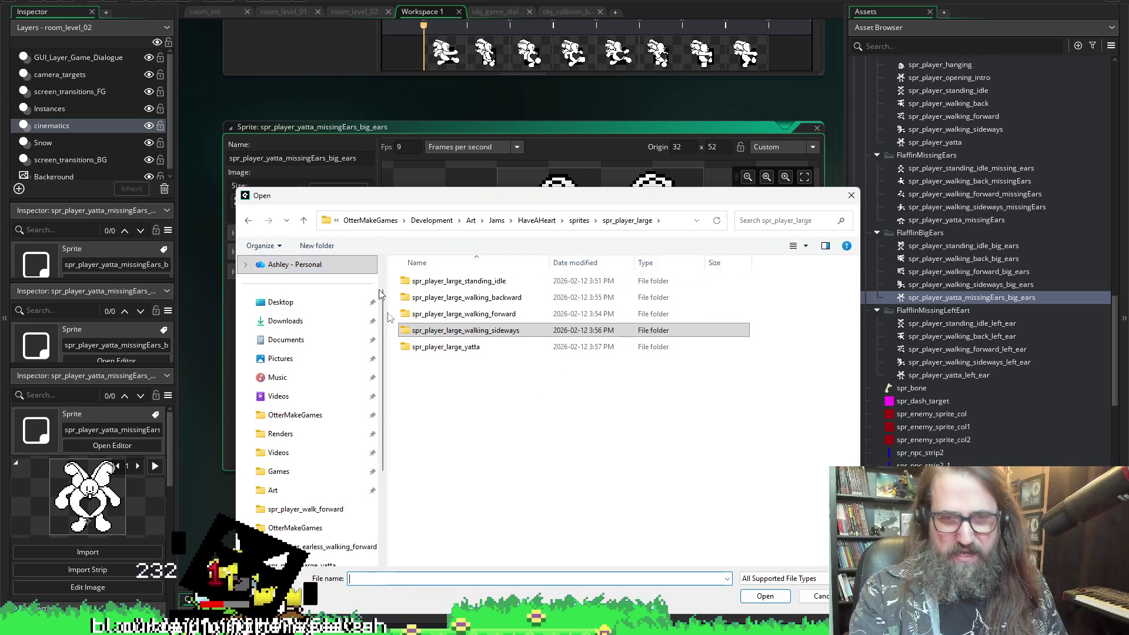
pyautogui.doubleClick(445, 346)
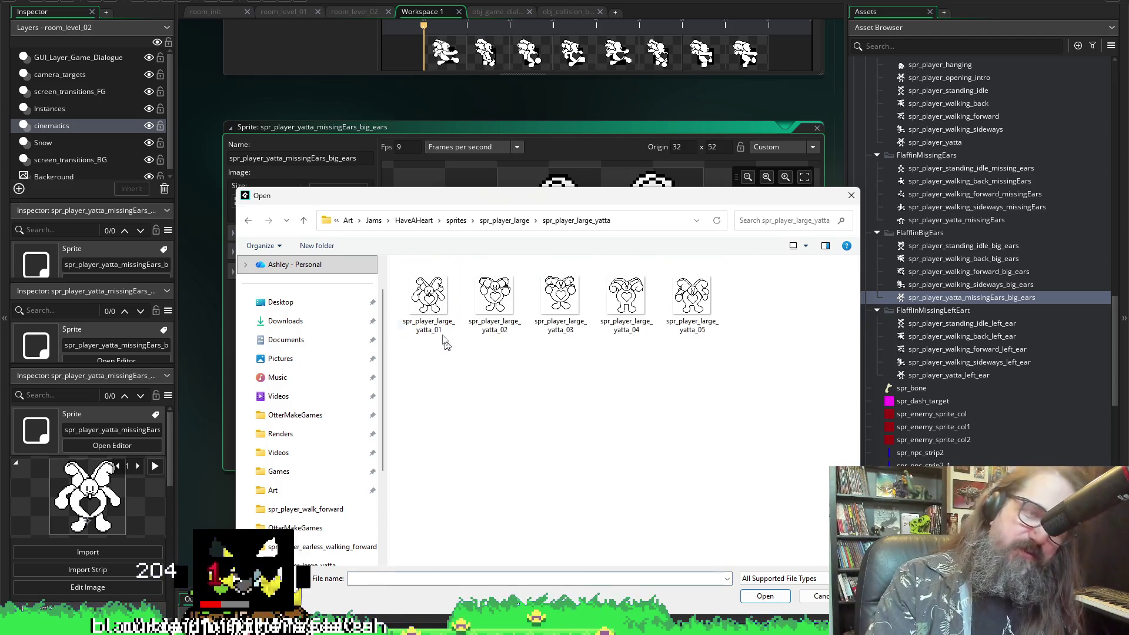
pyautogui.click(438, 326)
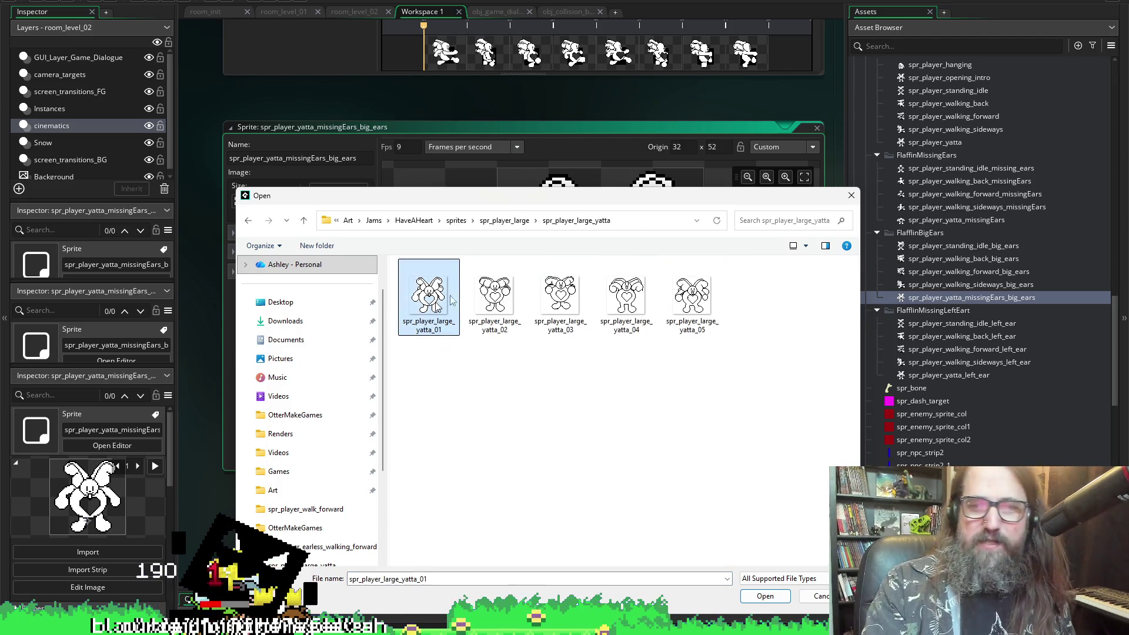
pyautogui.keyDown('shift'); pyautogui.click(666, 292); pyautogui.keyUp('shift')
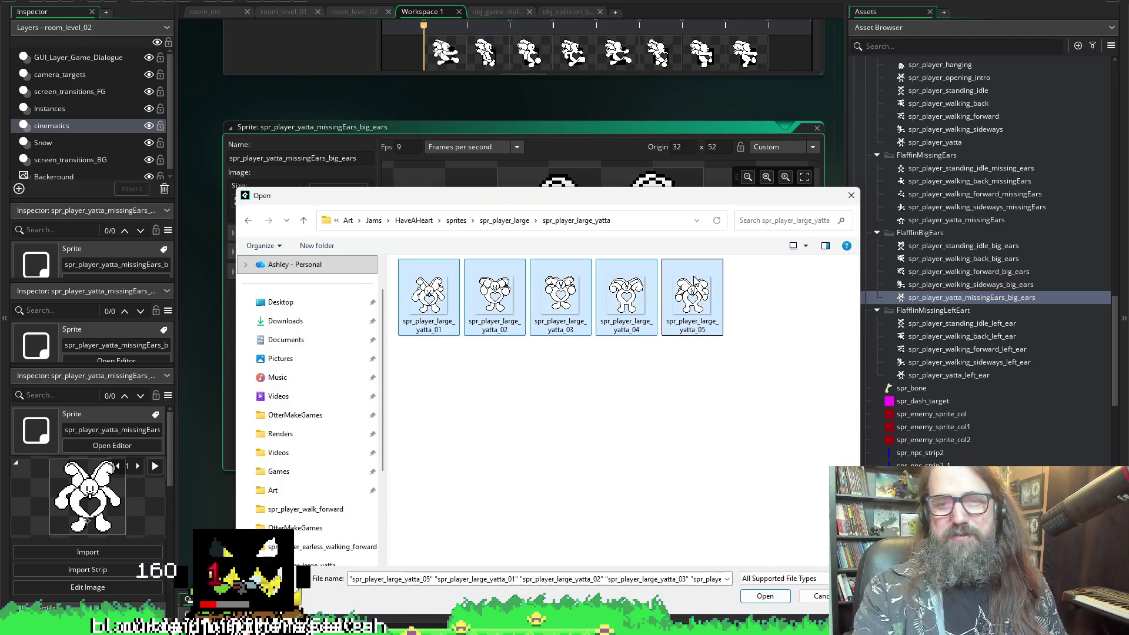
pyautogui.click(759, 598)
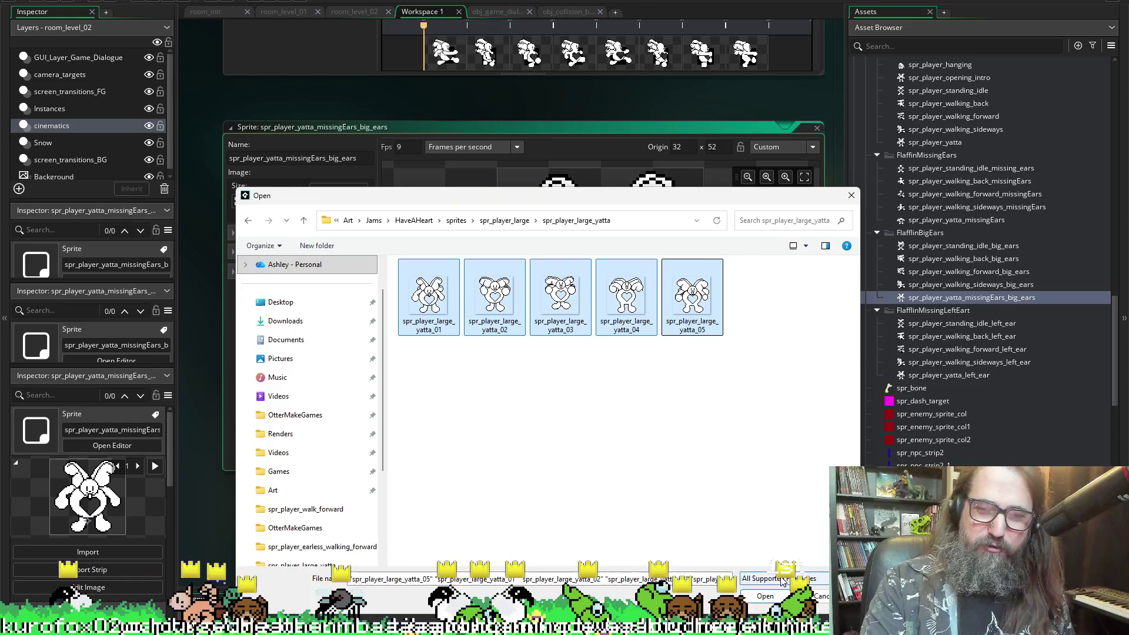
pyautogui.click(765, 595)
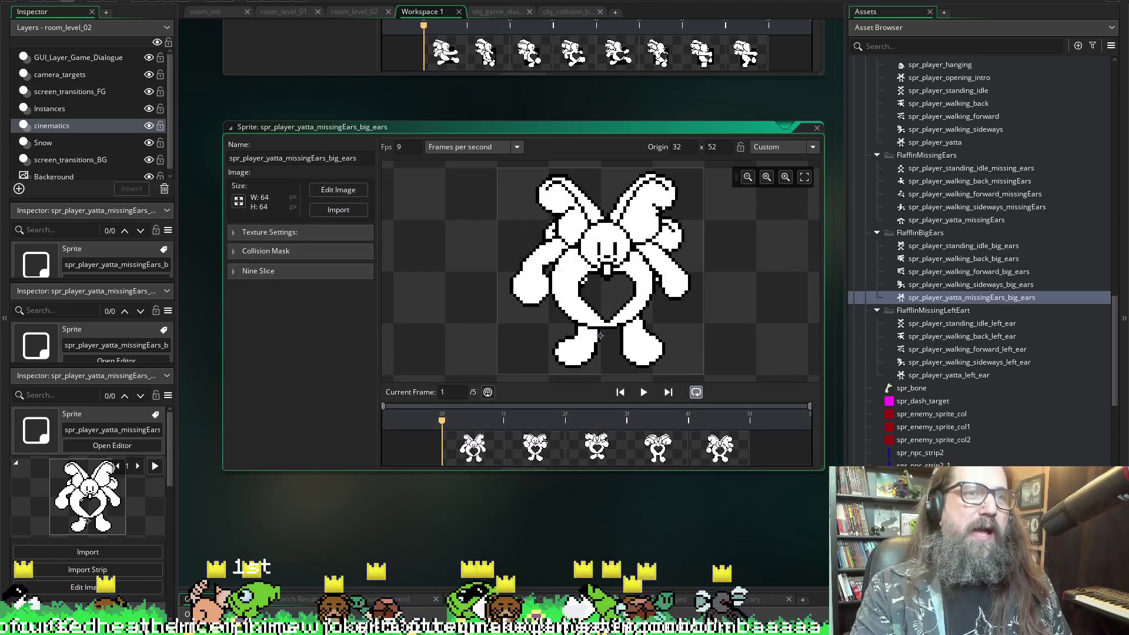
# - Click an empty spot in the GameMaker workspace
pyautogui.click(281, 549)
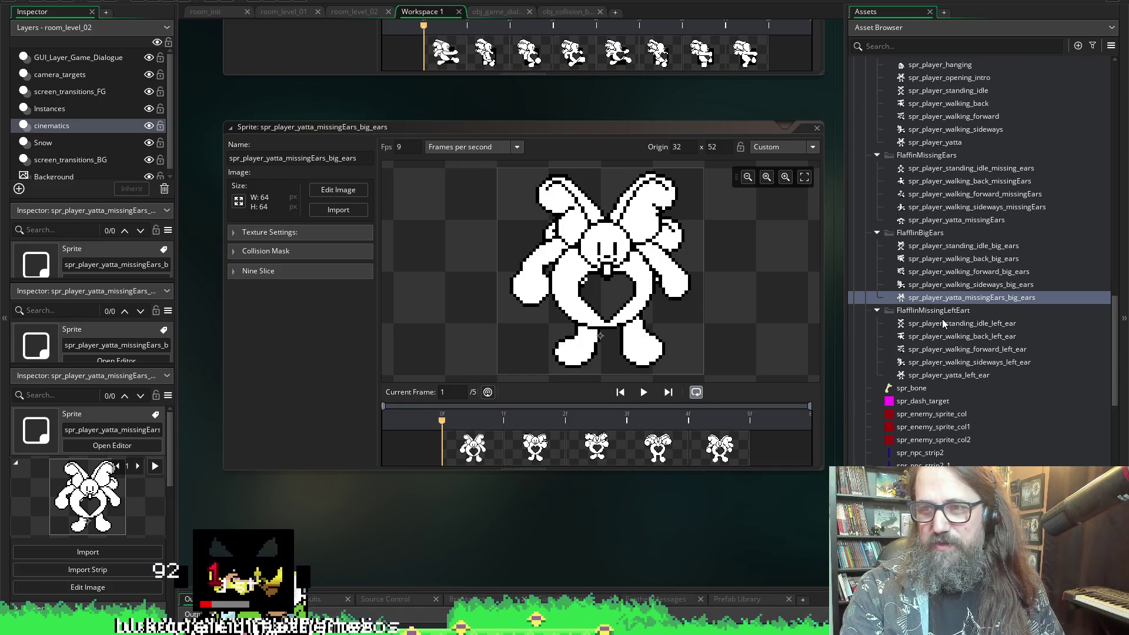
# - Open the spr_player_standing_idle_left_ear sprite in the sprite editor
pyautogui.doubleClick(941, 324)
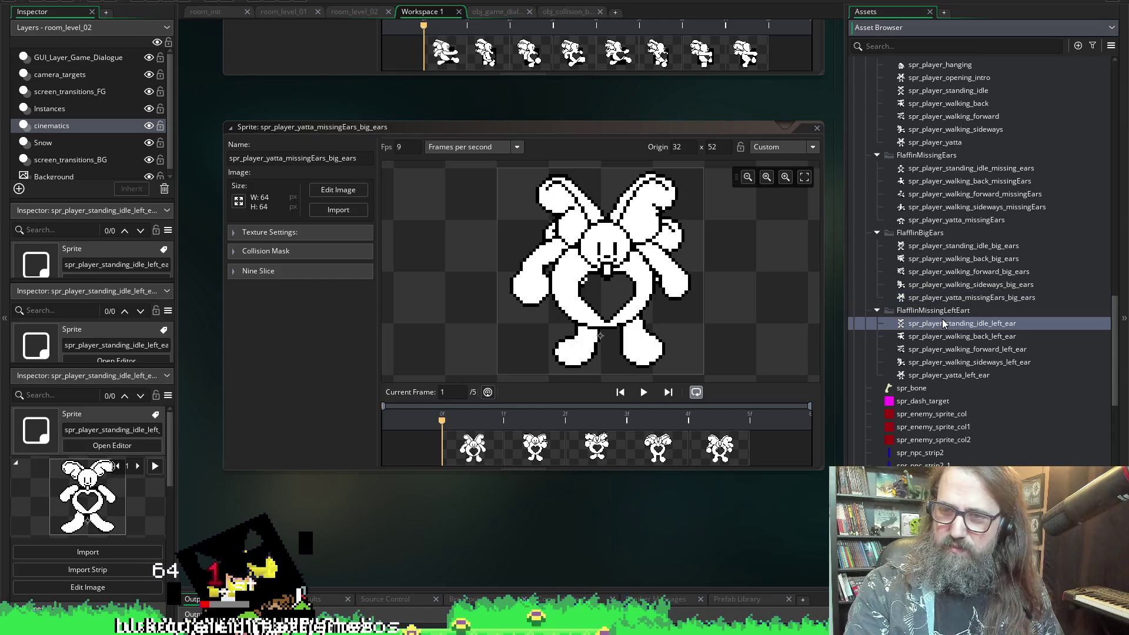
pyautogui.scroll(-1, 273, 473)
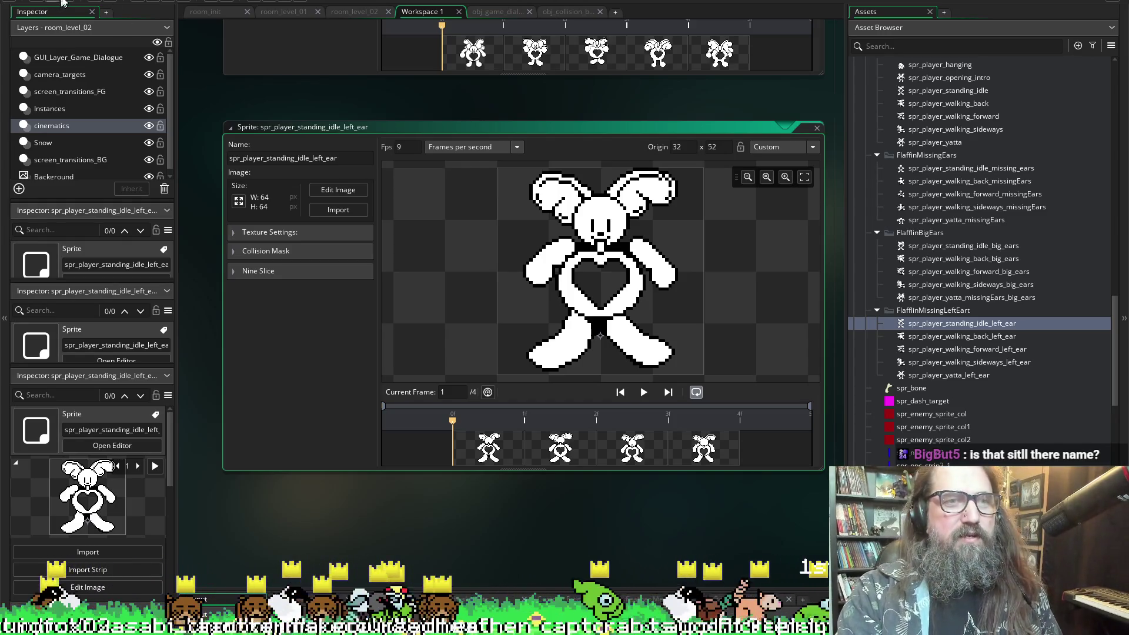
pyautogui.click(46, 11)
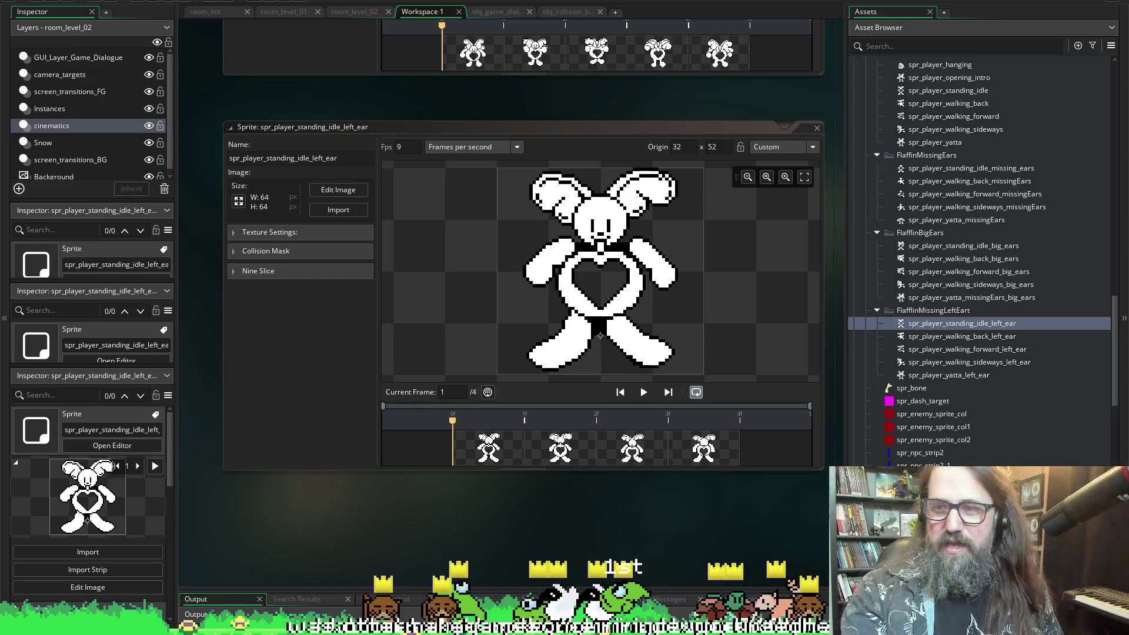
pyautogui.doubleClick(956, 328)
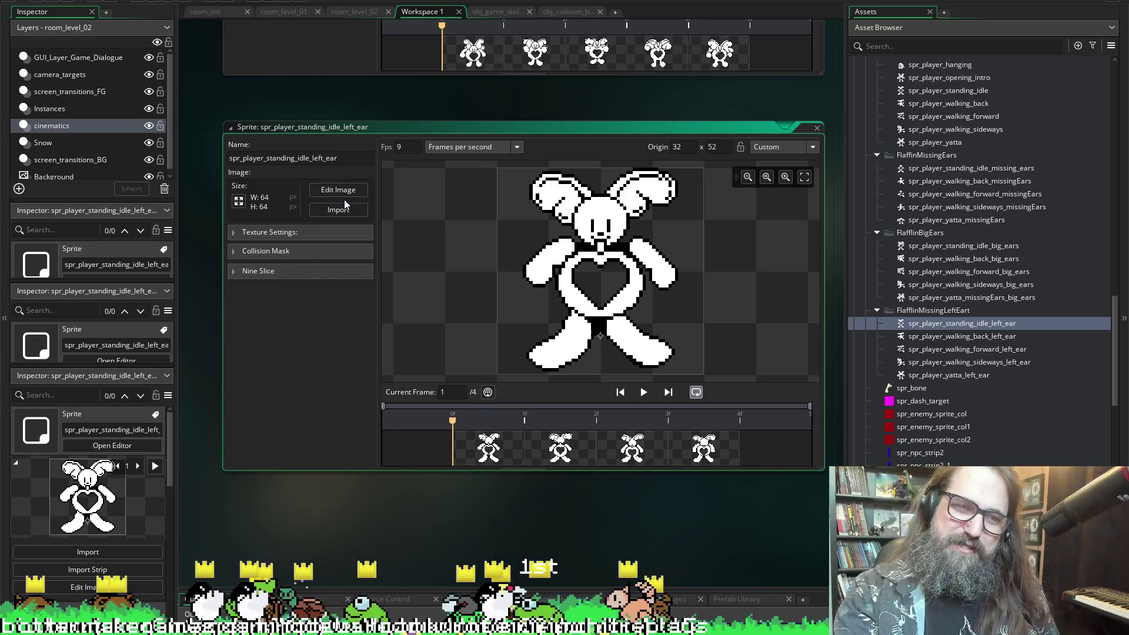
# - Import idle1–idle4 from spr_player_missing_left_ear > spr_player_left_eared_idle into the sprite
pyautogui.click(330, 213)
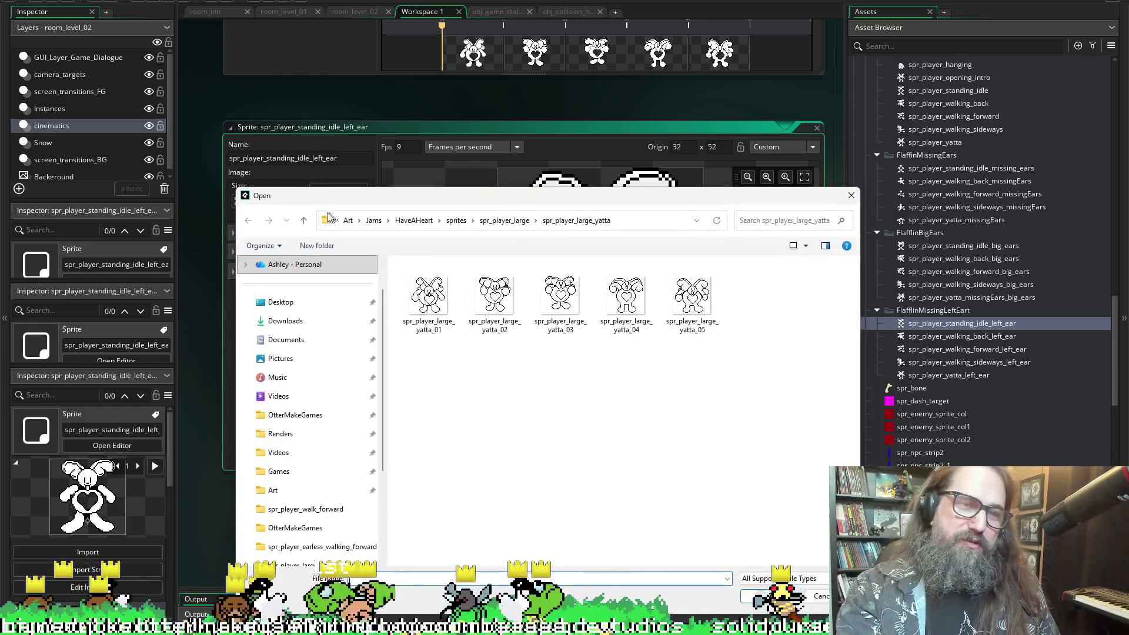
pyautogui.click(504, 220)
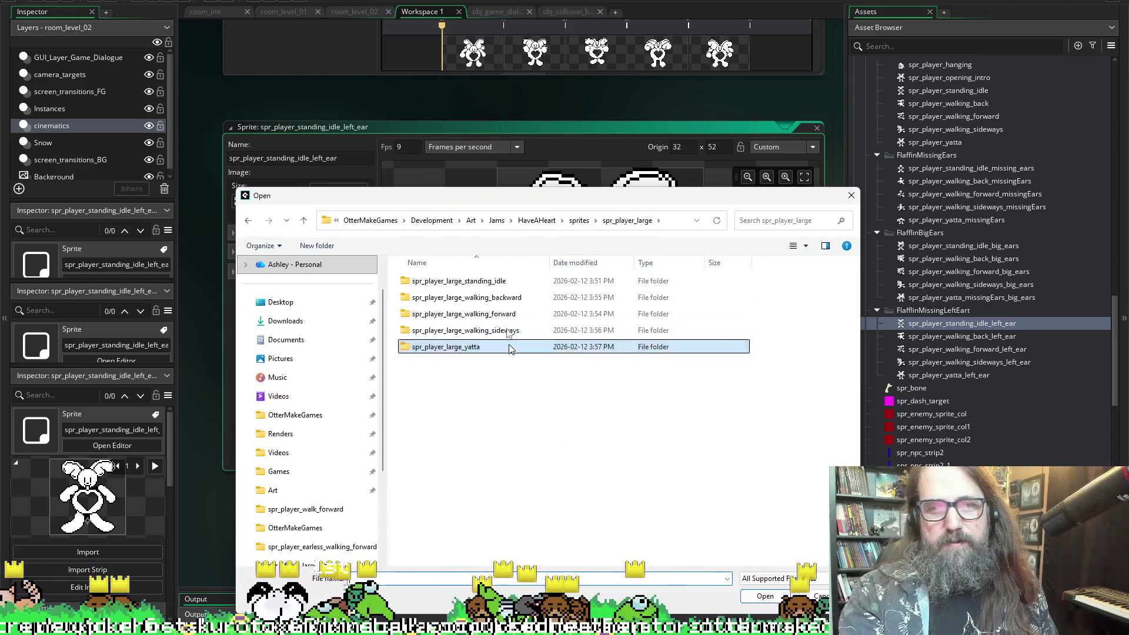
pyautogui.click(579, 220)
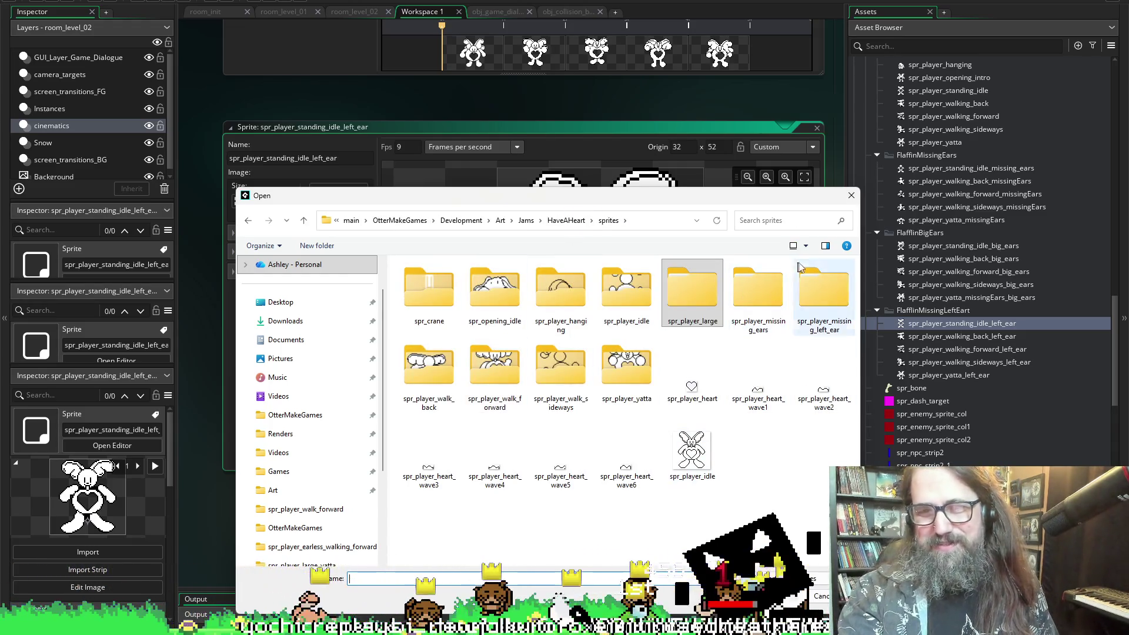
pyautogui.doubleClick(830, 280)
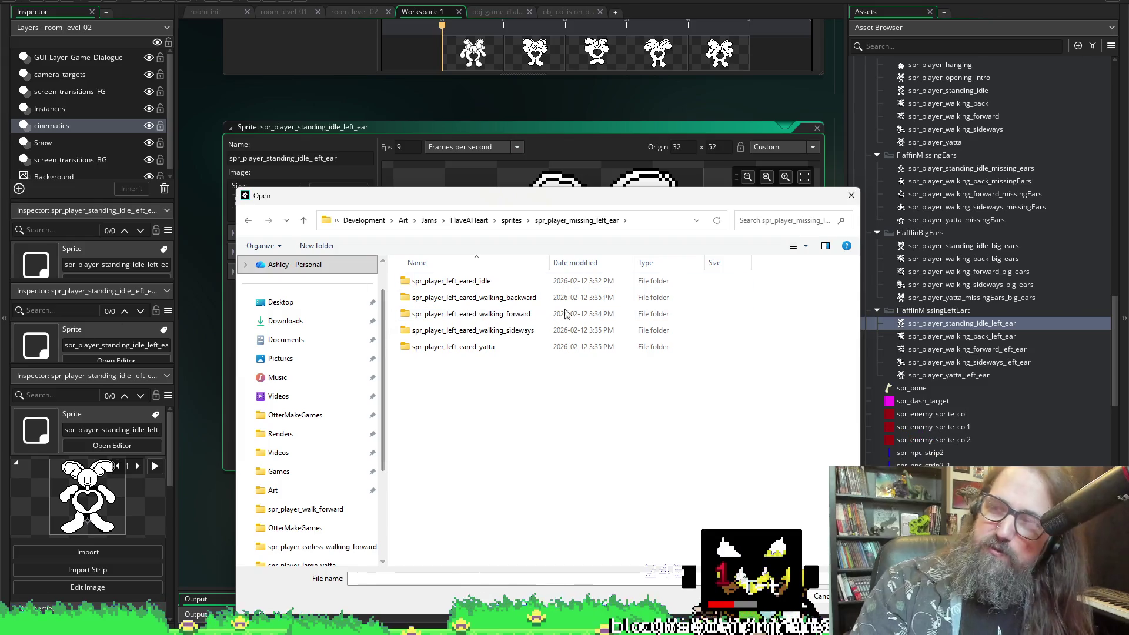
pyautogui.click(453, 262)
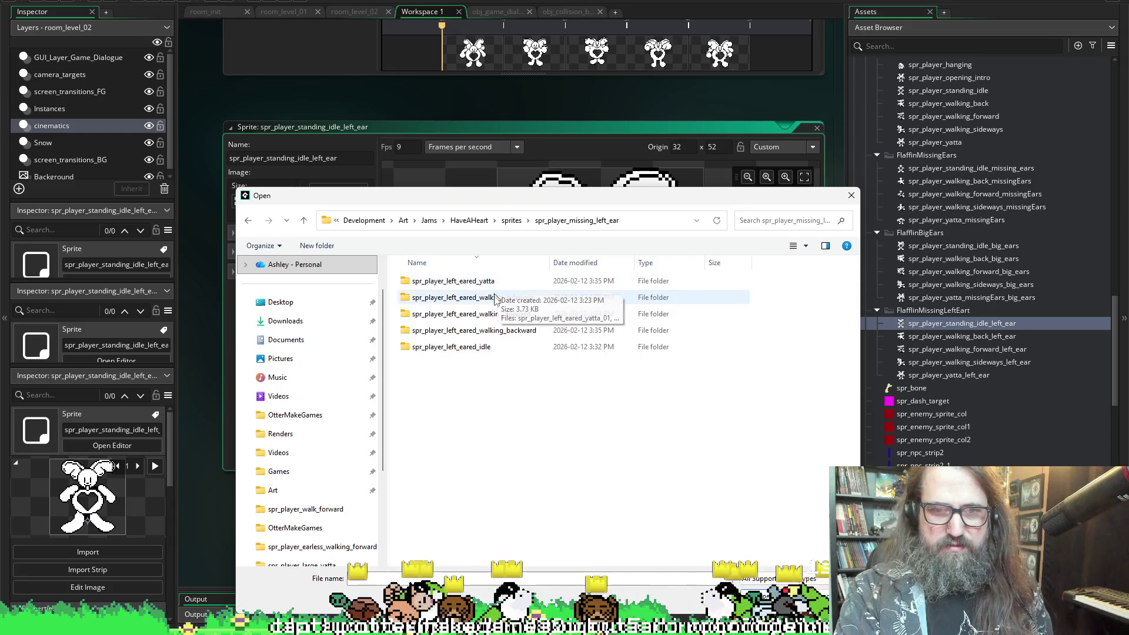
pyautogui.doubleClick(453, 346)
pyautogui.click(449, 287)
pyautogui.keyDown('shift'); pyautogui.click(626, 297); pyautogui.keyUp('shift')
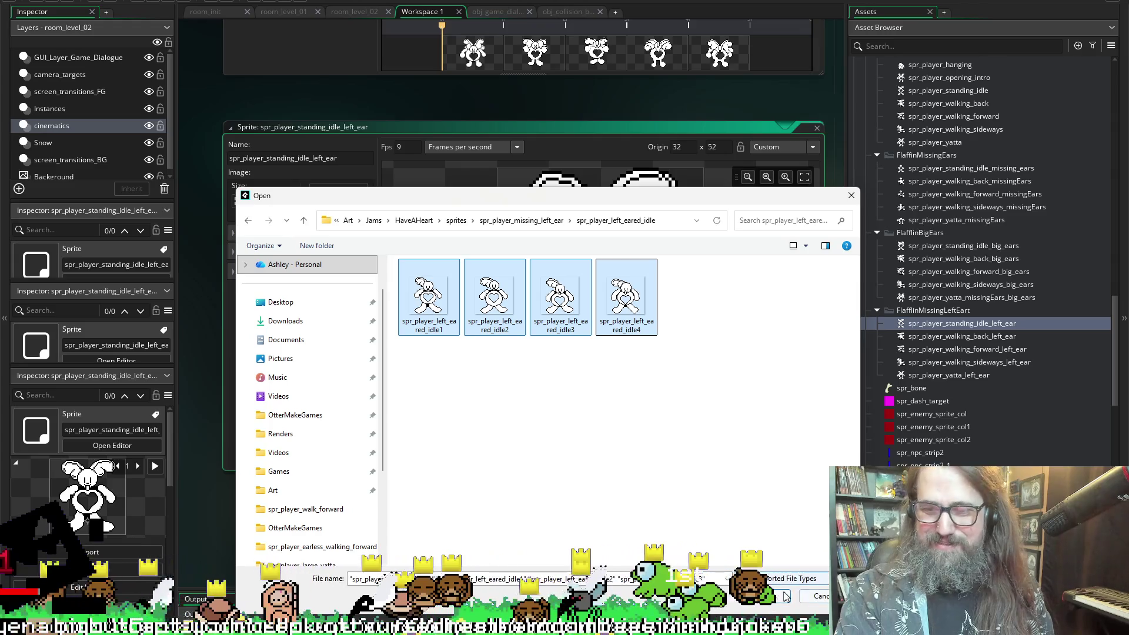
pyautogui.press('Return')
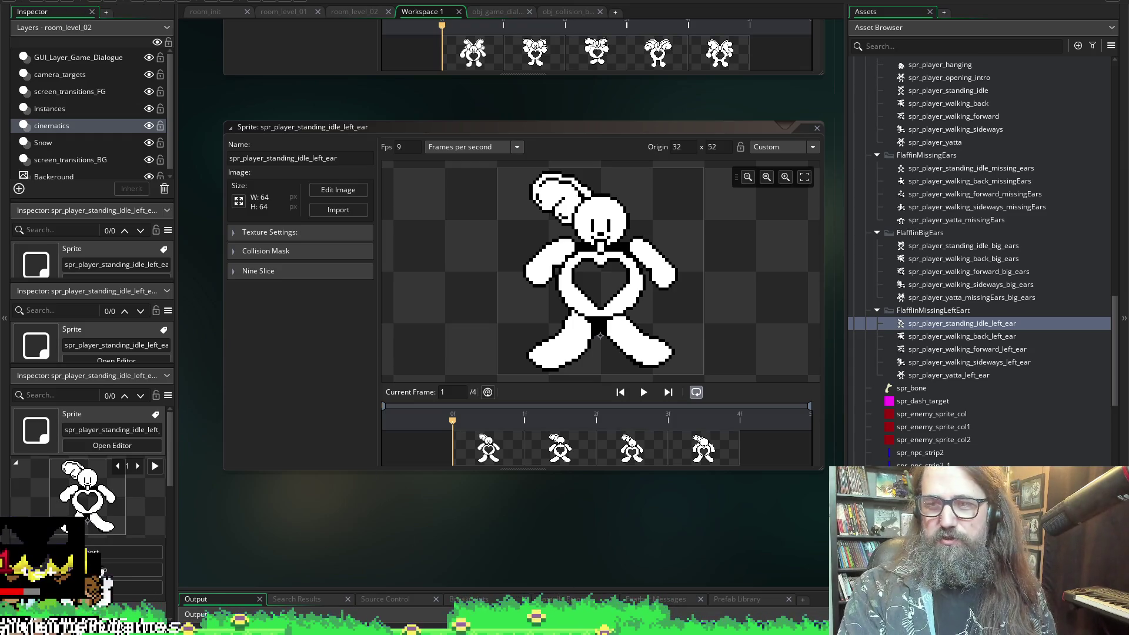
# - Open spr_player_walking_back_left_ear and review its eight 64 x 64 frames at 11 fps
pyautogui.doubleClick(912, 336)
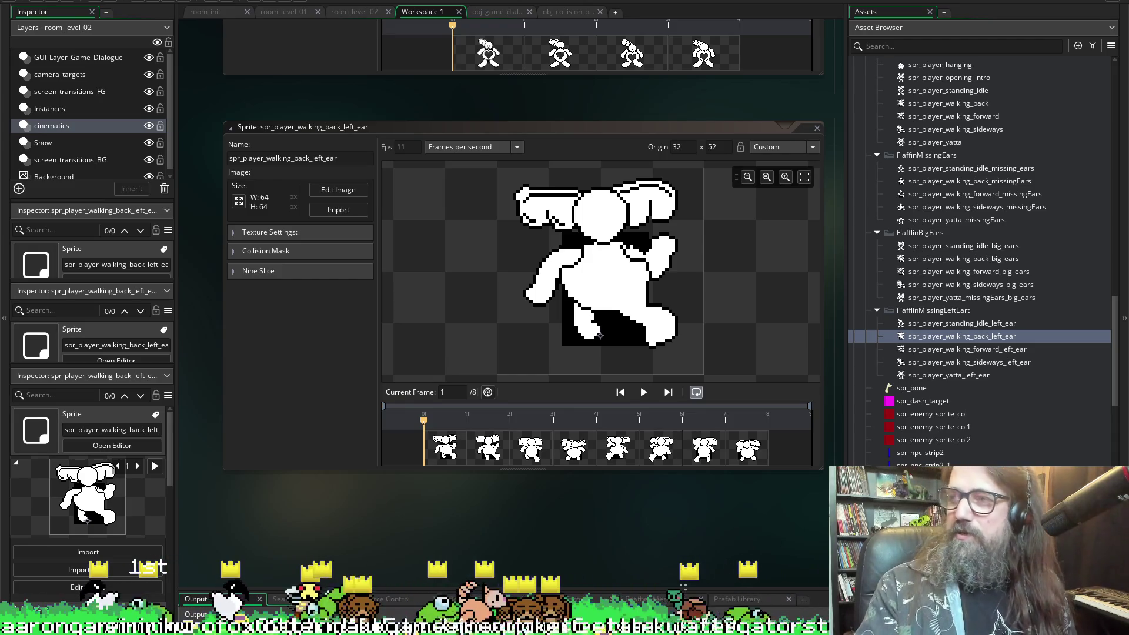
pyautogui.moveTo(511, 631)
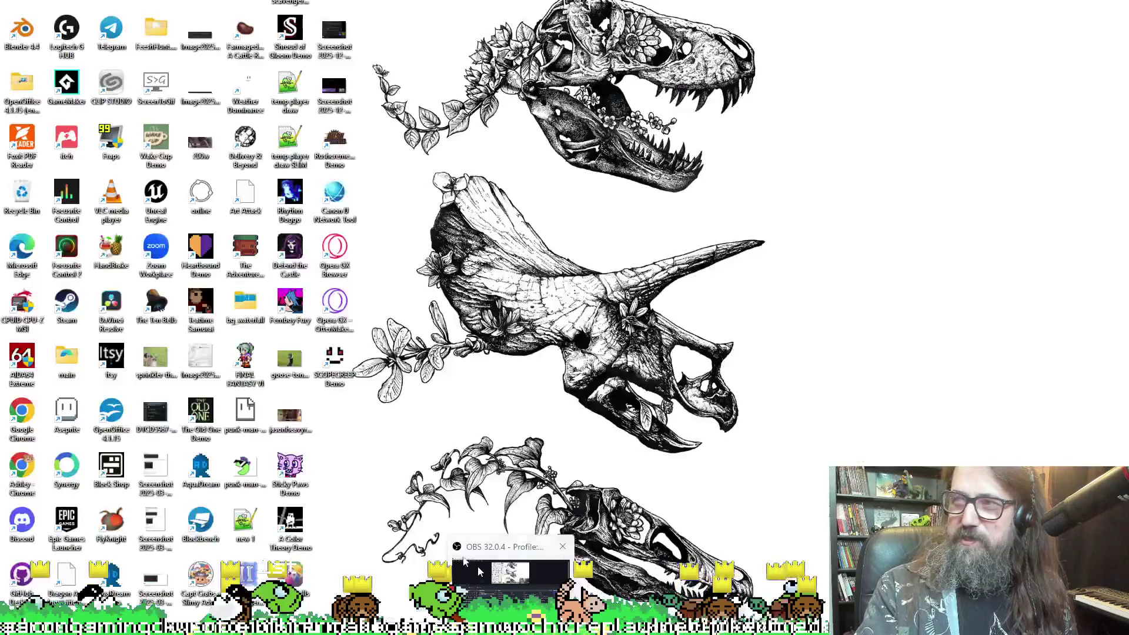
pyautogui.hscroll(1, 460, 510)
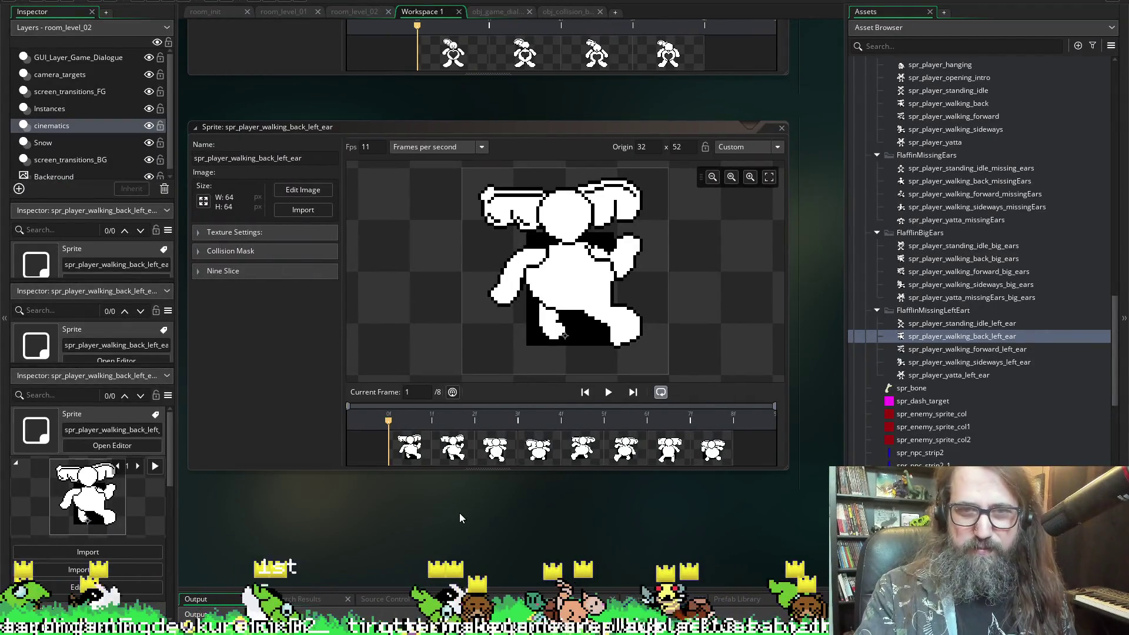
pyautogui.hscroll(-2, 459, 515)
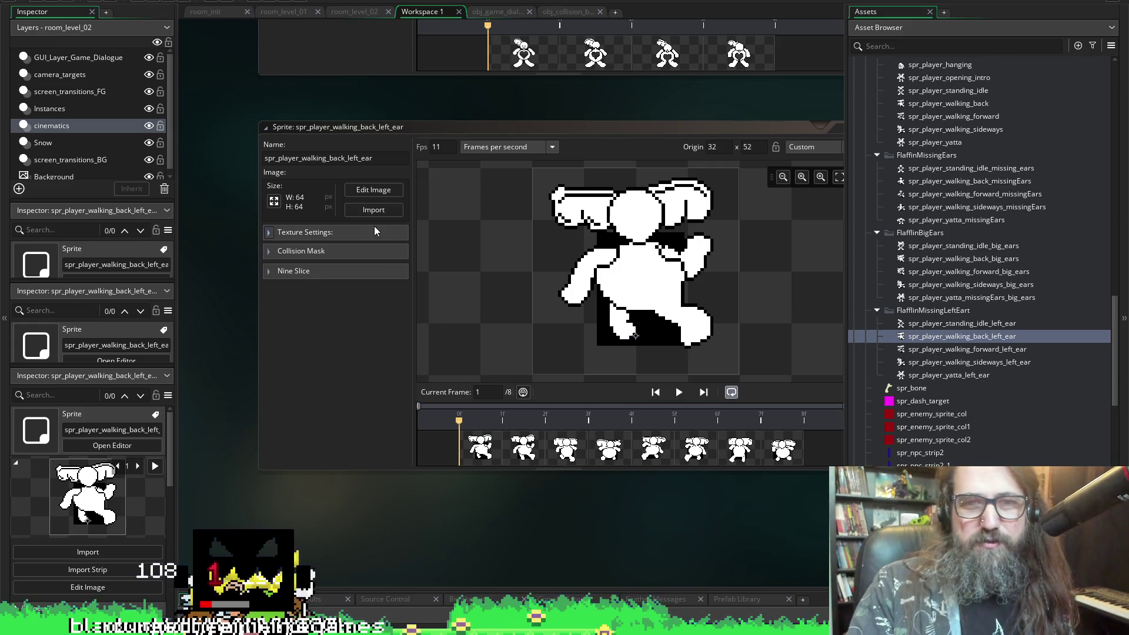
# - Browse the import dialog to spr_player_left_eared_walking_backward, find it empty, and switch to Aseprite
pyautogui.click(365, 211)
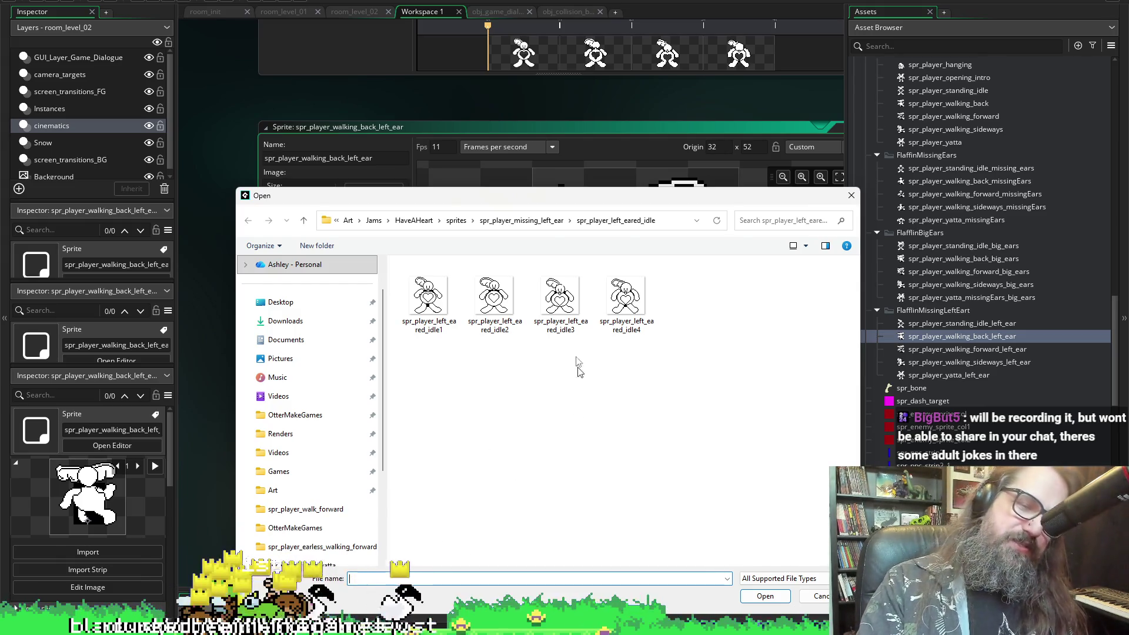
pyautogui.click(518, 221)
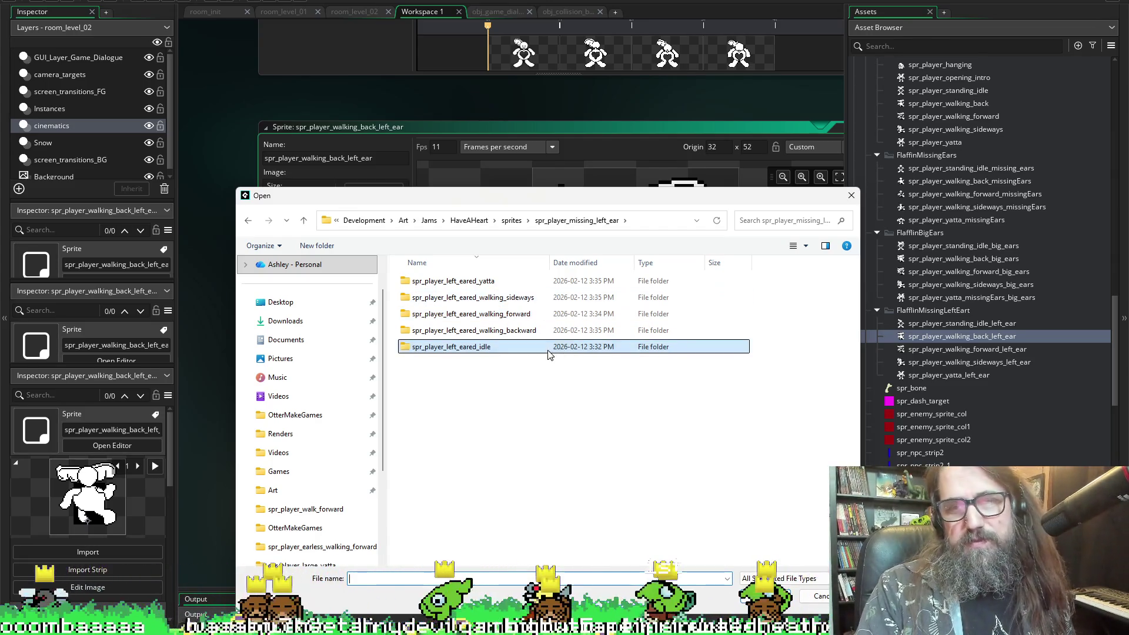
pyautogui.click(512, 457)
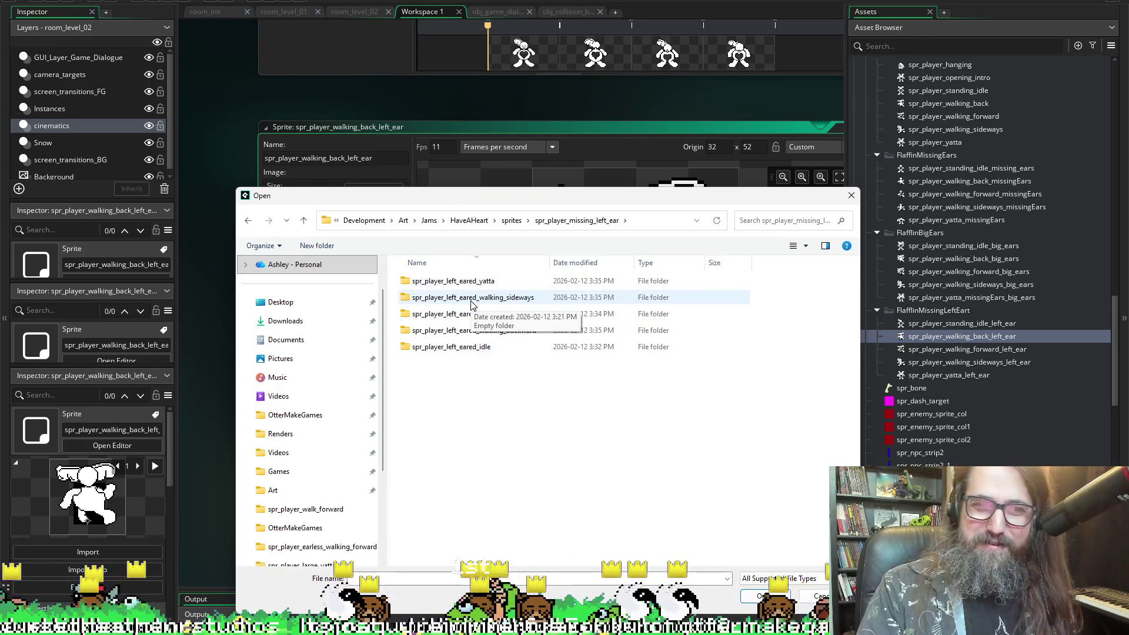
pyautogui.doubleClick(493, 329)
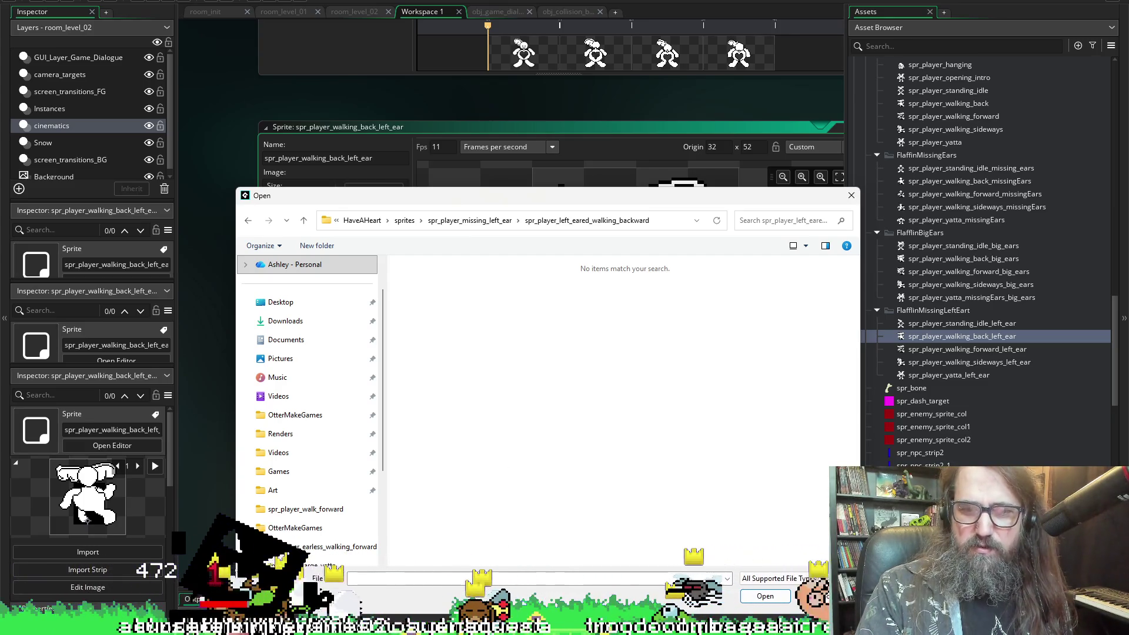
pyautogui.hotkey('alt', 'Tab')
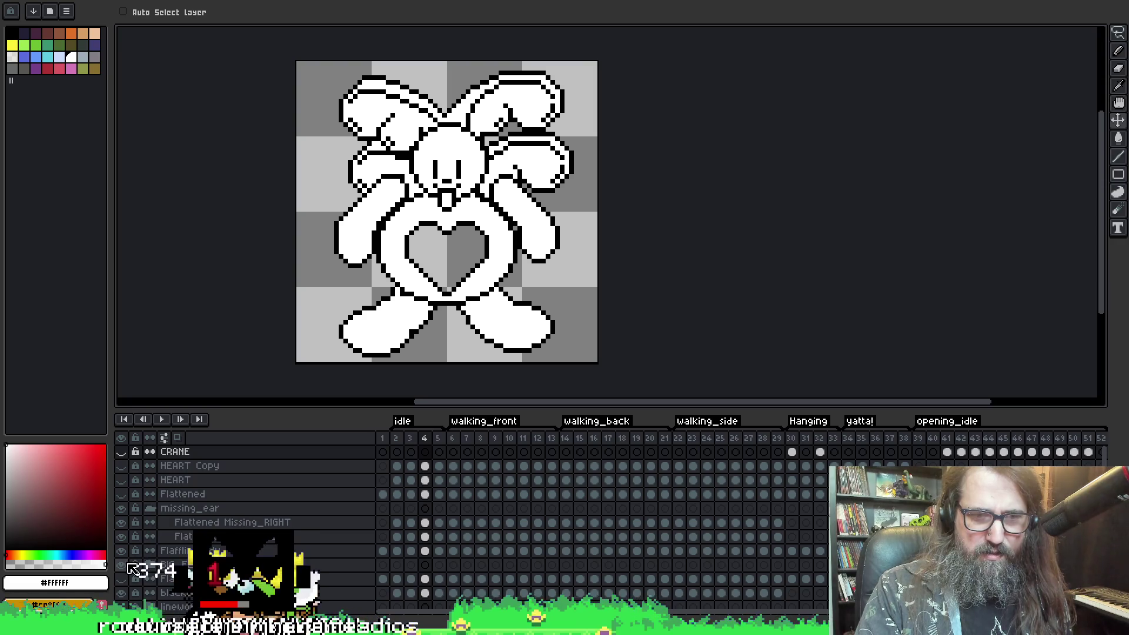
# - Hide the extra ear layers, including Flattened Missing_RIGHT, and set export frames to tag walking_back
pyautogui.click(121, 564)
pyautogui.click(121, 522)
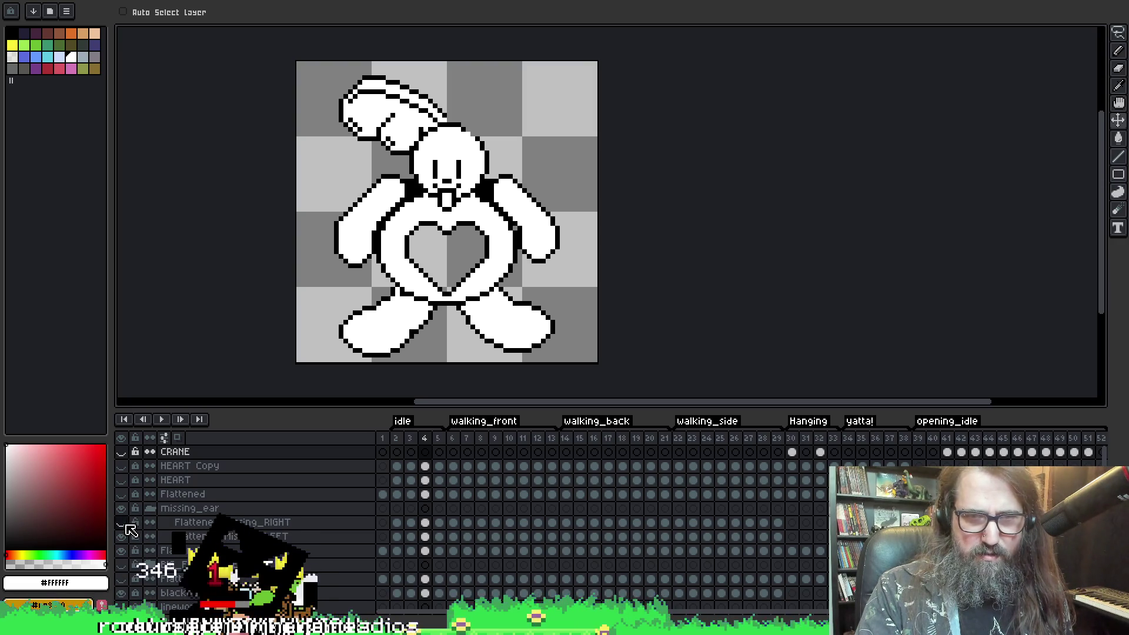
pyautogui.hotkey('ctrl', 'alt', 'shift', 's')
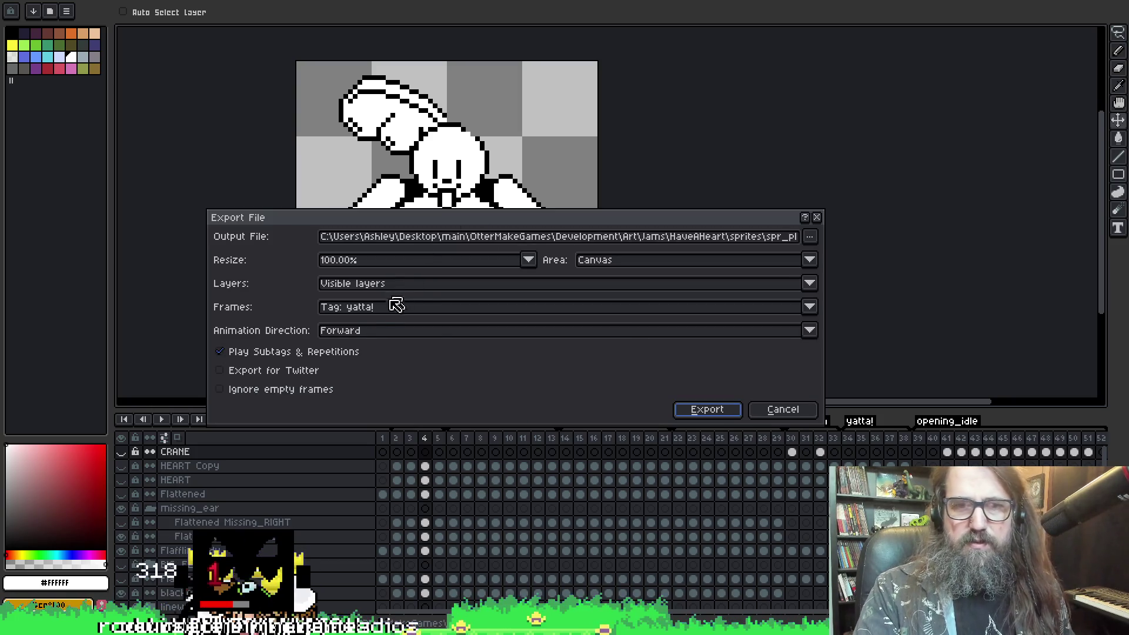
pyautogui.click(361, 309)
pyautogui.click(386, 369)
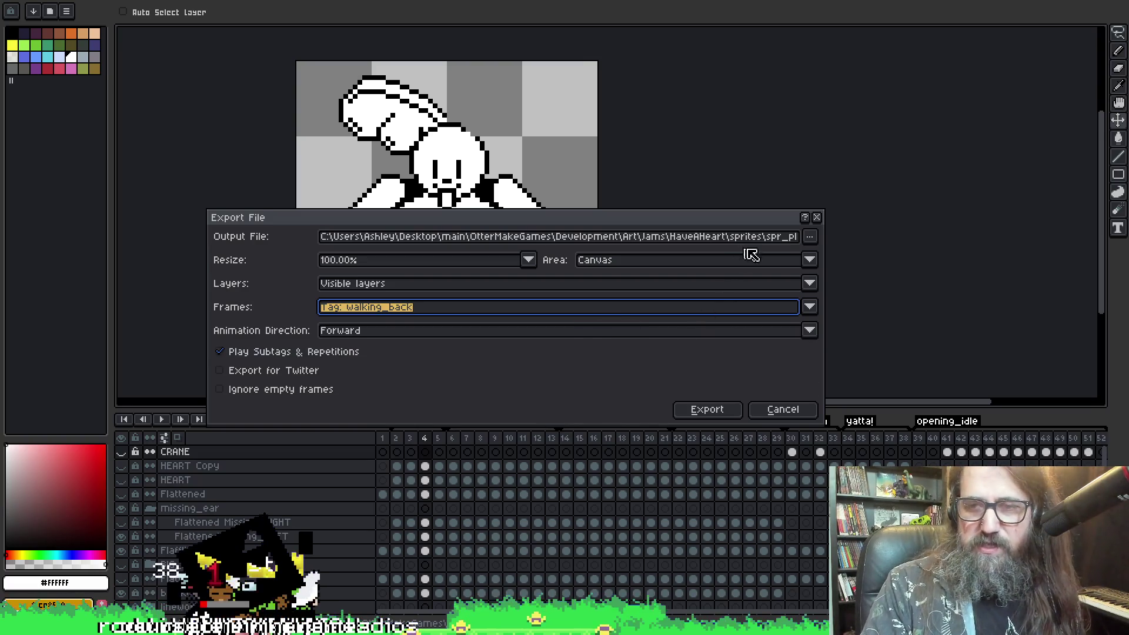
# - Browse for a new export output location through the spr_player_large and spr_player_missing_ears folders
pyautogui.click(813, 238)
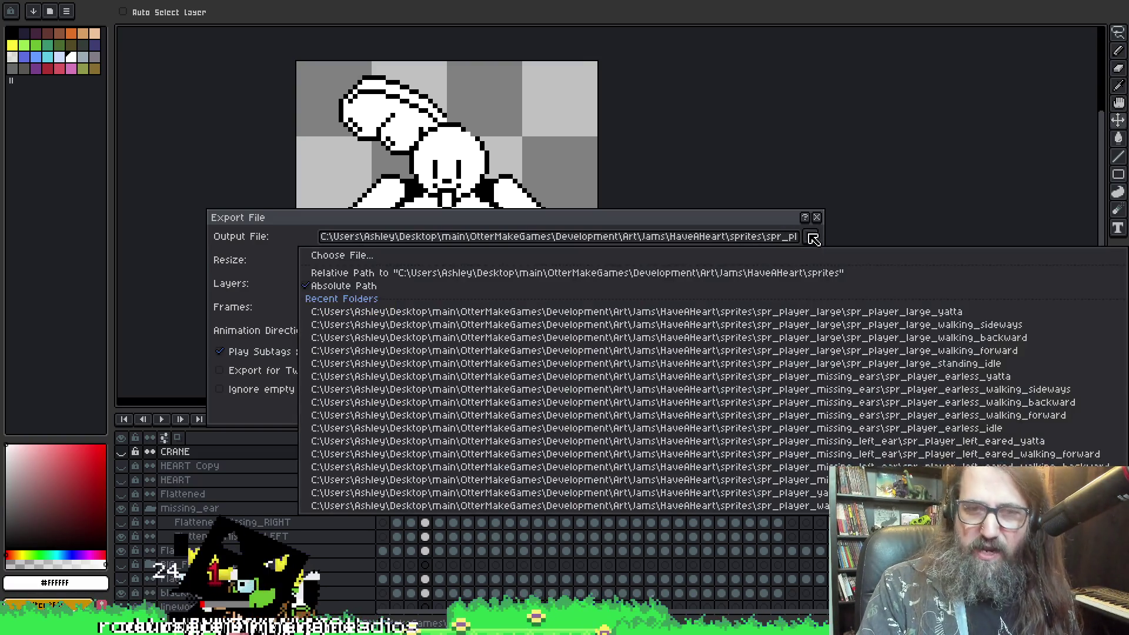
pyautogui.click(709, 258)
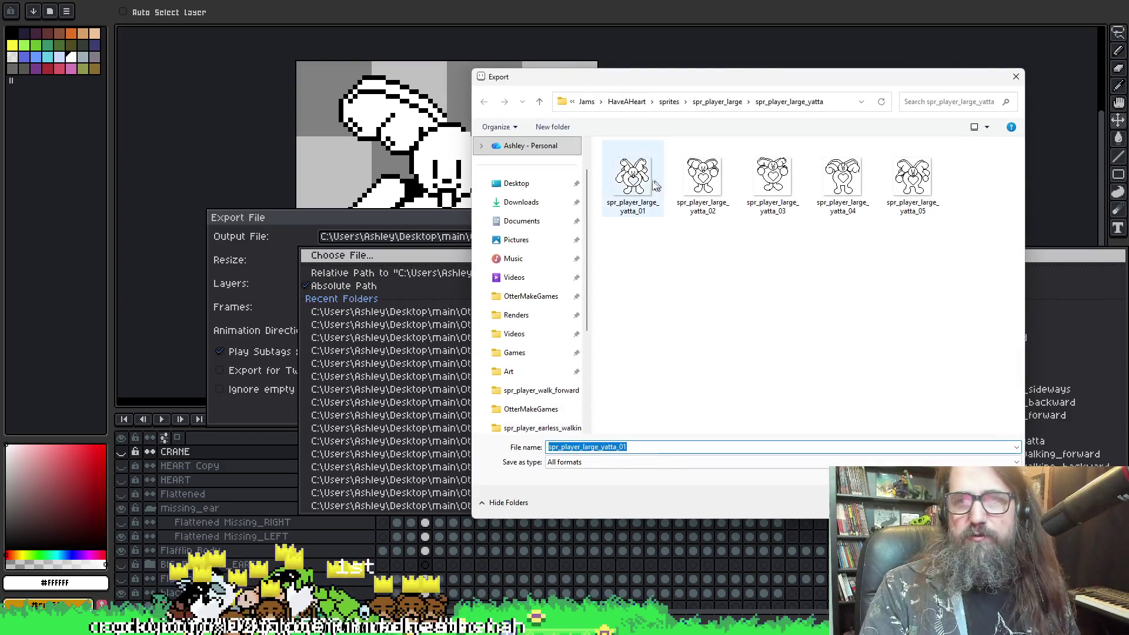
pyautogui.click(709, 104)
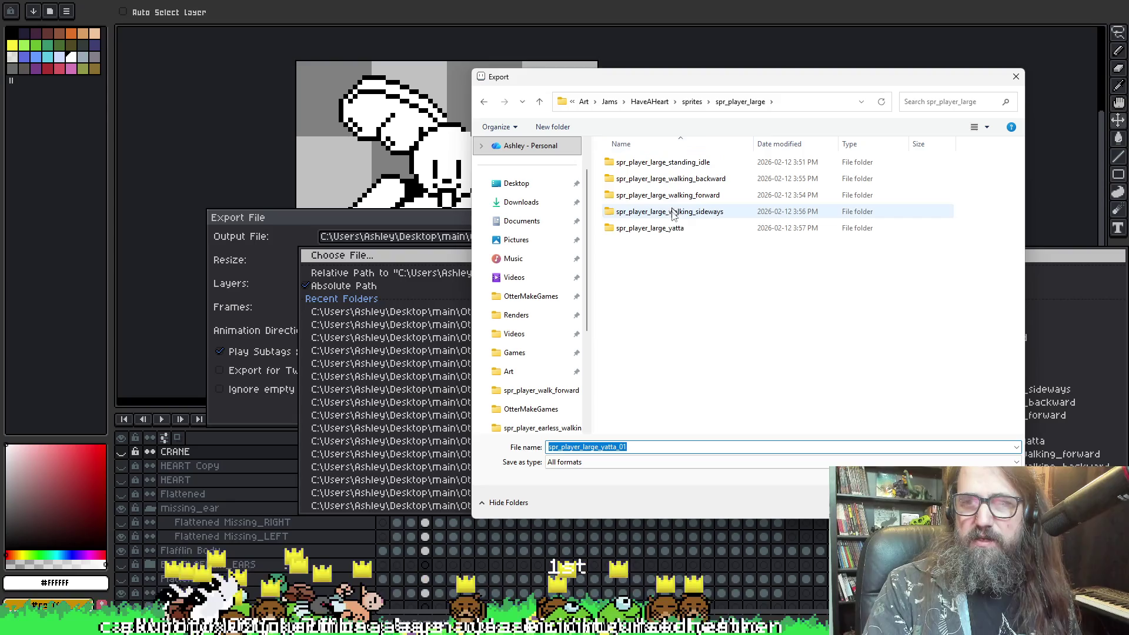
pyautogui.doubleClick(682, 179)
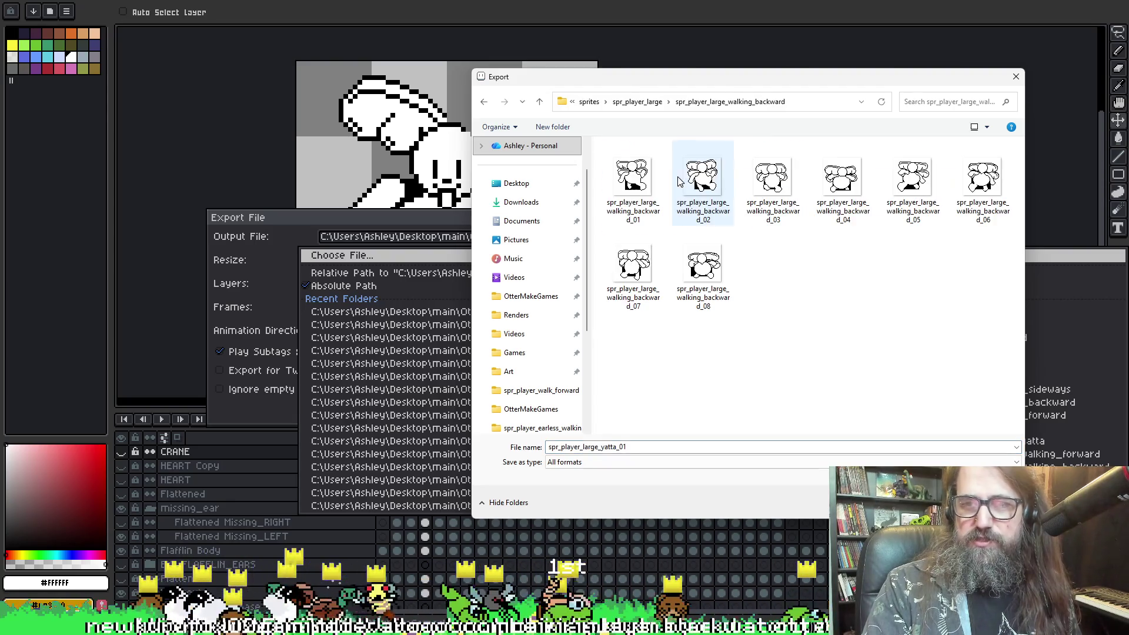
pyautogui.click(627, 193)
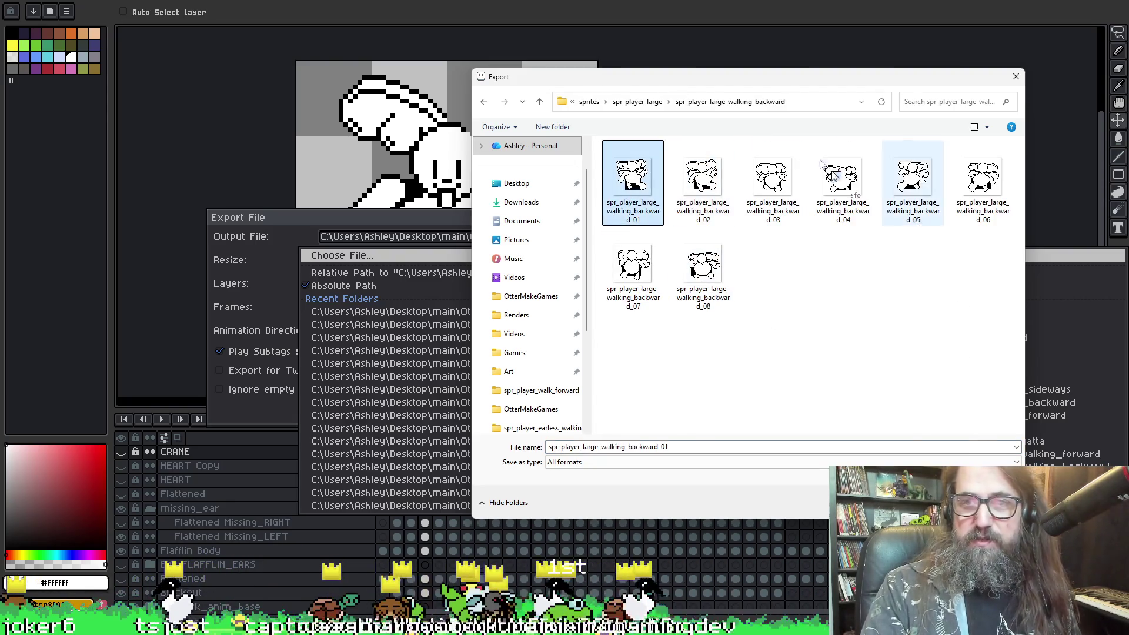
pyautogui.click(637, 102)
pyautogui.click(692, 101)
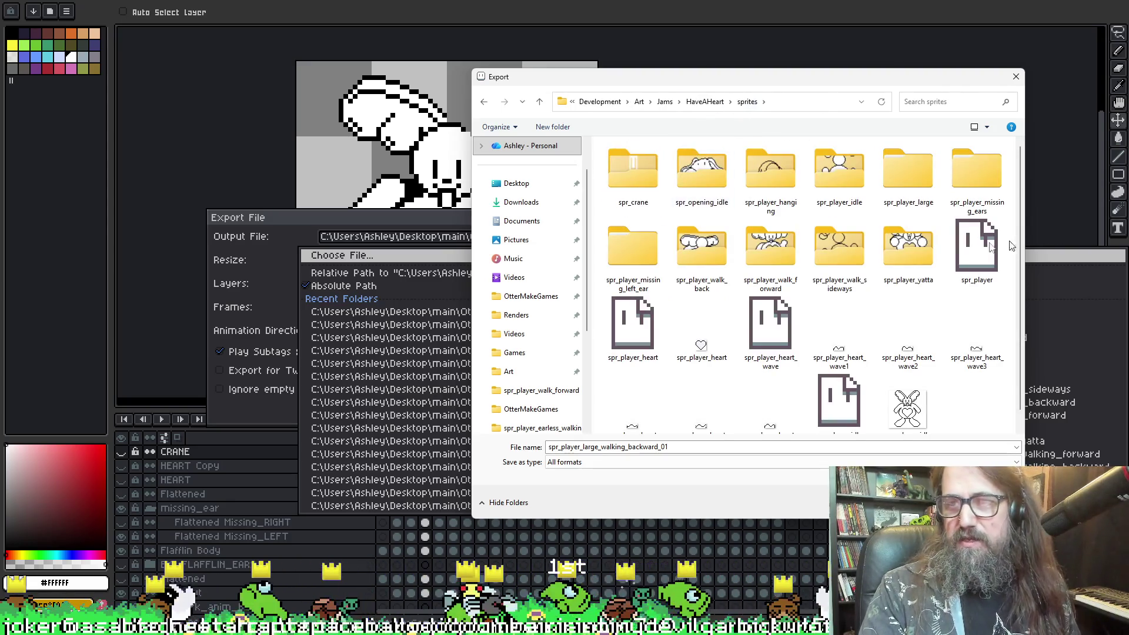
pyautogui.doubleClick(961, 165)
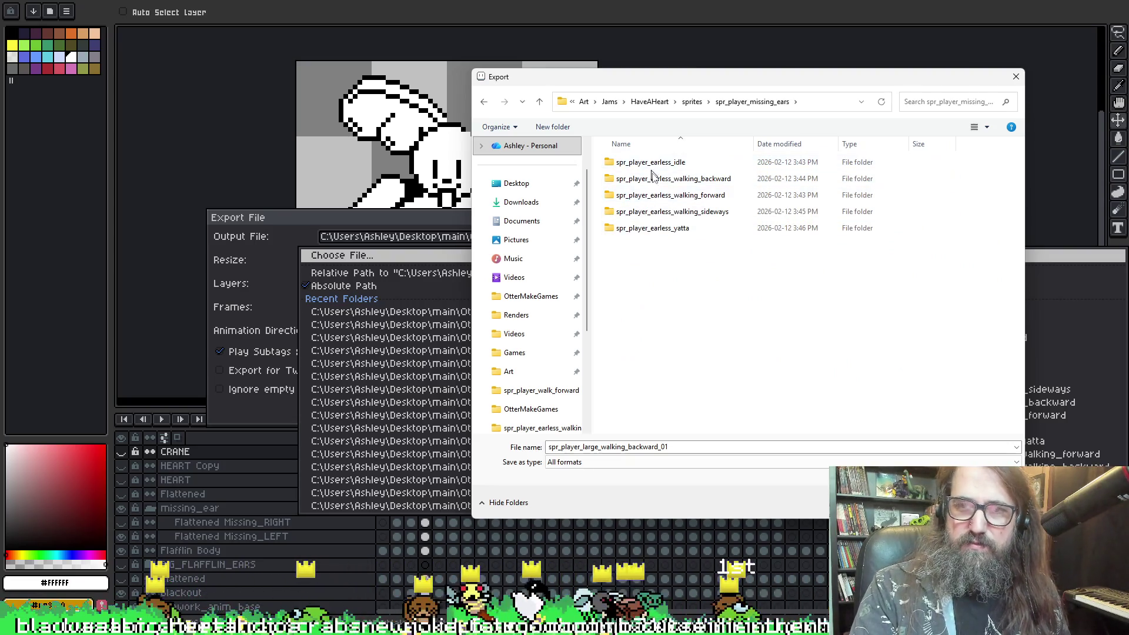
pyautogui.doubleClick(653, 211)
pyautogui.press('BackSpace')
pyautogui.doubleClick(668, 196)
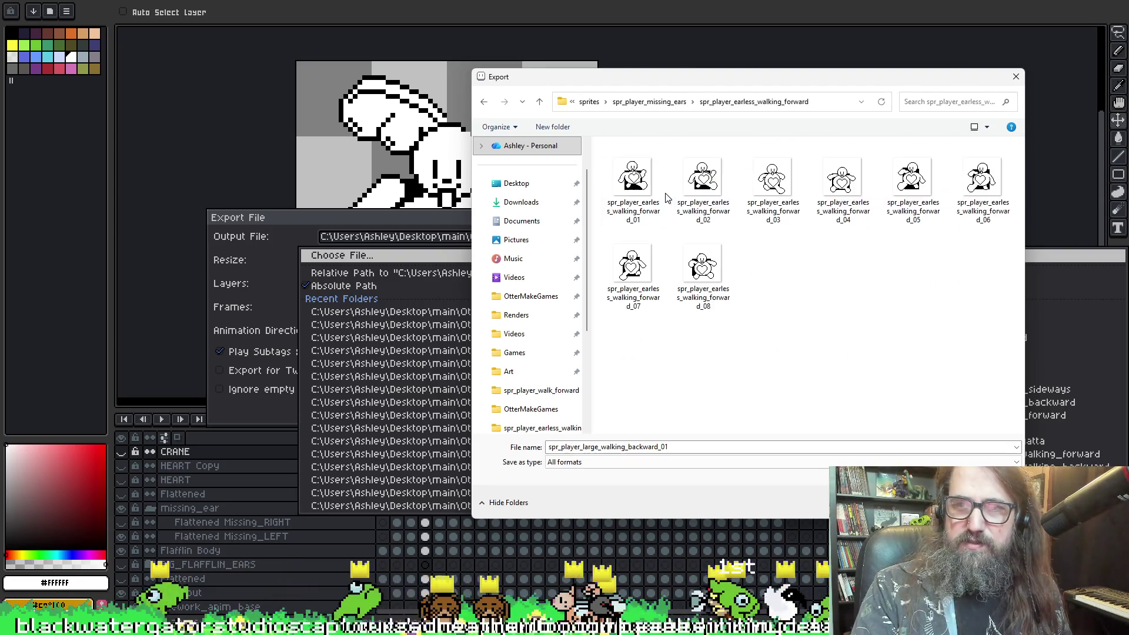
pyautogui.press('BackSpace')
pyautogui.press('BackSpace')
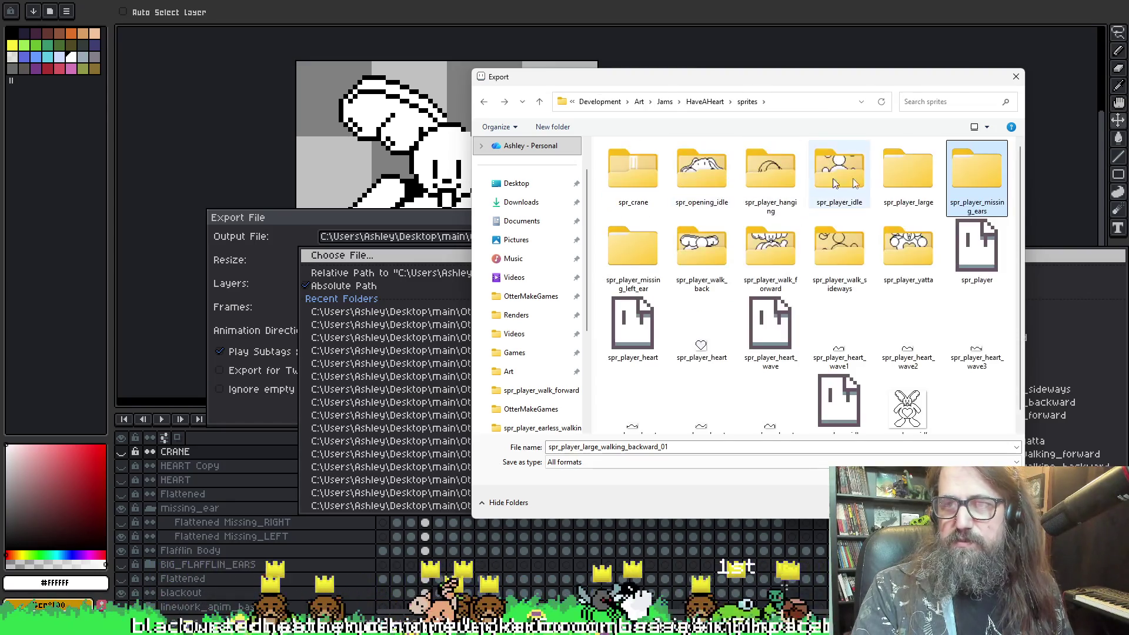
# - Navigate into spr_player_missing_left_ear > spr_player_left_eared_walking_backward as the export folder
pyautogui.doubleClick(633, 256)
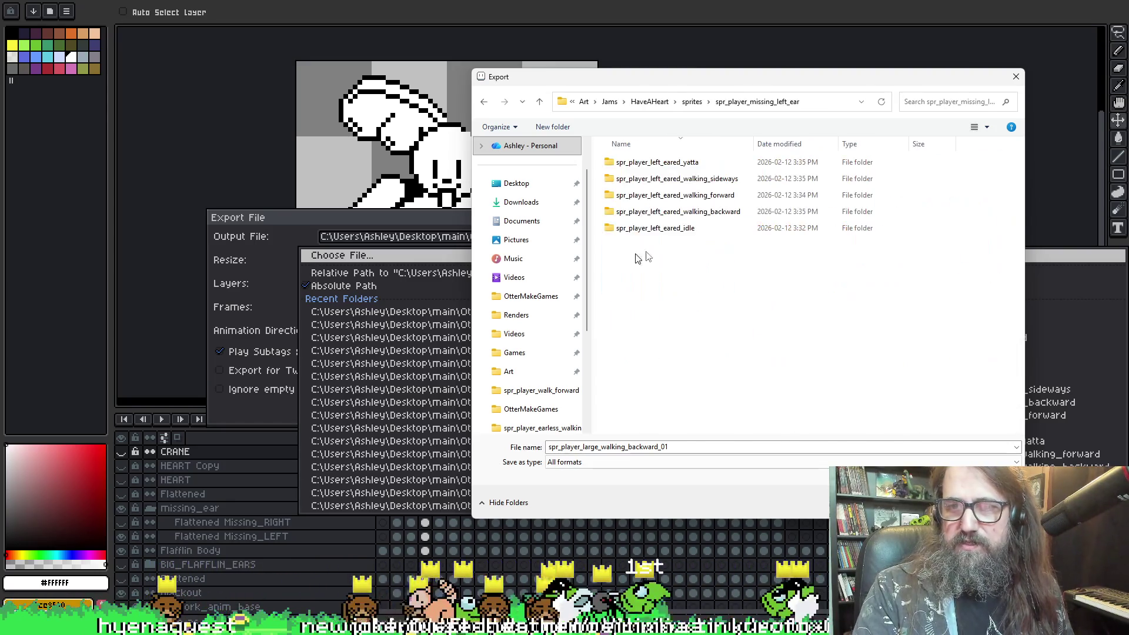
pyautogui.click(680, 214)
pyautogui.doubleClick(680, 212)
pyautogui.press('BackSpace')
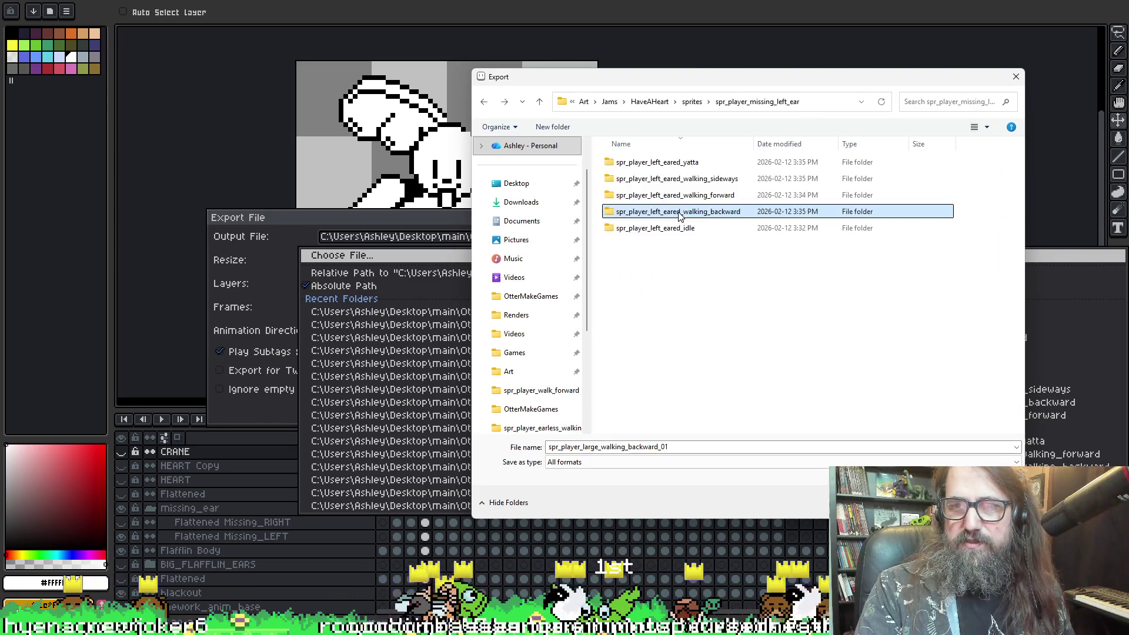
pyautogui.doubleClick(680, 195)
pyautogui.press('BackSpace')
pyautogui.doubleClick(682, 177)
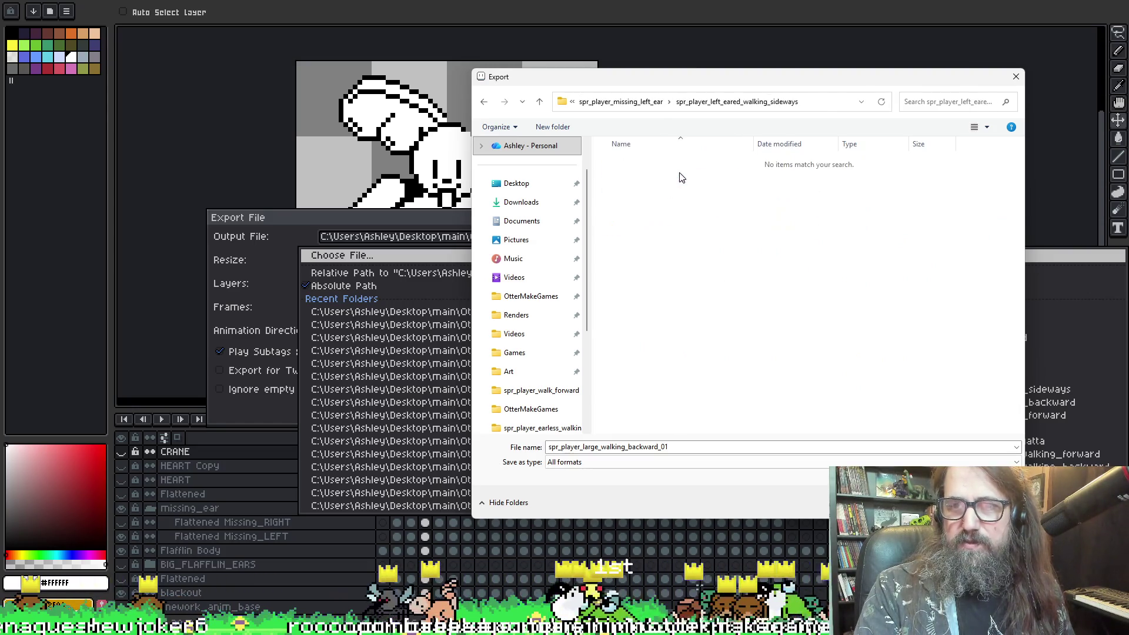
pyautogui.press('BackSpace')
pyautogui.doubleClick(690, 214)
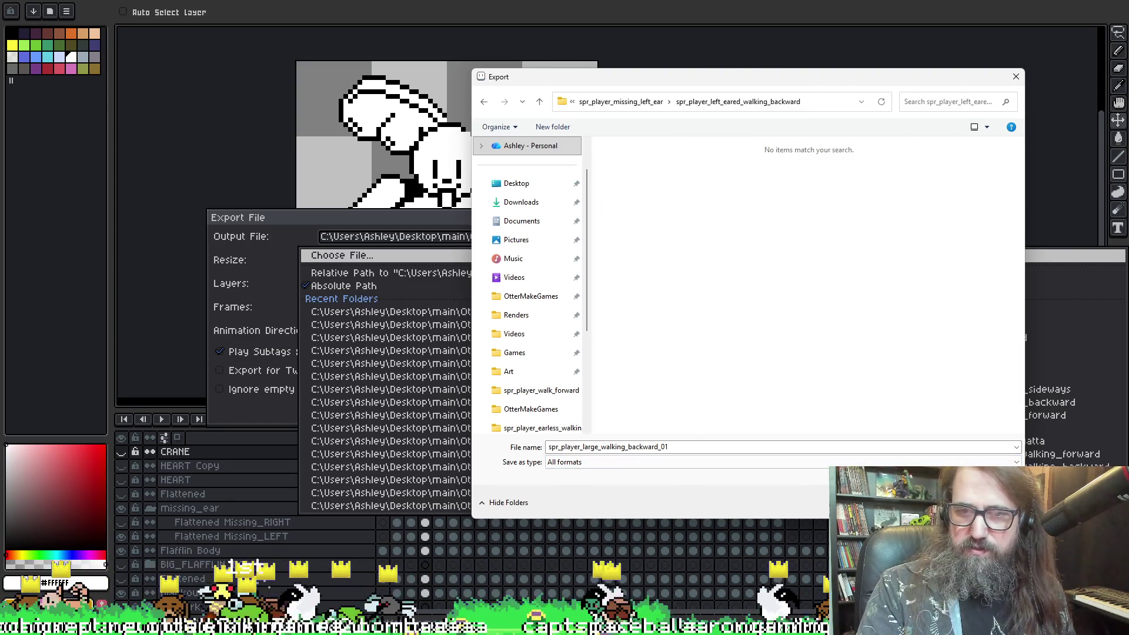
pyautogui.press('BackSpace')
pyautogui.click(653, 212)
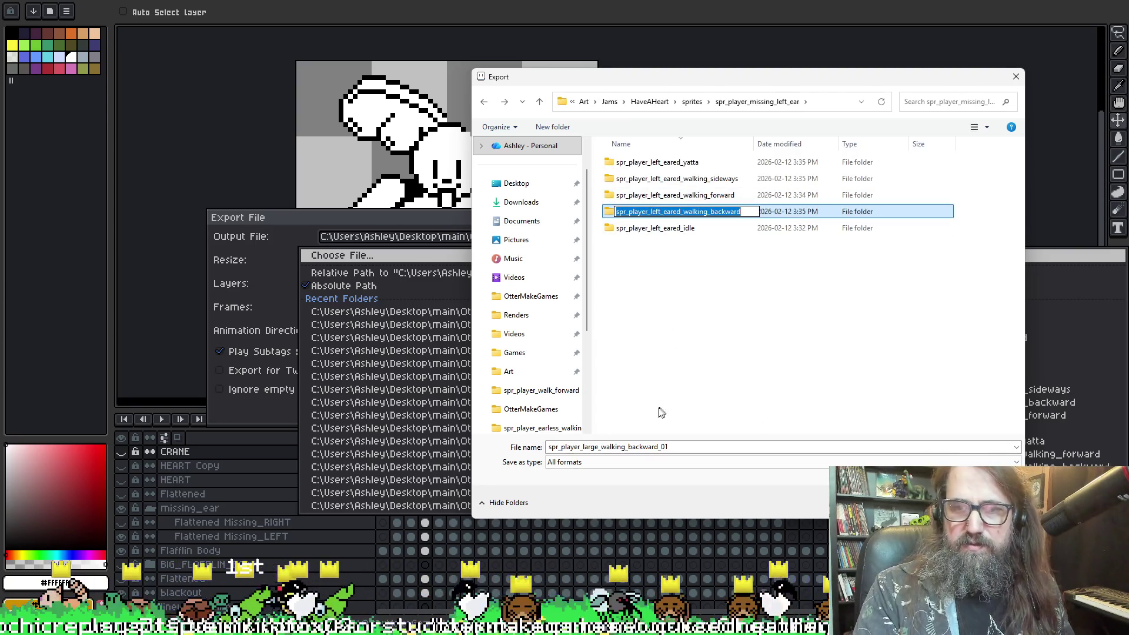
pyautogui.press('Escape')
pyautogui.doubleClick(694, 213)
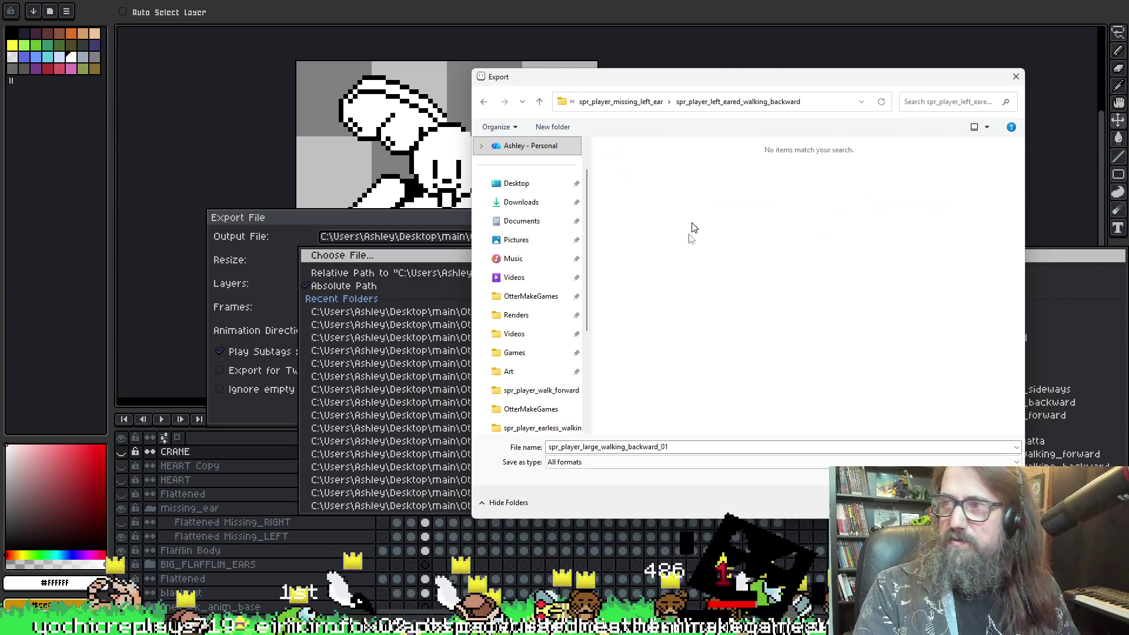
# - Name the output spr_player_left_eared_walking_backward_01 and export the walking_back frames
pyautogui.doubleClick(683, 448)
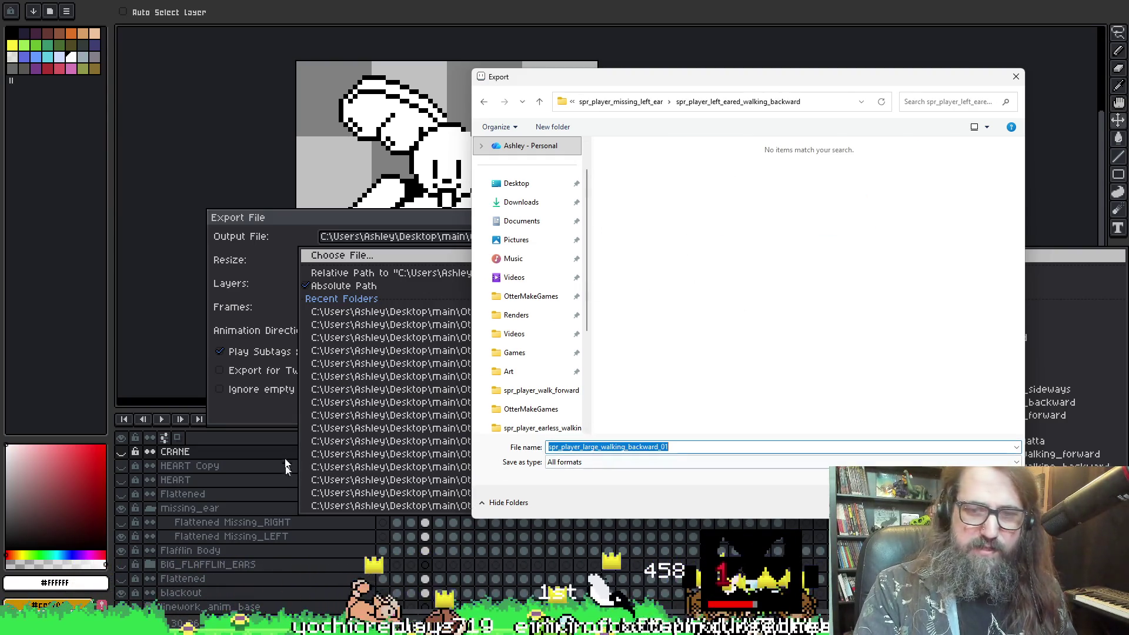
pyautogui.write('spr_player_left_eared_walking_backward')
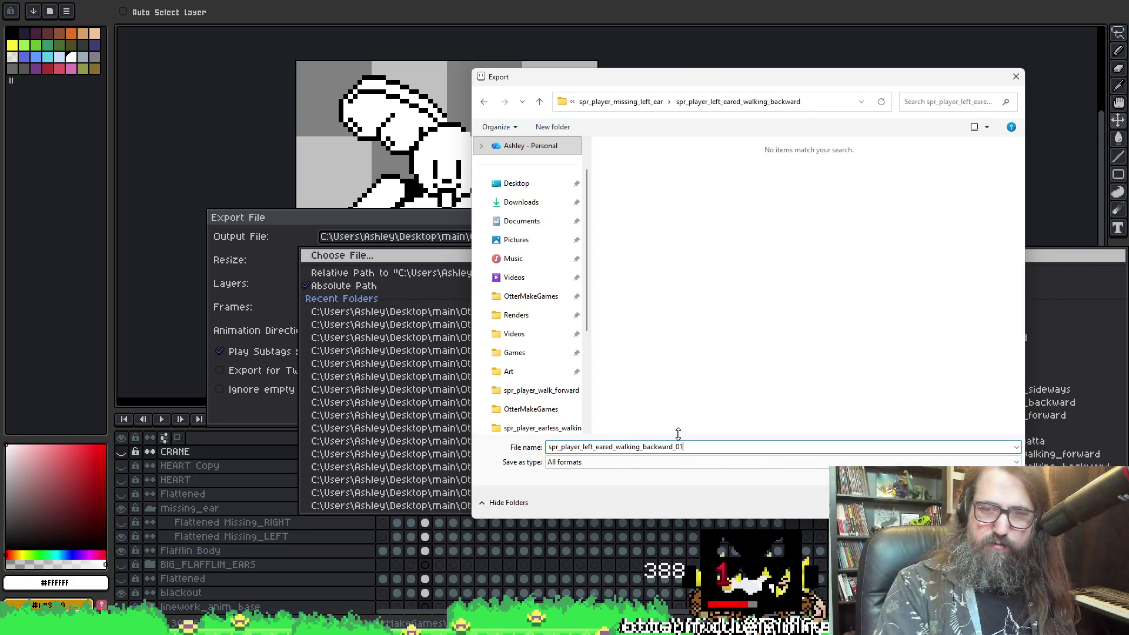
pyautogui.press('Return')
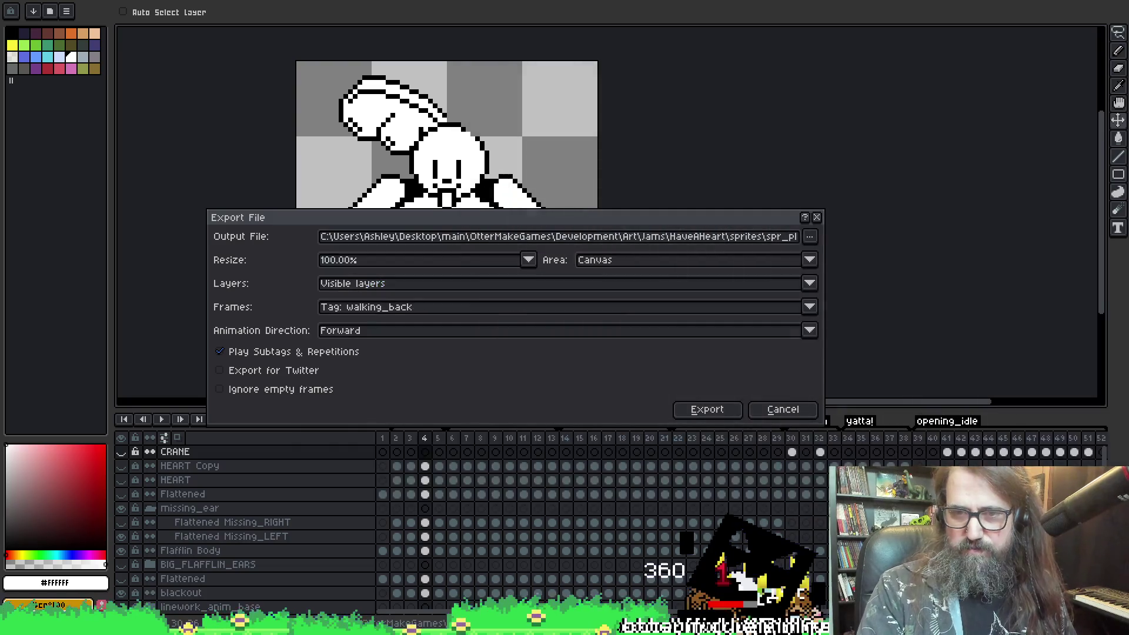
pyautogui.click(707, 410)
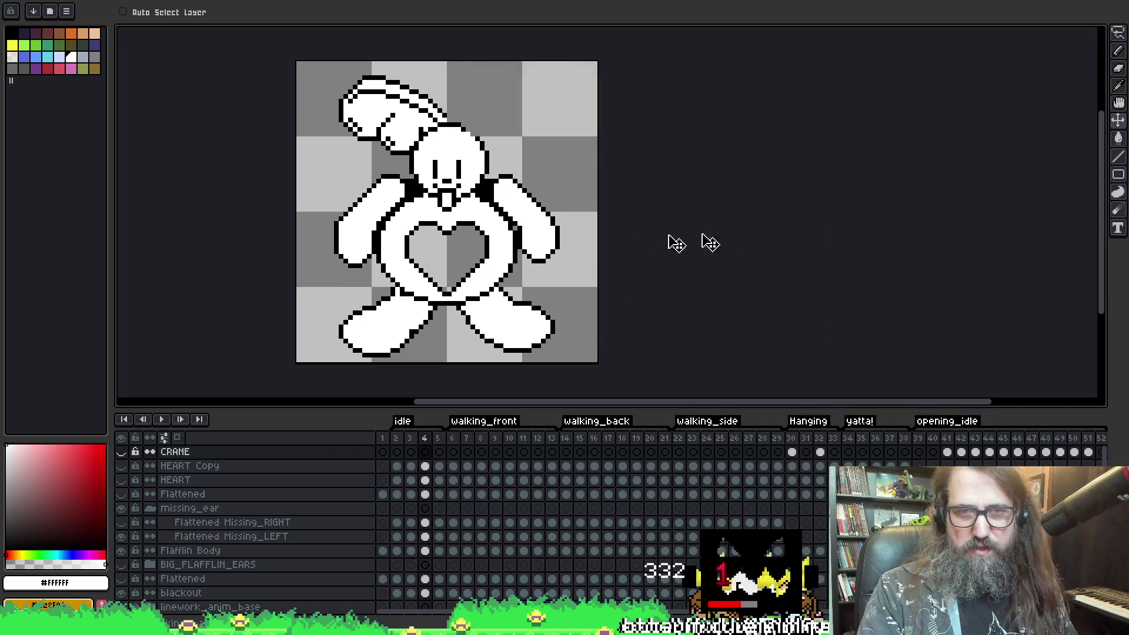
# - Check that the walking_backward export folder holds eight frames, 01 through 08
pyautogui.hotkey('ctrl', 'alt', 'shift', 's')
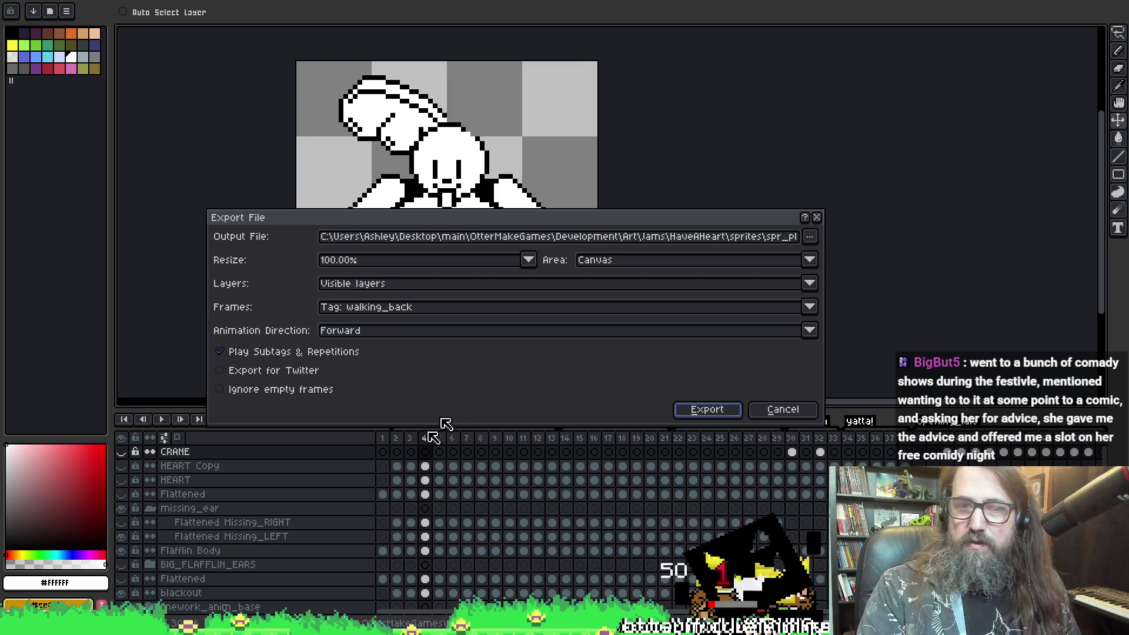
pyautogui.click(808, 238)
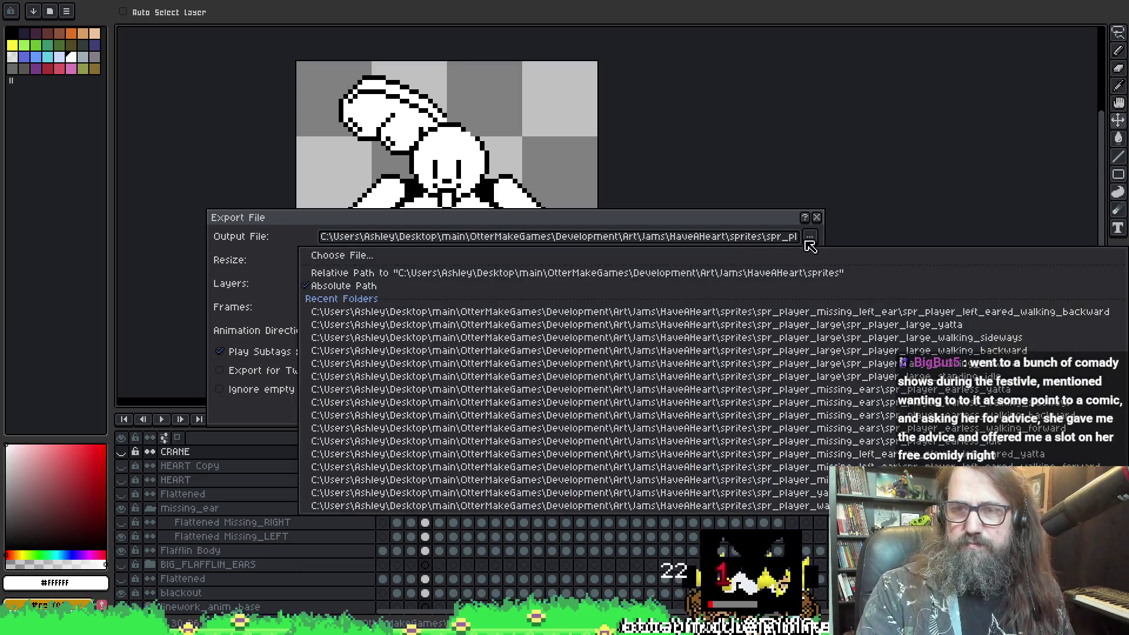
pyautogui.click(757, 257)
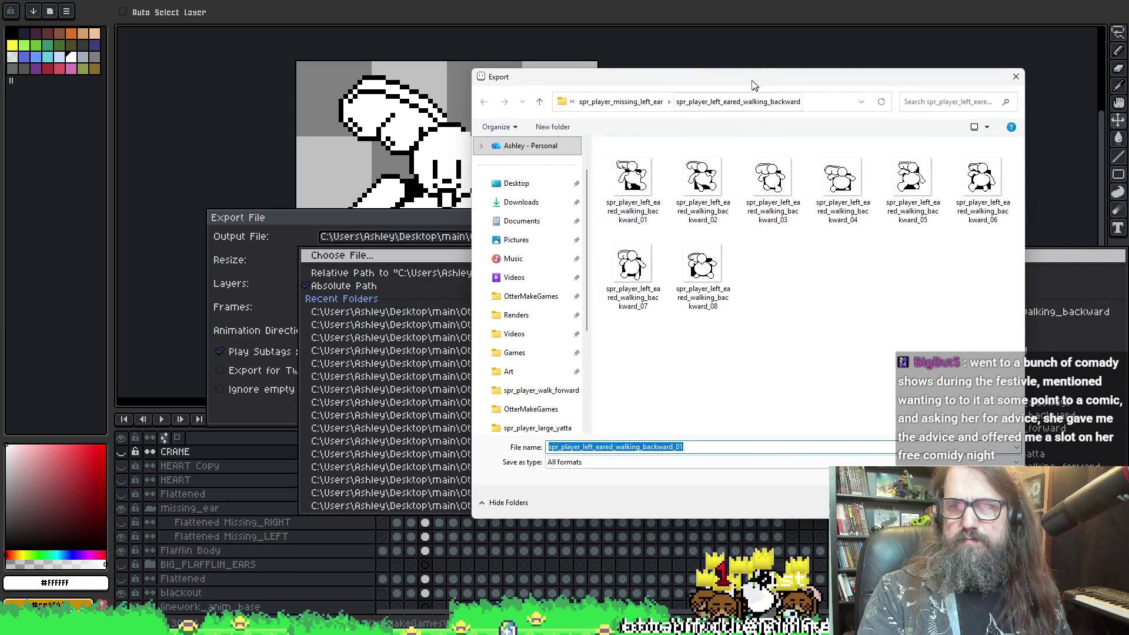
pyautogui.click(621, 101)
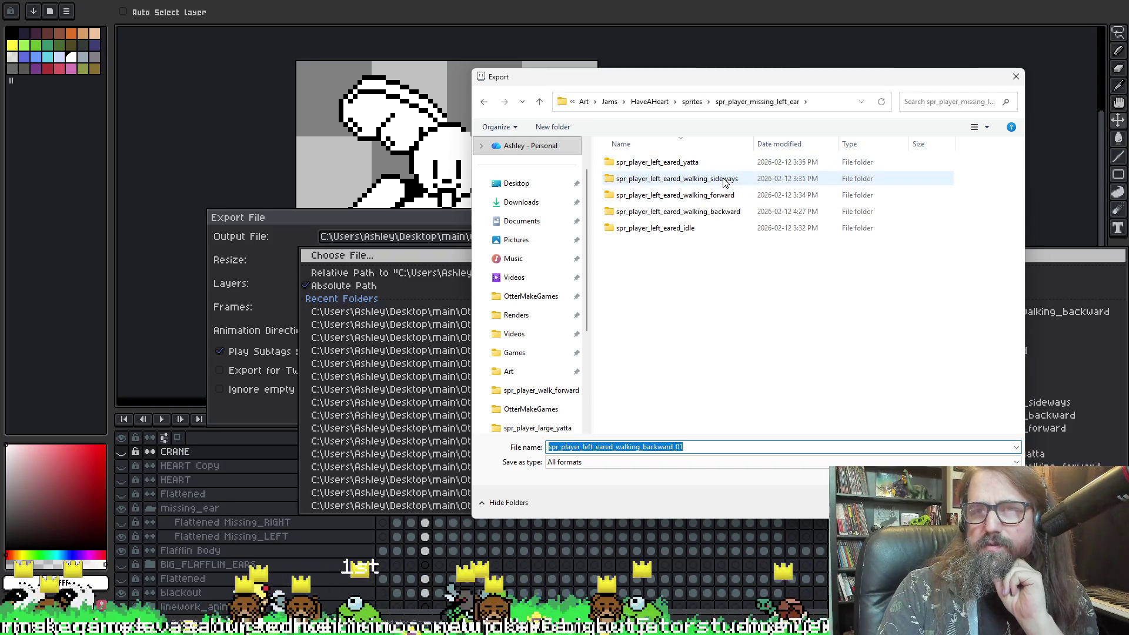
pyautogui.doubleClick(717, 211)
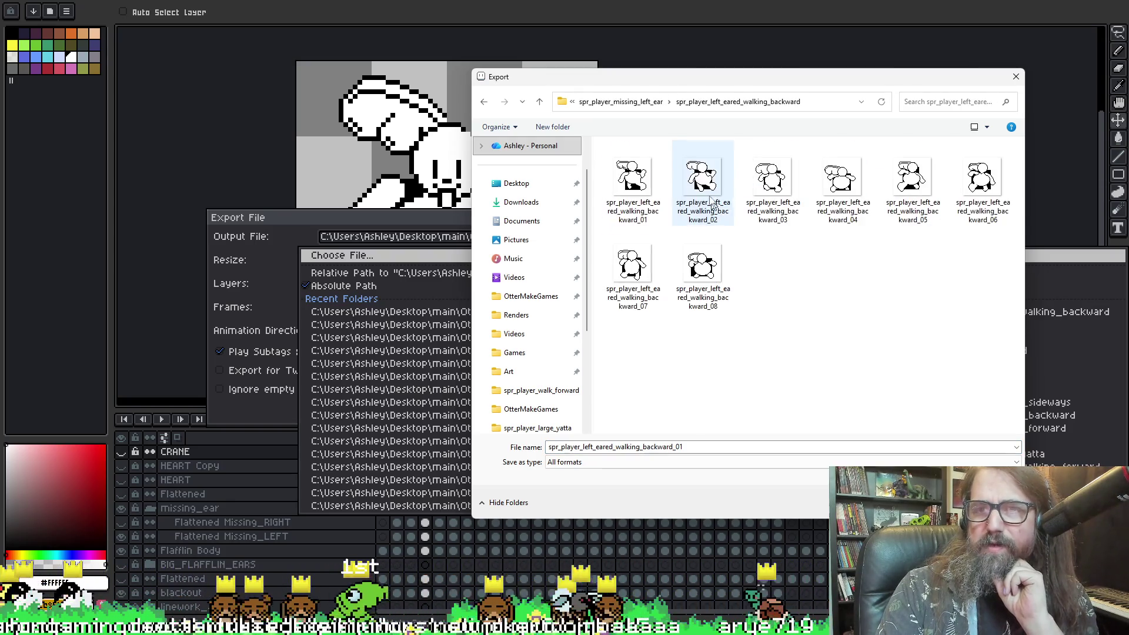
# - Set the next export location to the spr_player_left_eared_walking_sideways folder
pyautogui.hotkey('alt', 'Up')
pyautogui.doubleClick(693, 180)
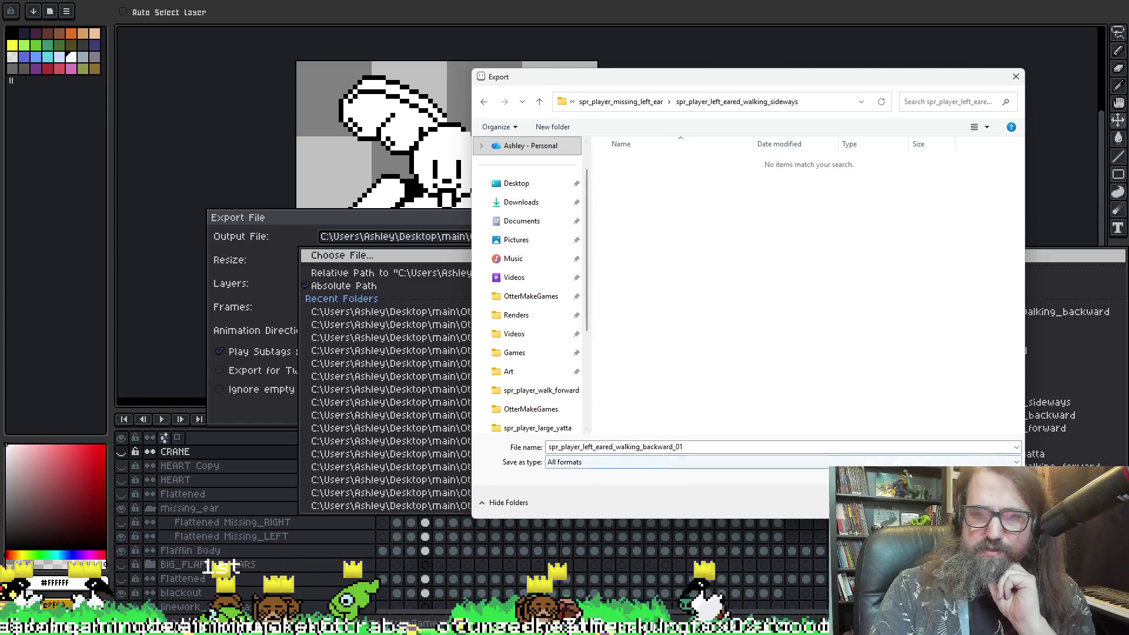
pyautogui.hotkey('alt', 'Up')
pyautogui.press('F2')
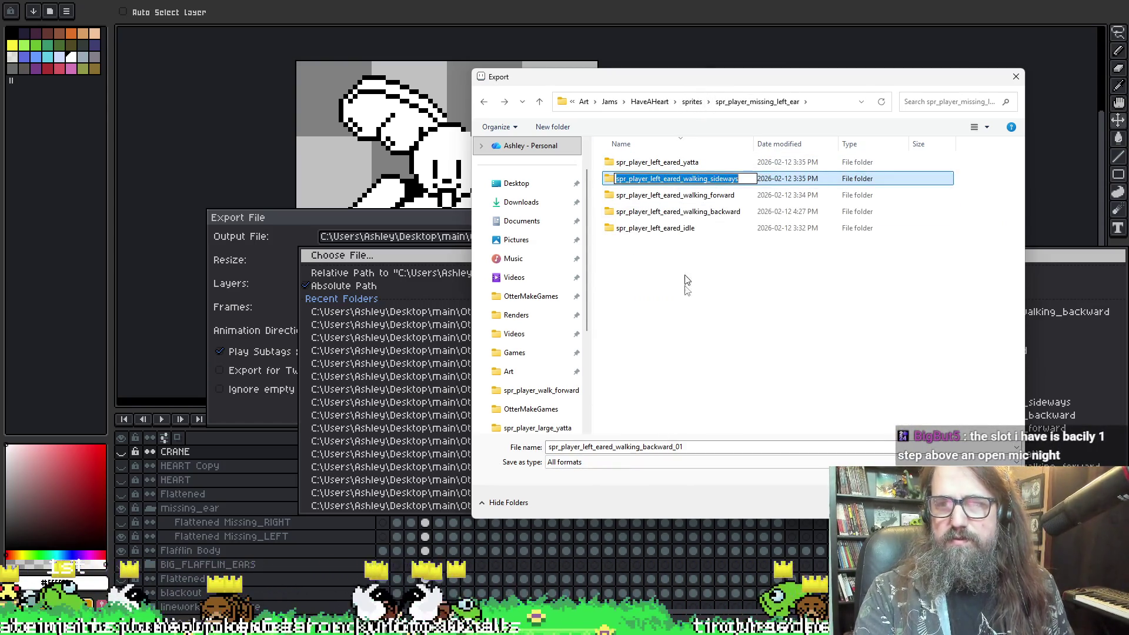
pyautogui.press('Return')
pyautogui.press('Return')
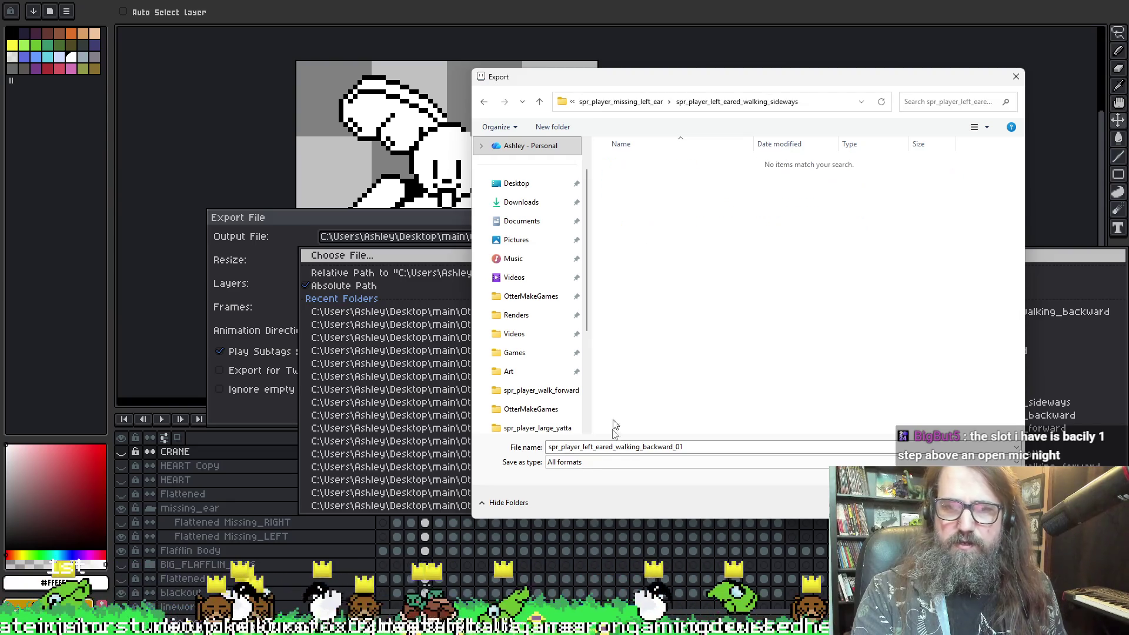
pyautogui.click(693, 447)
pyautogui.press('End')
pyautogui.press('BackSpace')
pyautogui.press('BackSpace')
pyautogui.press('BackSpace')
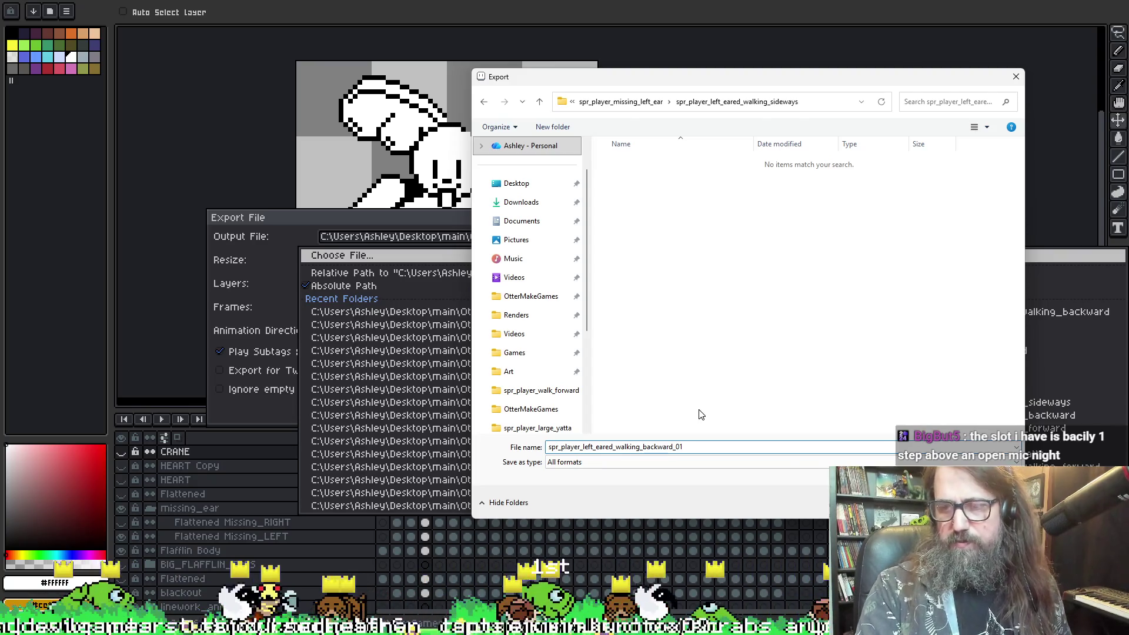
pyautogui.press('Return')
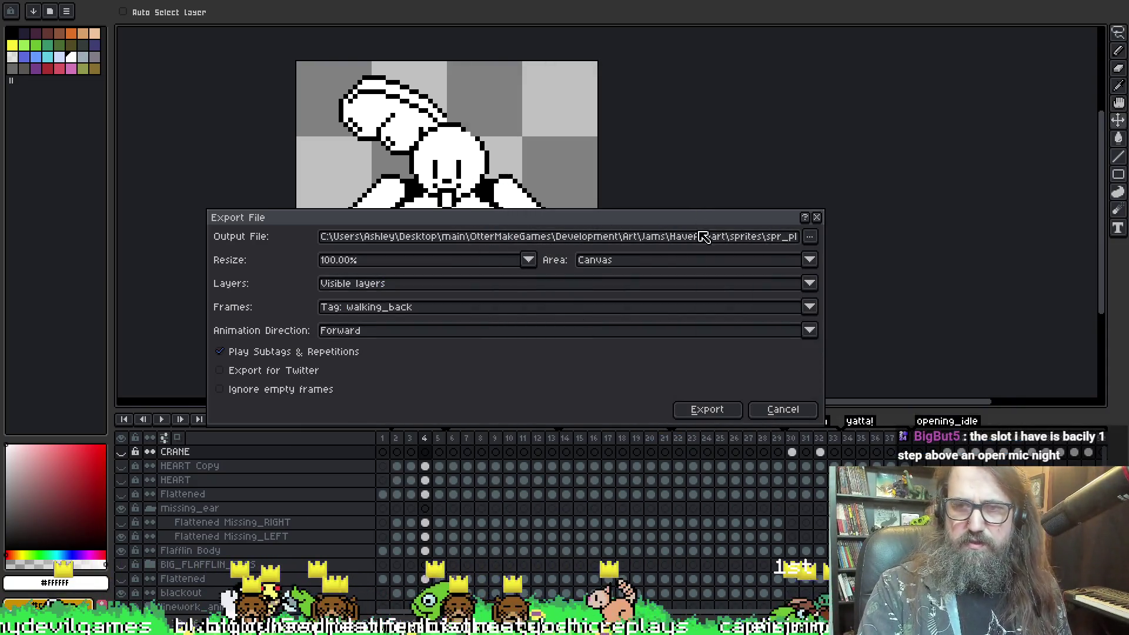
# - Export the walking_side tag as spr_player_left_eared_walking_sideways_01 onward into walking_sideways
pyautogui.click(756, 238)
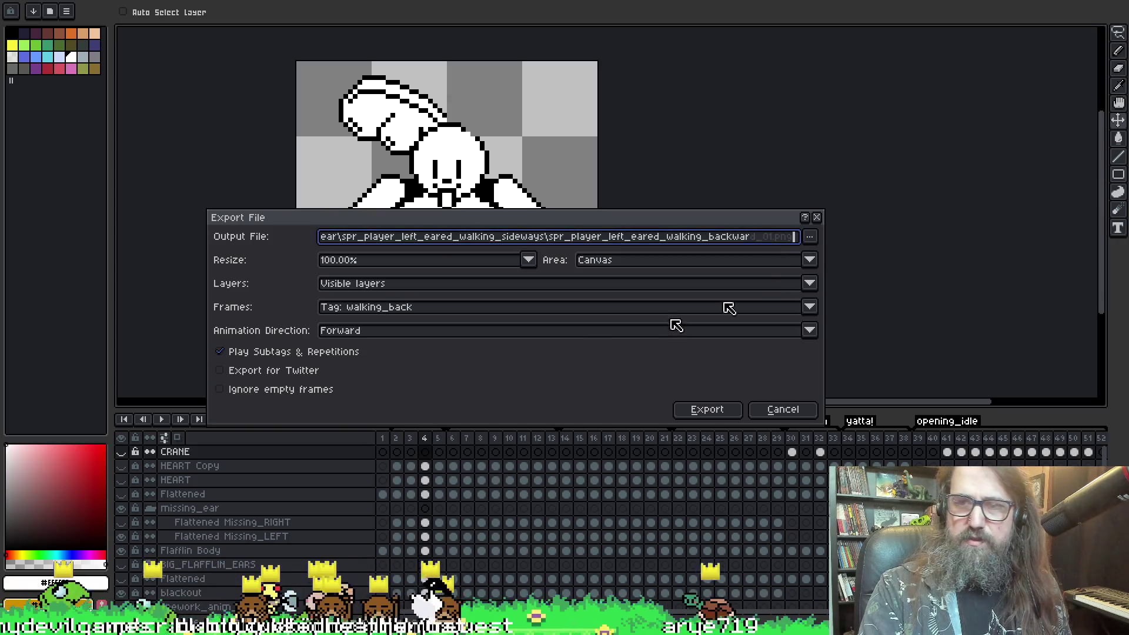
pyautogui.click(424, 309)
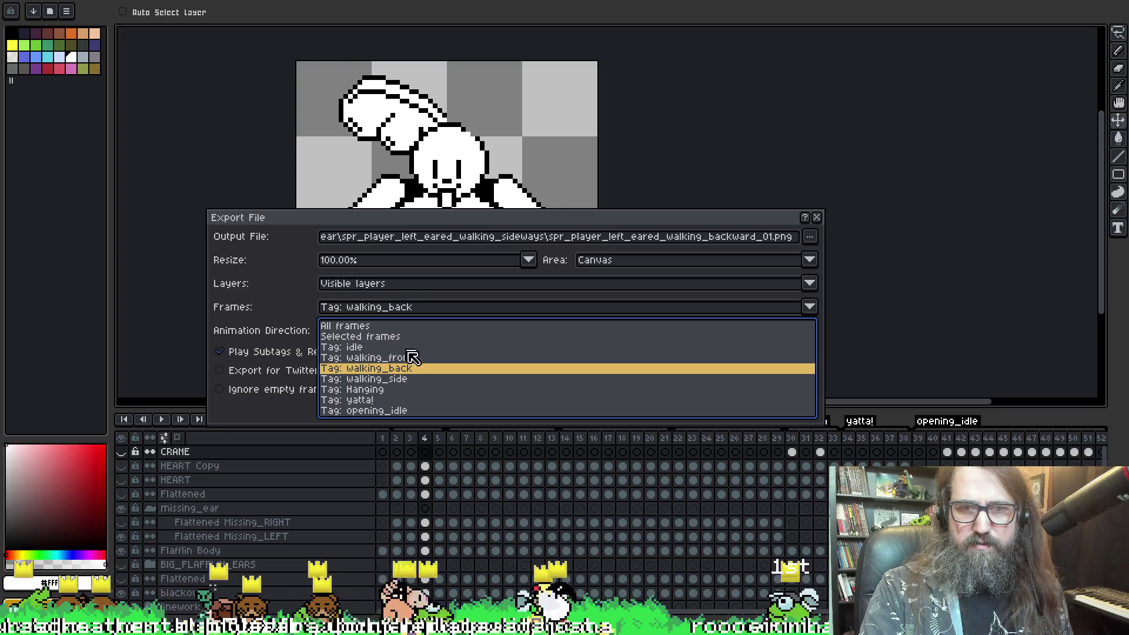
pyautogui.click(406, 379)
pyautogui.click(809, 235)
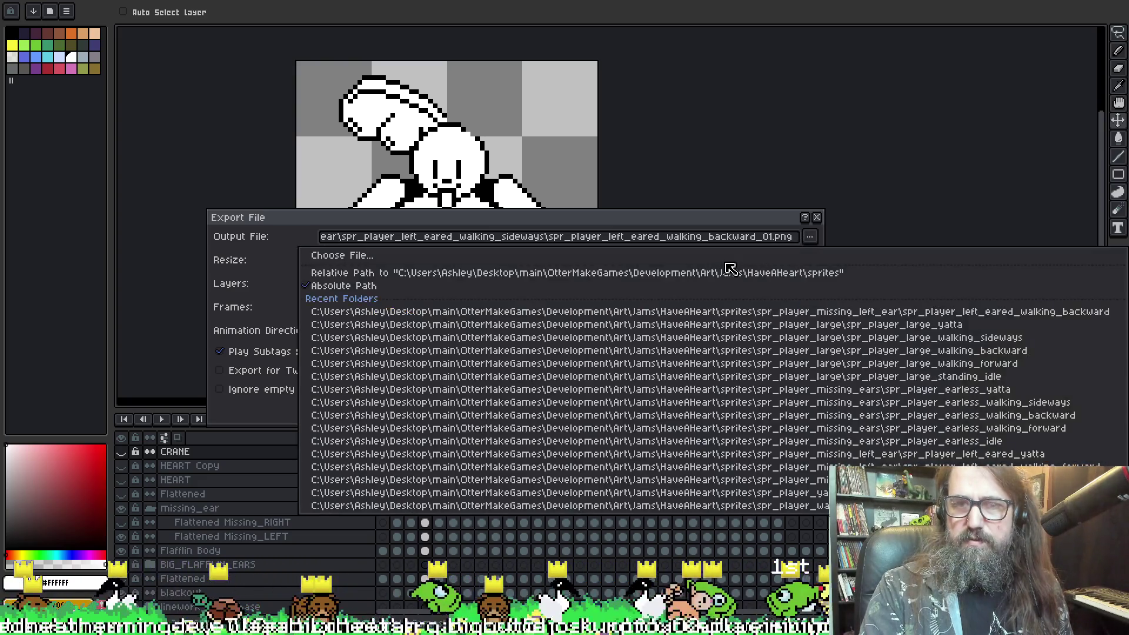
pyautogui.click(729, 256)
pyautogui.click(663, 446)
pyautogui.doubleClick(662, 446)
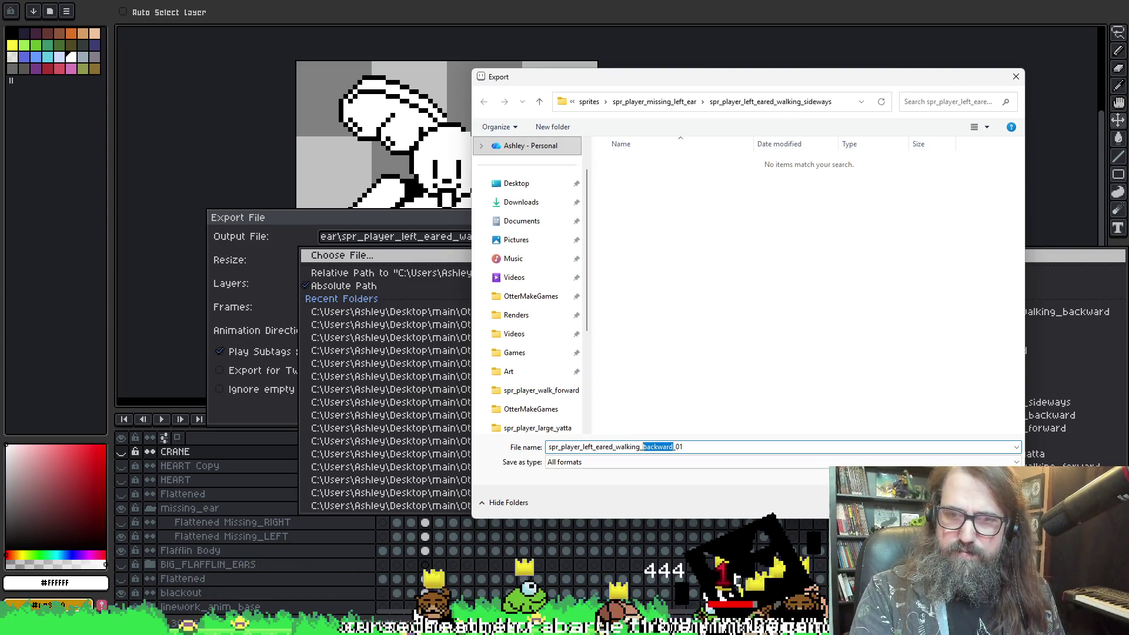
pyautogui.write('sideways')
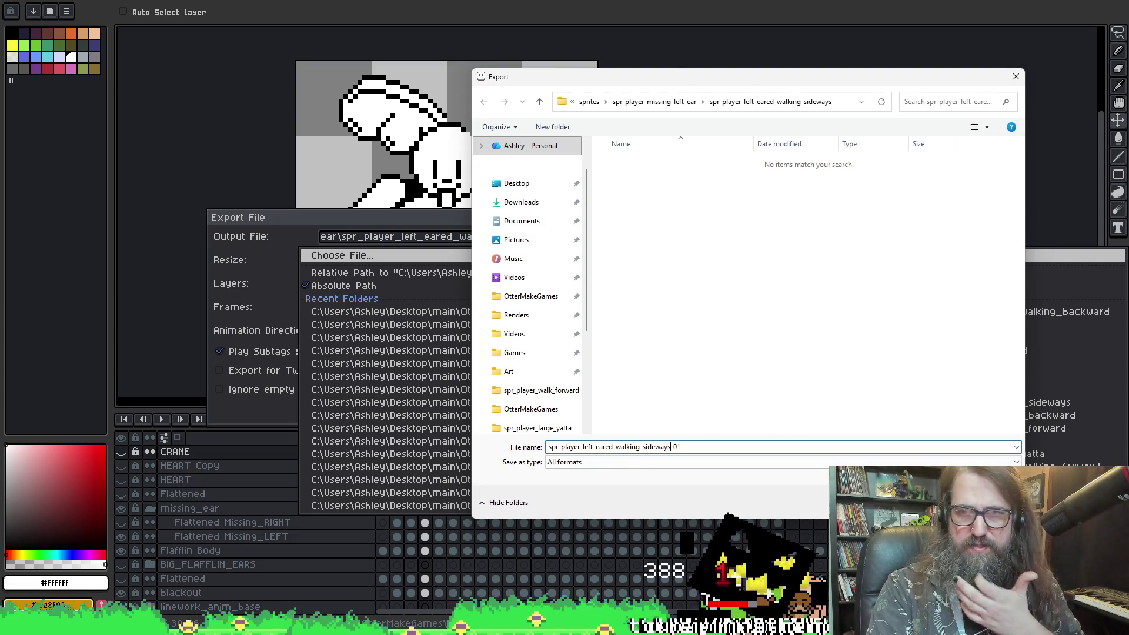
pyautogui.press('Return')
pyautogui.click(708, 406)
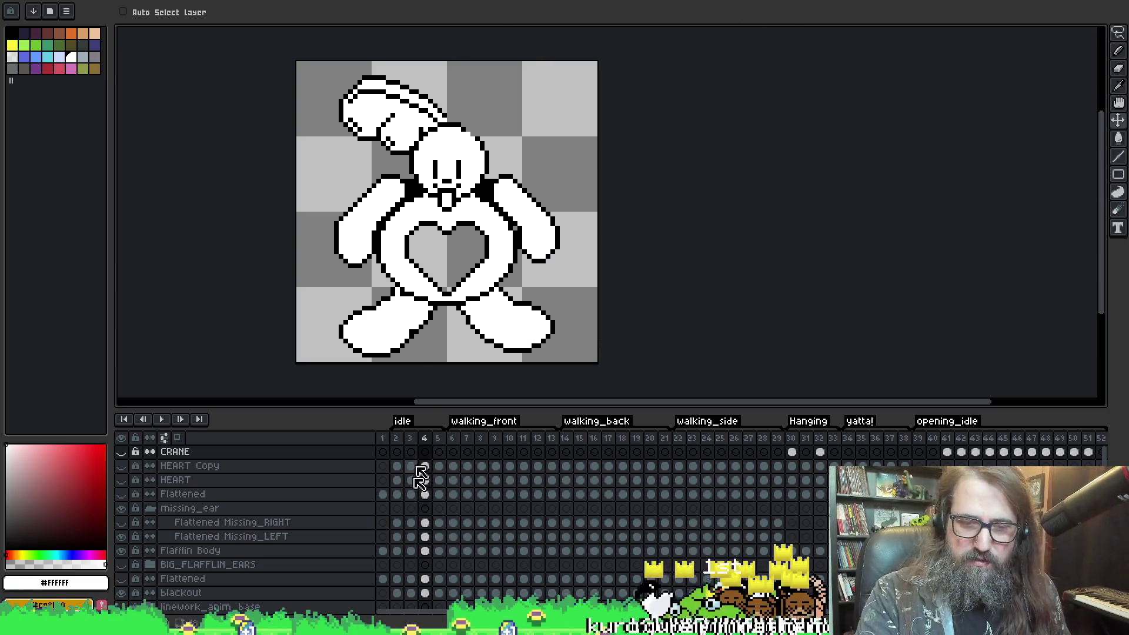
# - Import frame 01 of spr_player_left_eared_walking_backward into spr_player_walking_back_left_ear
pyautogui.moveTo(433, 624)
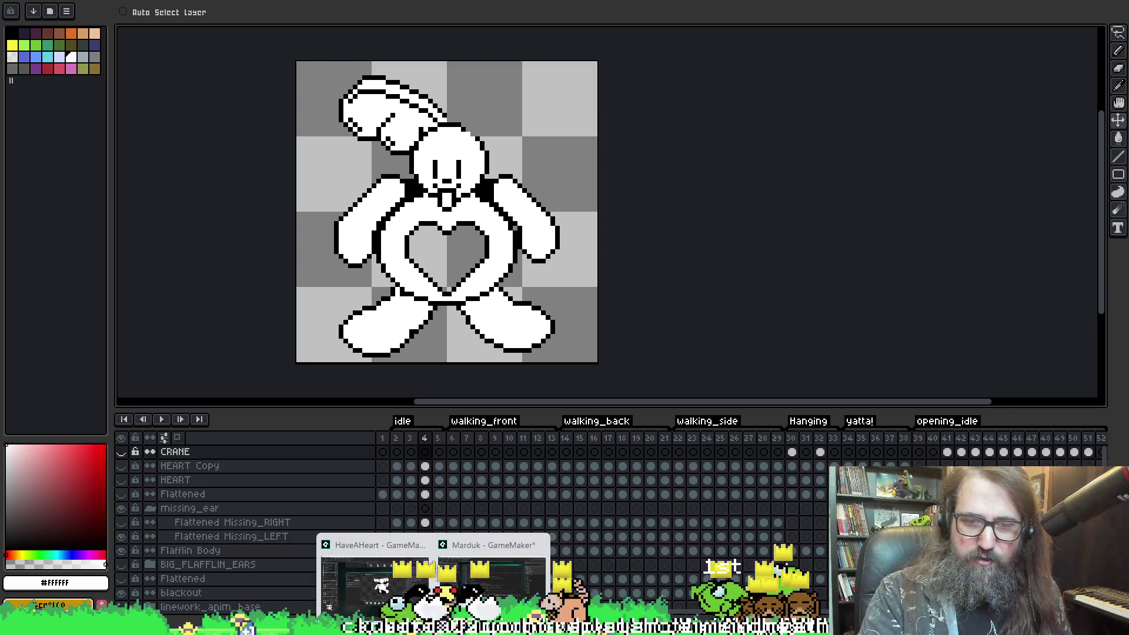
pyautogui.click(376, 579)
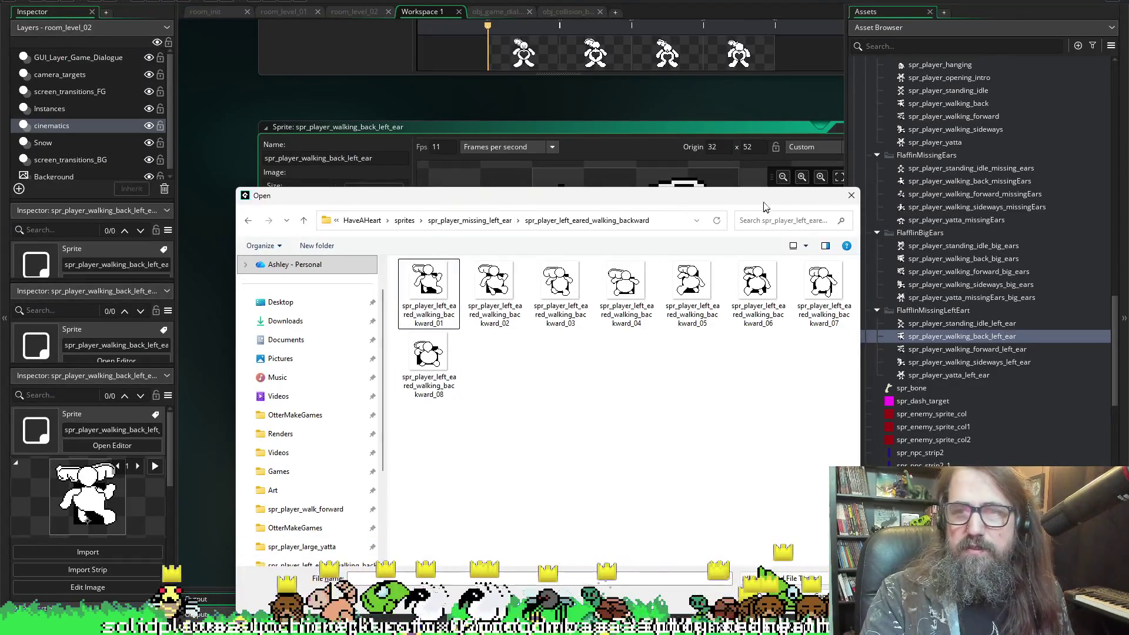
pyautogui.moveTo(787, 204)
pyautogui.mouseDown()
pyautogui.moveTo(917, 505)
pyautogui.moveTo(917, 250)
pyautogui.moveTo(852, 170)
pyautogui.mouseUp()
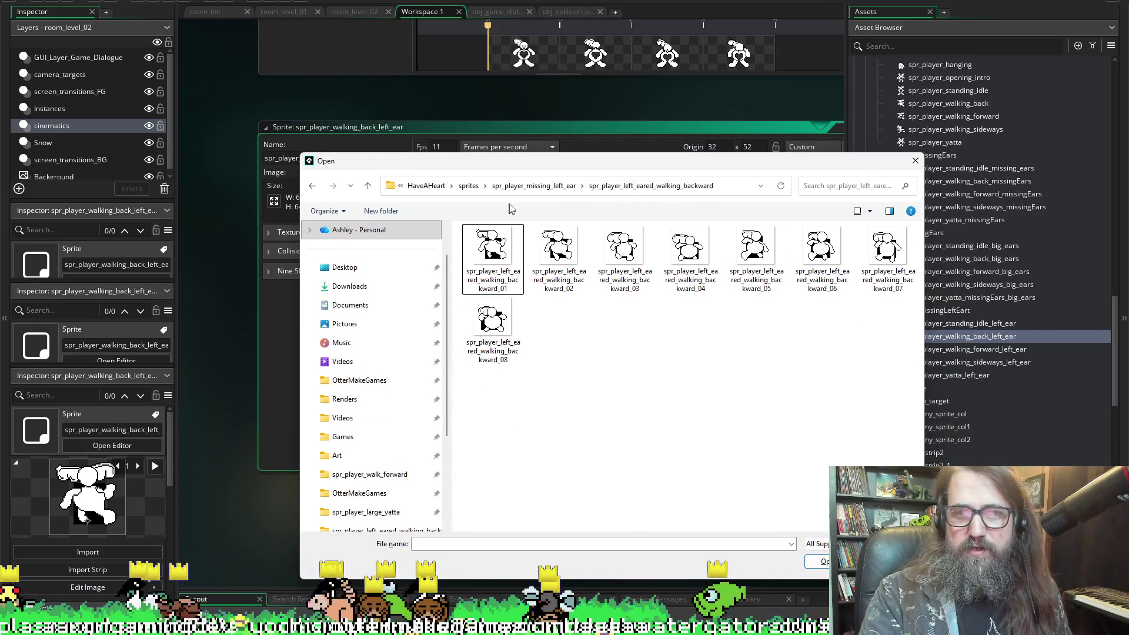
pyautogui.click(533, 192)
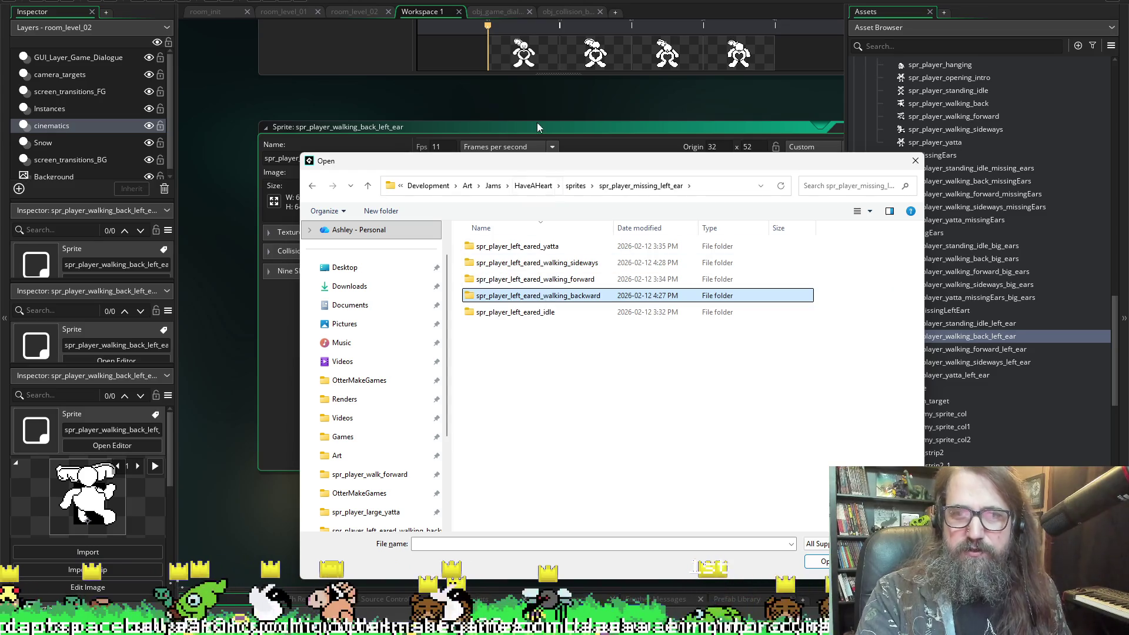
pyautogui.moveTo(554, 162)
pyautogui.mouseDown()
pyautogui.moveTo(607, 392)
pyautogui.moveTo(622, 211)
pyautogui.moveTo(611, 396)
pyautogui.moveTo(617, 374)
pyautogui.moveTo(600, 382)
pyautogui.moveTo(611, 398)
pyautogui.moveTo(732, 233)
pyautogui.moveTo(614, 143)
pyautogui.moveTo(628, 248)
pyautogui.moveTo(430, 499)
pyautogui.moveTo(467, 420)
pyautogui.moveTo(468, 451)
pyautogui.moveTo(620, 463)
pyautogui.moveTo(625, 153)
pyautogui.moveTo(631, 241)
pyautogui.moveTo(588, 311)
pyautogui.moveTo(588, 210)
pyautogui.mouseUp()
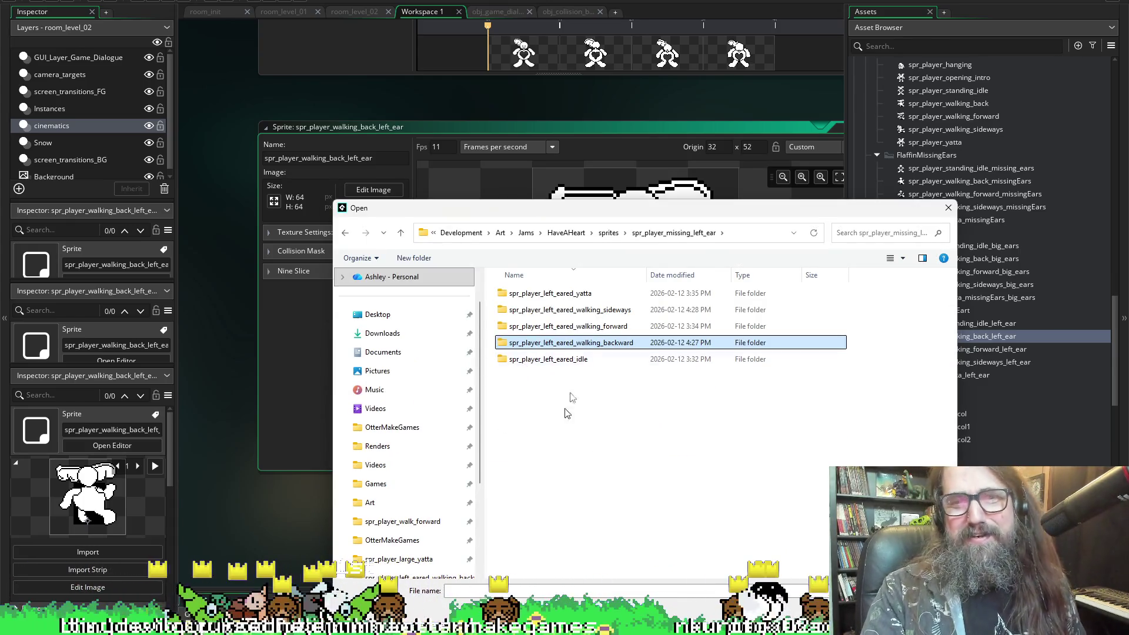
pyautogui.doubleClick(570, 343)
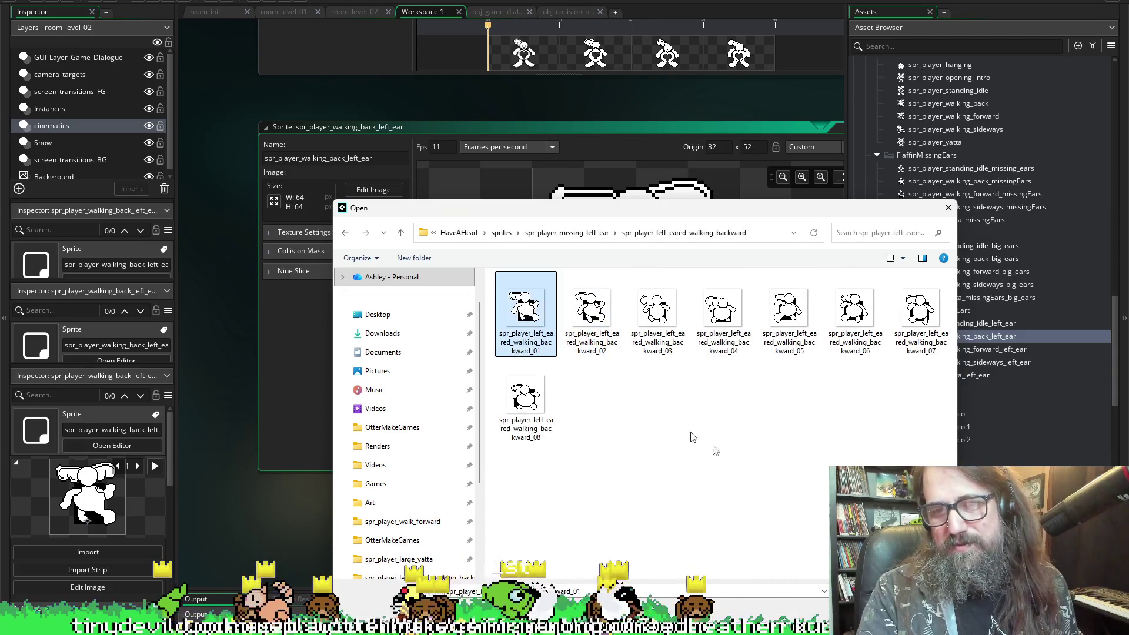
pyautogui.doubleClick(525, 309)
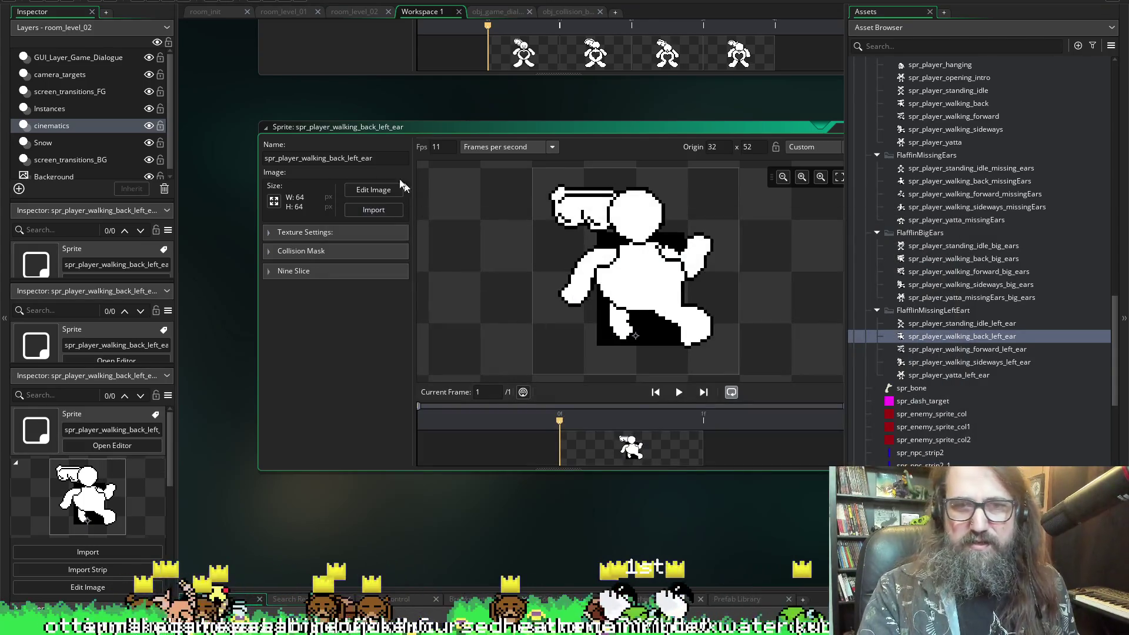
pyautogui.doubleClick(967, 348)
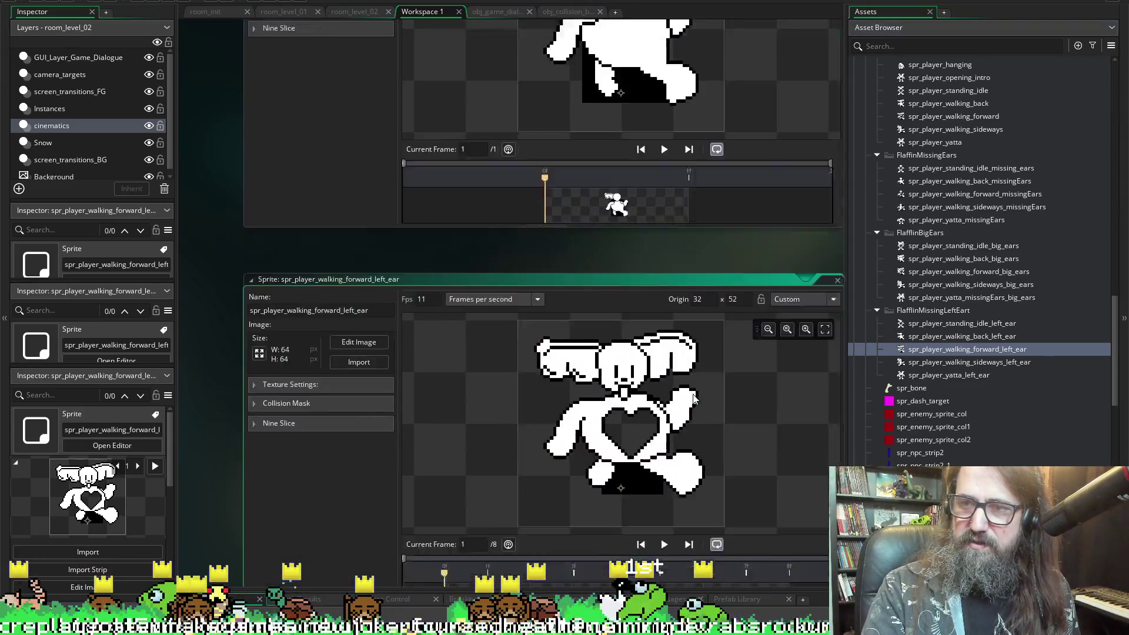
# - Import the eight left-eared walking_forward frames into spr_player_walking_forward_left_ear
pyautogui.scroll(-3, 692, 399)
pyautogui.click(341, 209)
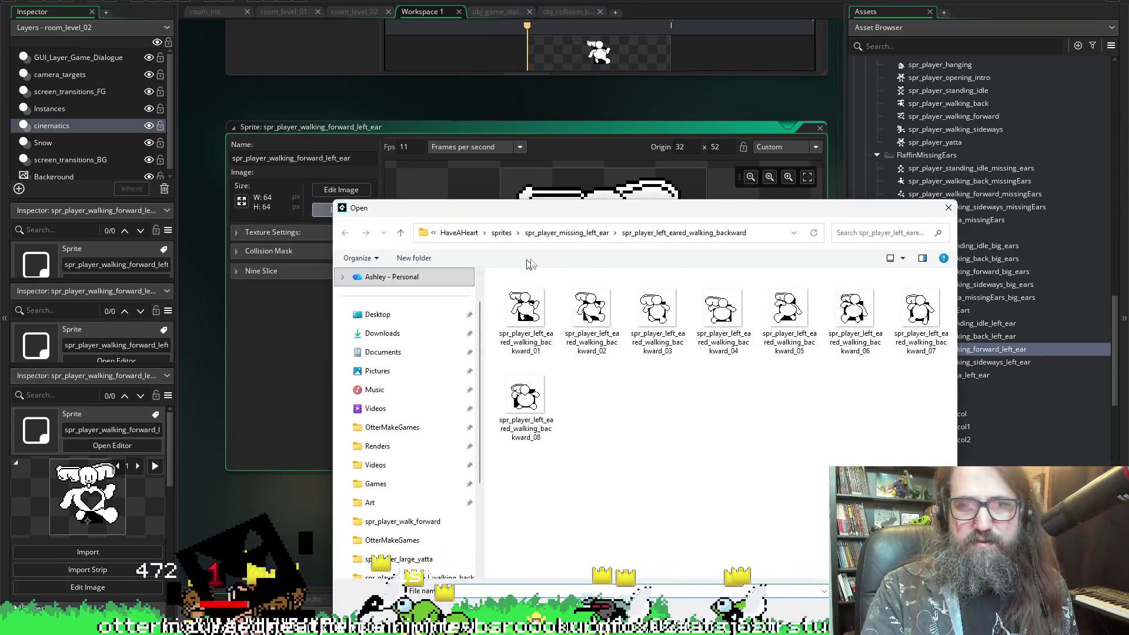
pyautogui.click(566, 232)
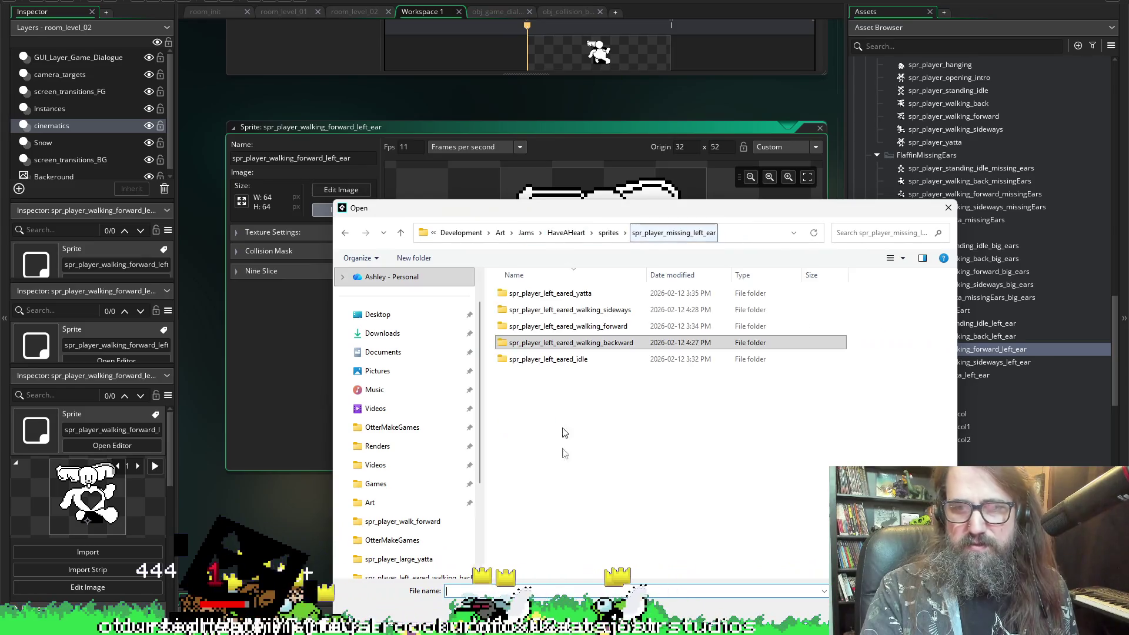
pyautogui.doubleClick(573, 326)
pyautogui.click(526, 312)
pyautogui.keyDown('shift'); pyautogui.click(526, 400); pyautogui.keyUp('shift')
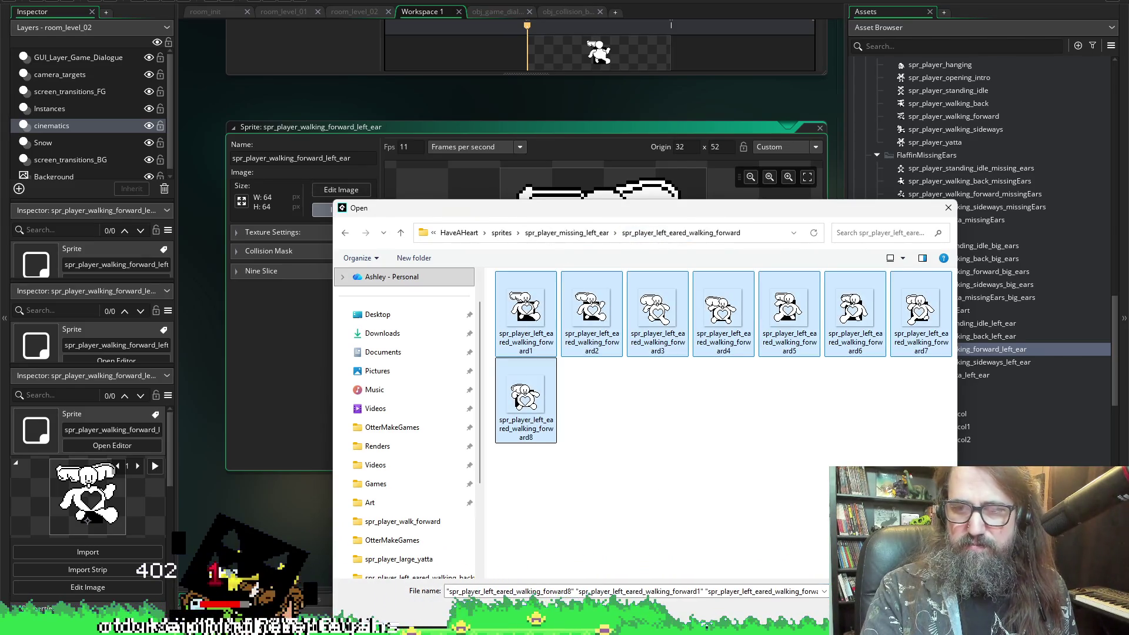
pyautogui.press('Return')
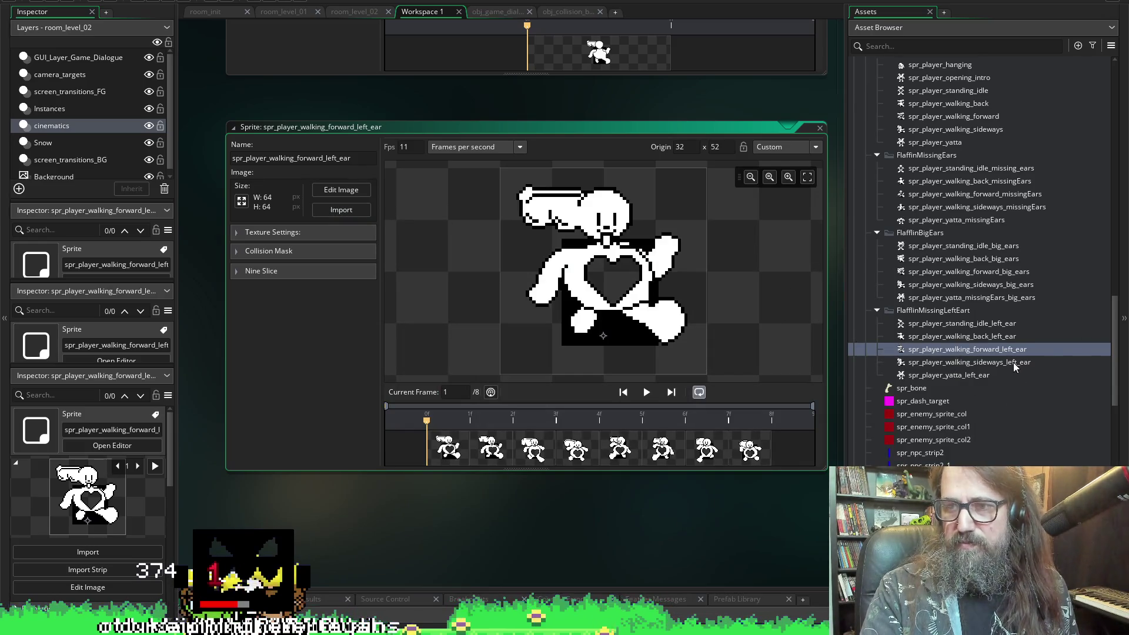
# - Import the eight left-eared walking_sideways frames into spr_player_walking_sideways_left_ear
pyautogui.doubleClick(1014, 362)
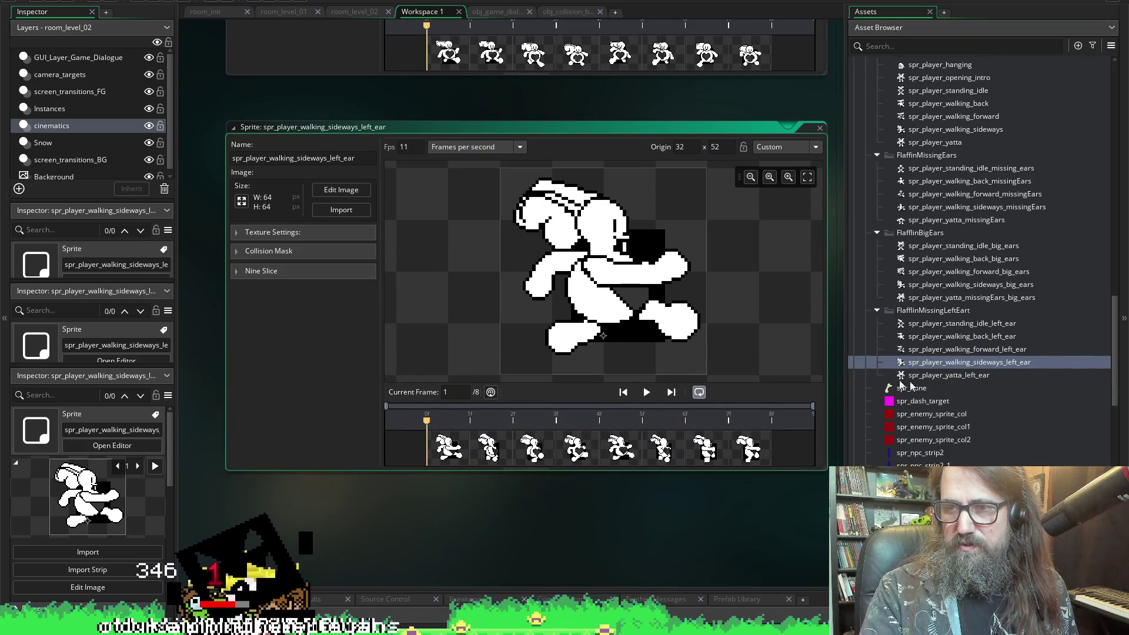
pyautogui.click(346, 212)
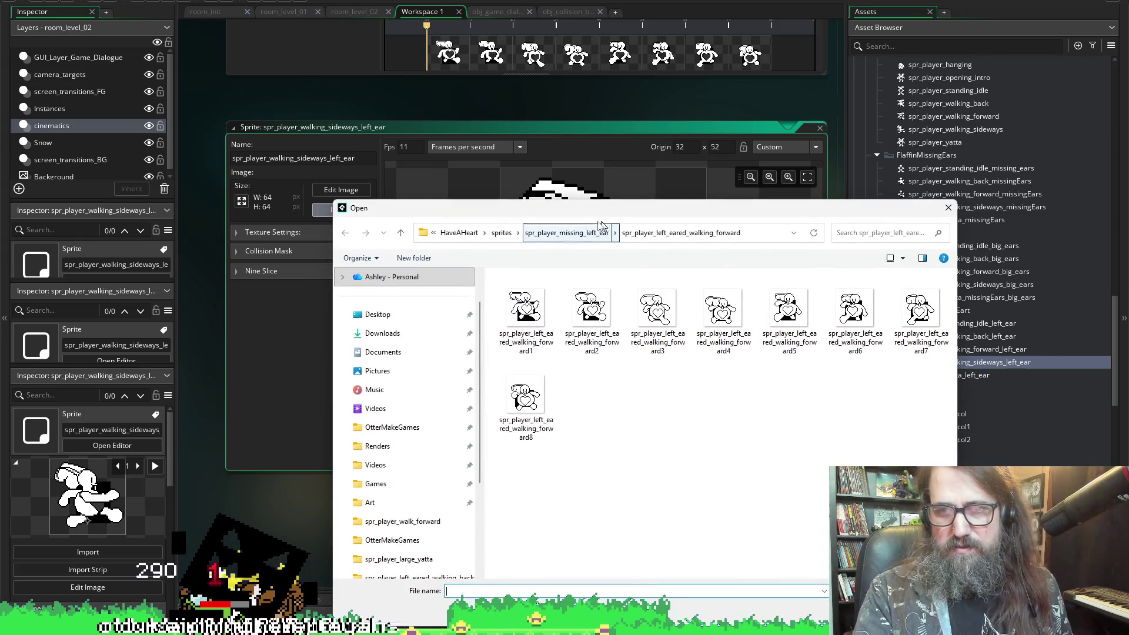
pyautogui.click(604, 227)
pyautogui.doubleClick(577, 314)
pyautogui.click(526, 306)
pyautogui.keyDown('shift'); pyautogui.click(526, 397); pyautogui.keyUp('shift')
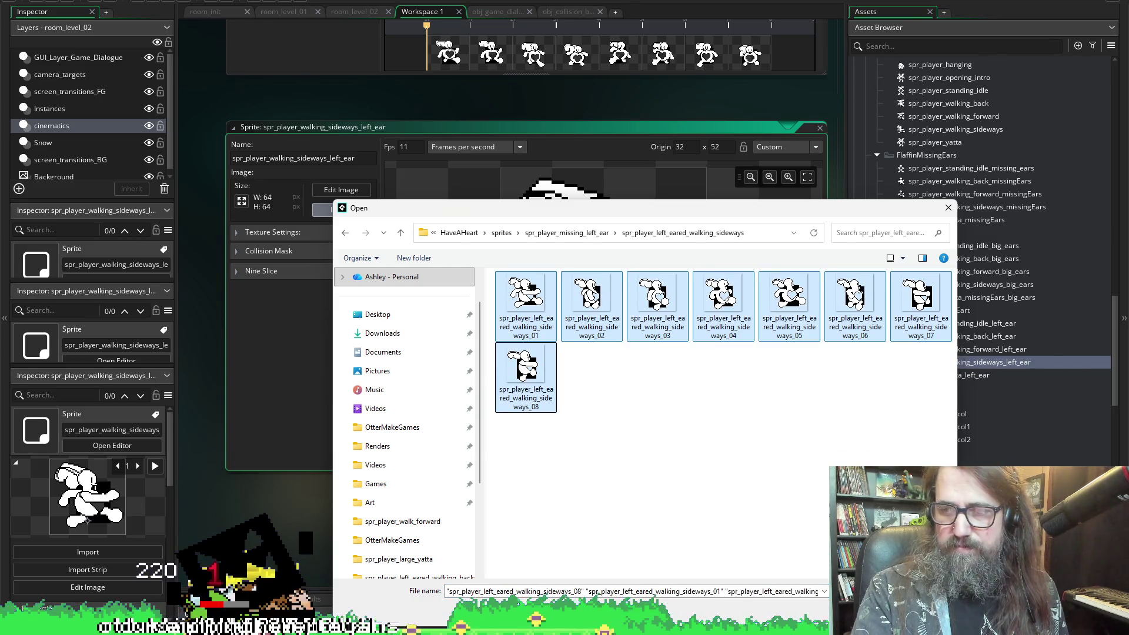
pyautogui.press('Return')
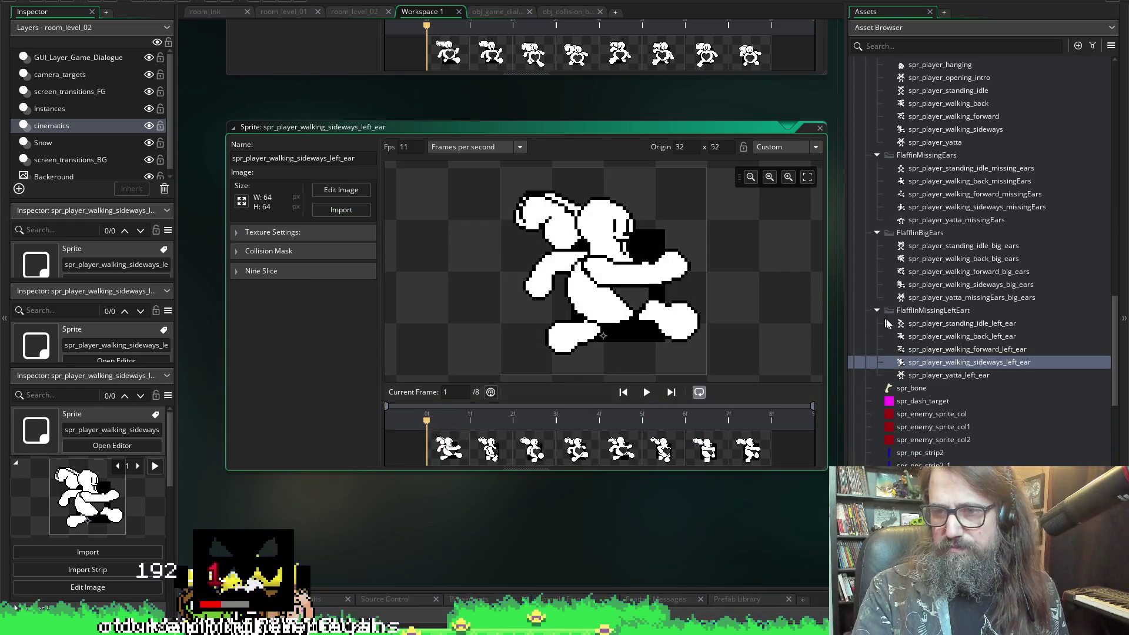
pyautogui.doubleClick(948, 375)
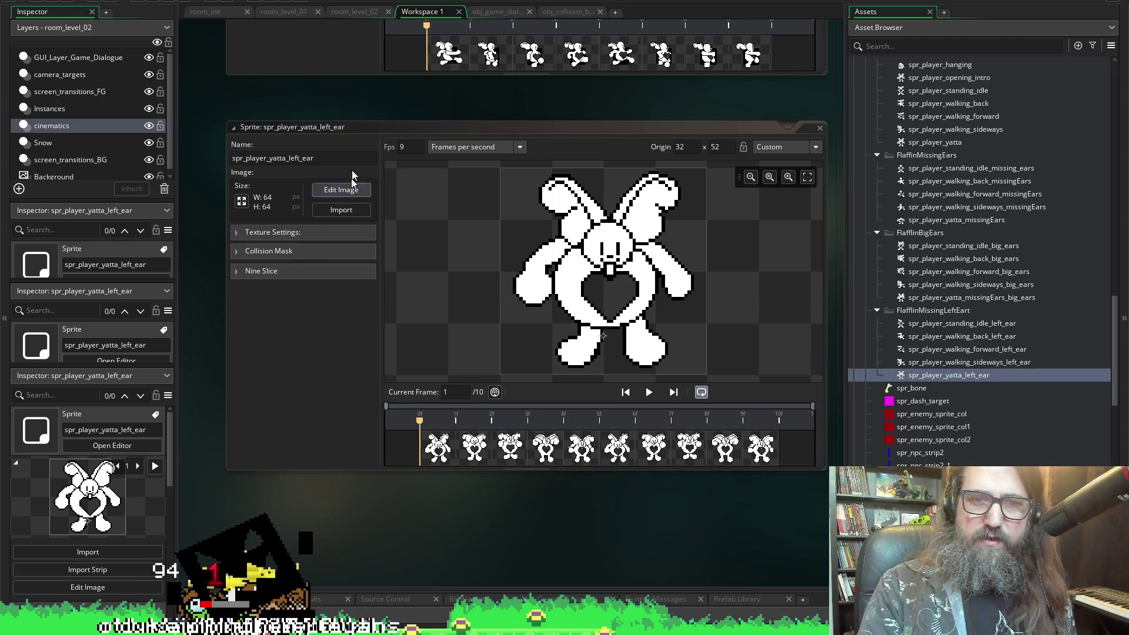
# - Import all five spr_player_left_eared_yatta images into spr_player_yatta_left_ear
pyautogui.click(347, 209)
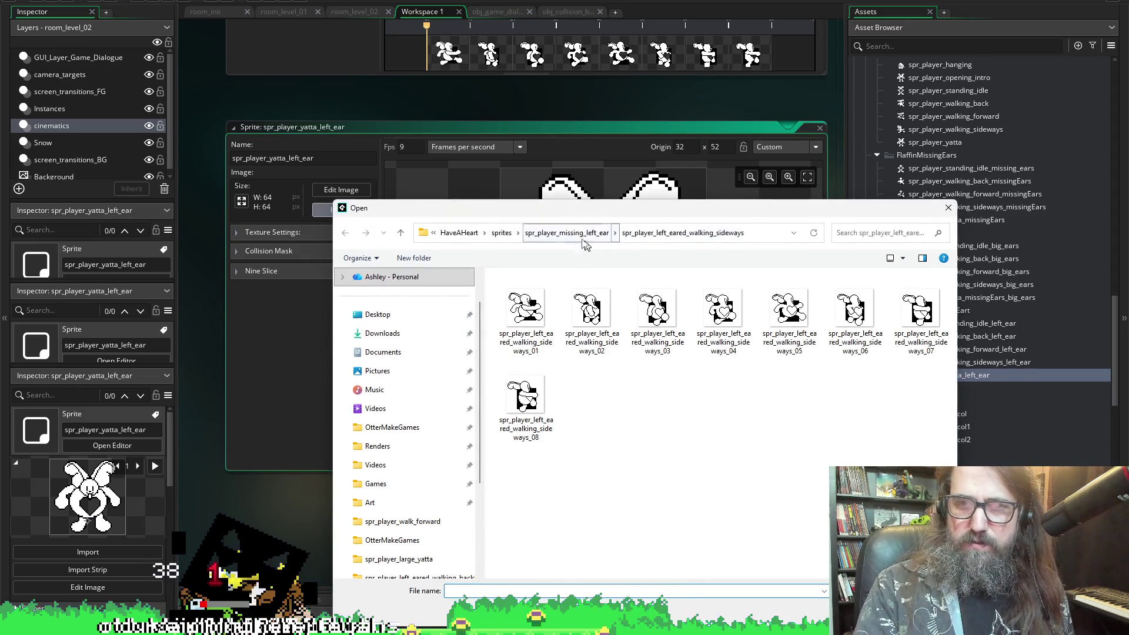
pyautogui.click(566, 233)
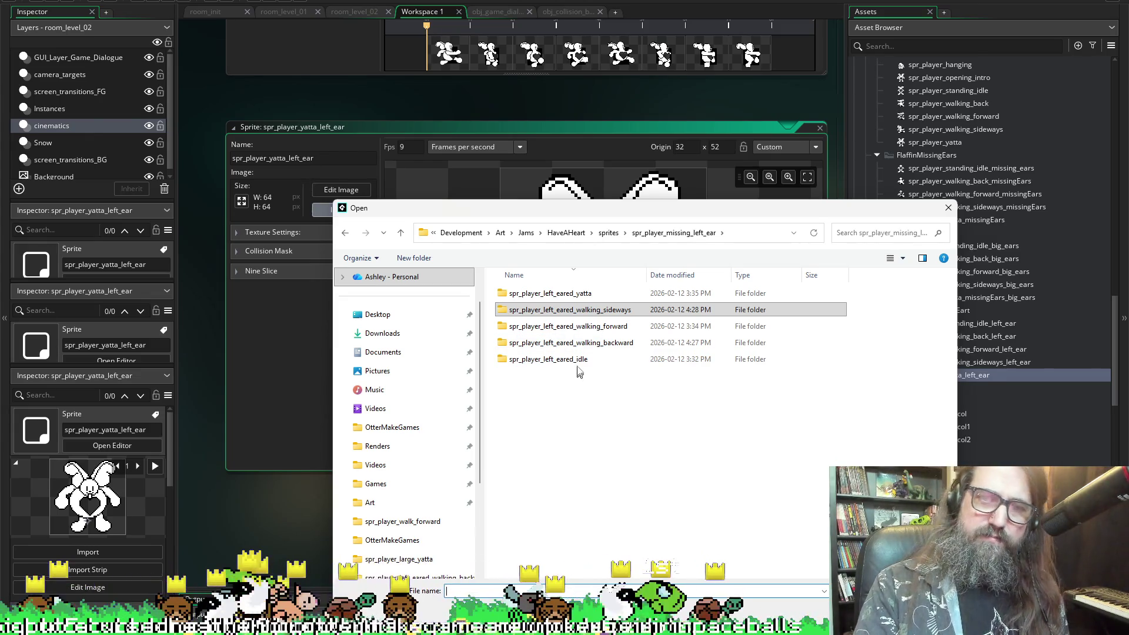
pyautogui.click(582, 311)
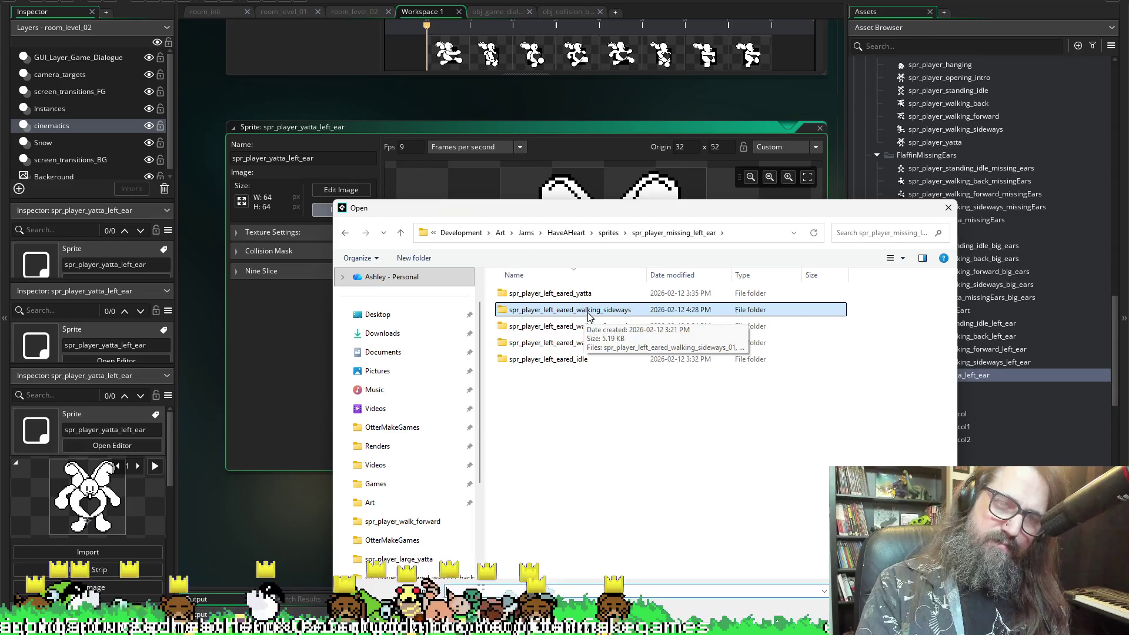
pyautogui.moveTo(593, 363)
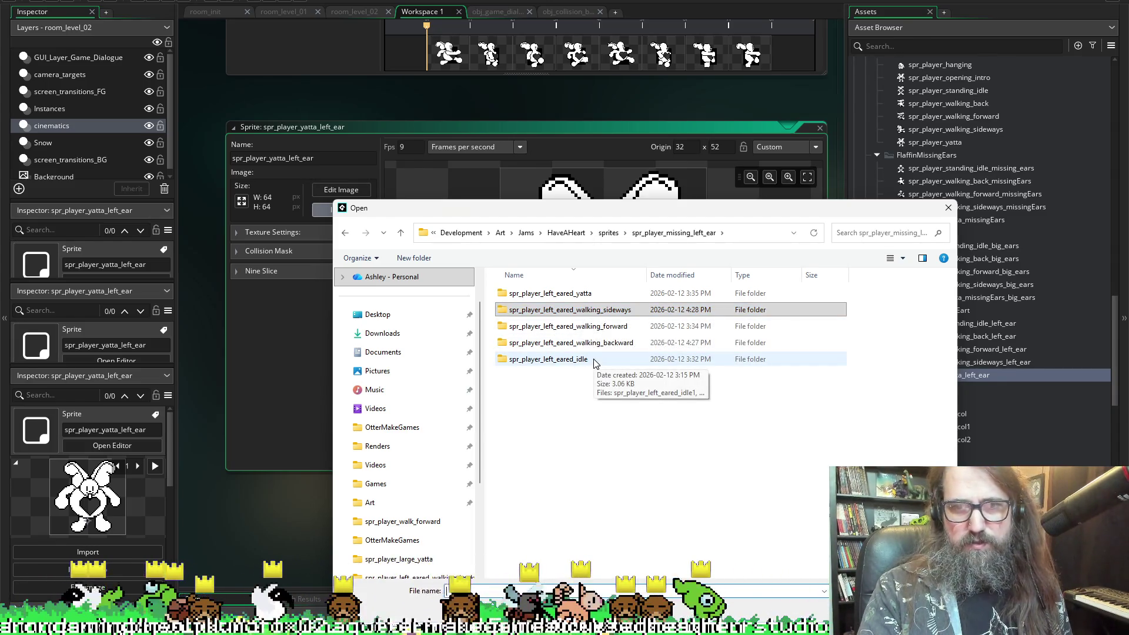
pyautogui.doubleClick(528, 294)
pyautogui.click(527, 297)
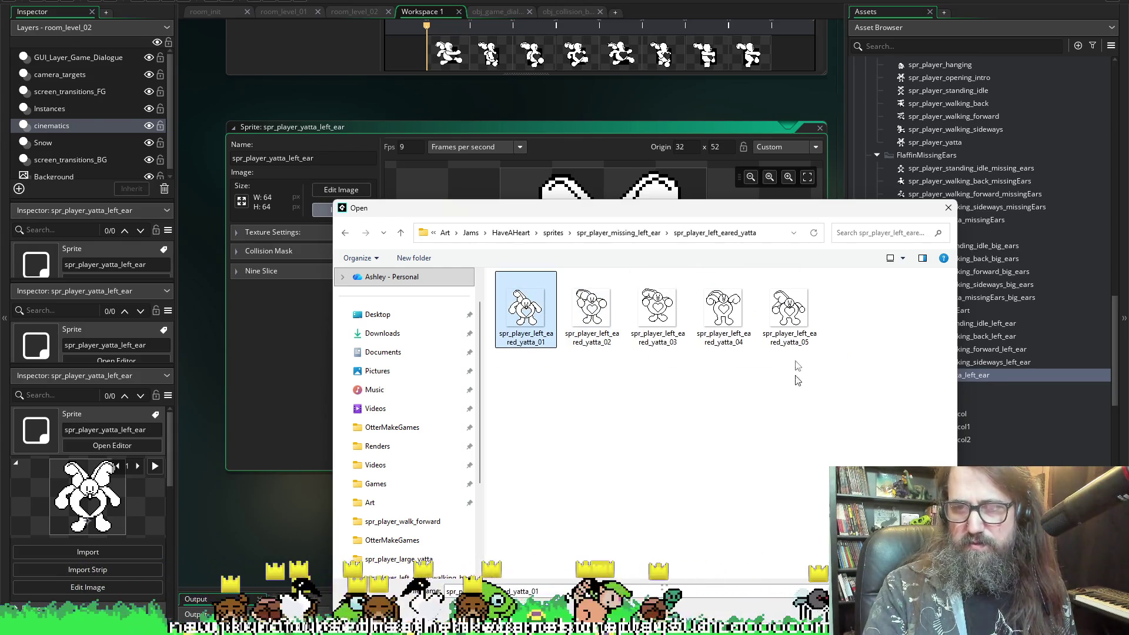
pyautogui.hotkey('ctrl', 'a')
pyautogui.press('Return')
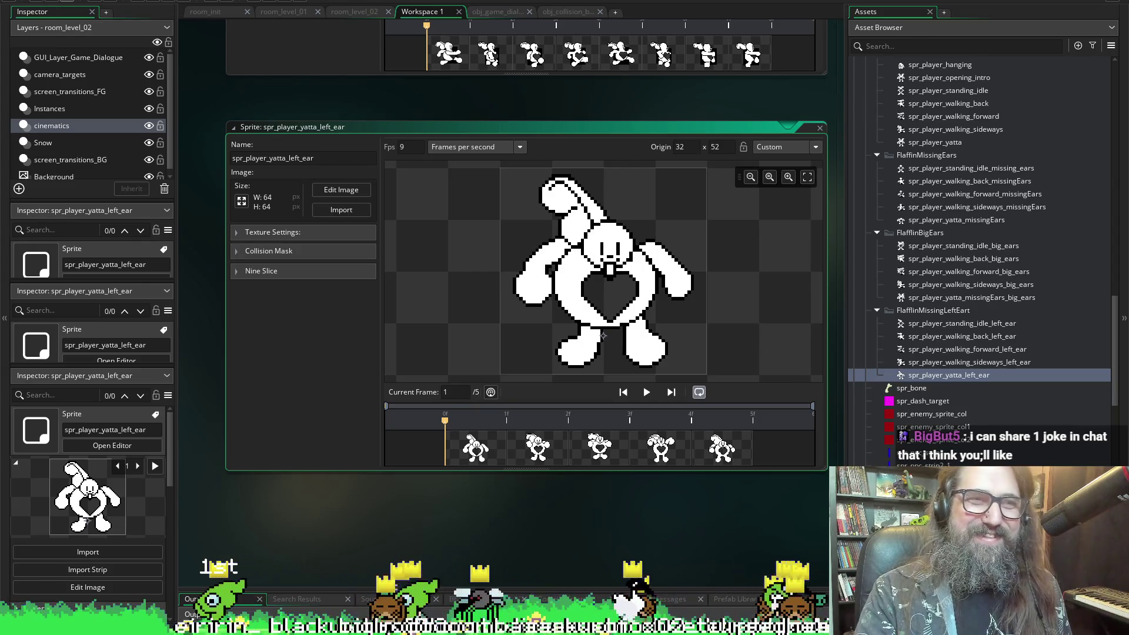
pyautogui.scroll(3, 200, 378)
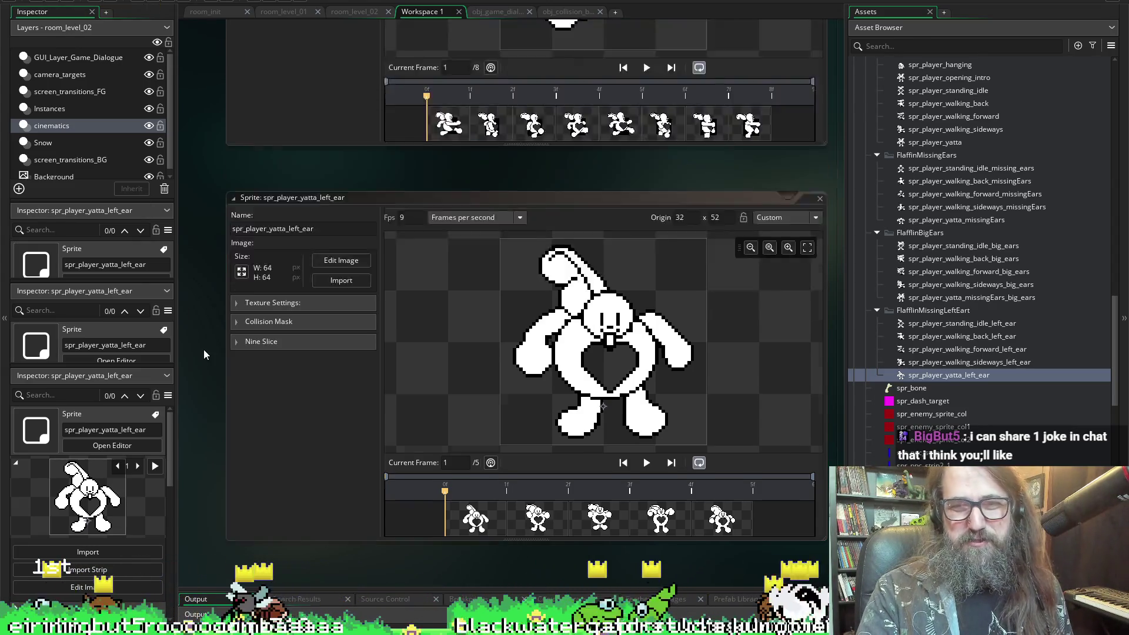
pyautogui.scroll(-4, 221, 471)
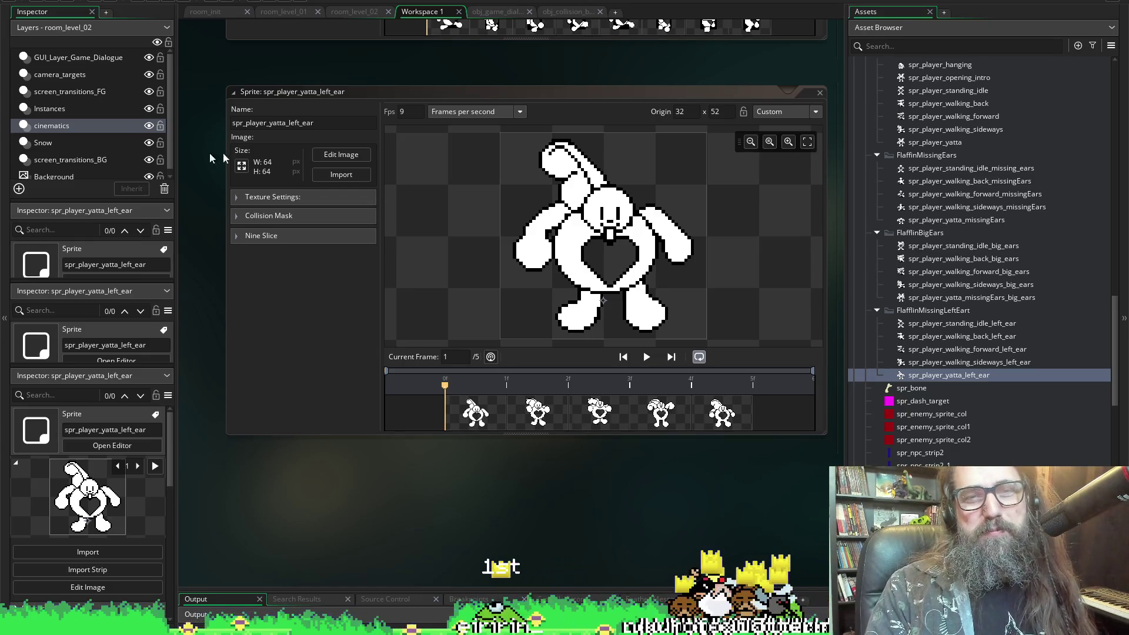
pyautogui.click(64, 3)
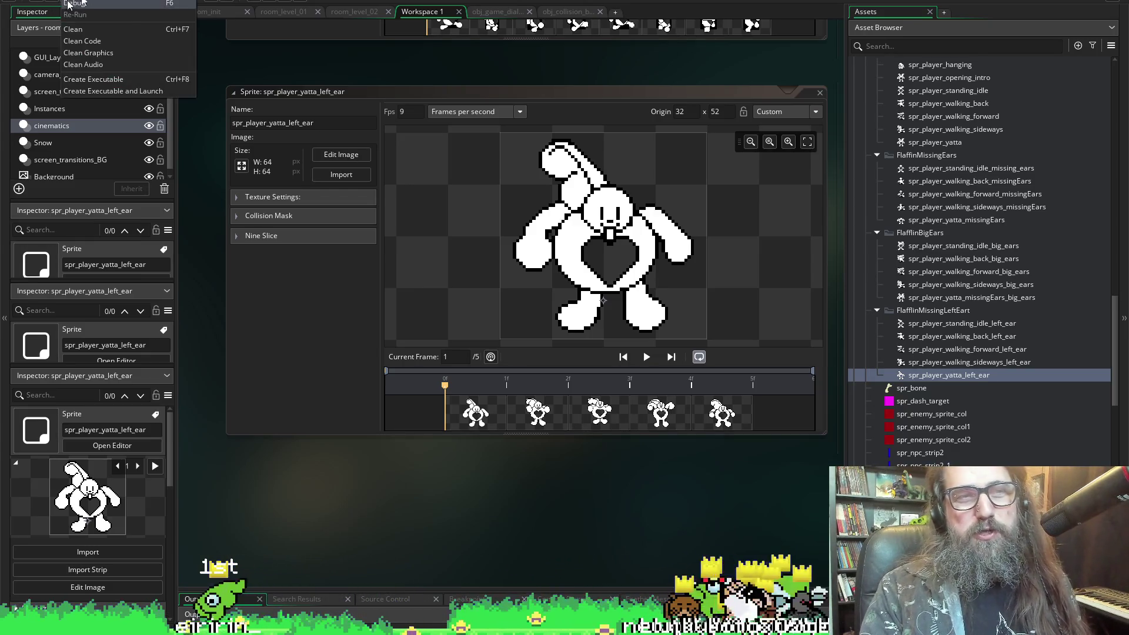
# - Play the left-ear walking-sideways, walking-forward and walking-back sprite previews
pyautogui.click(74, 2)
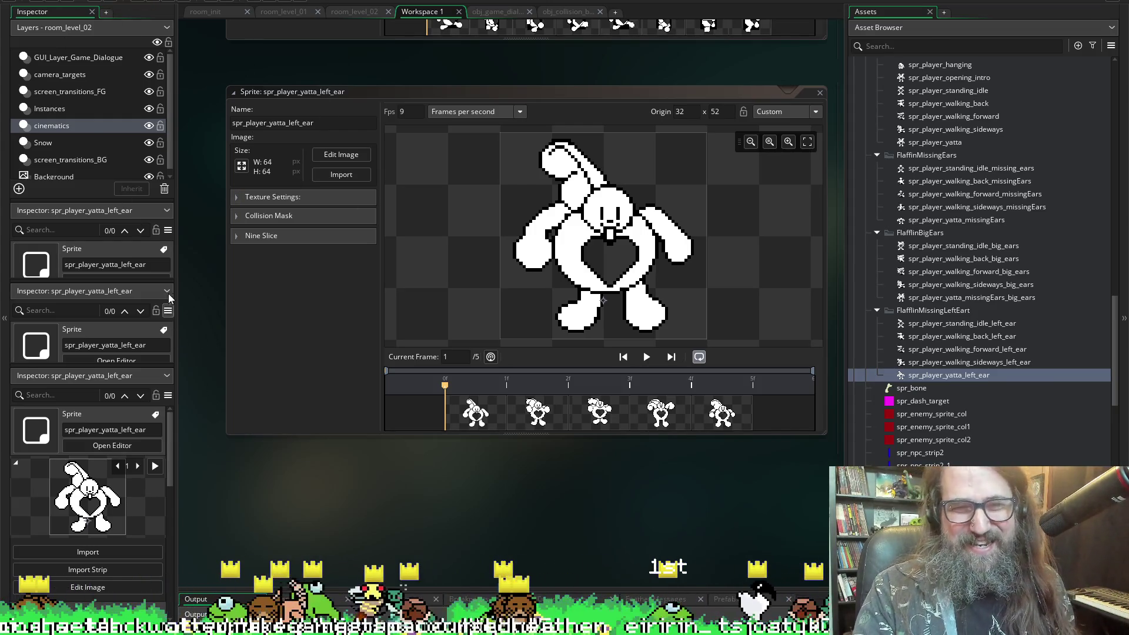
pyautogui.scroll(5, 378, 336)
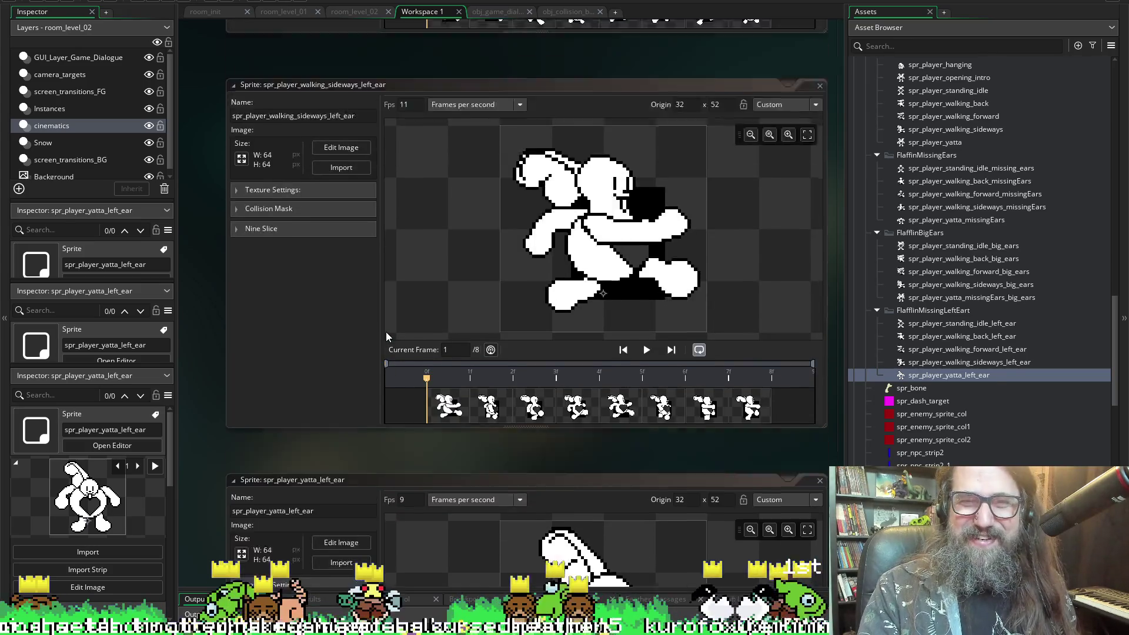
pyautogui.click(646, 385)
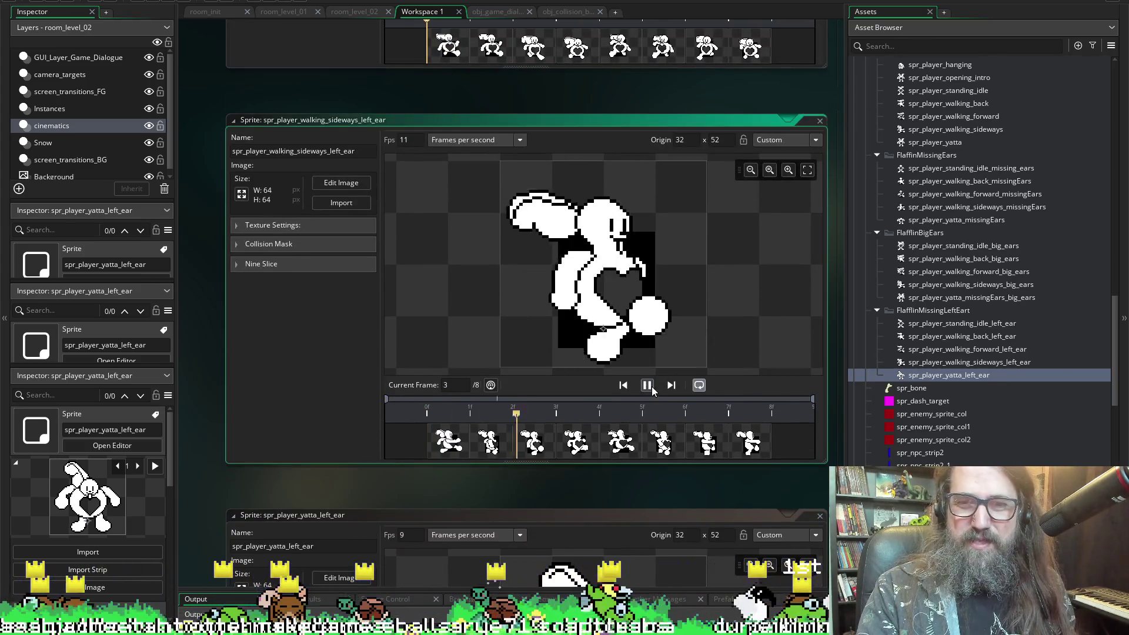
pyautogui.scroll(6, 323, 257)
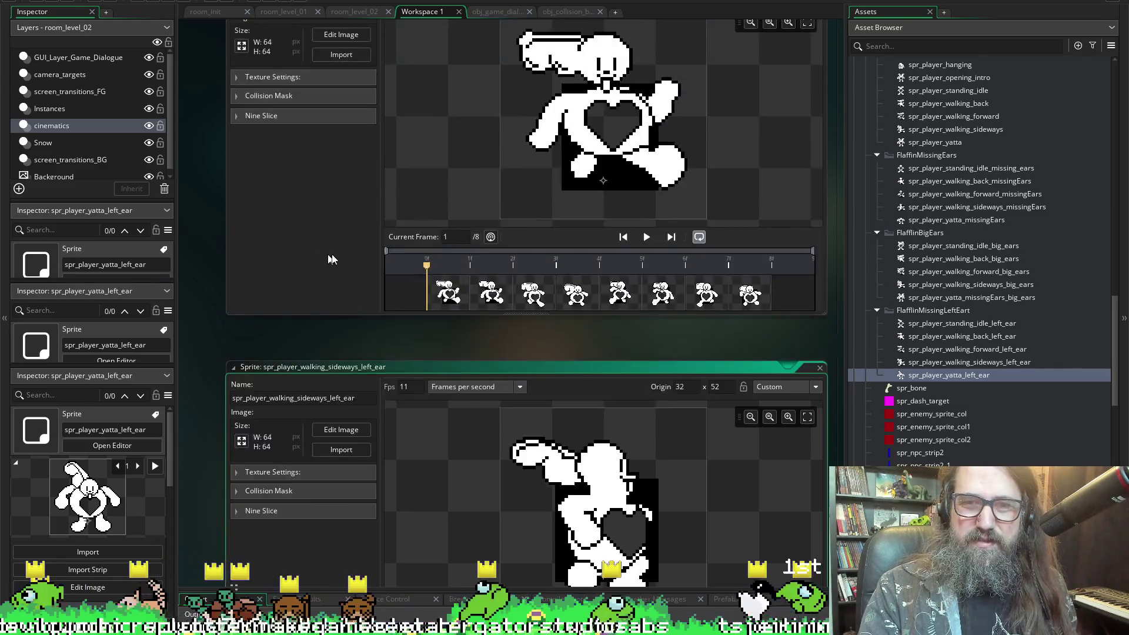
pyautogui.click(647, 378)
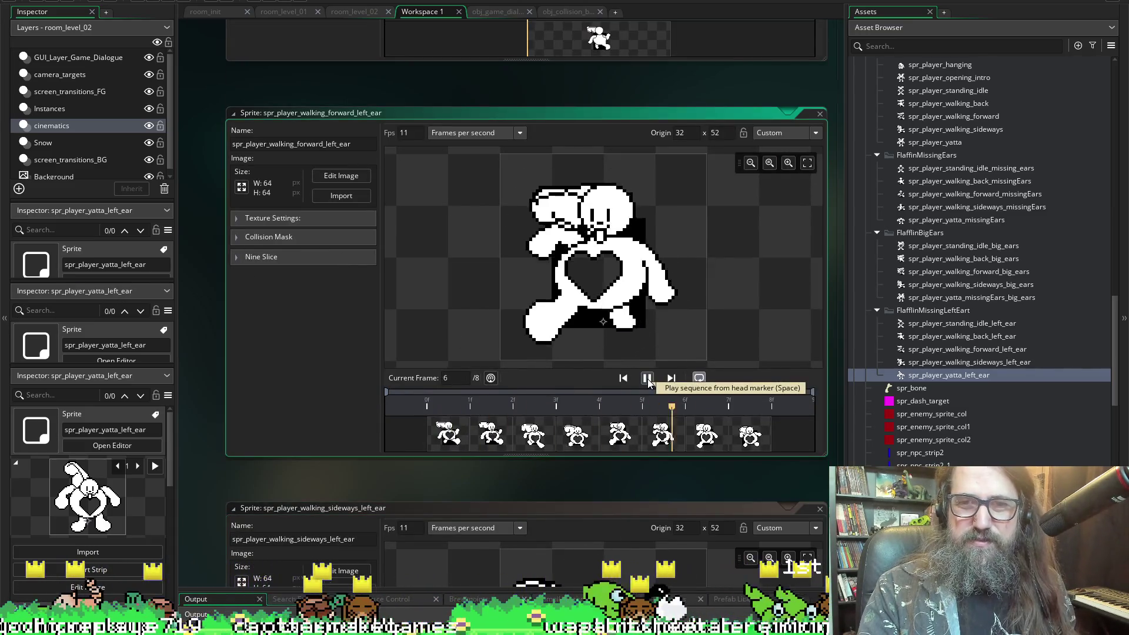
pyautogui.scroll(3, 394, 263)
pyautogui.scroll(2, 393, 263)
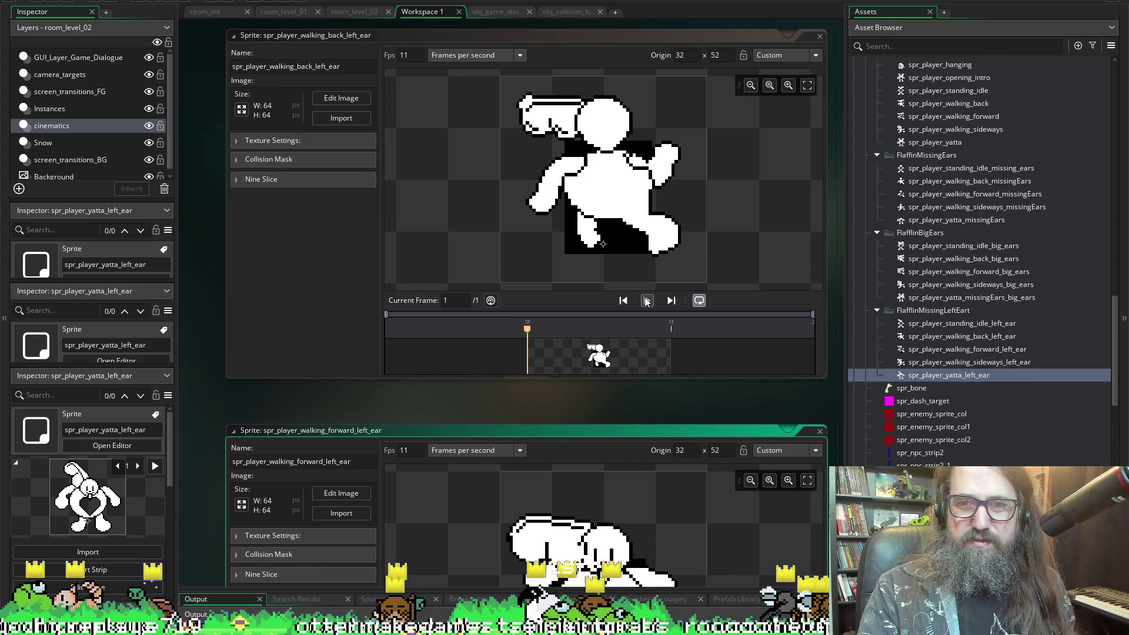
pyautogui.click(646, 301)
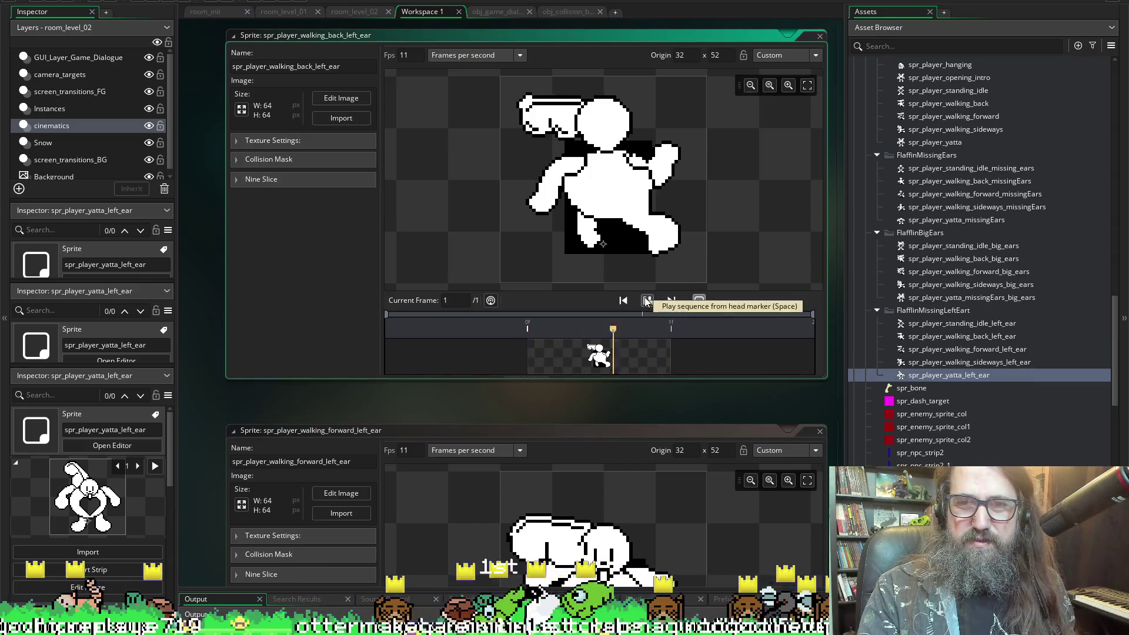
# - Import all eight left-eared walking_backward frames into spr_player_walking_back_left_ear and play it
pyautogui.click(342, 116)
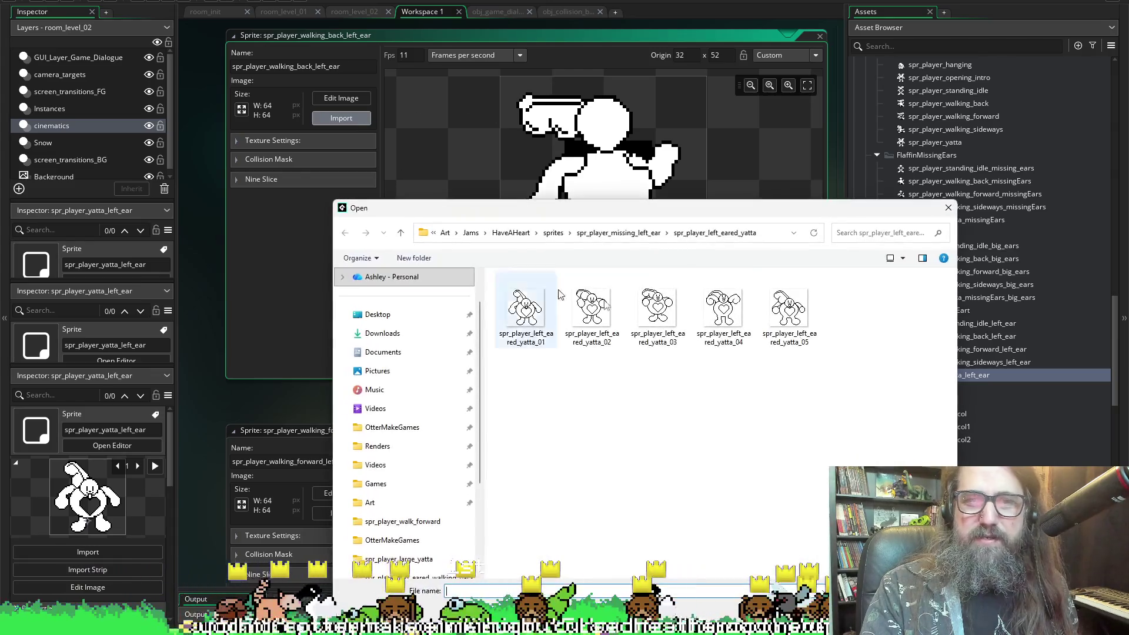
pyautogui.click(617, 233)
pyautogui.doubleClick(535, 338)
pyautogui.keyDown('shift'); pyautogui.click(525, 397); pyautogui.keyUp('shift')
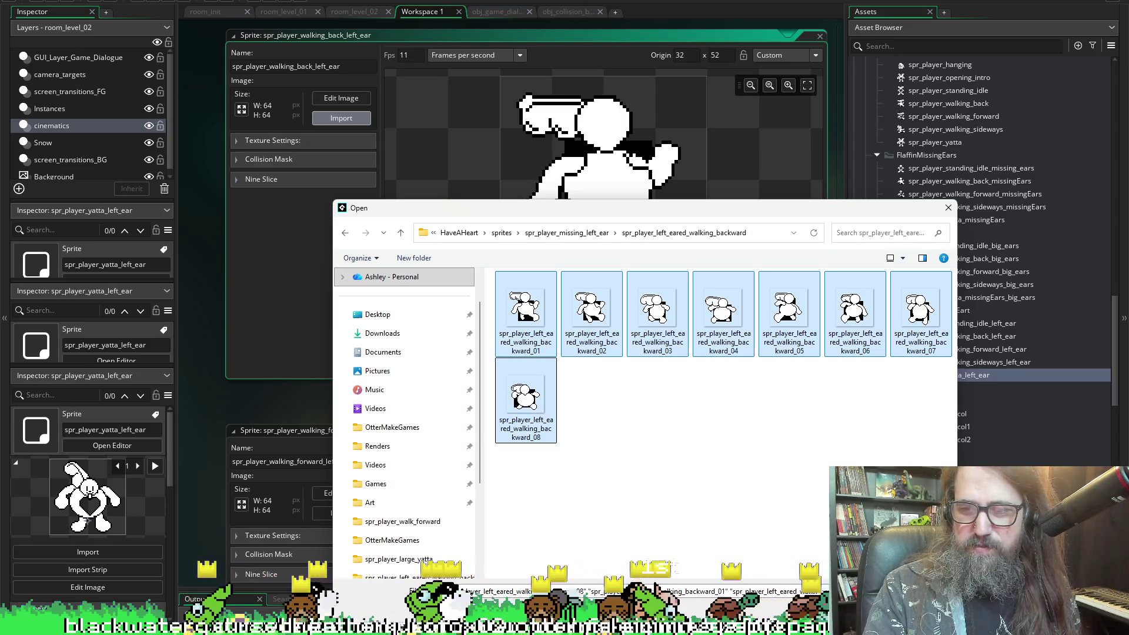
pyautogui.press('Return')
pyautogui.click(646, 302)
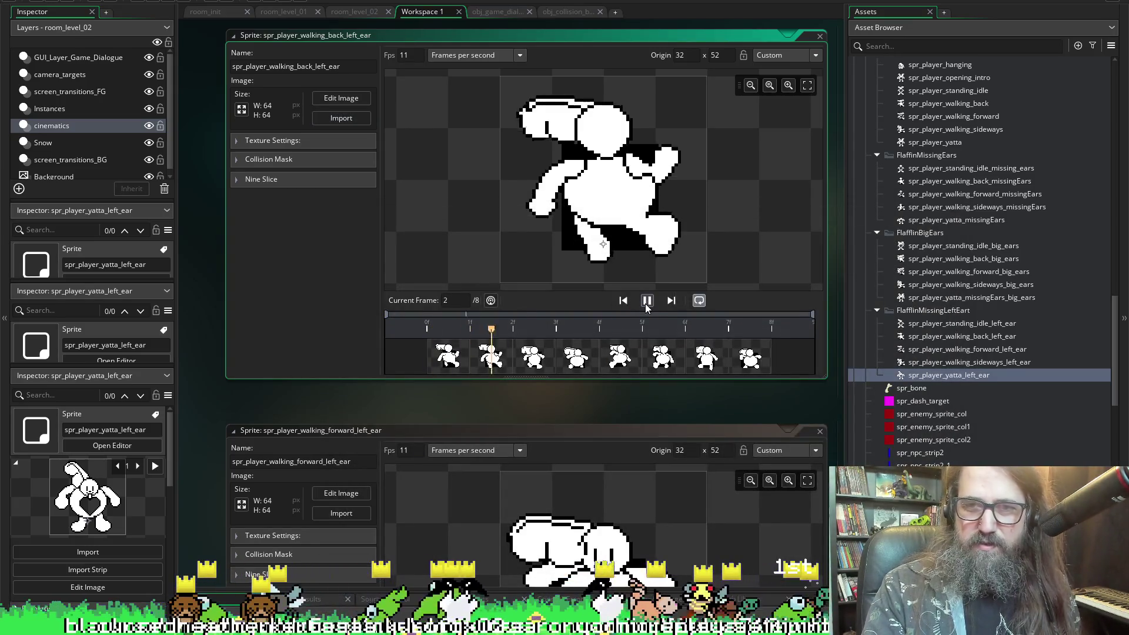
# - Preview the left-ear standing-idle animation and the big-ears yatta animation
pyautogui.scroll(5, 353, 231)
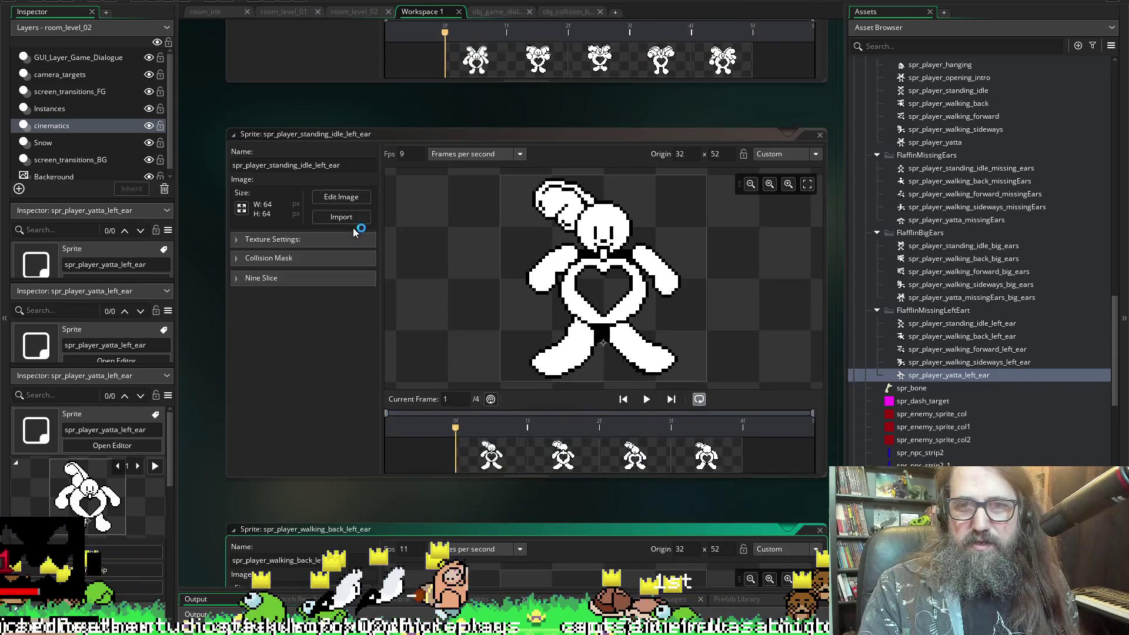
pyautogui.click(647, 399)
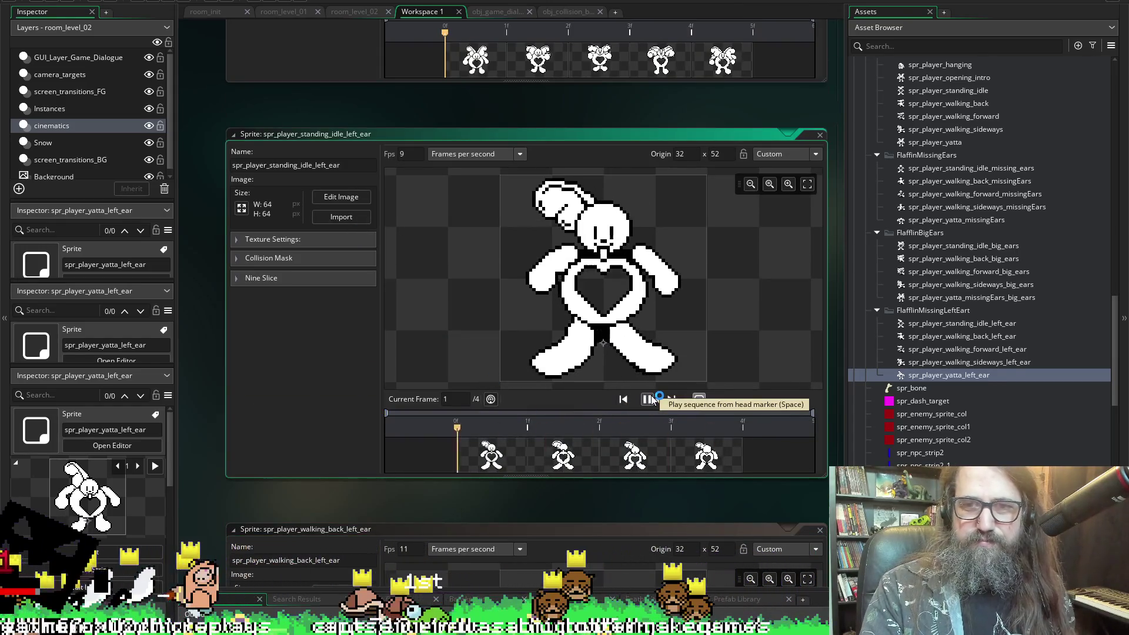
pyautogui.scroll(5, 593, 172)
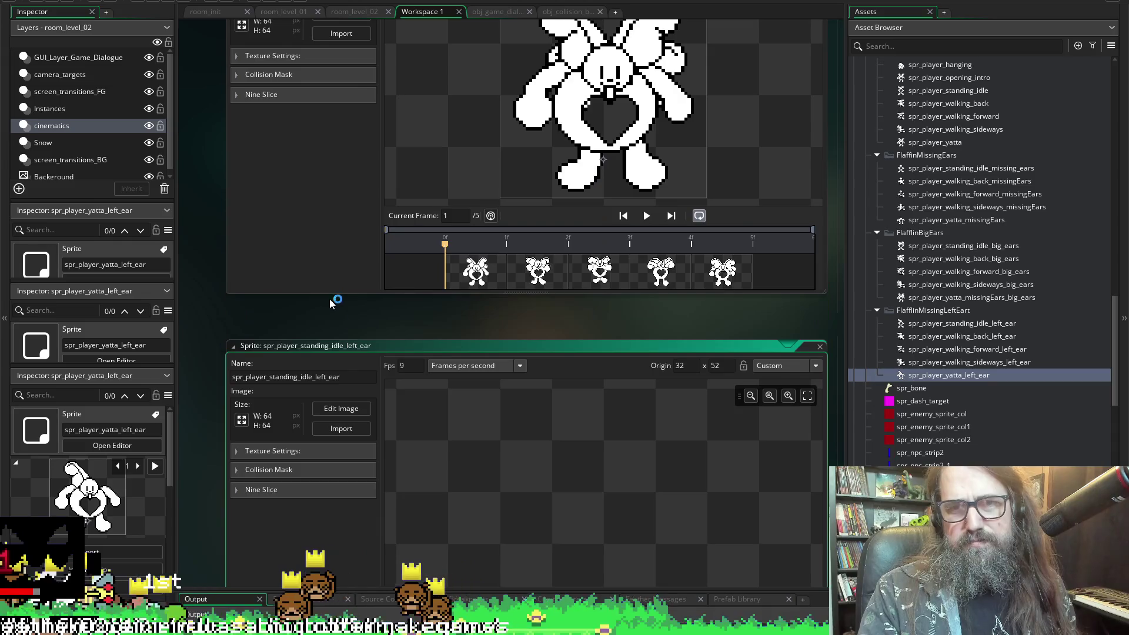
pyautogui.scroll(4, 320, 235)
pyautogui.click(639, 390)
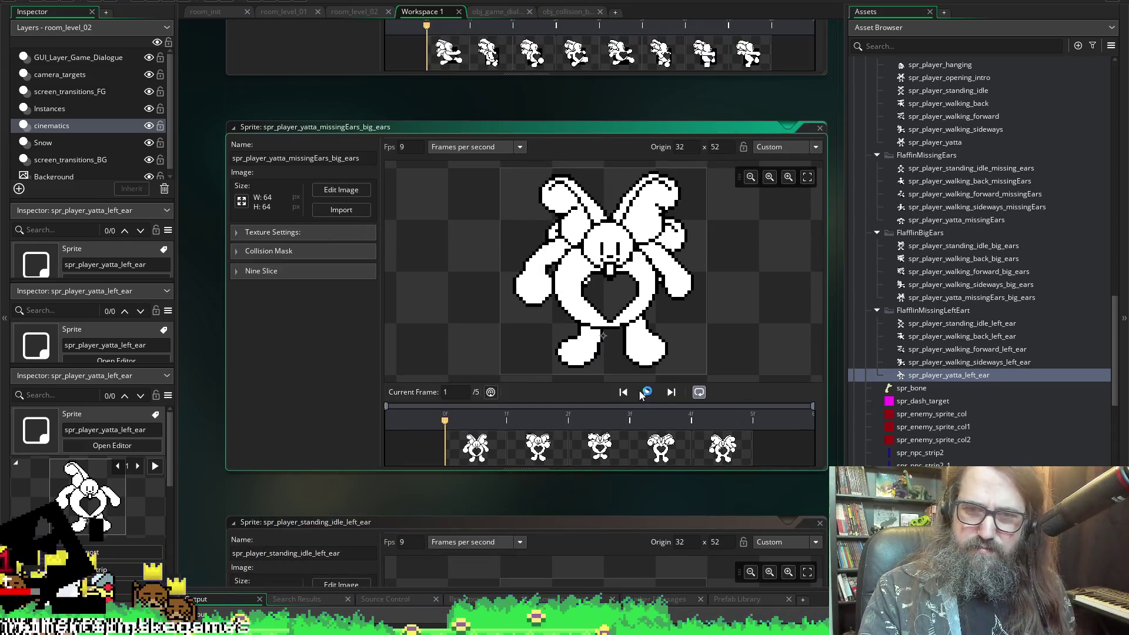
# - Replay the big-ears yatta preview, then play the big-ears sideways and forward walks
pyautogui.click(647, 393)
pyautogui.click(647, 392)
pyautogui.scroll(6, 649, 248)
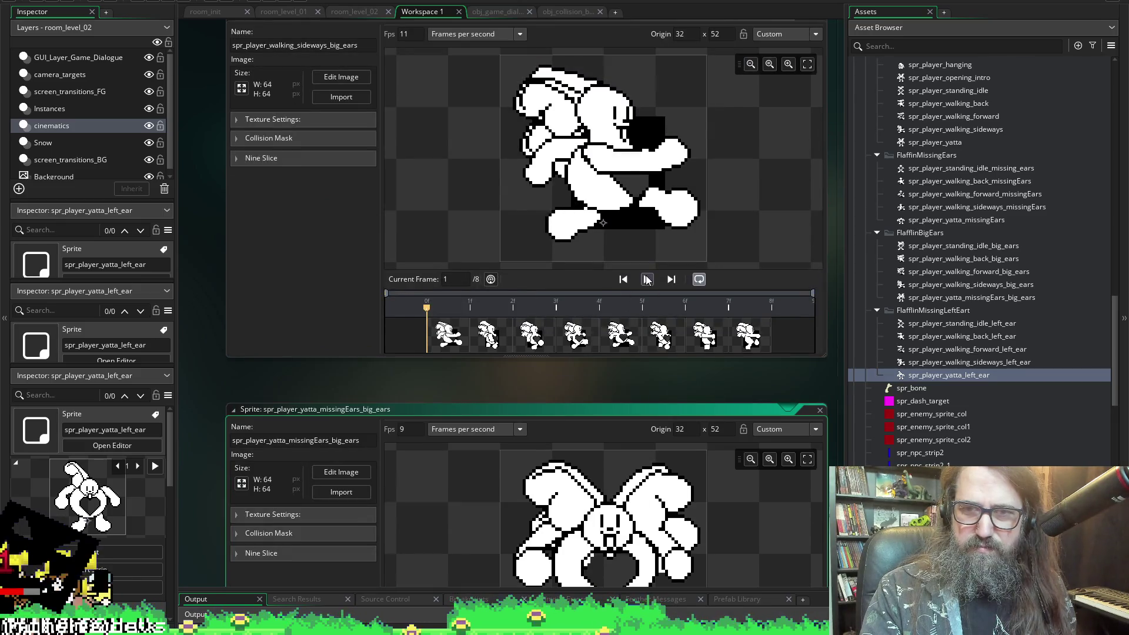
pyautogui.click(647, 280)
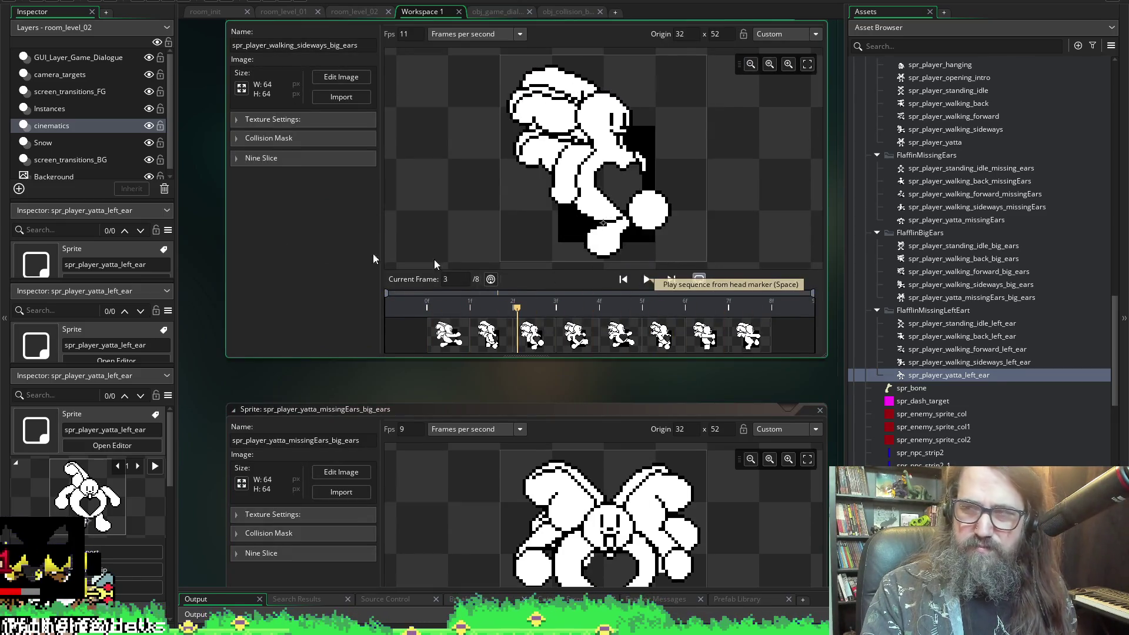
pyautogui.scroll(11, 555, 278)
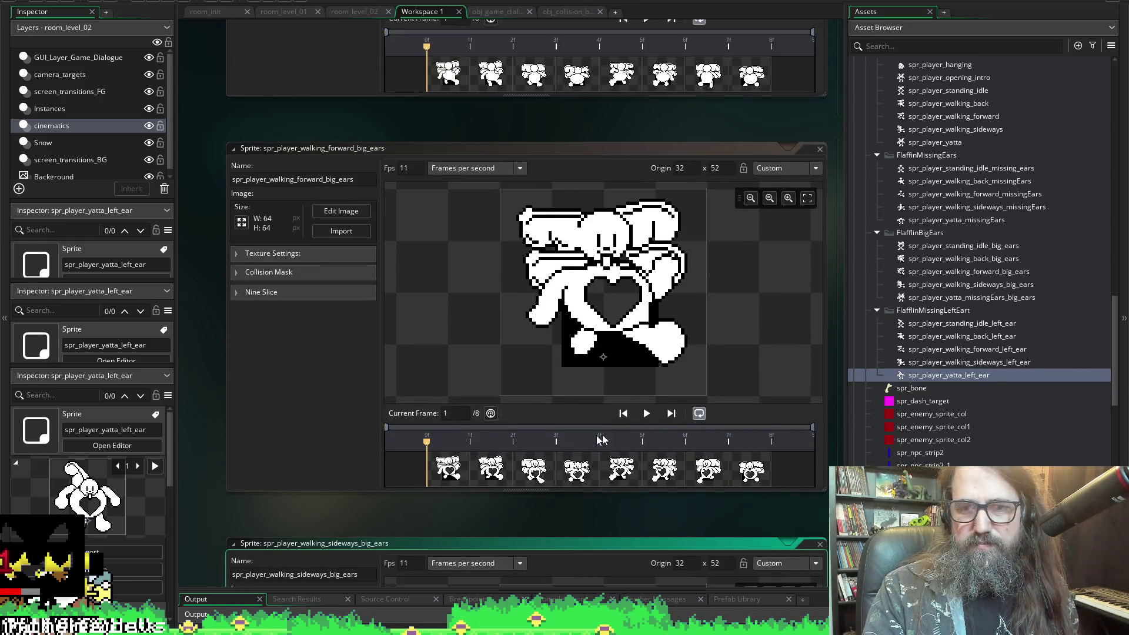
pyautogui.click(646, 414)
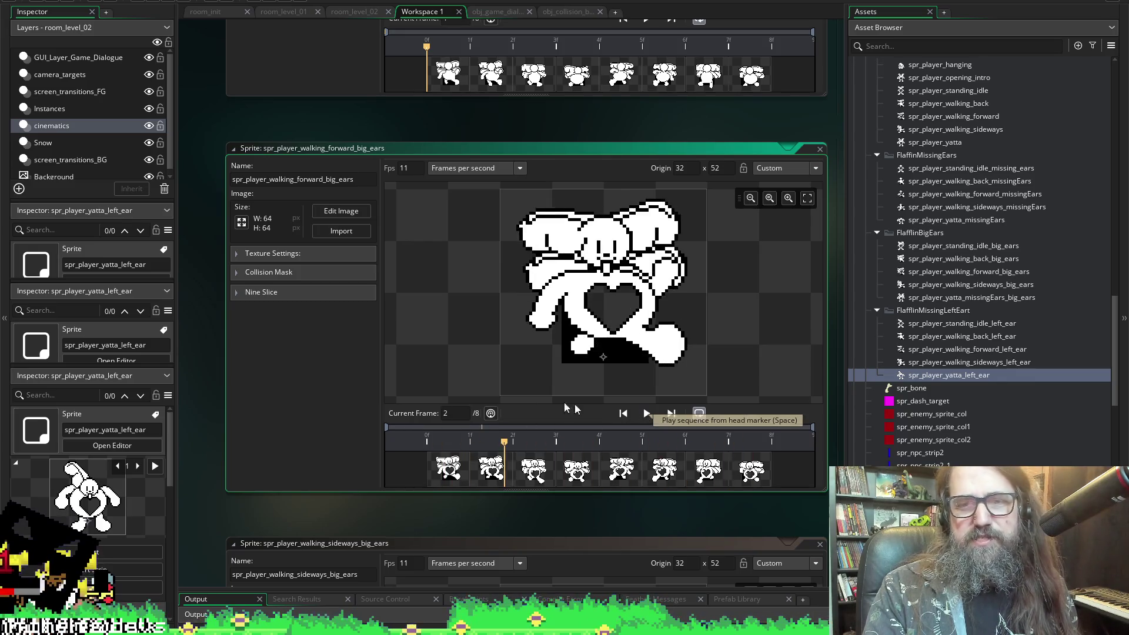
# - Play the big-ears back walk and standing-idle animations
pyautogui.scroll(4, 384, 169)
pyautogui.scroll(2, 455, 241)
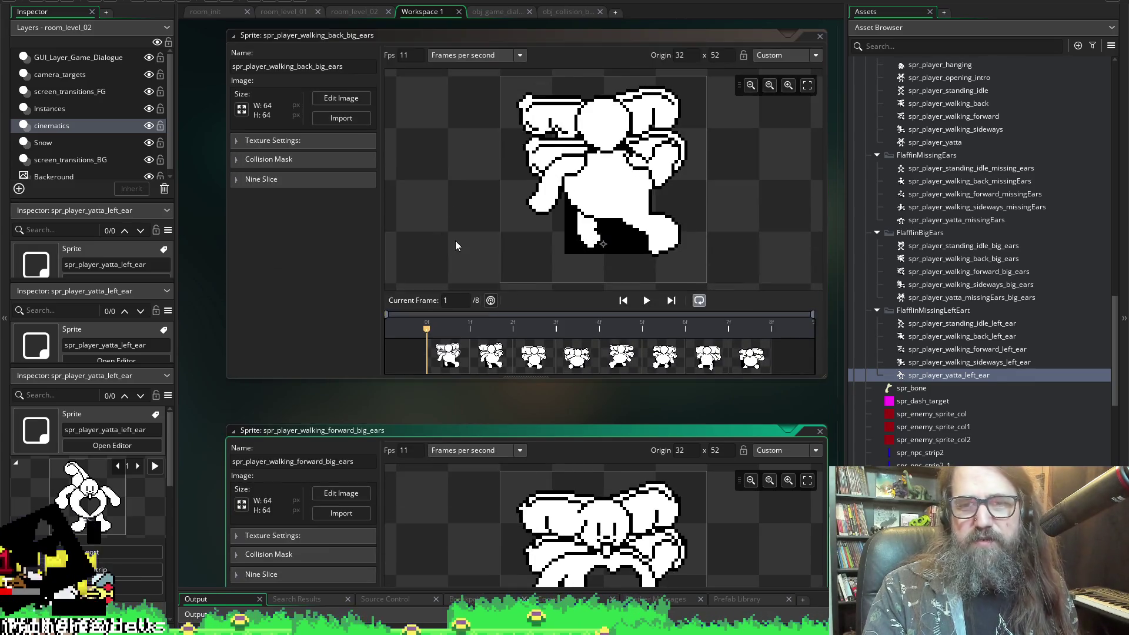
pyautogui.click(652, 300)
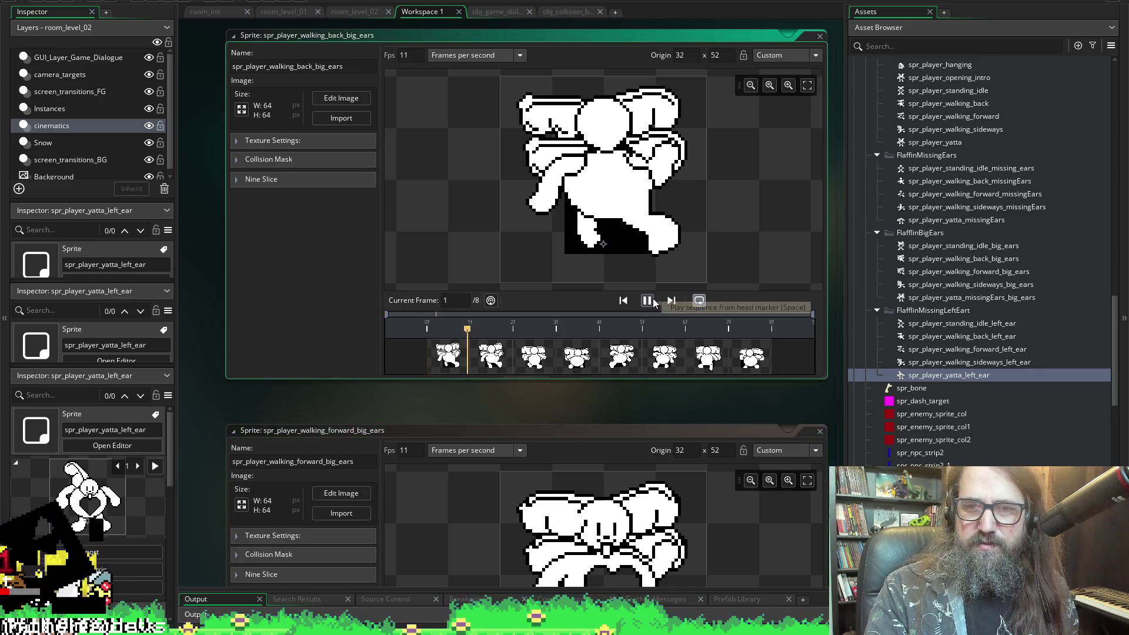
pyautogui.press('space')
pyautogui.scroll(3, 359, 249)
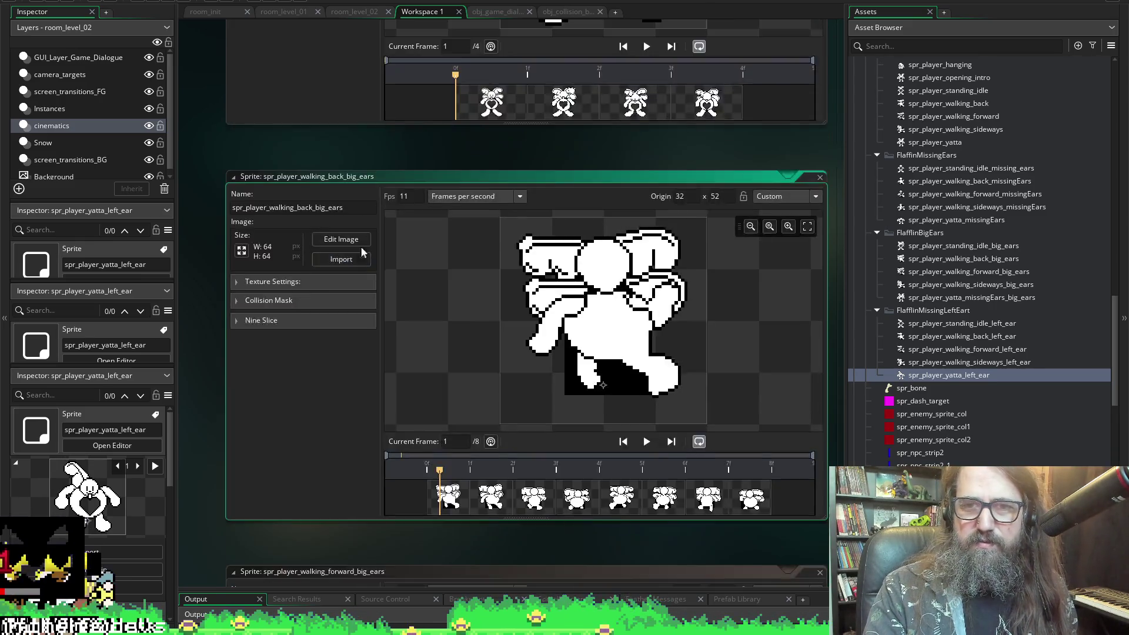
pyautogui.scroll(6, 672, 272)
pyautogui.click(647, 364)
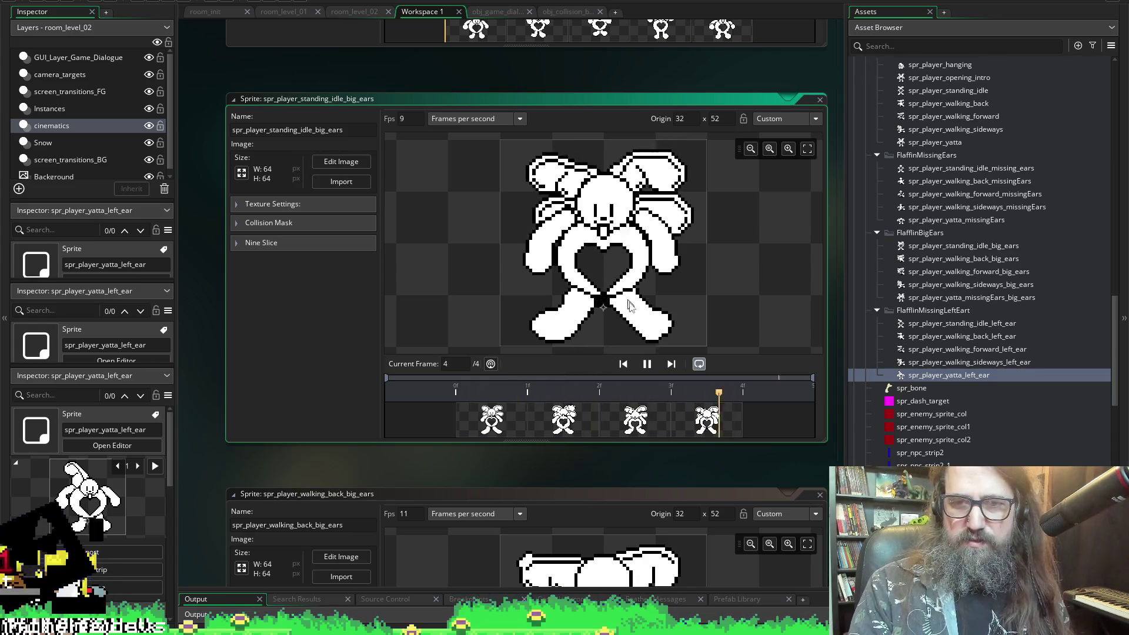
pyautogui.scroll(1, 470, 365)
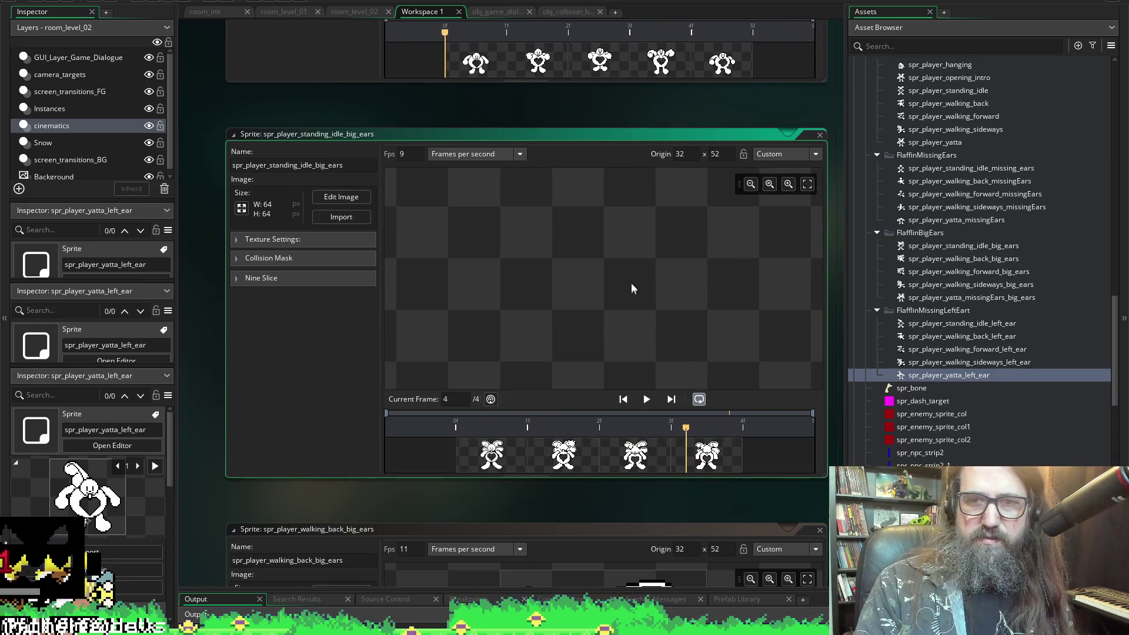
pyautogui.scroll(3, 464, 247)
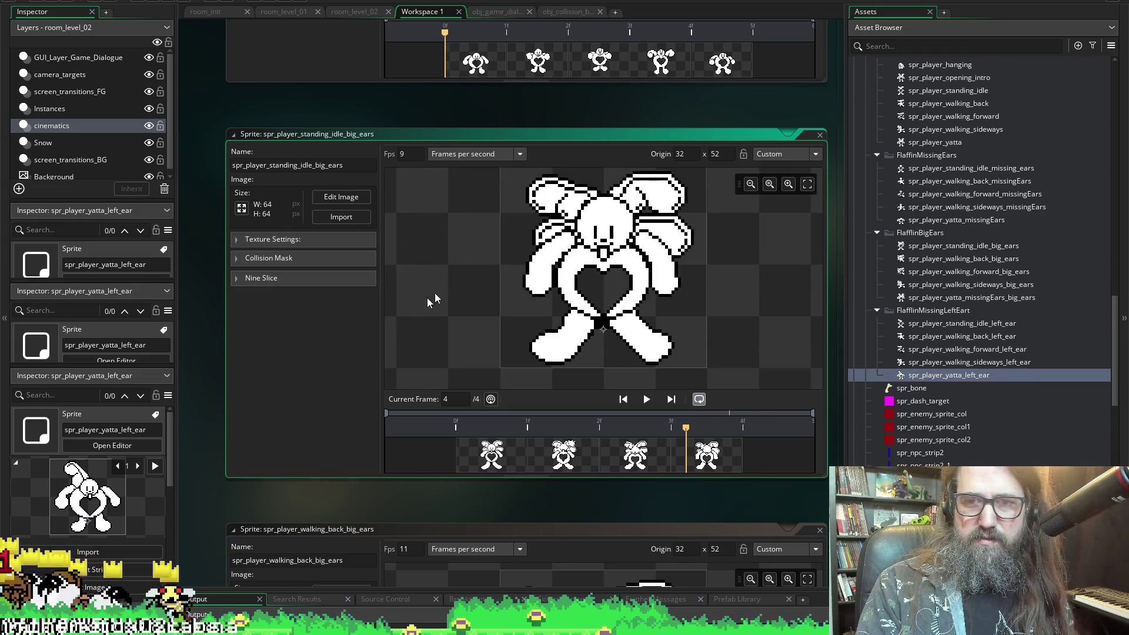
pyautogui.scroll(10, 452, 294)
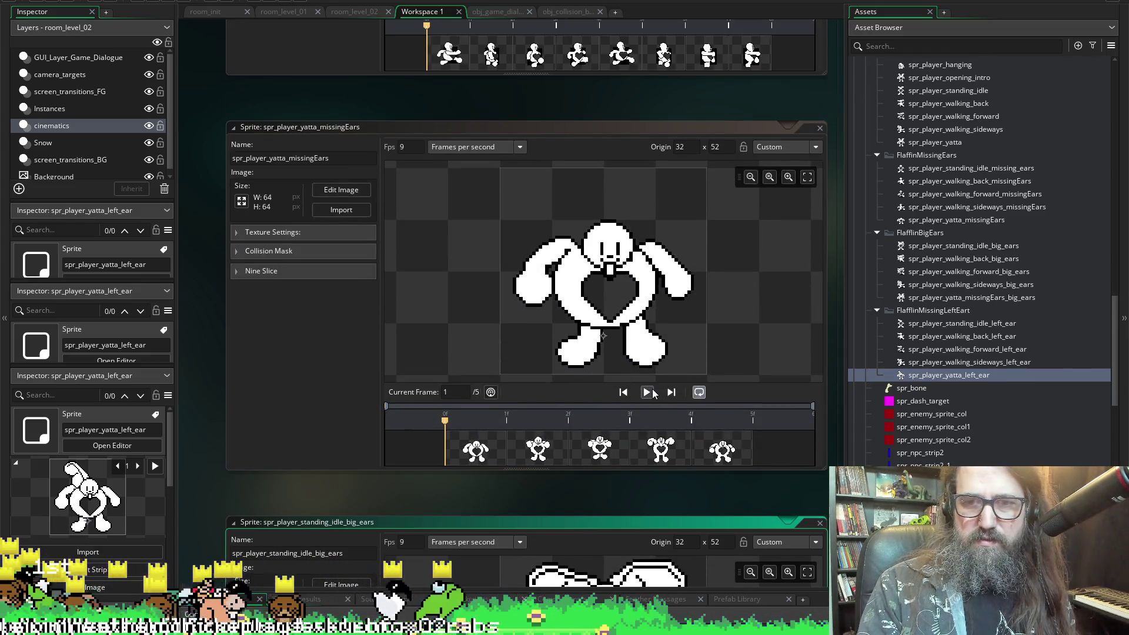
# - Play the missing-ears yatta, sideways walk and forward walk animations
pyautogui.click(647, 392)
pyautogui.scroll(5, 383, 377)
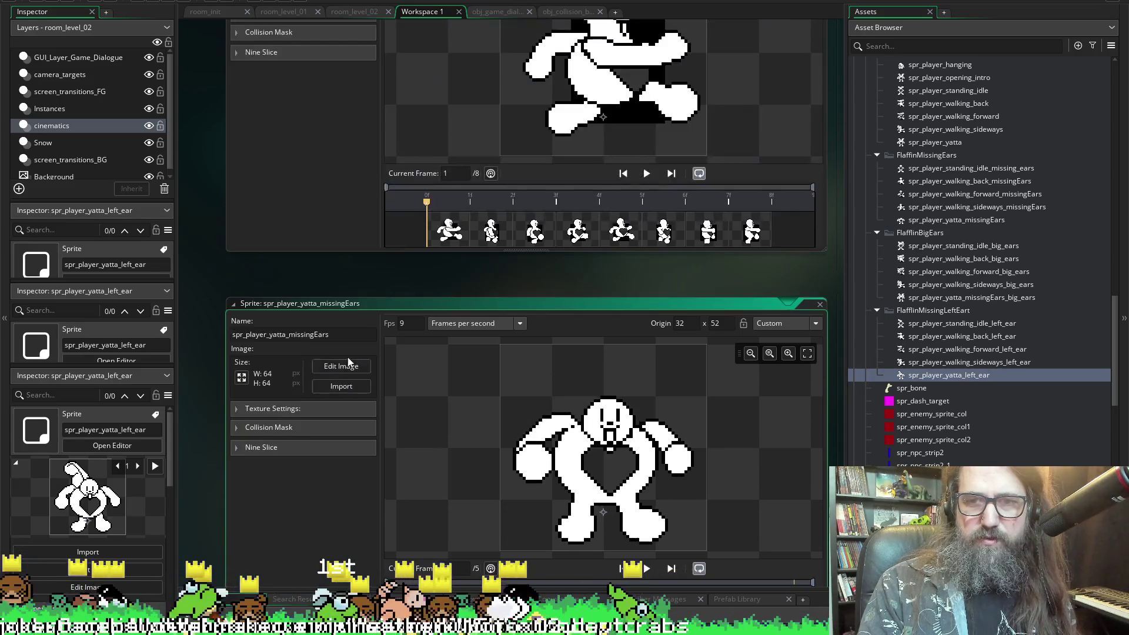
pyautogui.scroll(5, 347, 362)
pyautogui.click(648, 351)
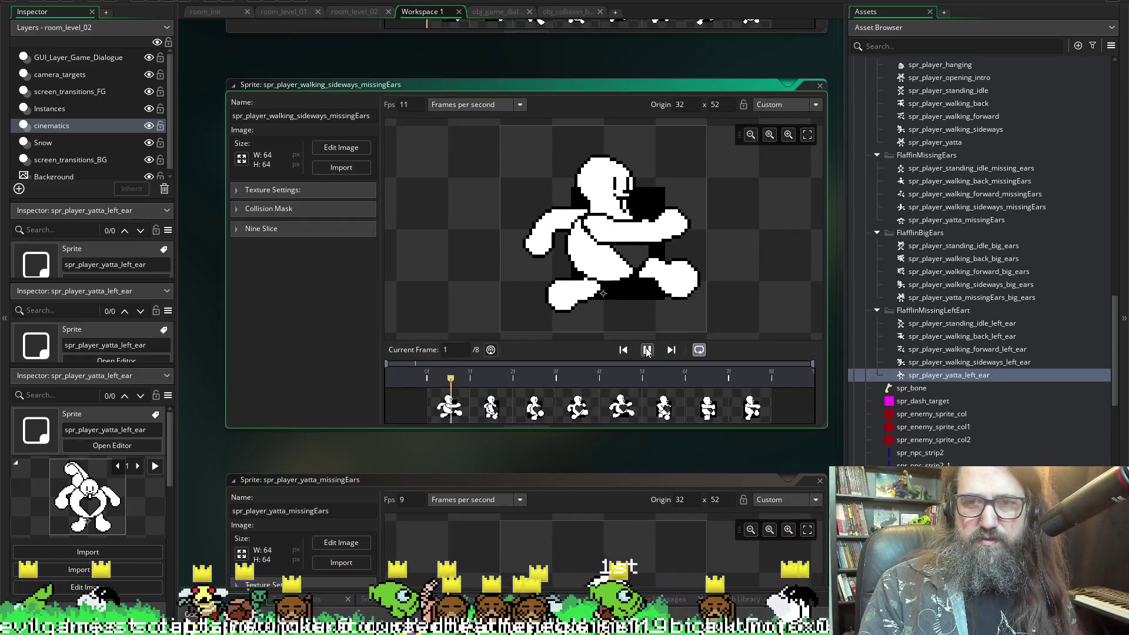
pyautogui.click(646, 350)
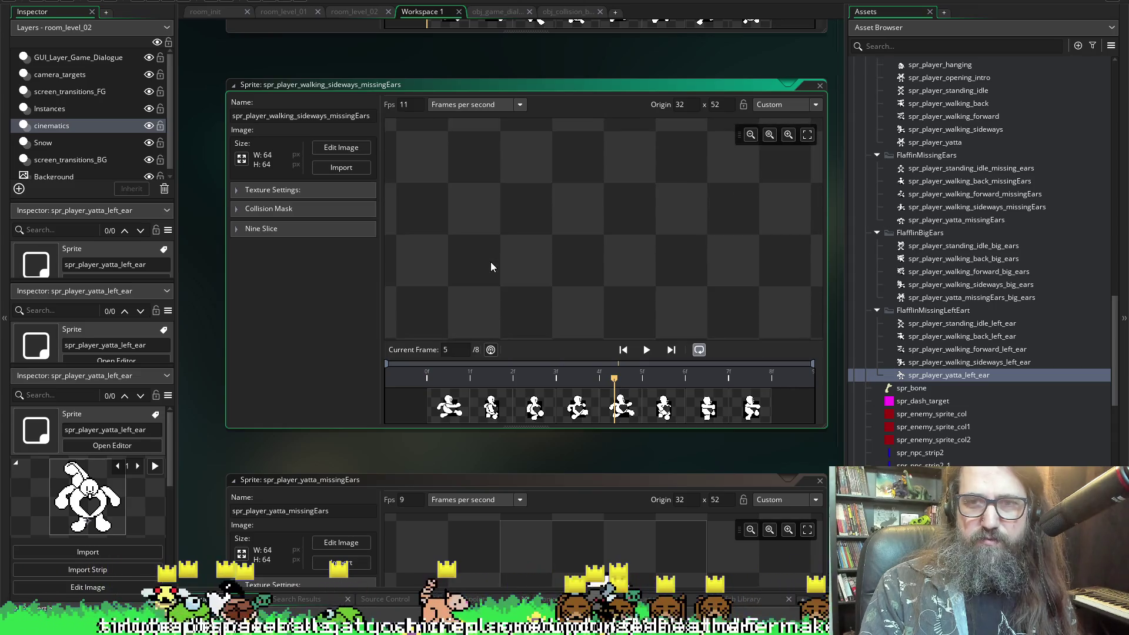
pyautogui.scroll(10, 328, 292)
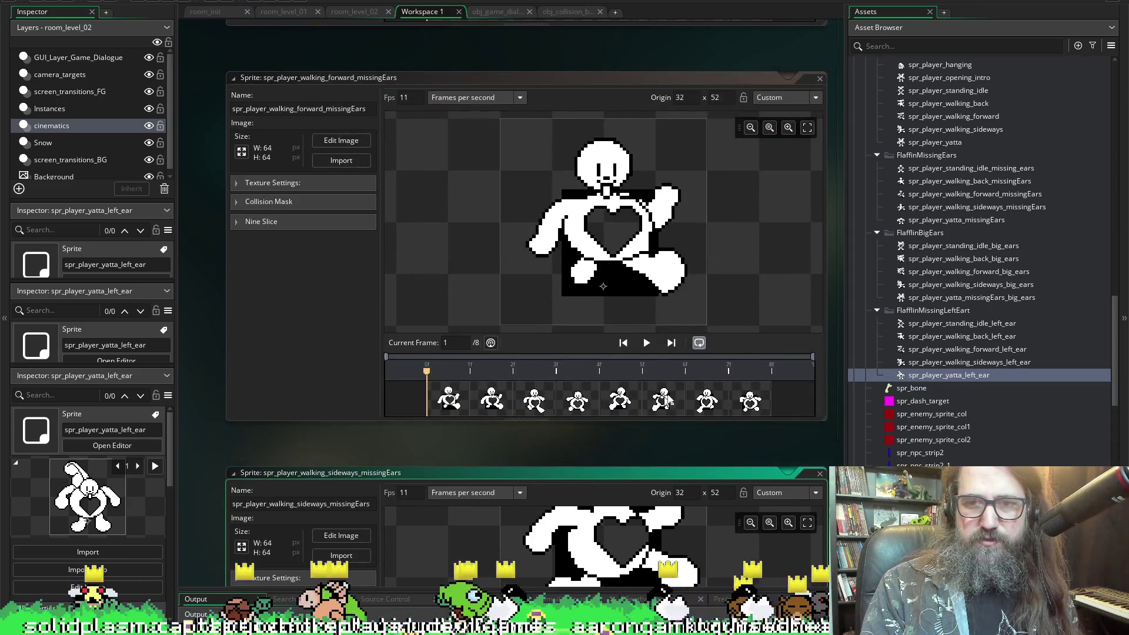
pyautogui.click(647, 343)
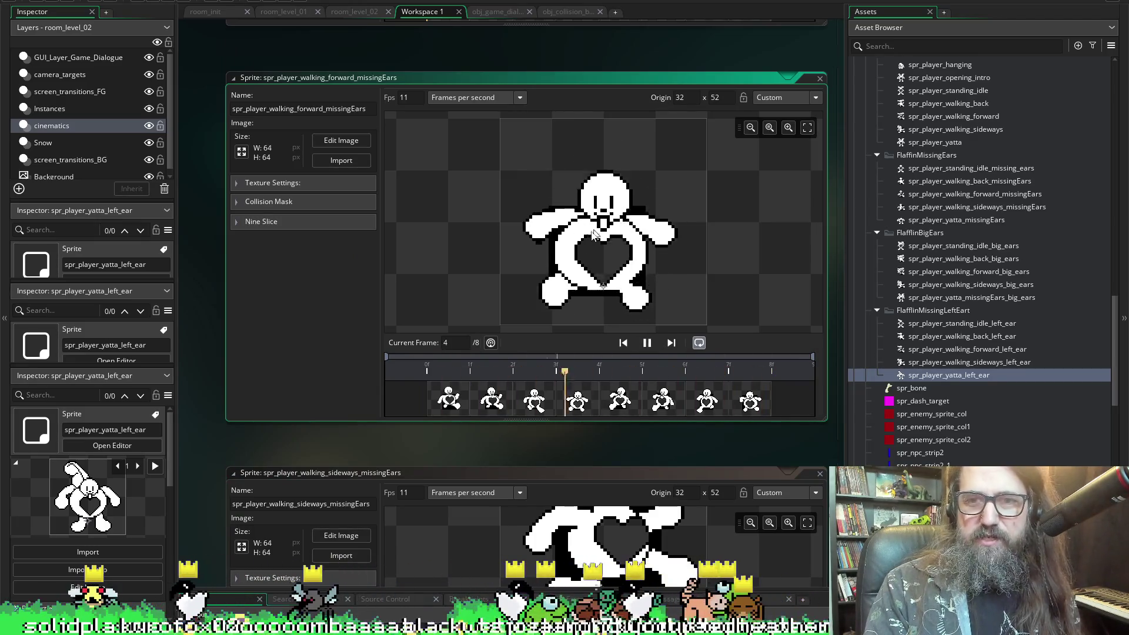
# - Play the missing-ears back walk and standing-idle animations
pyautogui.scroll(8, 599, 344)
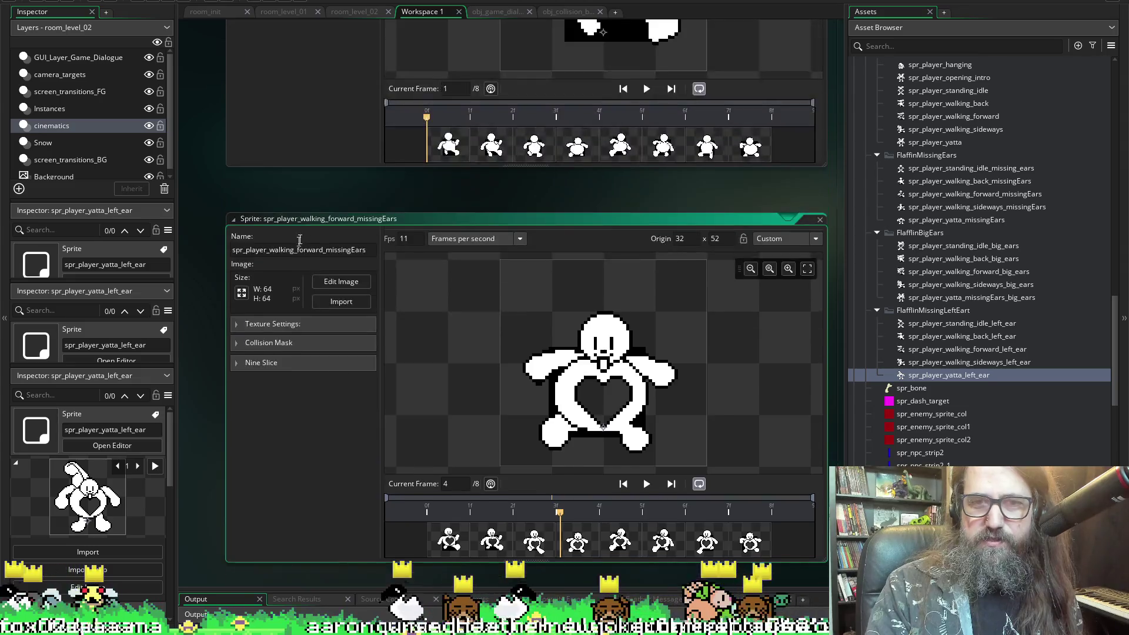
pyautogui.scroll(3, 696, 477)
pyautogui.click(646, 370)
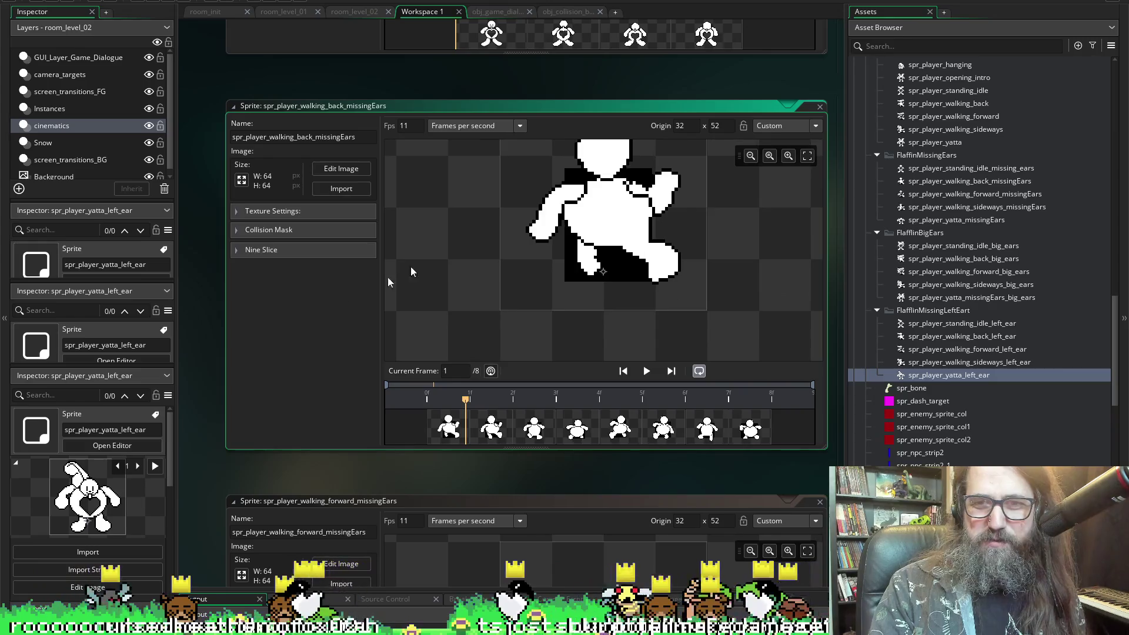
pyautogui.scroll(10, 436, 254)
pyautogui.click(646, 365)
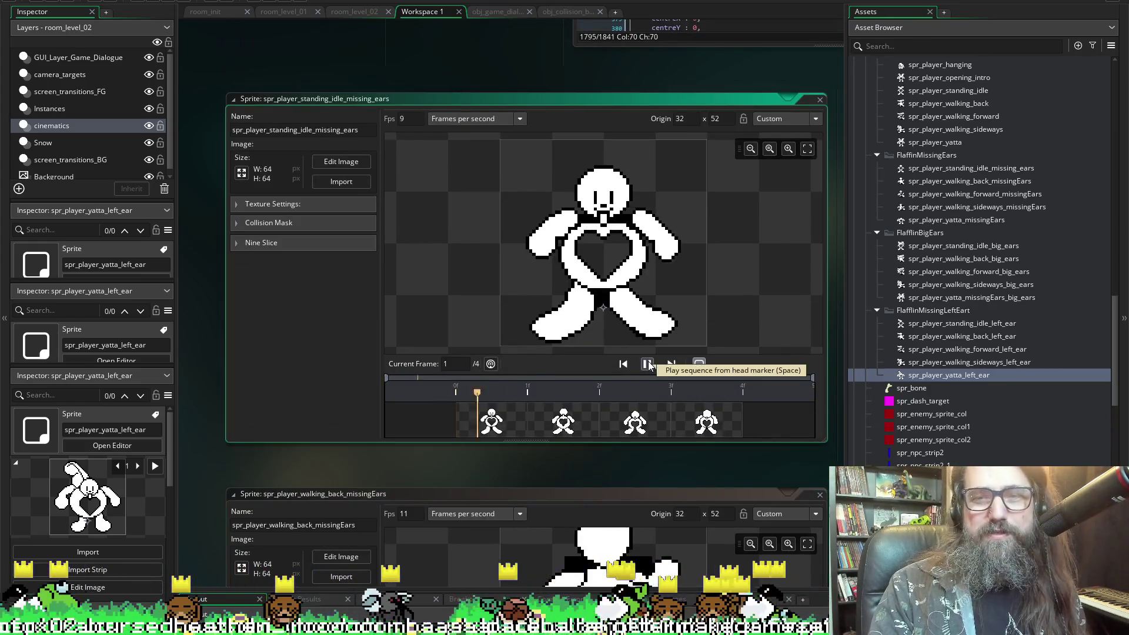
pyautogui.scroll(5, 361, 261)
pyautogui.scroll(-5, 353, 264)
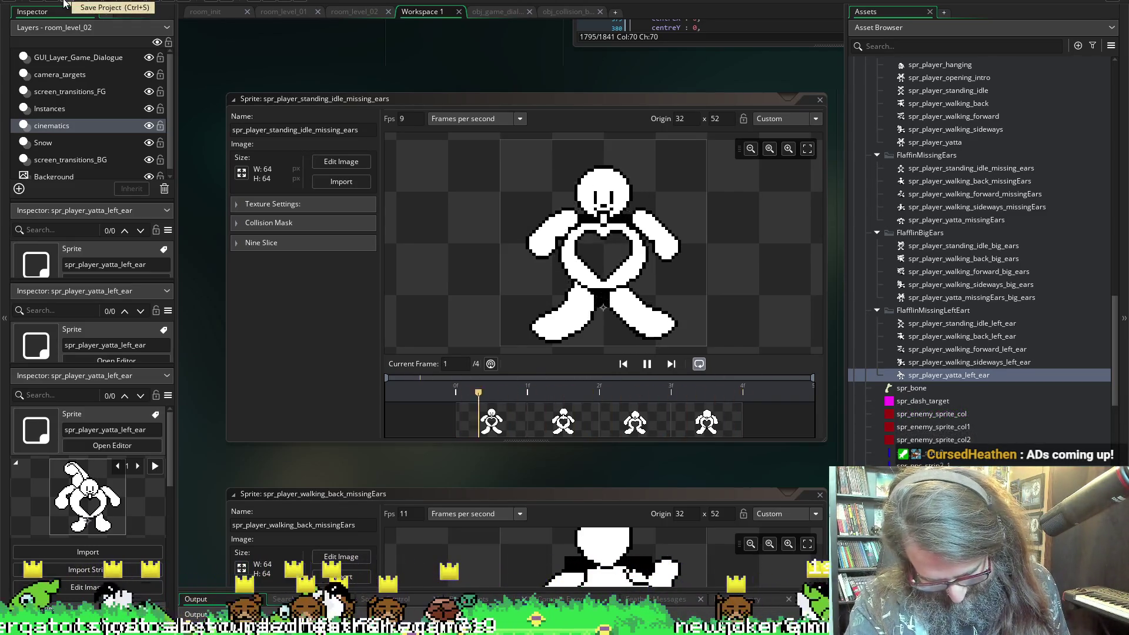
pyautogui.scroll(-3, 200, 311)
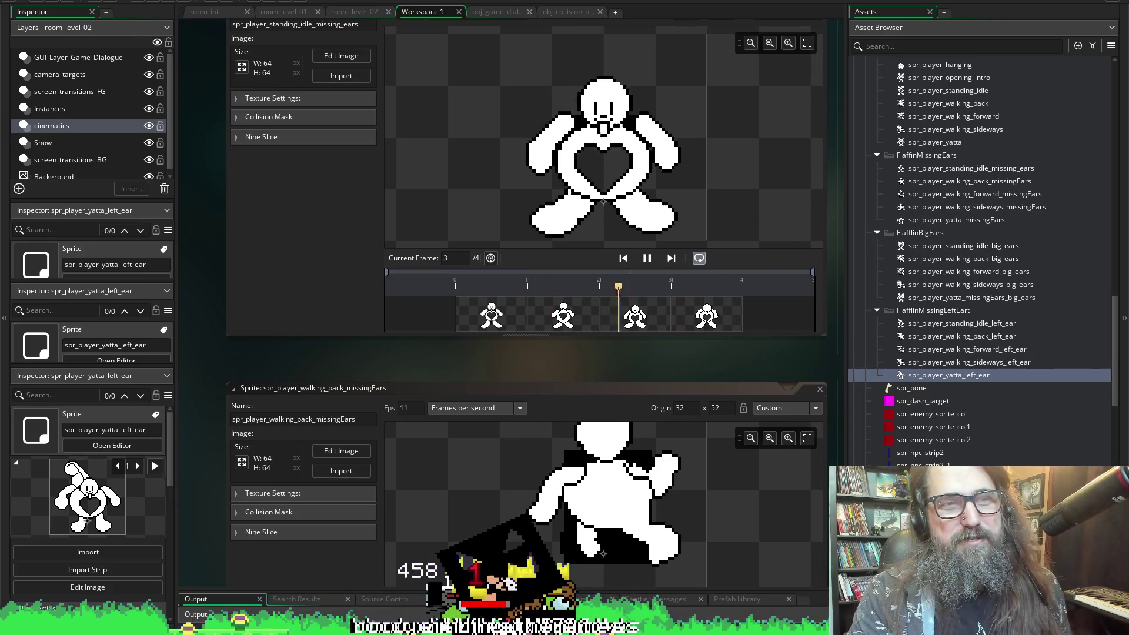
pyautogui.click(71, 1)
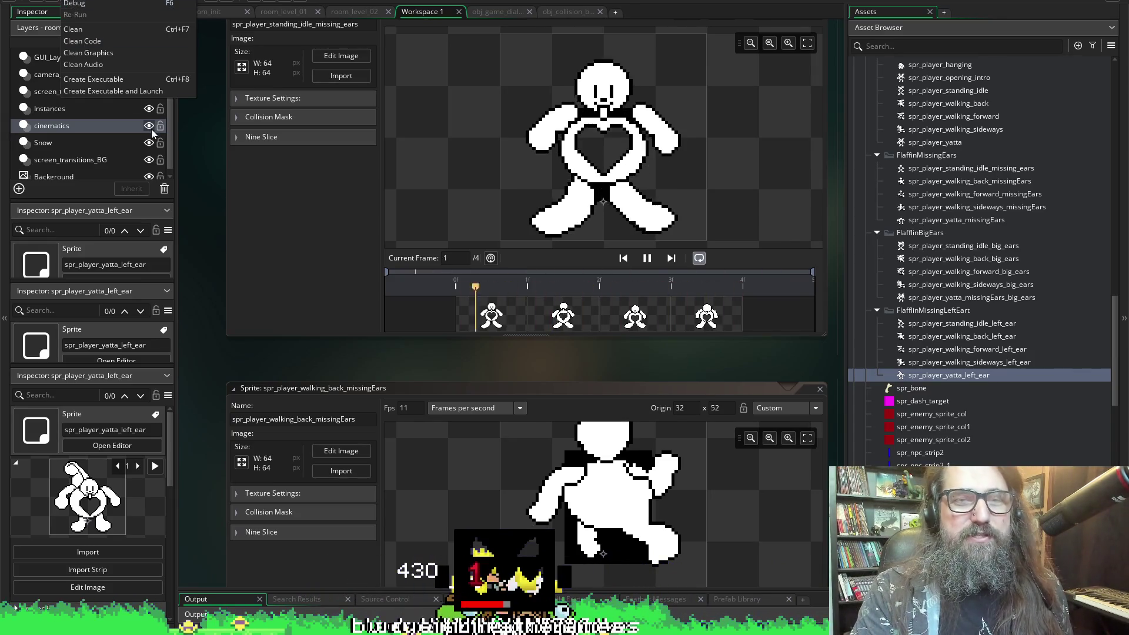
pyautogui.click(198, 91)
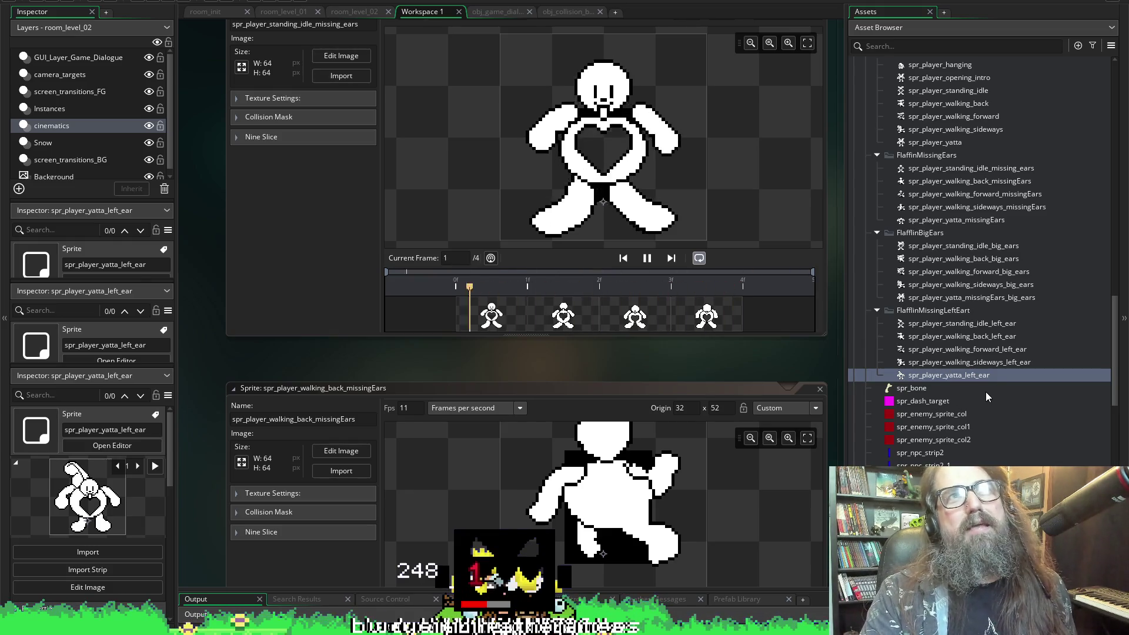
pyautogui.scroll(-5, 984, 400)
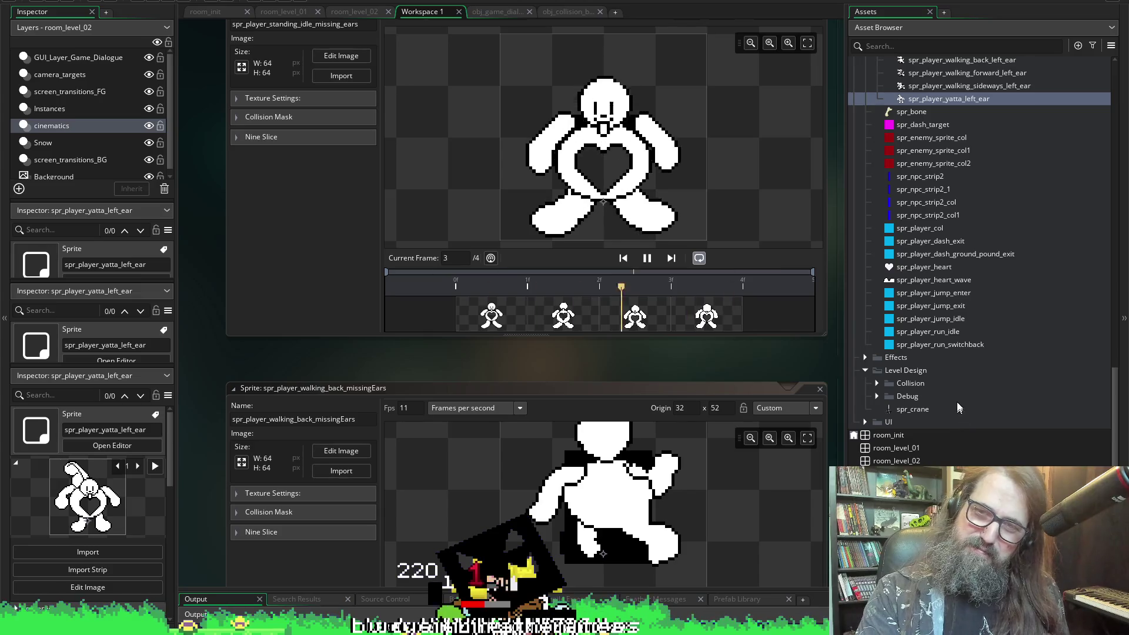
pyautogui.scroll(1, 964, 325)
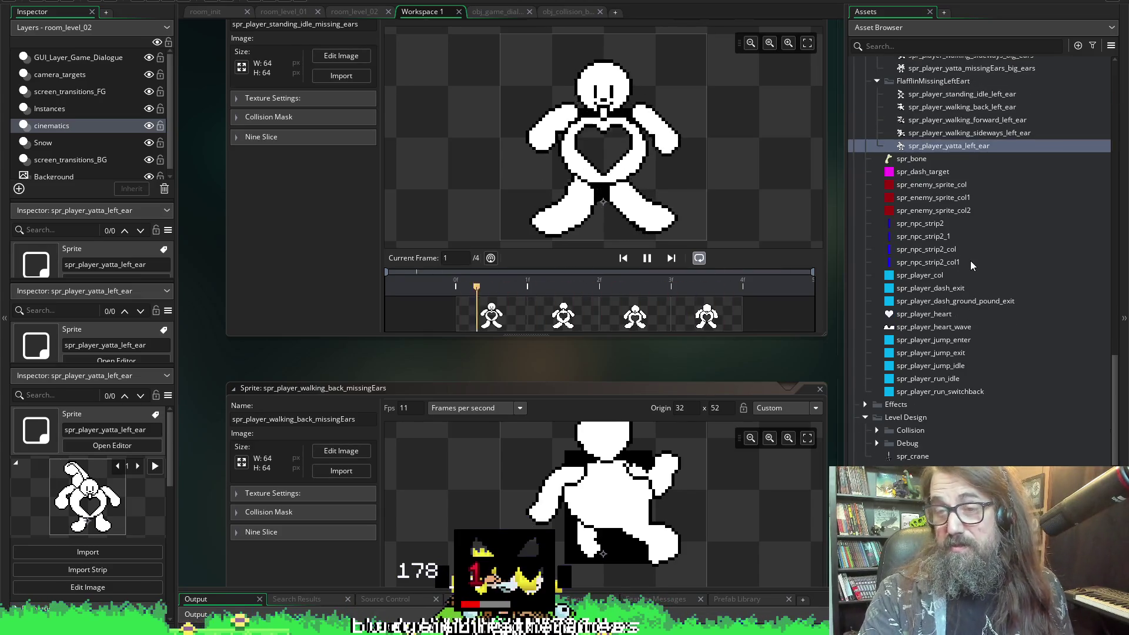
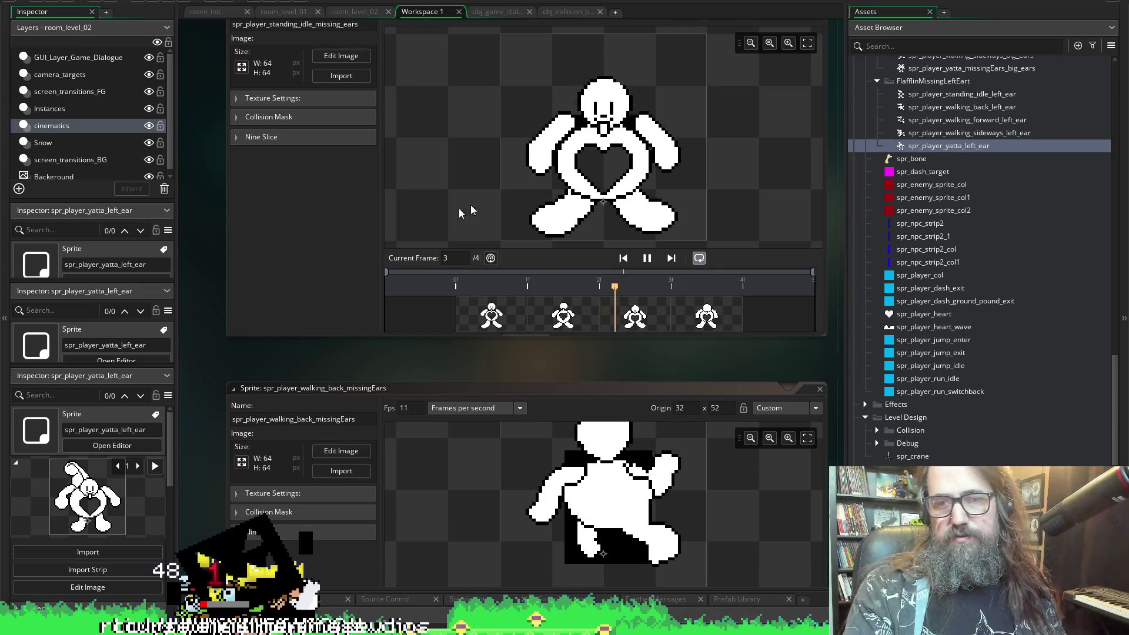
# - Pause the spr_player_standing_idle_missing_ears preview so it rests on frame 4
pyautogui.click(648, 259)
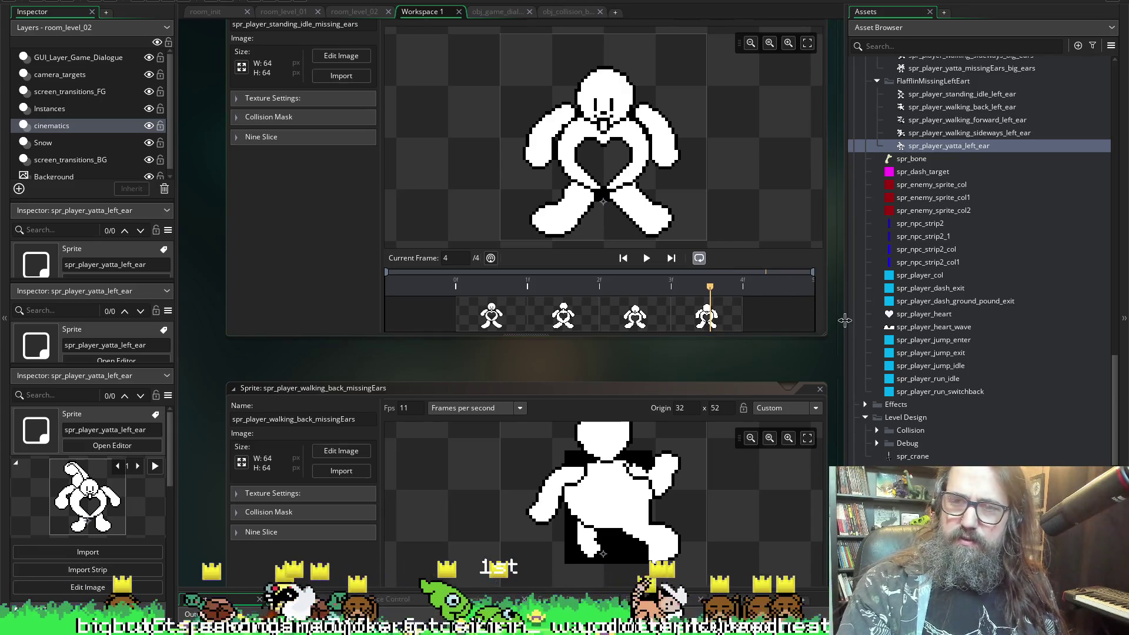
# - Find obj_player under Objects > Characters in the Asset Browser and select it
pyautogui.moveTo(842, 321); pyautogui.dragTo(801, 322)
pyautogui.scroll(5, 887, 246)
pyautogui.scroll(20, 886, 241)
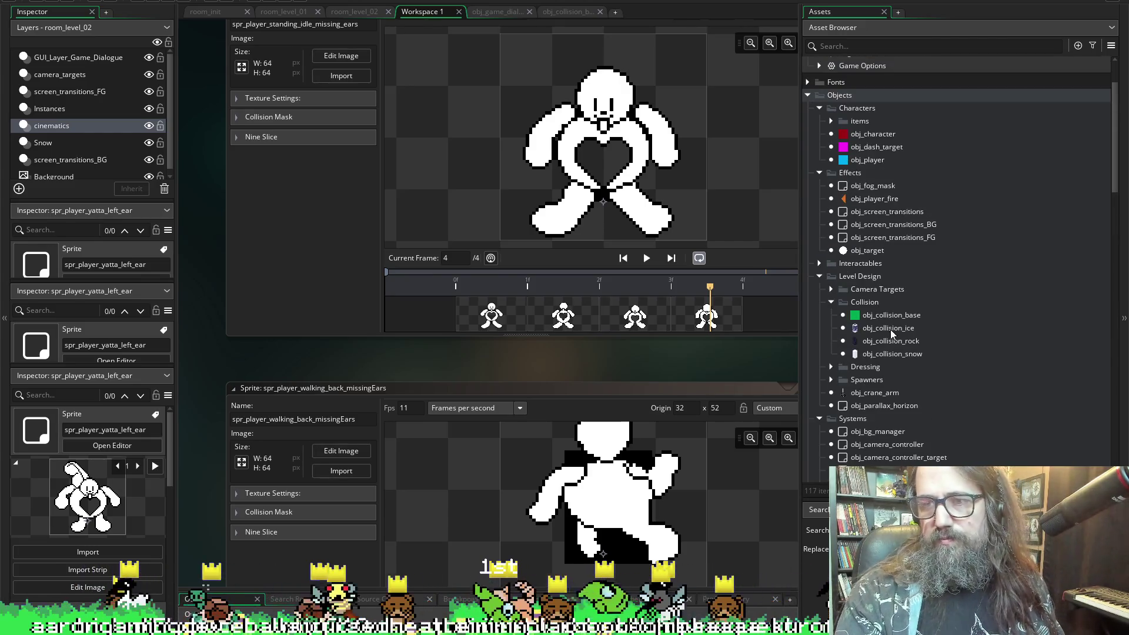
pyautogui.scroll(-3, 890, 365)
pyautogui.scroll(-11, 877, 200)
pyautogui.scroll(-3, 908, 373)
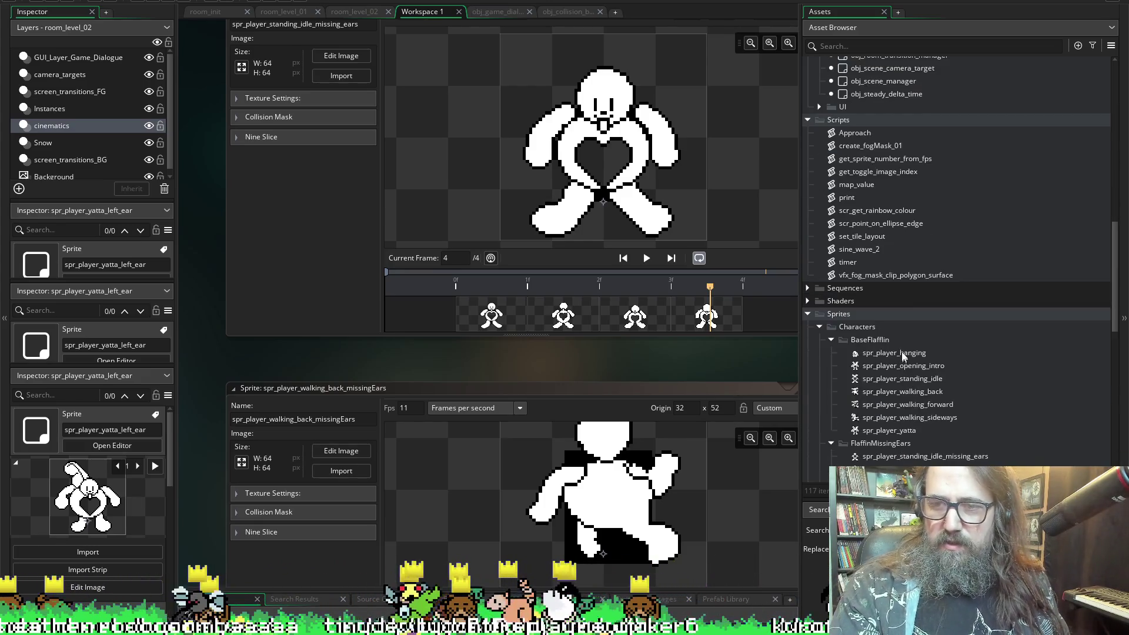
pyautogui.scroll(6, 883, 287)
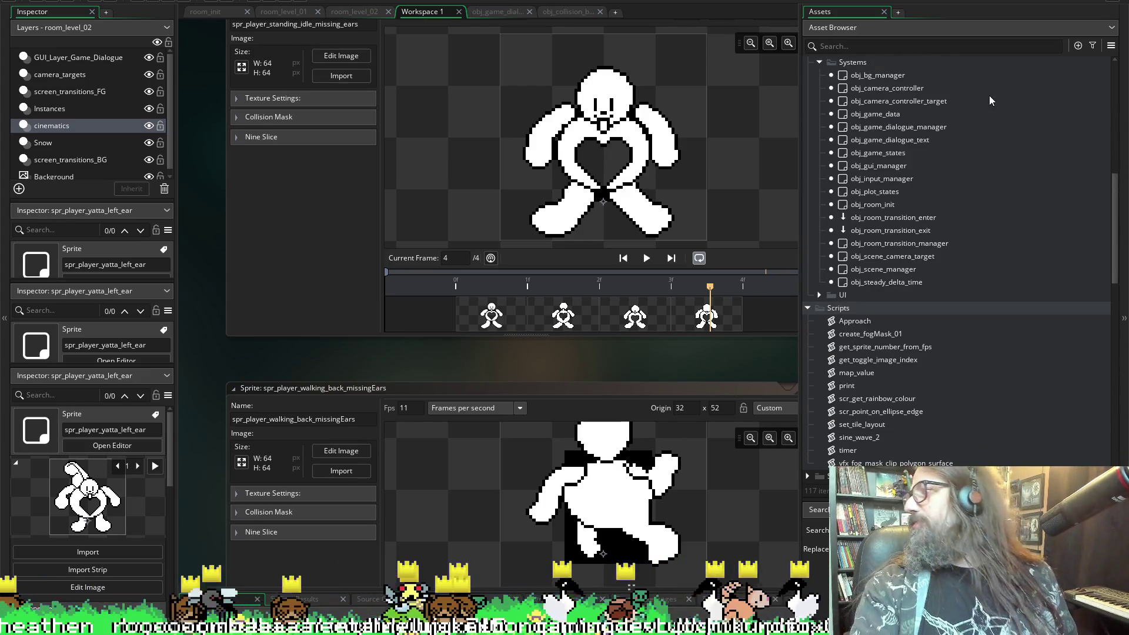
pyautogui.scroll(6, 894, 261)
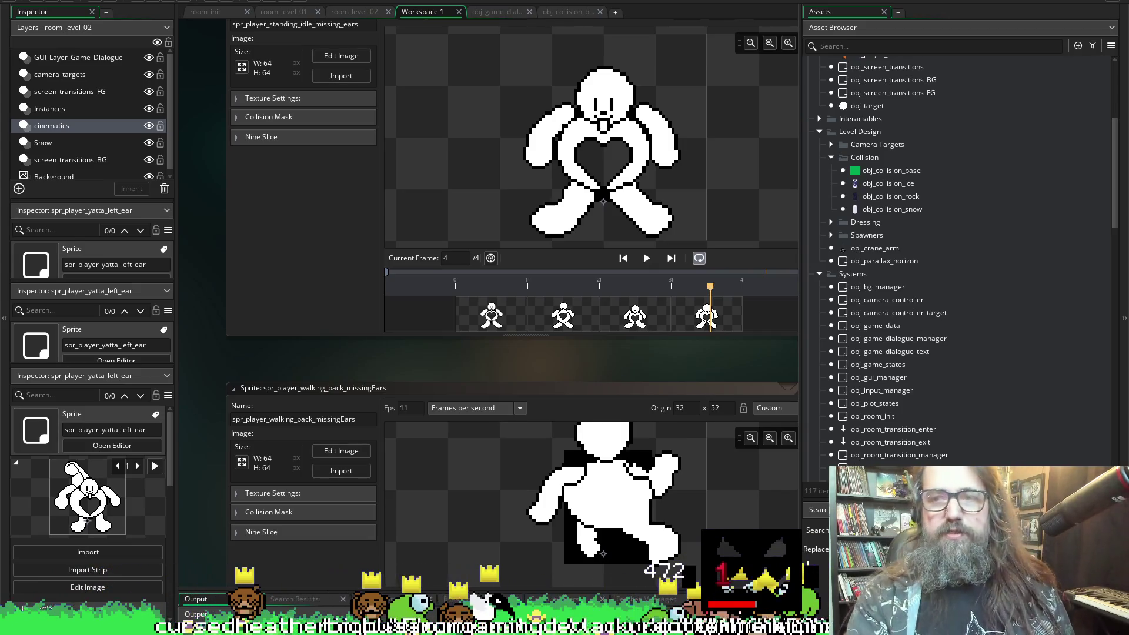
pyautogui.scroll(-9, 870, 326)
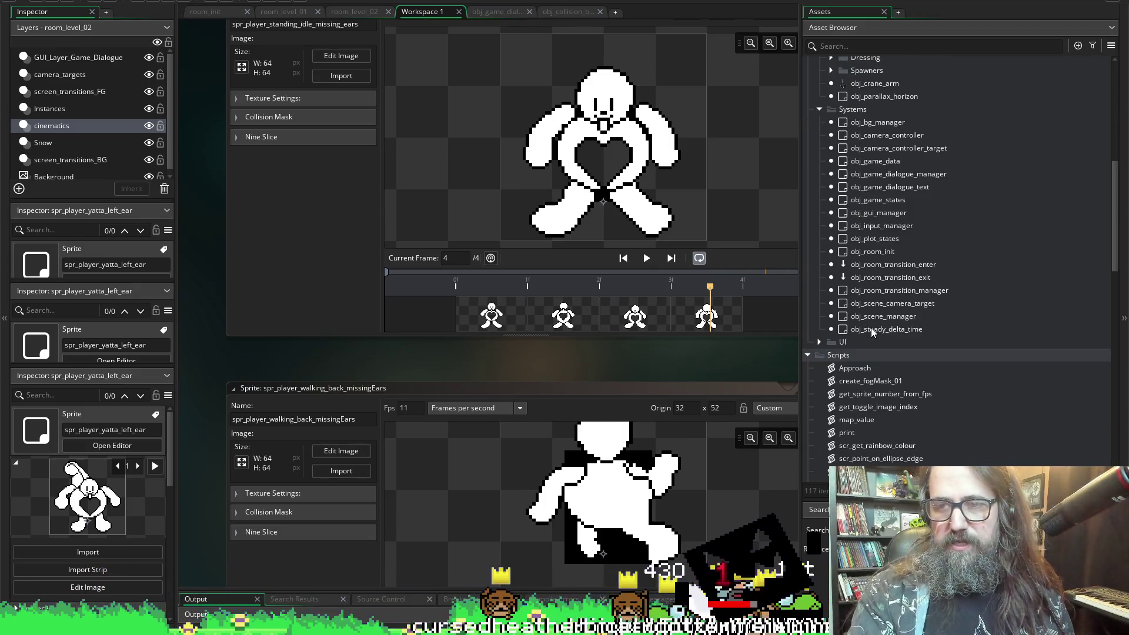
pyautogui.scroll(8, 876, 295)
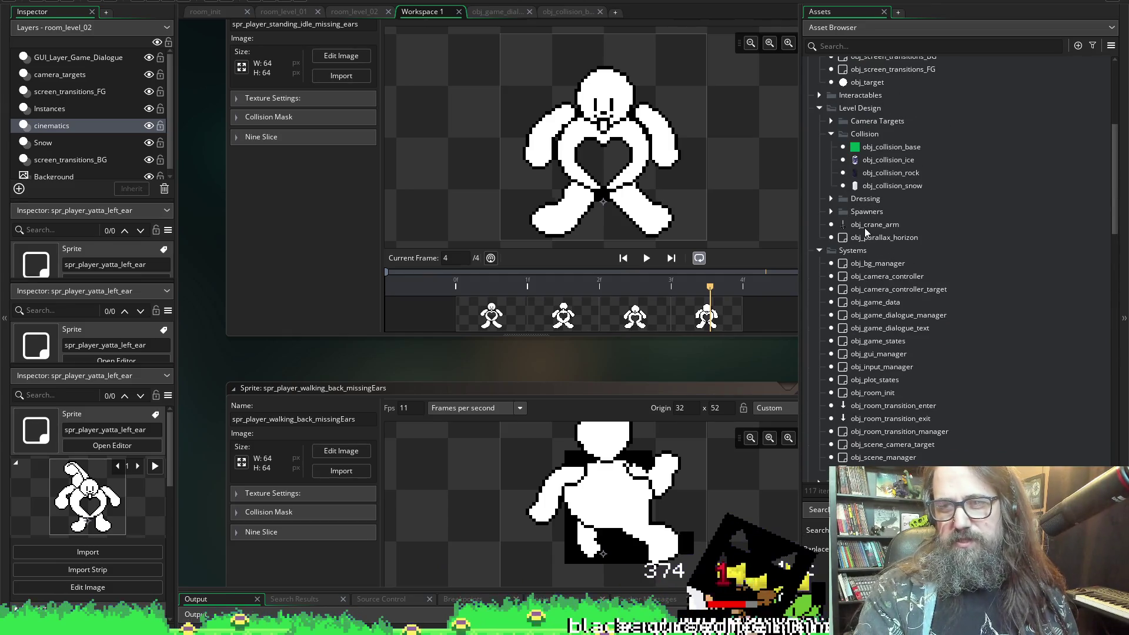
pyautogui.scroll(5, 864, 227)
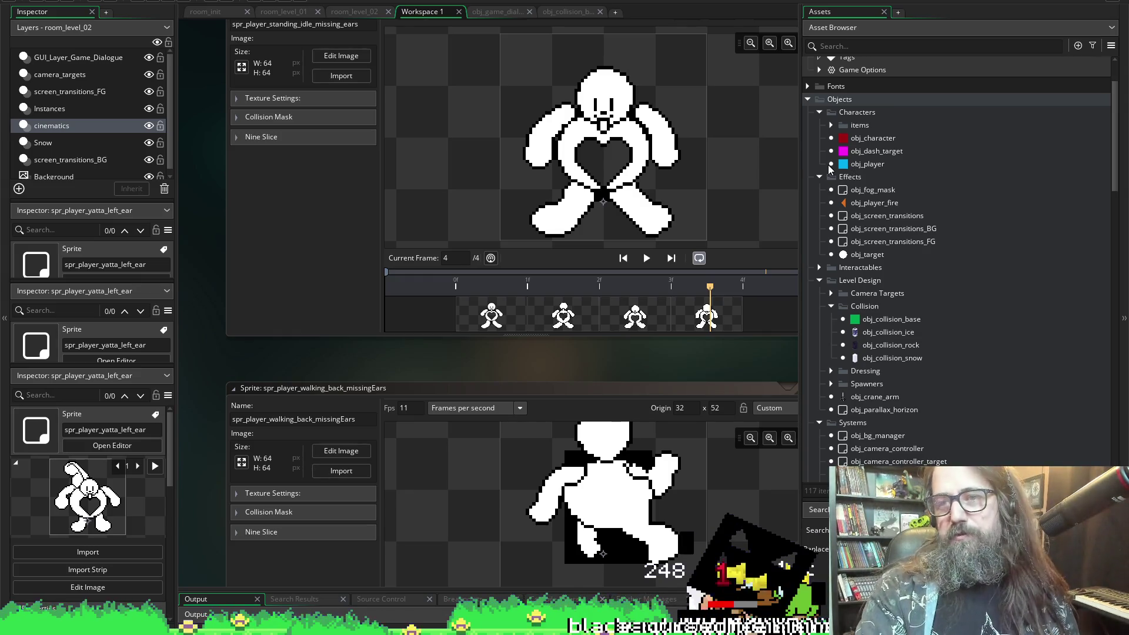
pyautogui.click(857, 164)
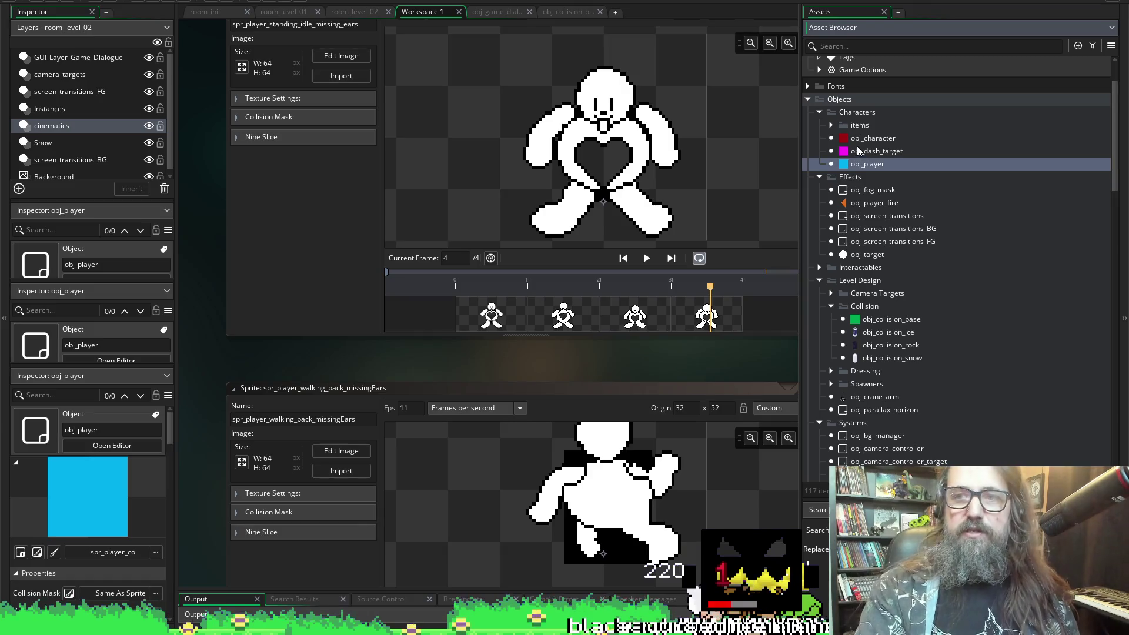
# - Open obj_player's editor and give its Create event code a full, widened tab
pyautogui.doubleClick(865, 163)
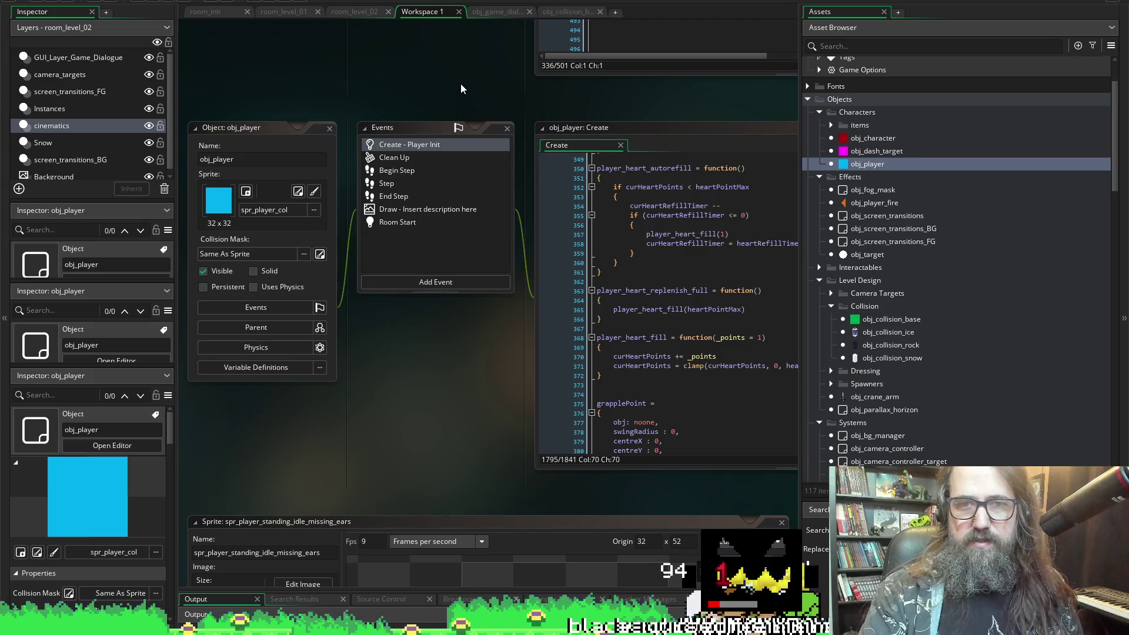
pyautogui.click(398, 146)
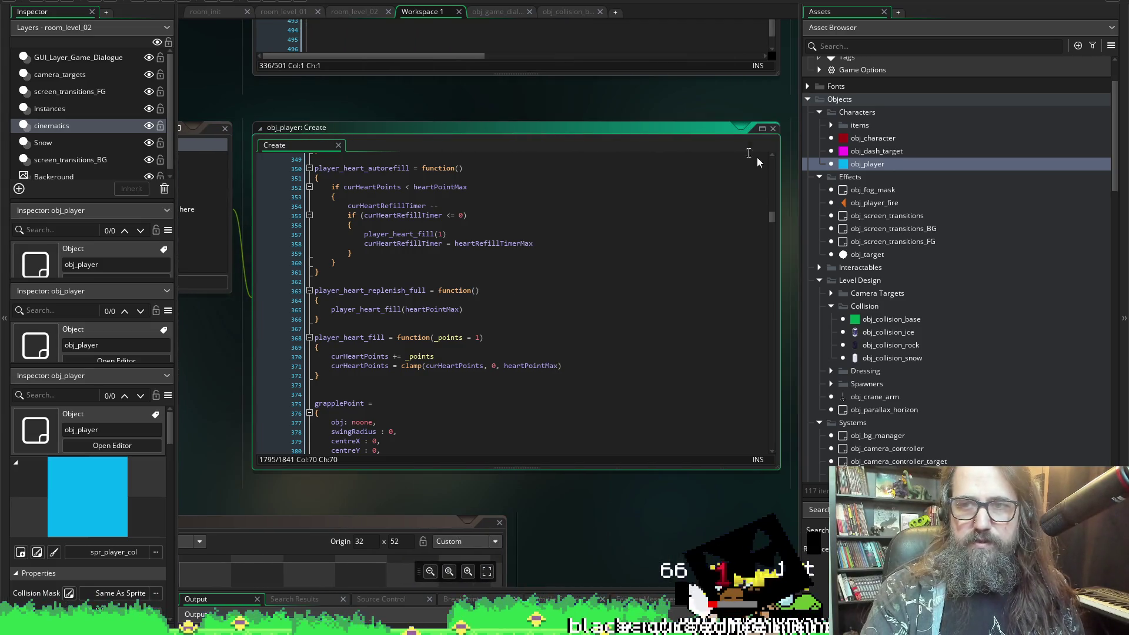
pyautogui.click(762, 129)
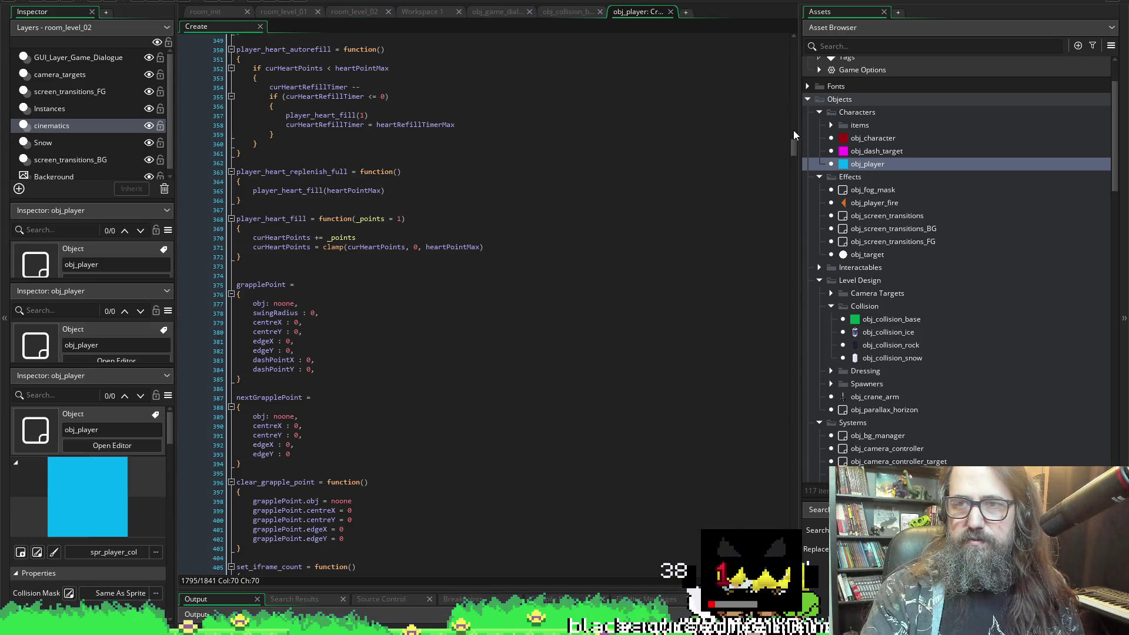
pyautogui.moveTo(801, 135); pyautogui.dragTo(967, 136)
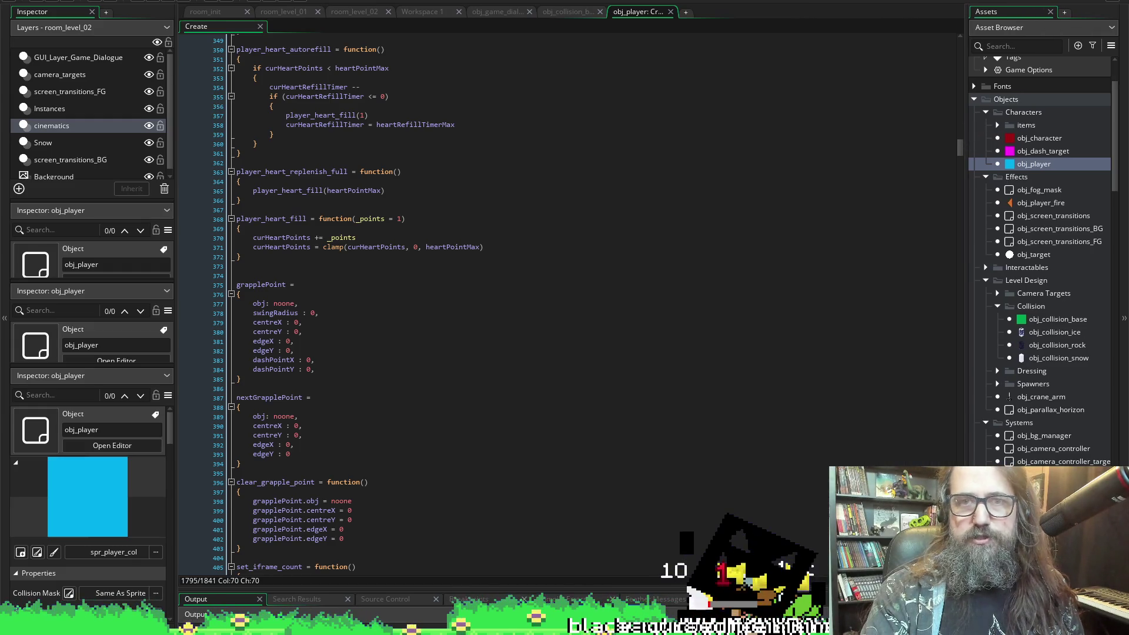
# - Close the obj_game_dialogue and obj_collision tabs and return to Workspace 1
pyautogui.click(530, 12)
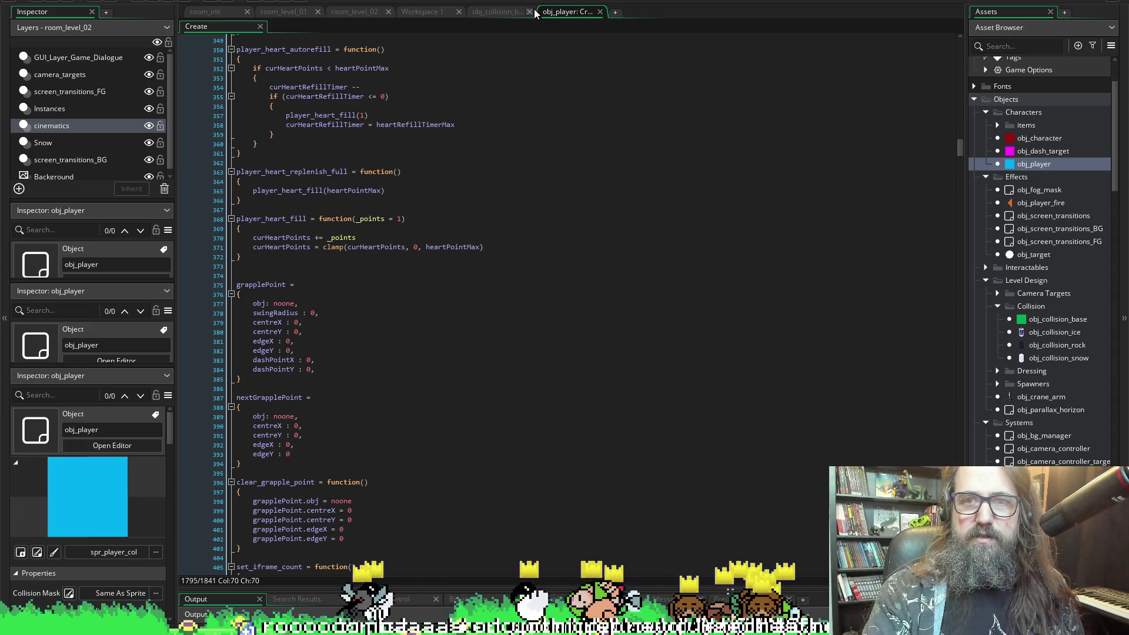
pyautogui.click(529, 12)
pyautogui.click(422, 11)
pyautogui.rightClick(486, 168)
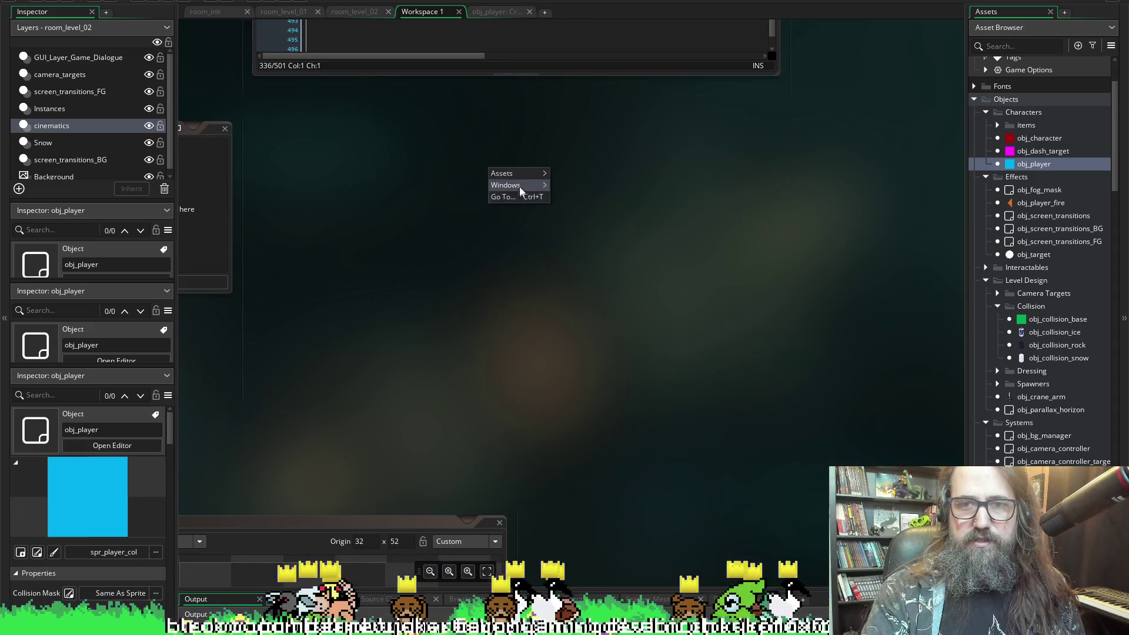
pyautogui.click(470, 192)
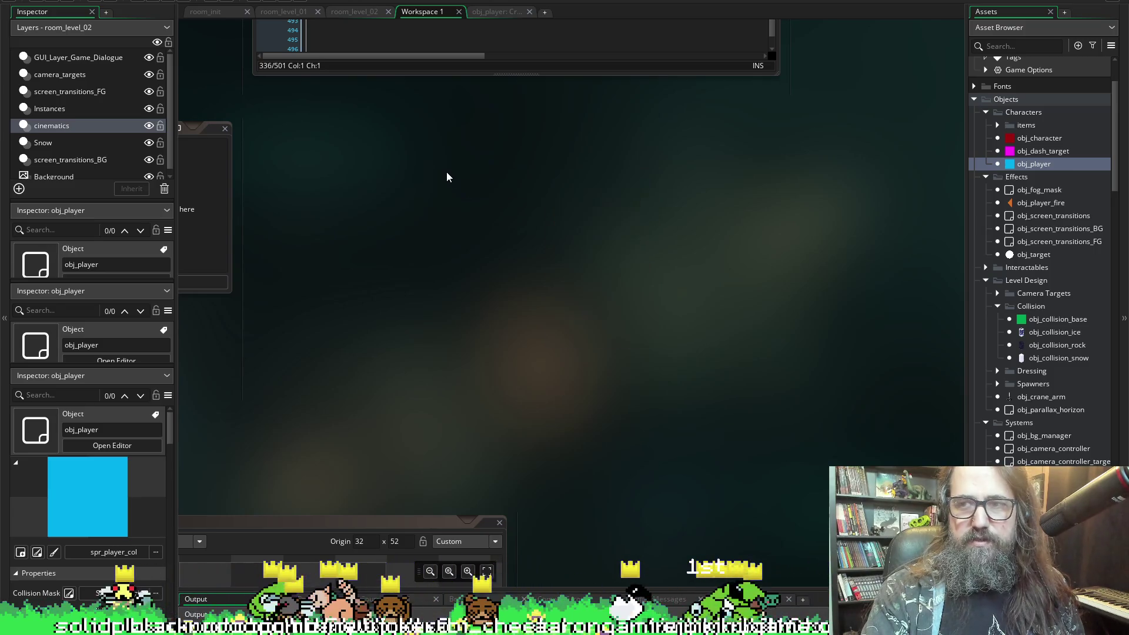
pyautogui.rightClick(491, 159)
pyautogui.hscroll(-5, 328, 209)
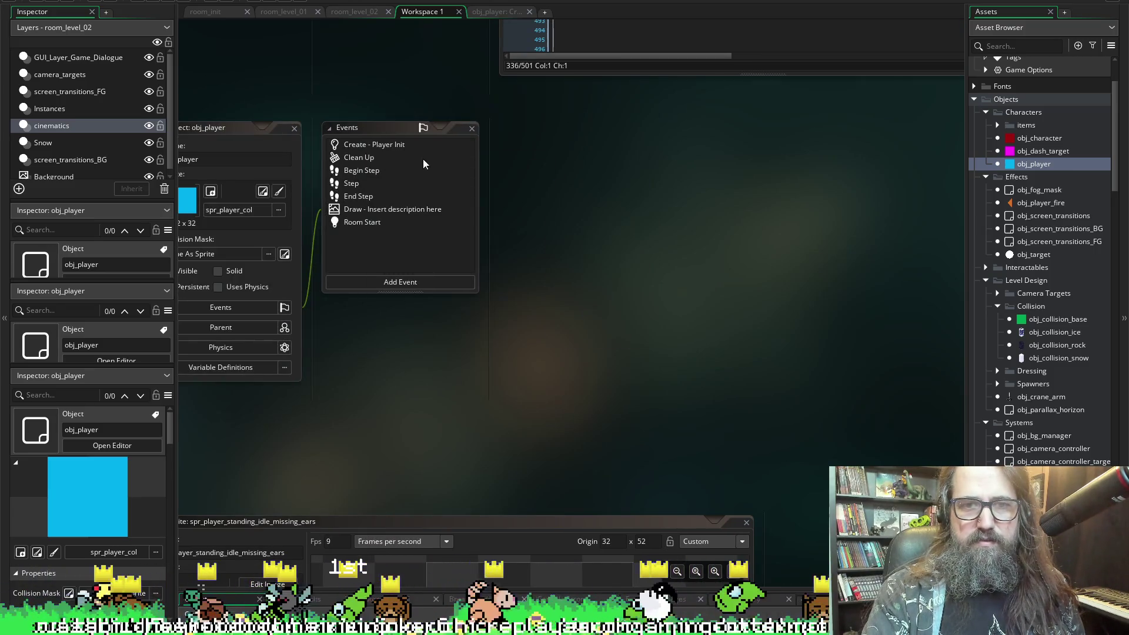
pyautogui.doubleClick(355, 157)
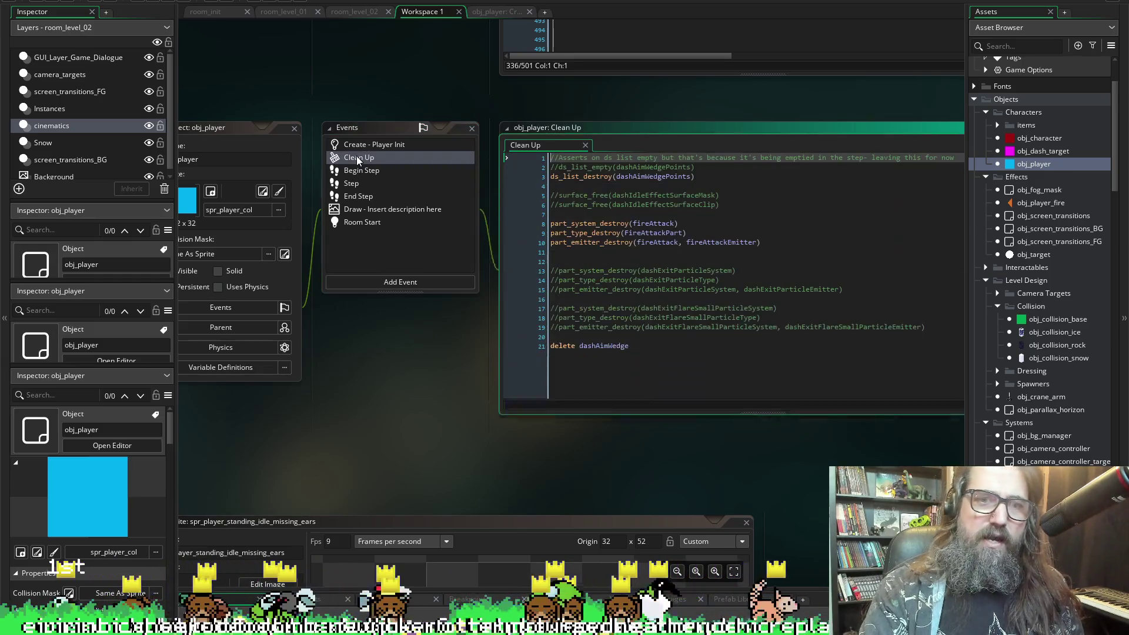
pyautogui.doubleClick(356, 144)
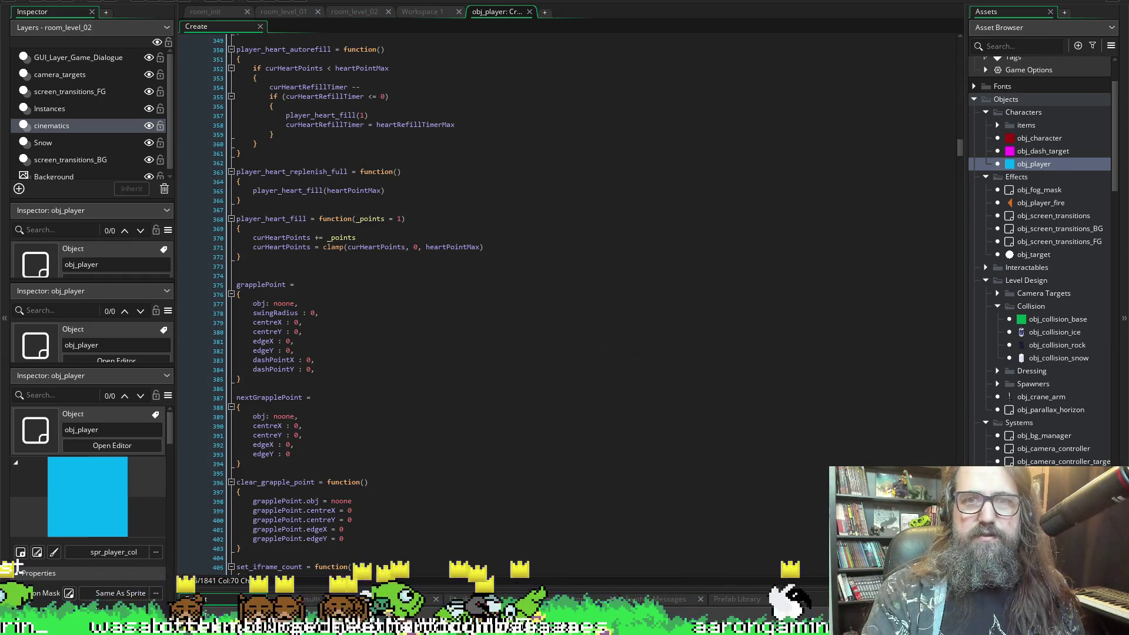
pyautogui.click(424, 12)
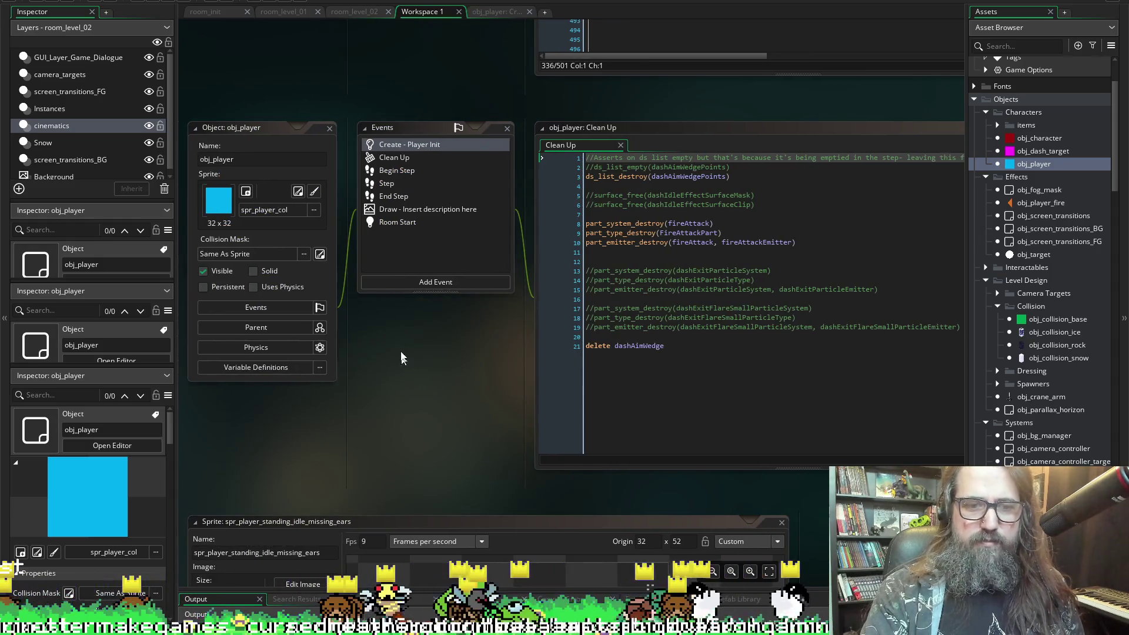
pyautogui.scroll(-5, 376, 329)
pyautogui.scroll(3, 496, 373)
pyautogui.scroll(-5, 469, 390)
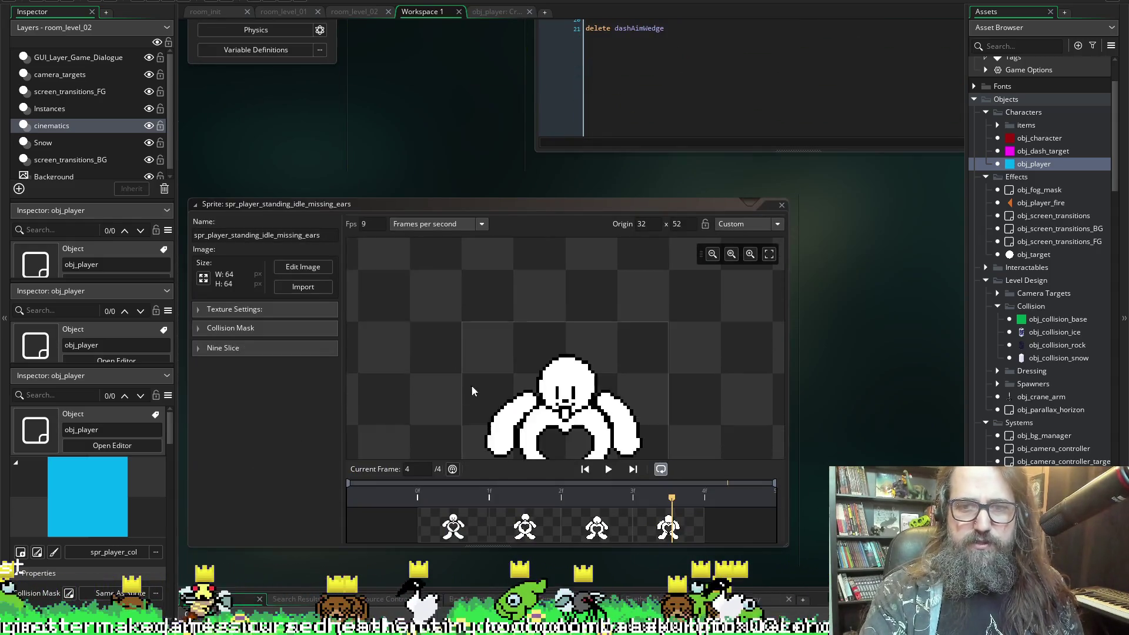
pyautogui.scroll(3, 882, 390)
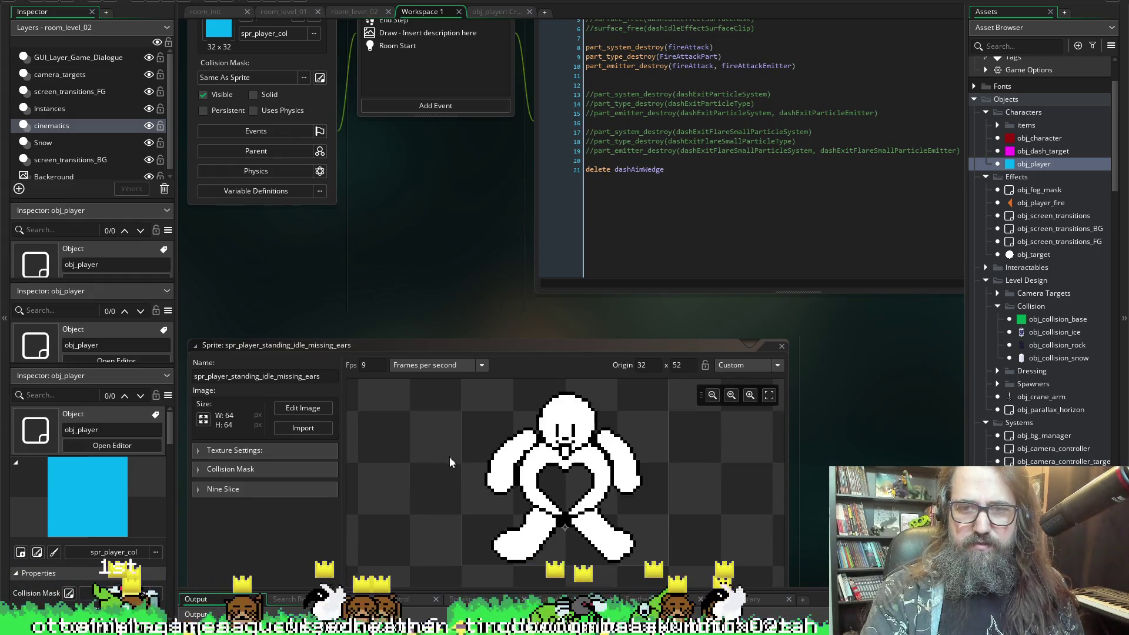
pyautogui.scroll(4, 414, 305)
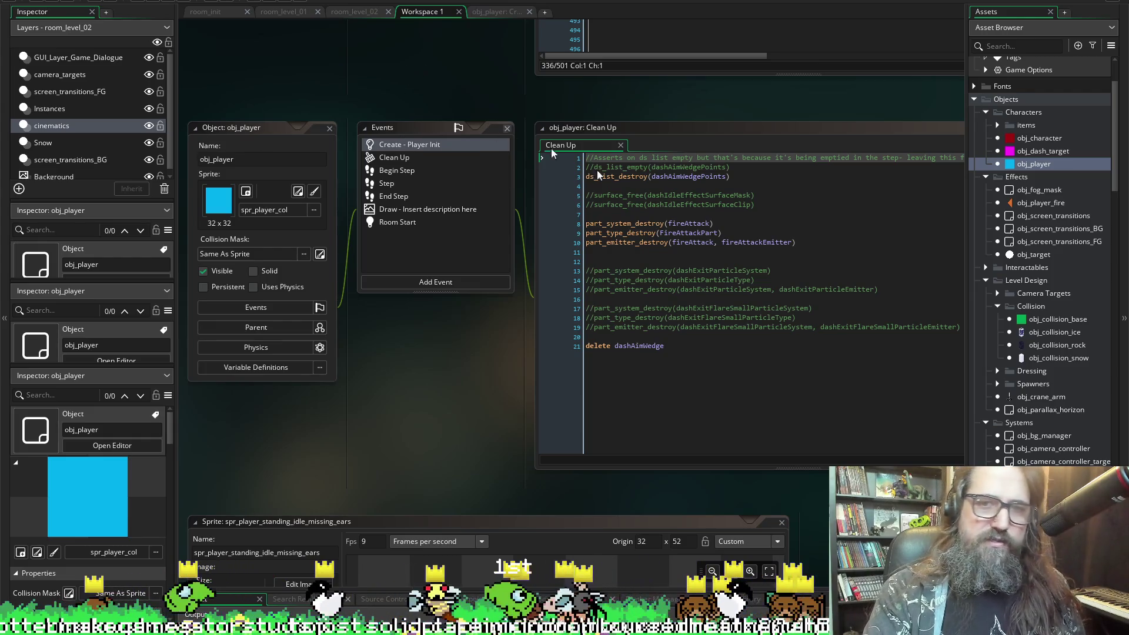
pyautogui.doubleClick(421, 144)
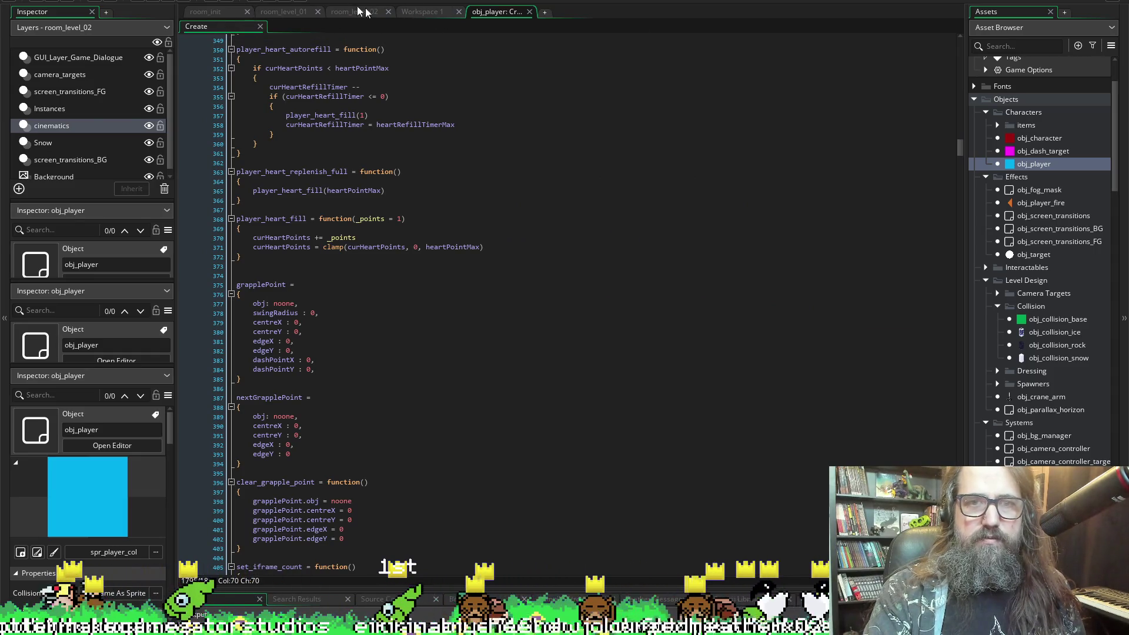
pyautogui.click(411, 14)
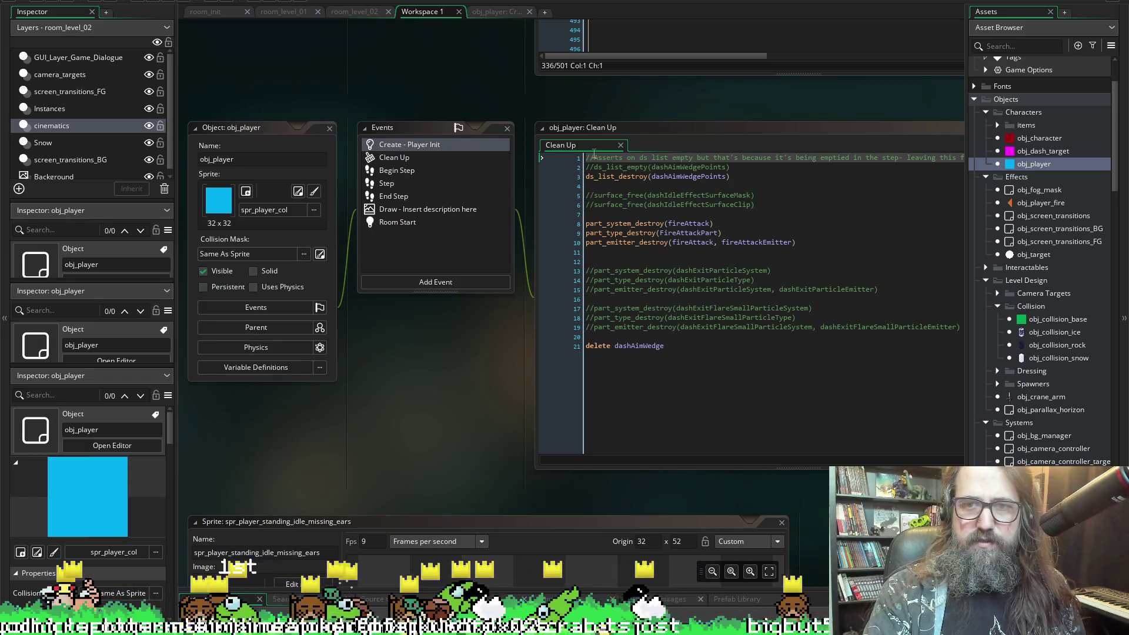
pyautogui.click(620, 144)
pyautogui.click(490, 12)
# - Open a blank line below the dashEffectState enum in the Create code
pyautogui.scroll(20, 469, 227)
pyautogui.scroll(20, 469, 227)
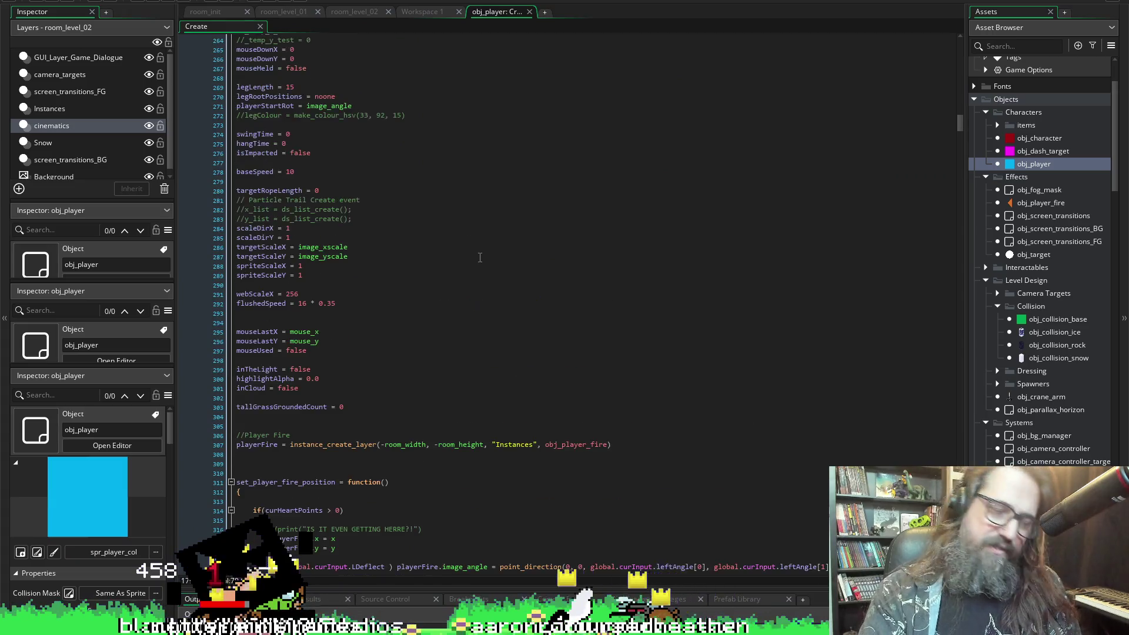
pyautogui.scroll(20, 466, 238)
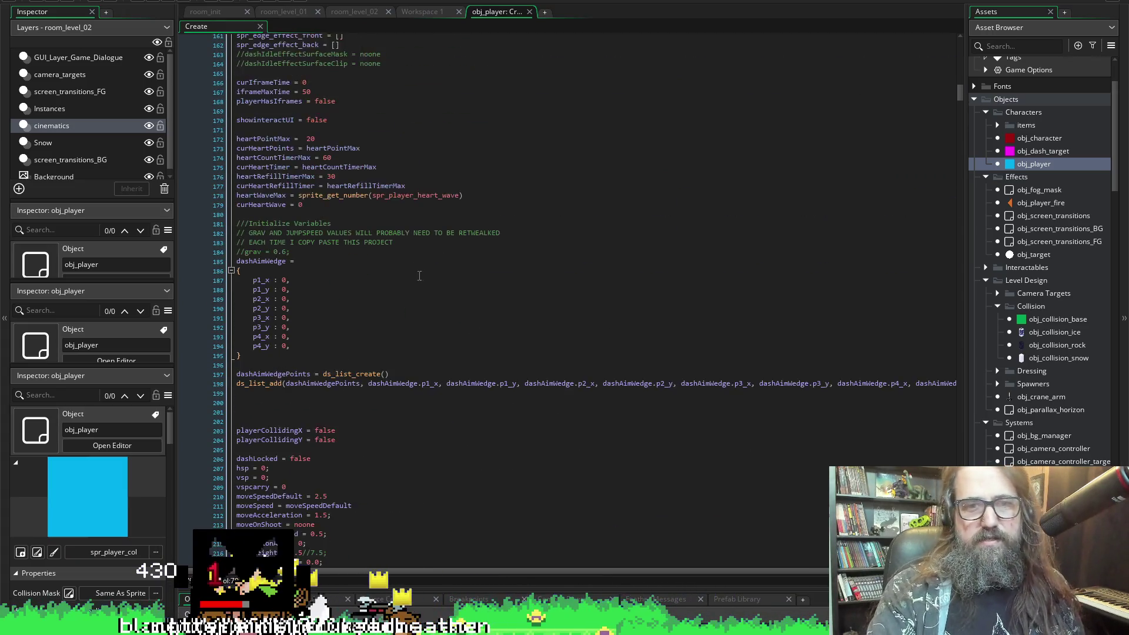
pyautogui.scroll(15, 338, 234)
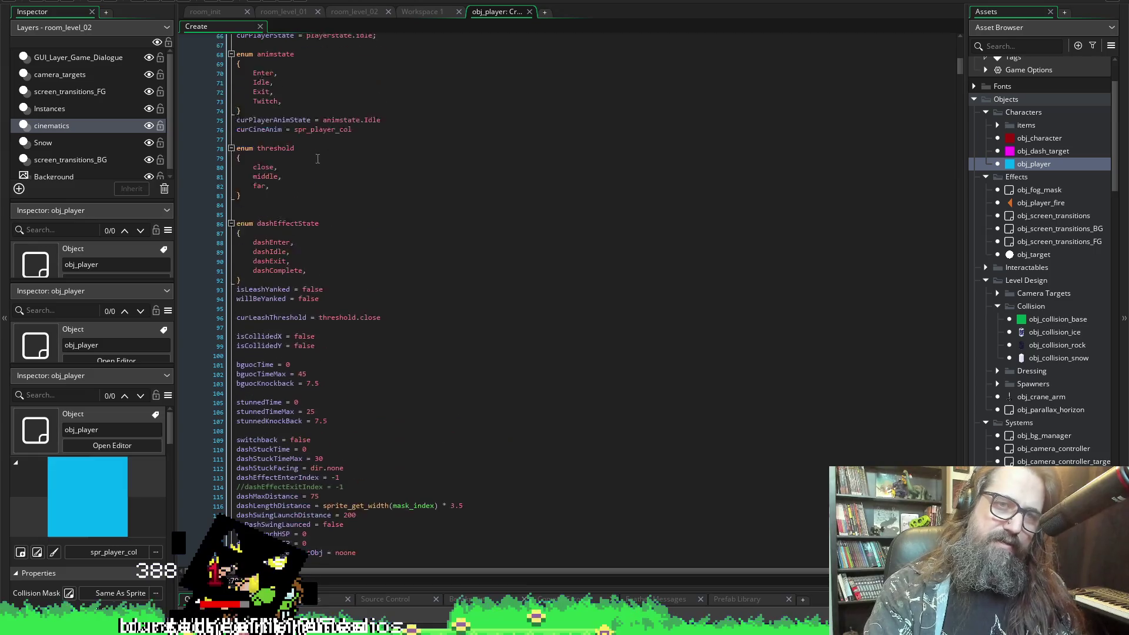
pyautogui.scroll(-3, 308, 326)
pyautogui.click(282, 341)
pyautogui.moveTo(261, 388); pyautogui.dragTo(262, 395)
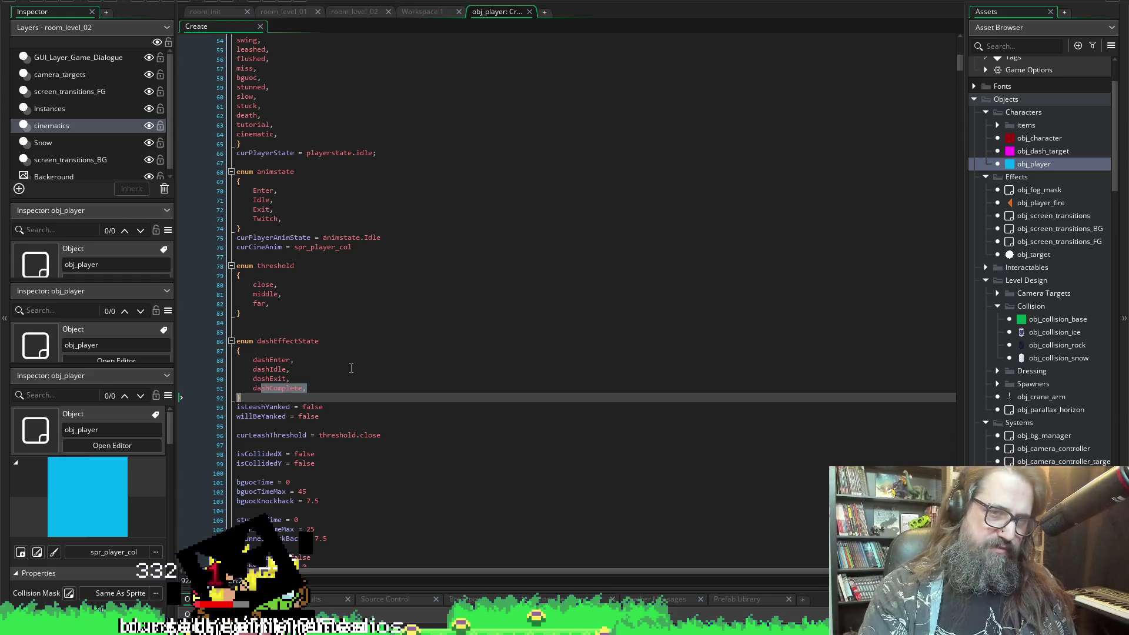
pyautogui.press('Down')
pyautogui.press('Return')
pyautogui.press('Return')
pyautogui.press('Return')
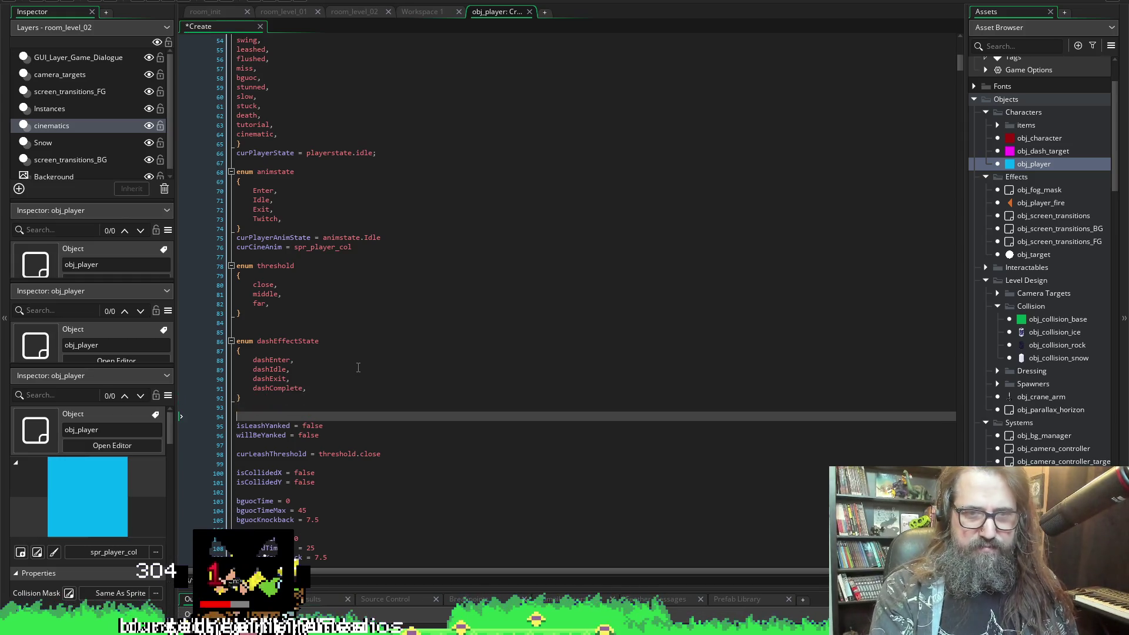
pyautogui.press('Up')
pyautogui.press('Up')
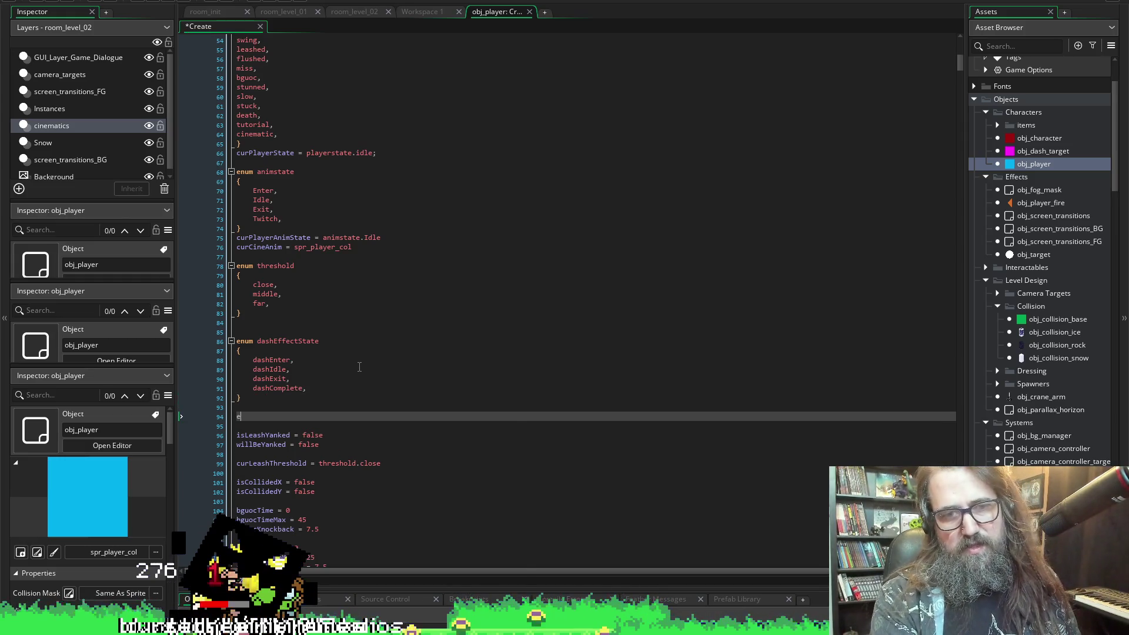
# - Write the enum flaffinType heading and open an empty body beneath it
pyautogui.write('num flaffinTyle')
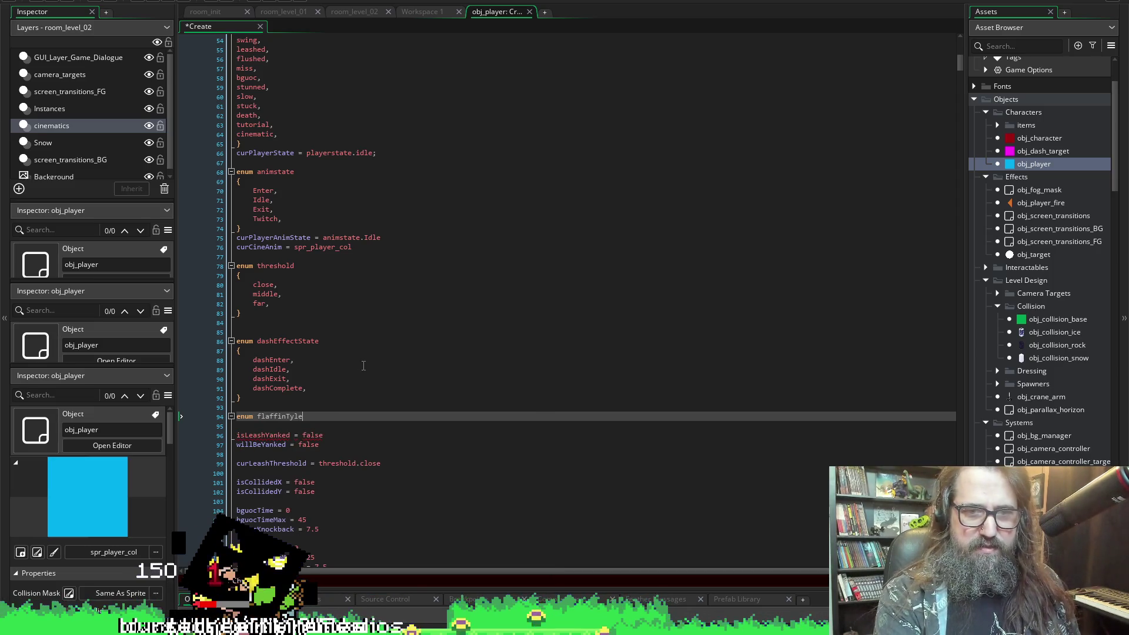
pyautogui.press('Return')
pyautogui.press('BackSpace')
pyautogui.press('BackSpace')
pyautogui.press('BackSpace')
pyautogui.write('pe')
pyautogui.press('Return')
pyautogui.write('{}')
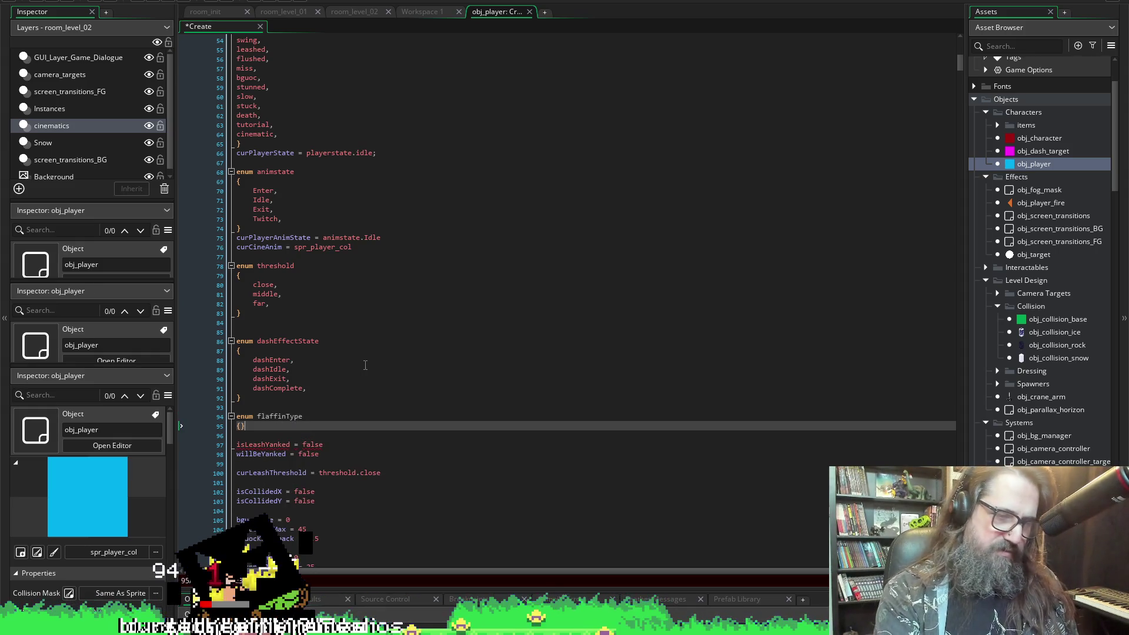
pyautogui.press('Return')
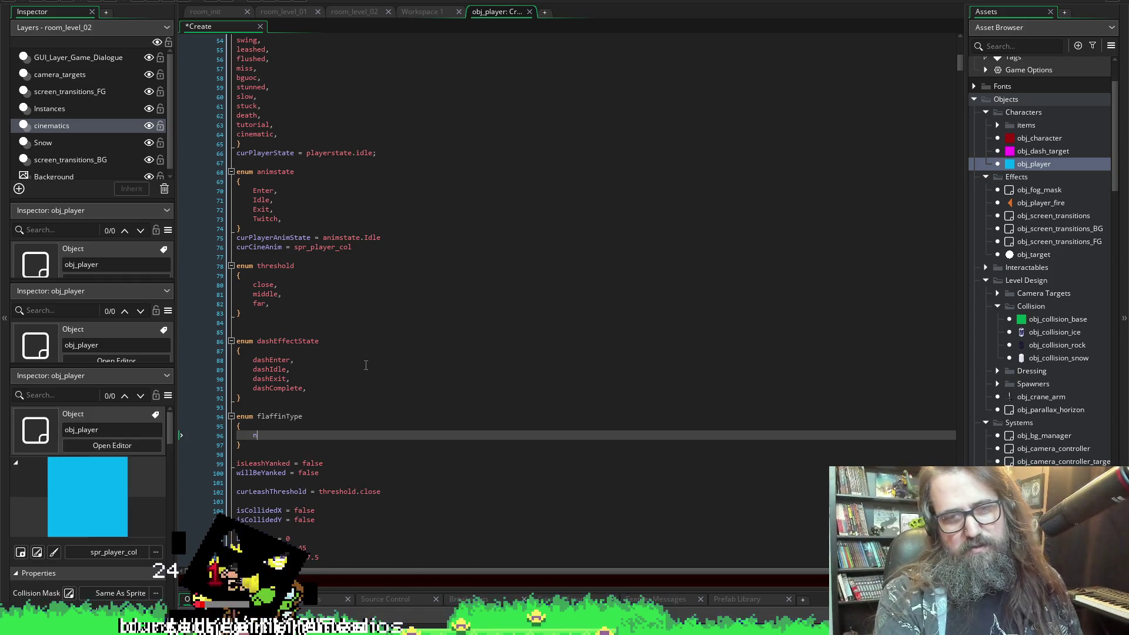
pyautogui.write('n')
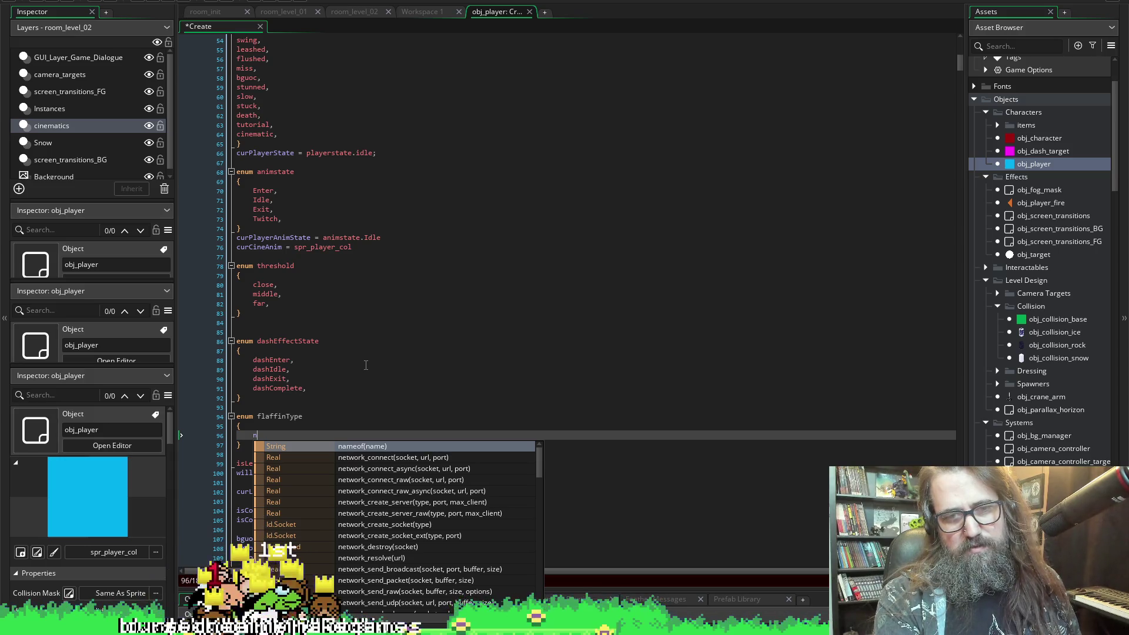
pyautogui.press('BackSpace')
# - List the enum values bothEars, leftEar, noEar and bigEar
pyautogui.write('bothEa')
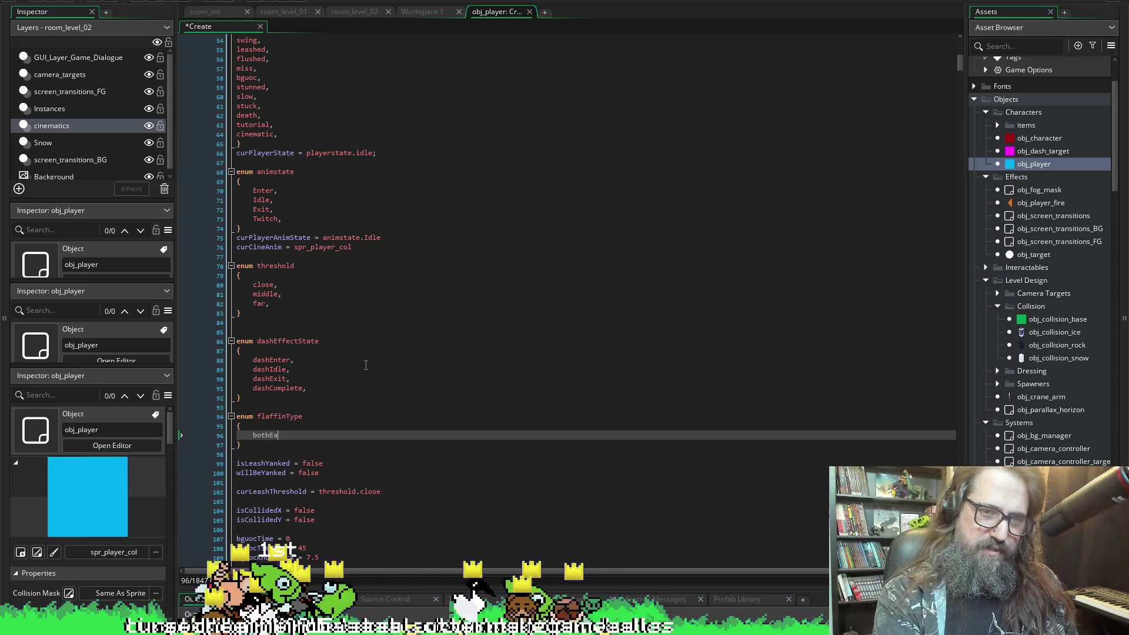
pyautogui.write('rs')
pyautogui.press('Return')
pyautogui.write('Lef')
pyautogui.press('BackSpace')
pyautogui.press('BackSpace')
pyautogui.press('BackSpace')
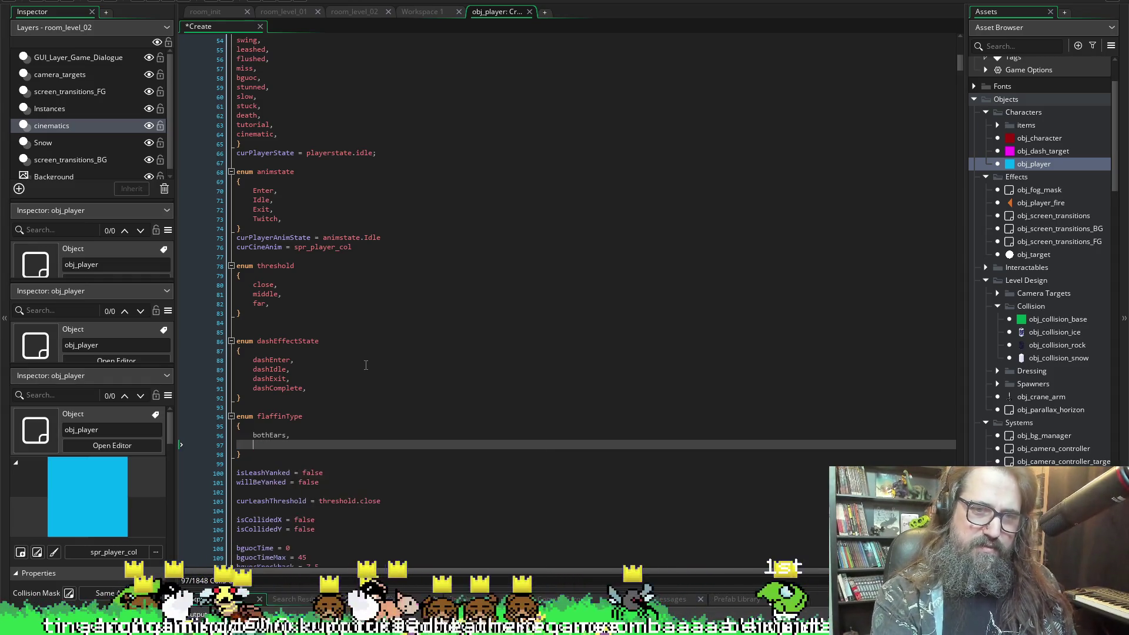
pyautogui.write('left')
pyautogui.press('Escape')
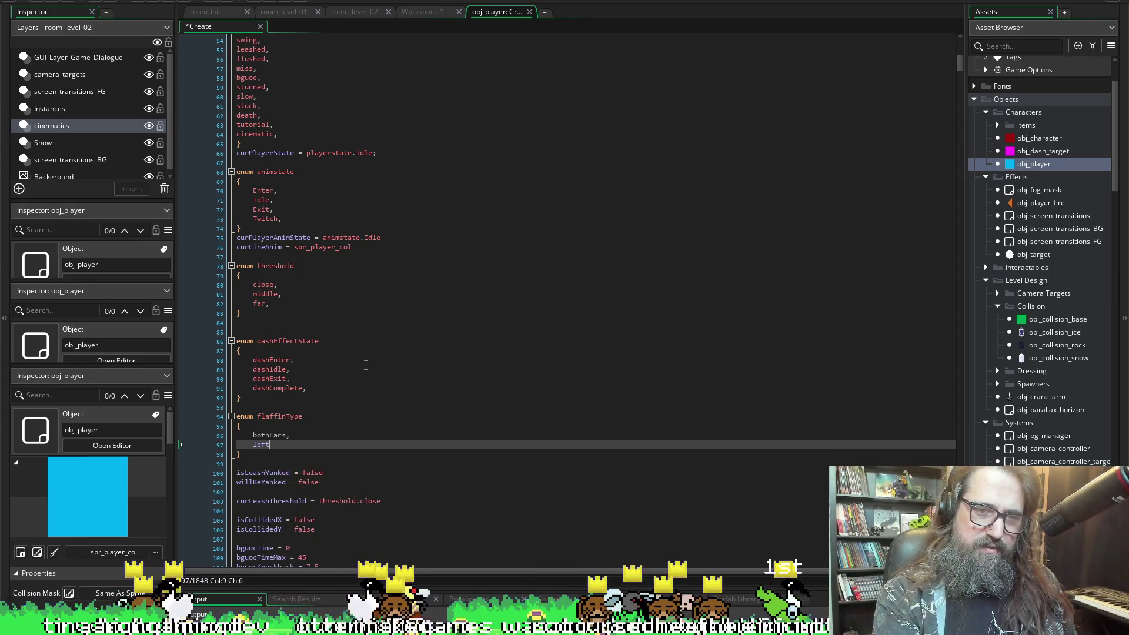
pyautogui.write('Ear')
pyautogui.press('Return')
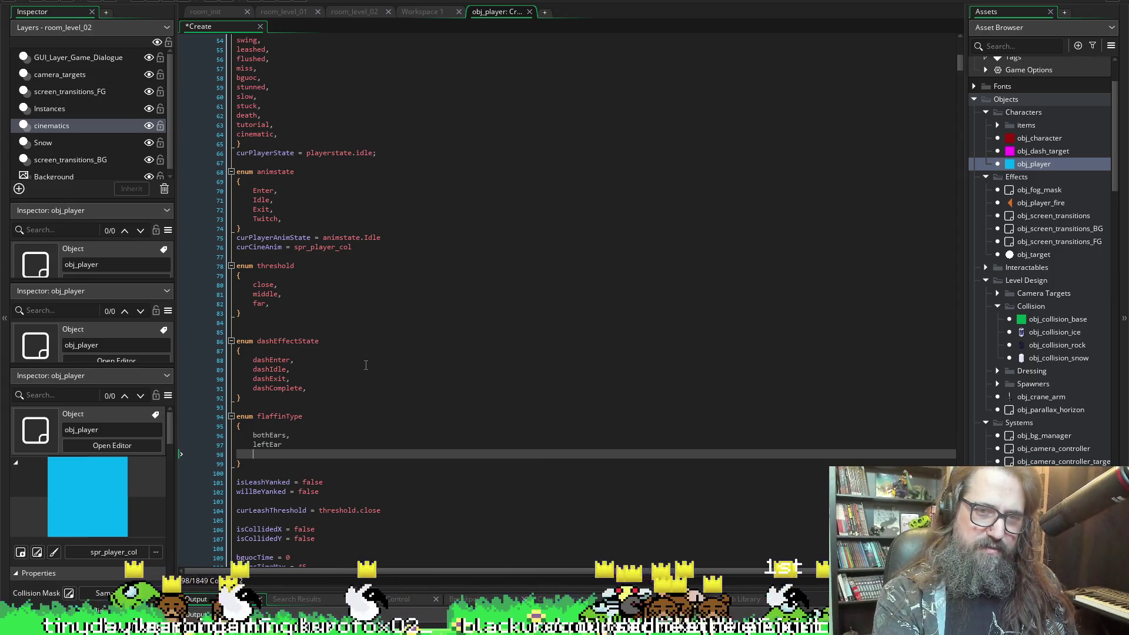
pyautogui.write('Ear')
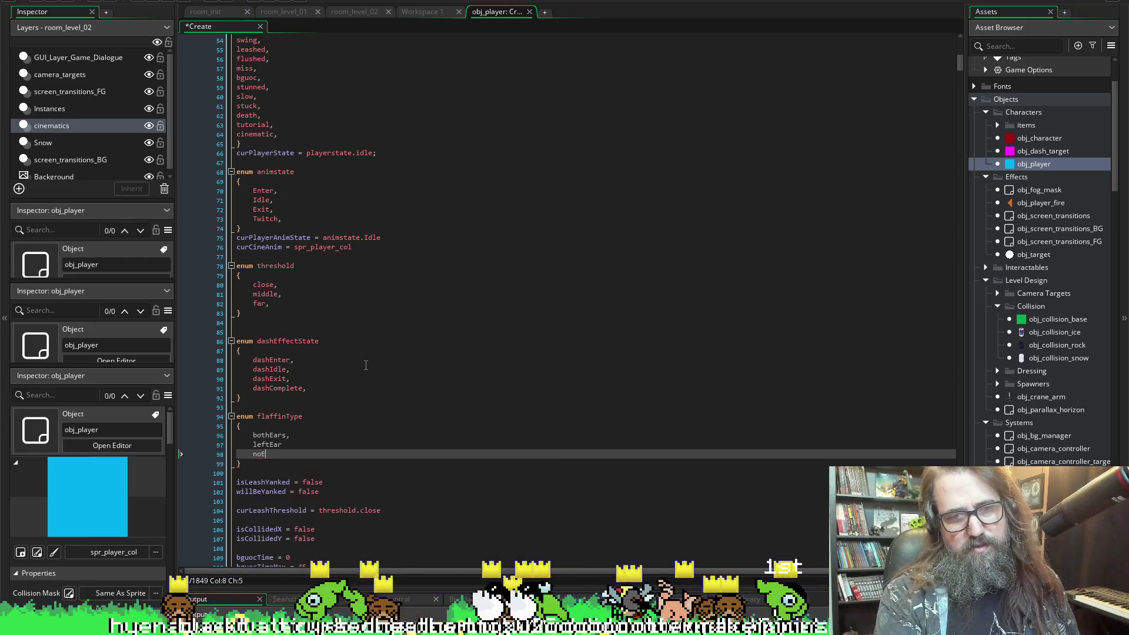
pyautogui.press('Up')
pyautogui.press('Down')
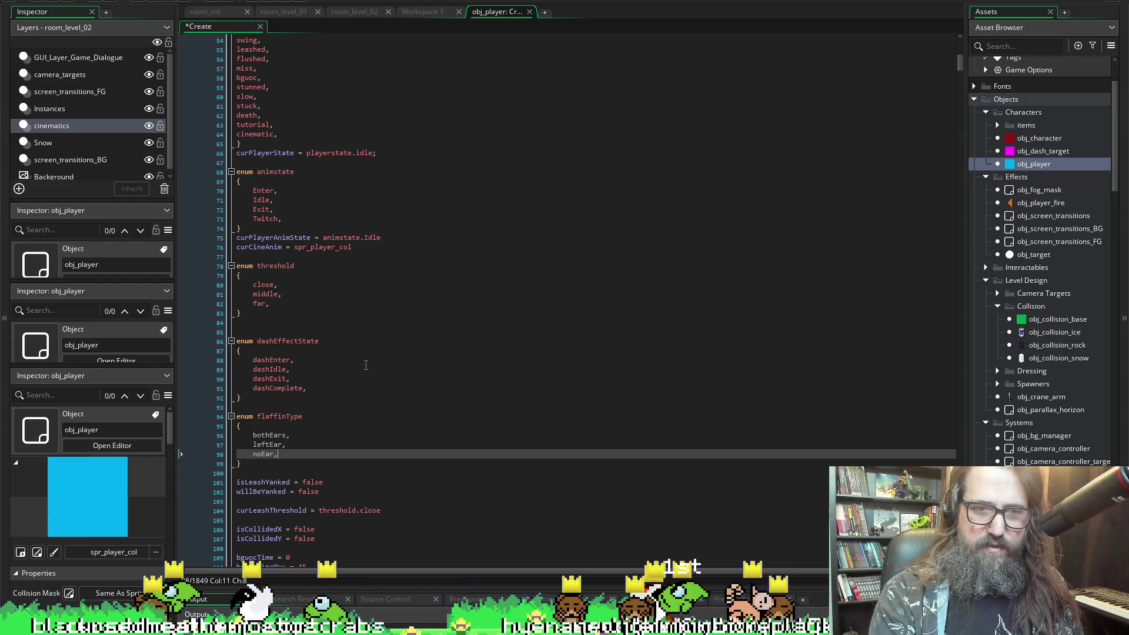
pyautogui.press('Return')
pyautogui.write('bigEar')
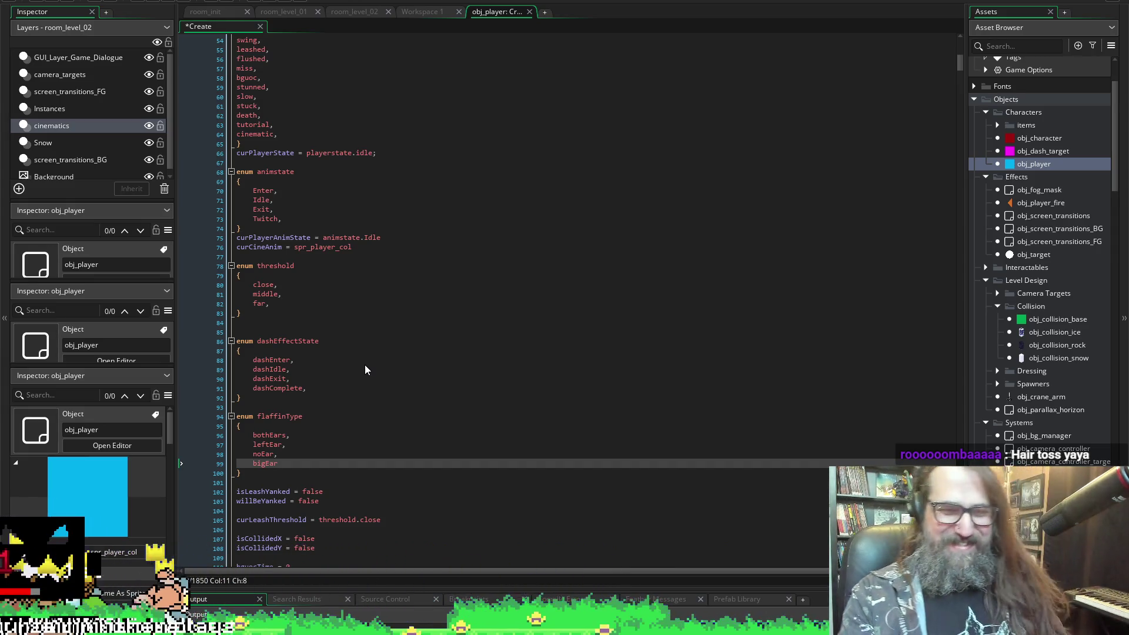
# - Begin a curFlaffinType variable line below the enum
pyautogui.scroll(-1, 372, 348)
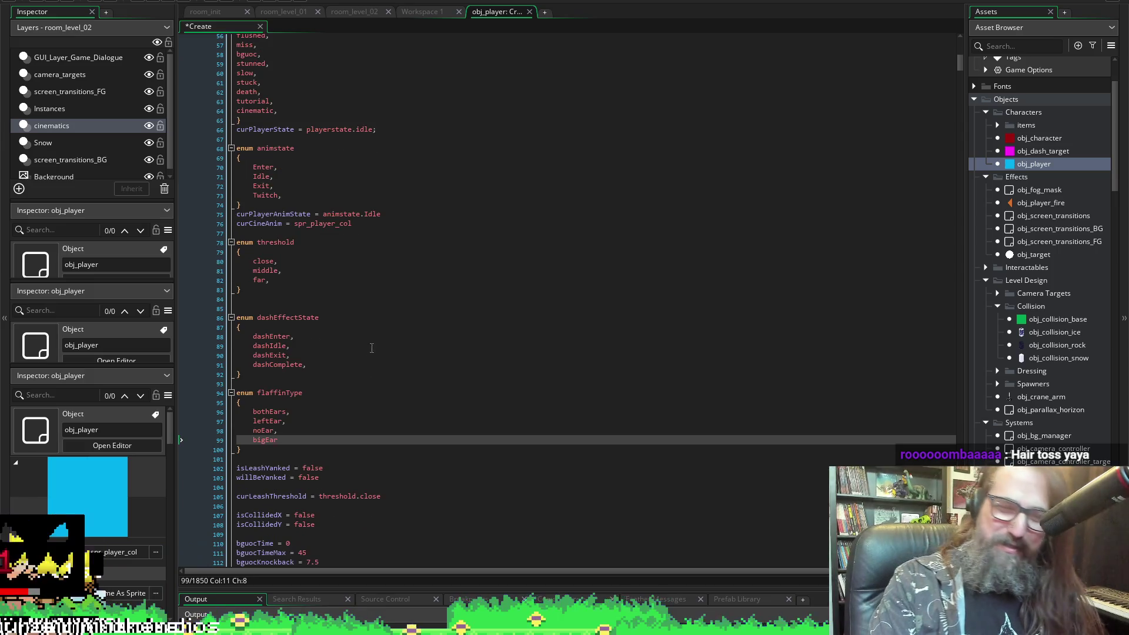
pyautogui.click(302, 459)
pyautogui.press('Return')
pyautogui.press('Return')
pyautogui.press('Up')
pyautogui.write('curFlaffin')
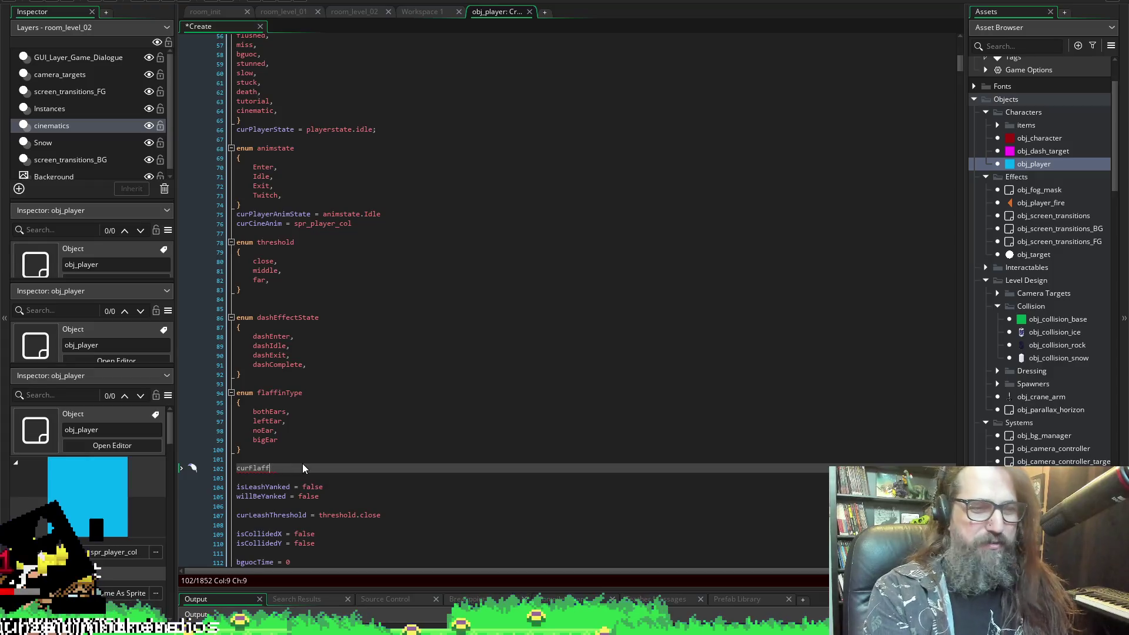
pyautogui.write('T')
pyautogui.write('Type')
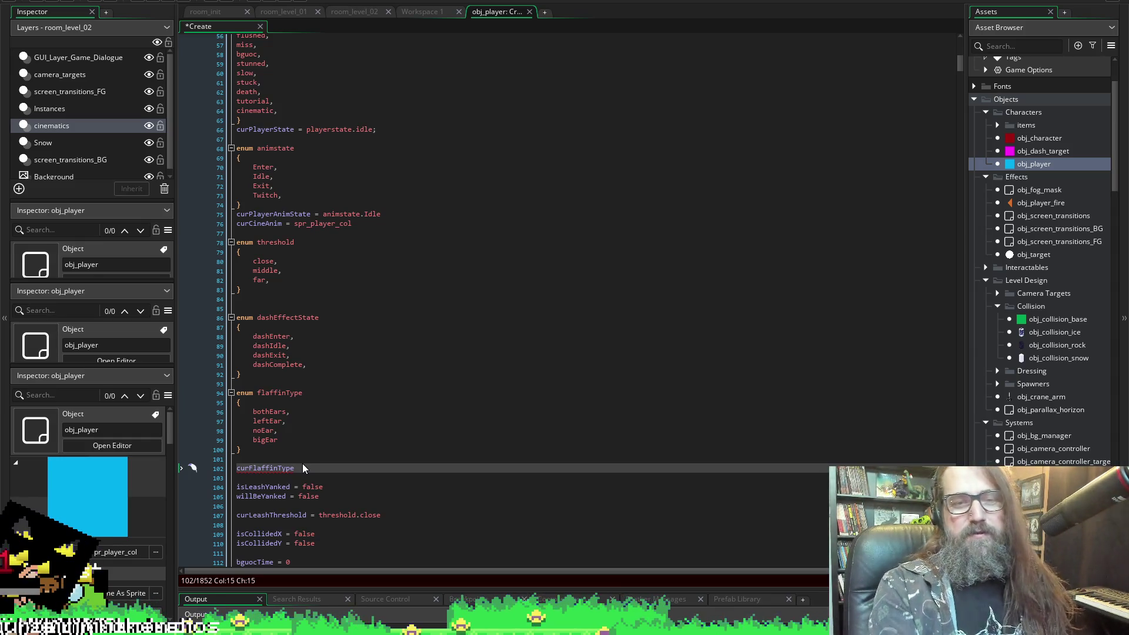
# - Finish the line as curFlaffinType = flaffinType.bothEars using autocomplete, then check the variable
pyautogui.write('= fl')
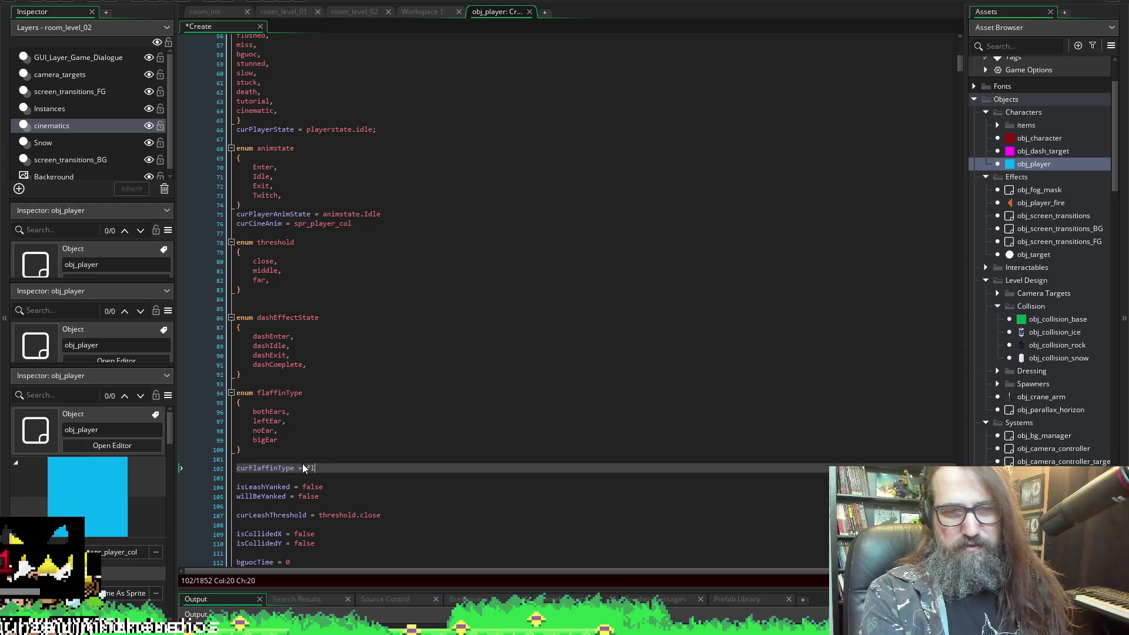
pyautogui.write('affin')
pyautogui.press('Return')
pyautogui.write('.')
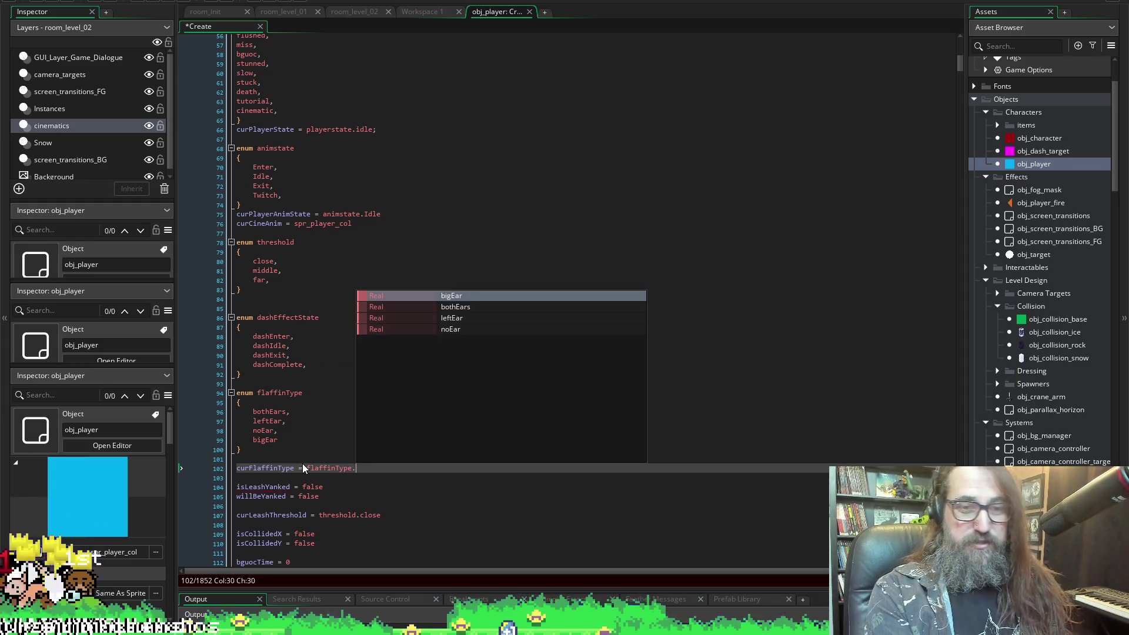
pyautogui.write('bigEar')
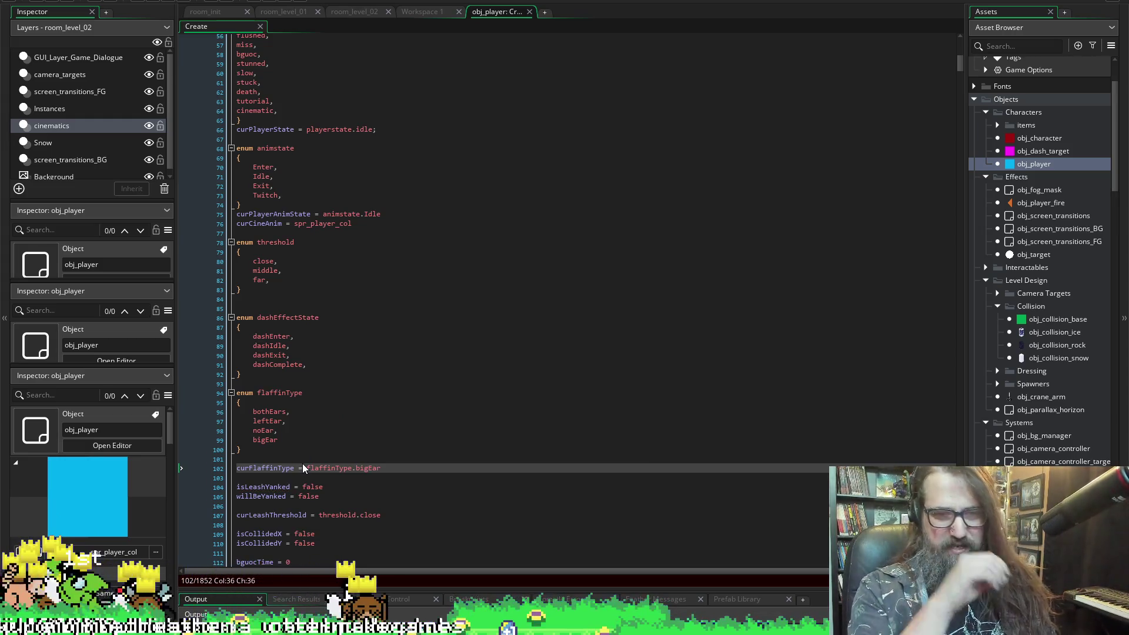
pyautogui.press('BackSpace')
pyautogui.press('BackSpace')
pyautogui.press('BackSpace')
pyautogui.write('othe')
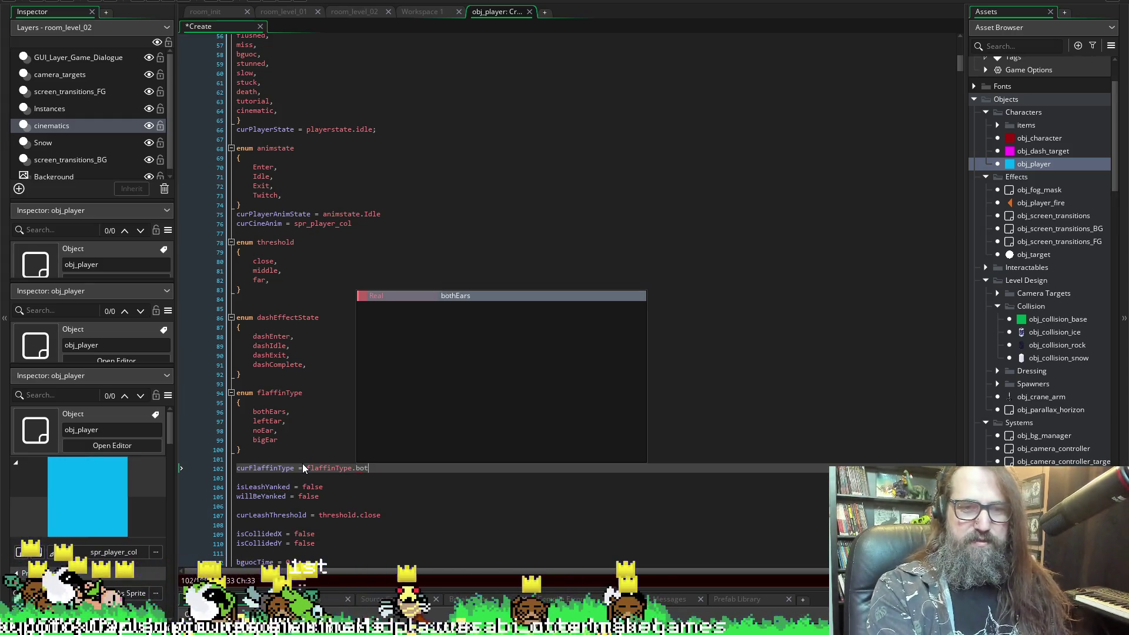
pyautogui.press('BackSpace')
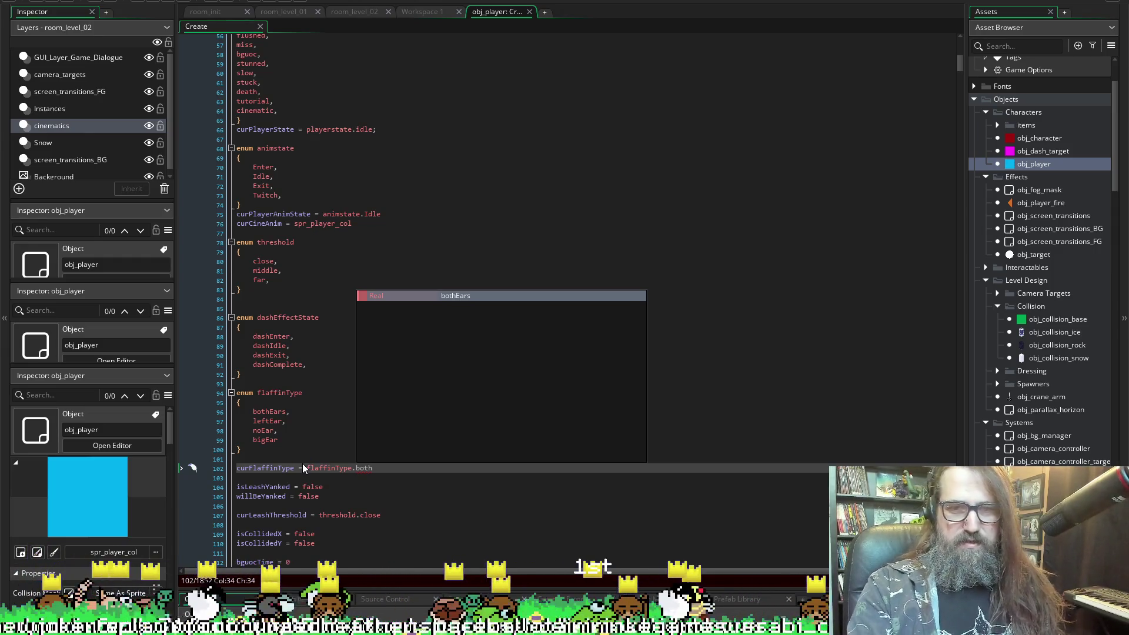
pyautogui.press('Return')
pyautogui.press('Down')
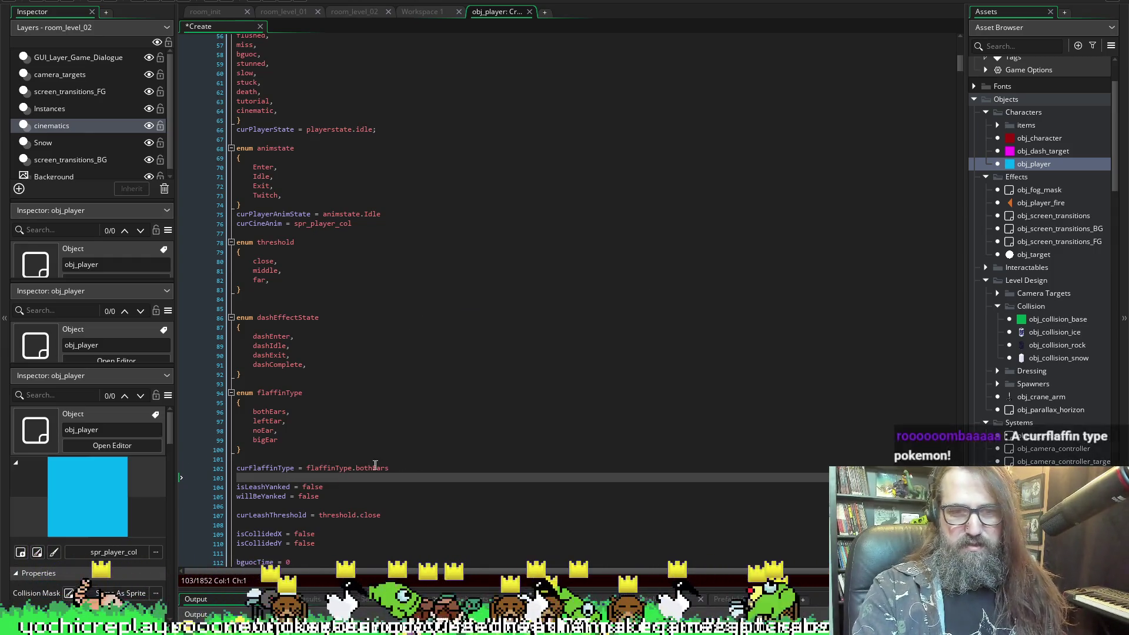
pyautogui.moveTo(398, 465); pyautogui.dragTo(234, 470)
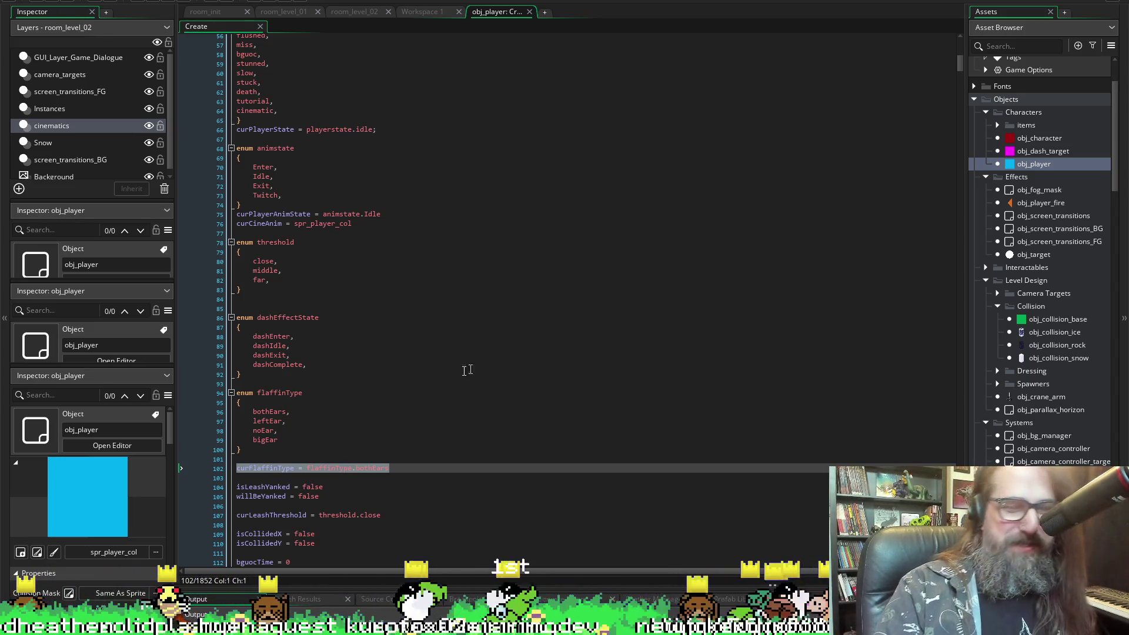
pyautogui.click(406, 465)
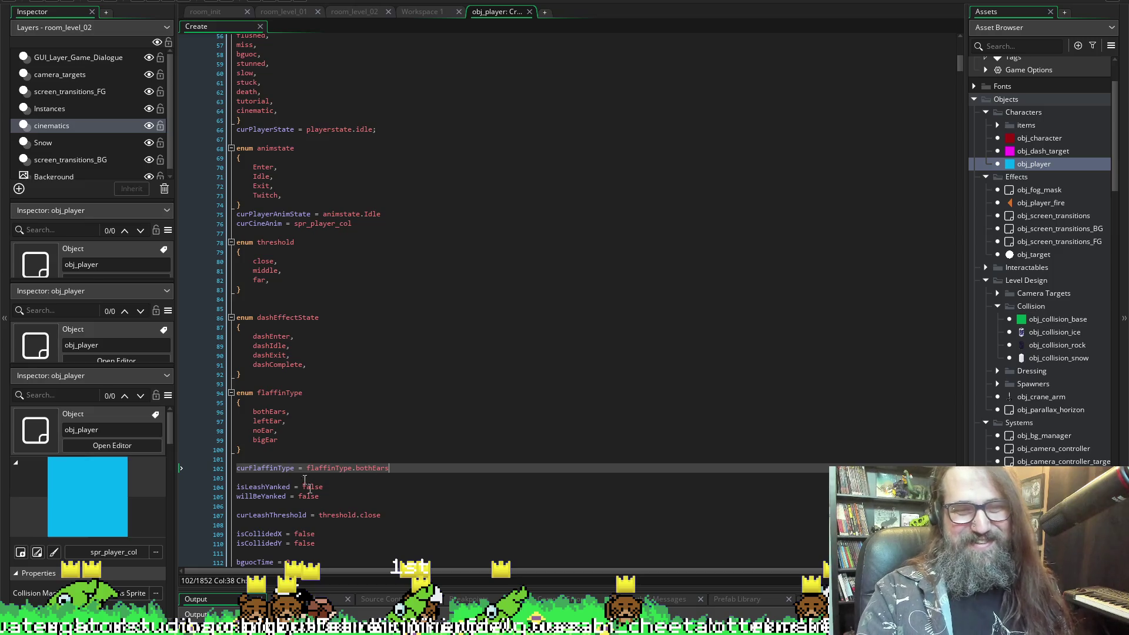
pyautogui.doubleClick(264, 469)
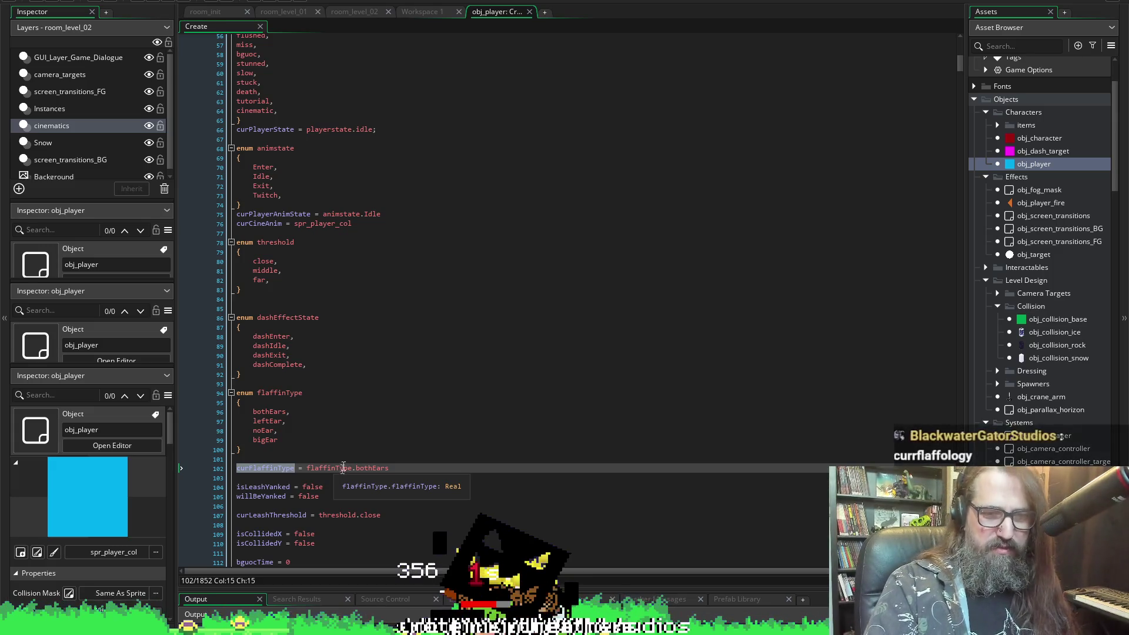
# - Scroll down through the obj_player Create code past curFlaffinType
pyautogui.click(254, 469)
pyautogui.doubleClick(255, 470)
pyautogui.scroll(-15, 418, 411)
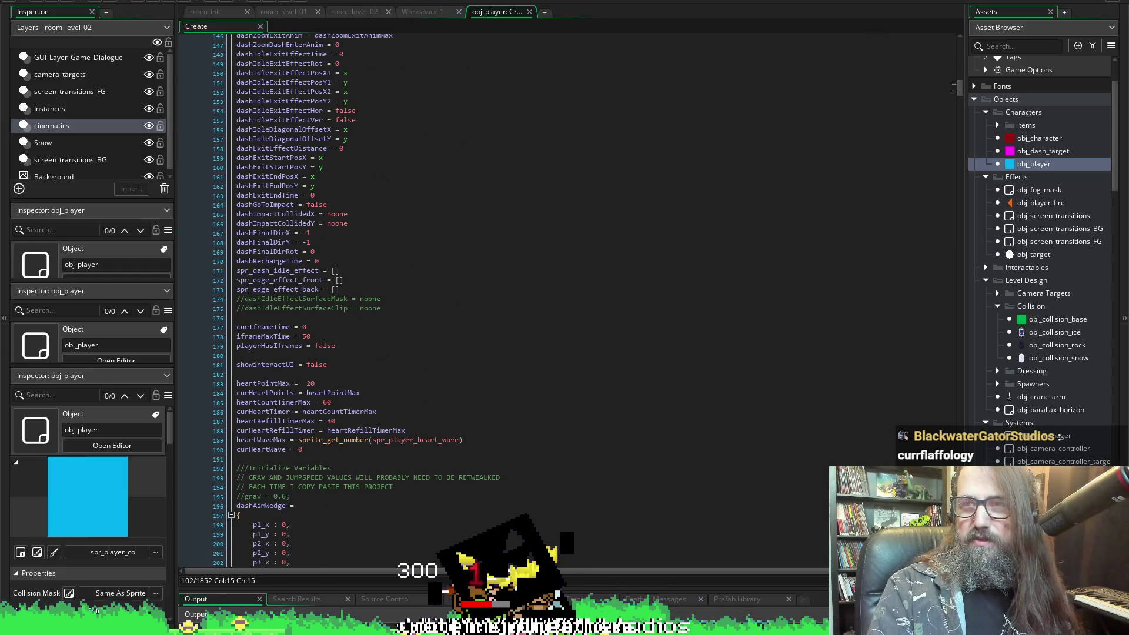
pyautogui.moveTo(964, 87); pyautogui.dragTo(969, 87)
pyautogui.scroll(-6, 423, 353)
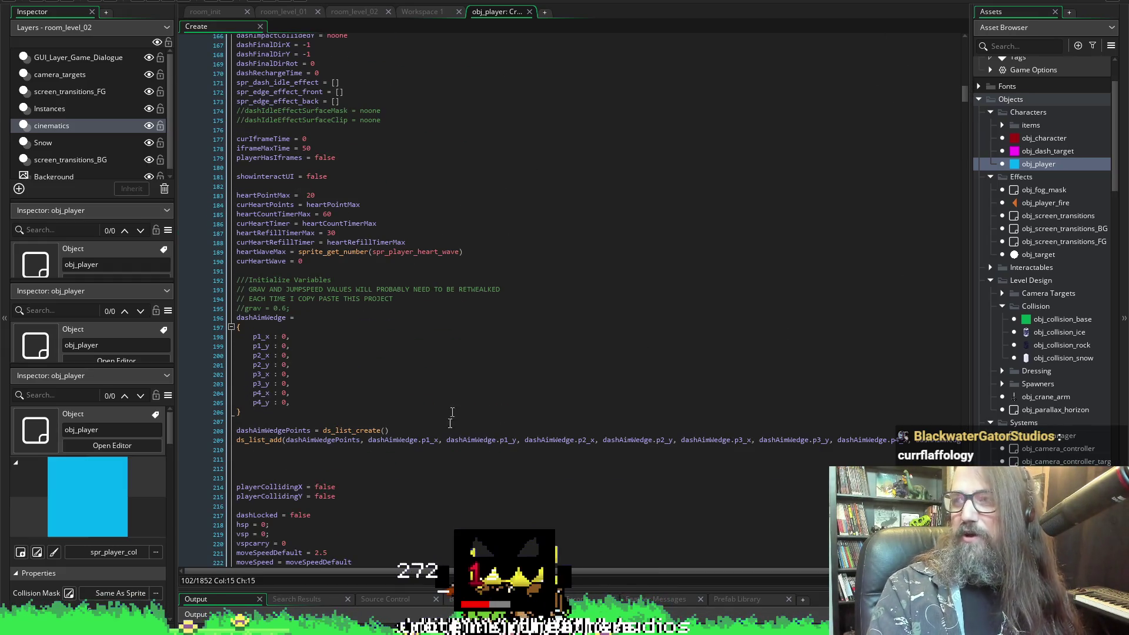
pyautogui.scroll(-7, 389, 382)
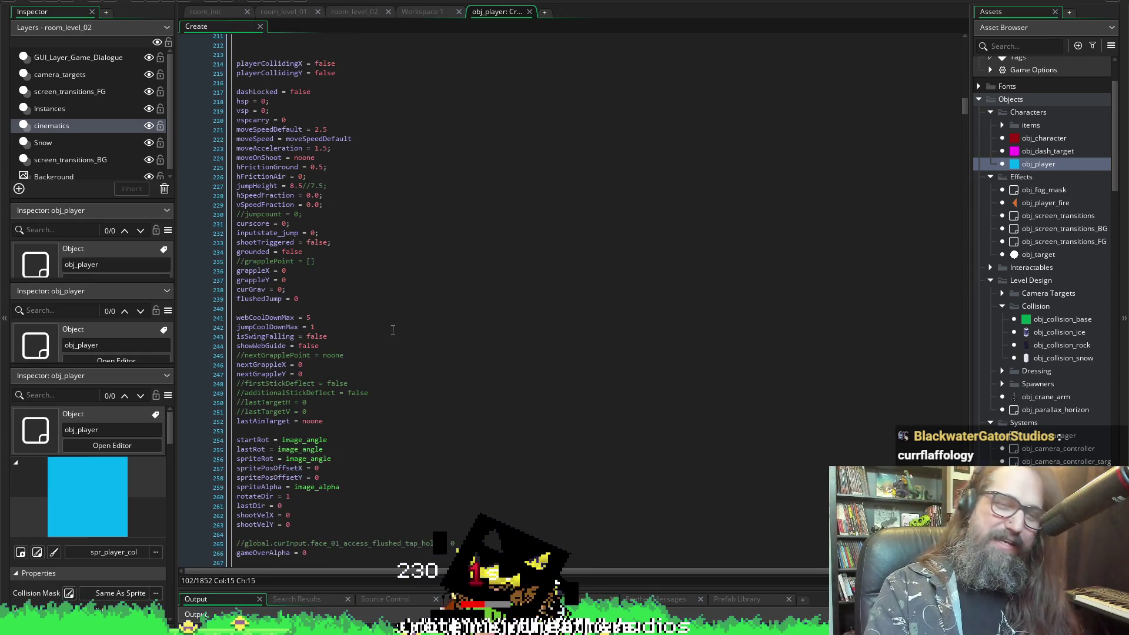
pyautogui.scroll(-7, 399, 315)
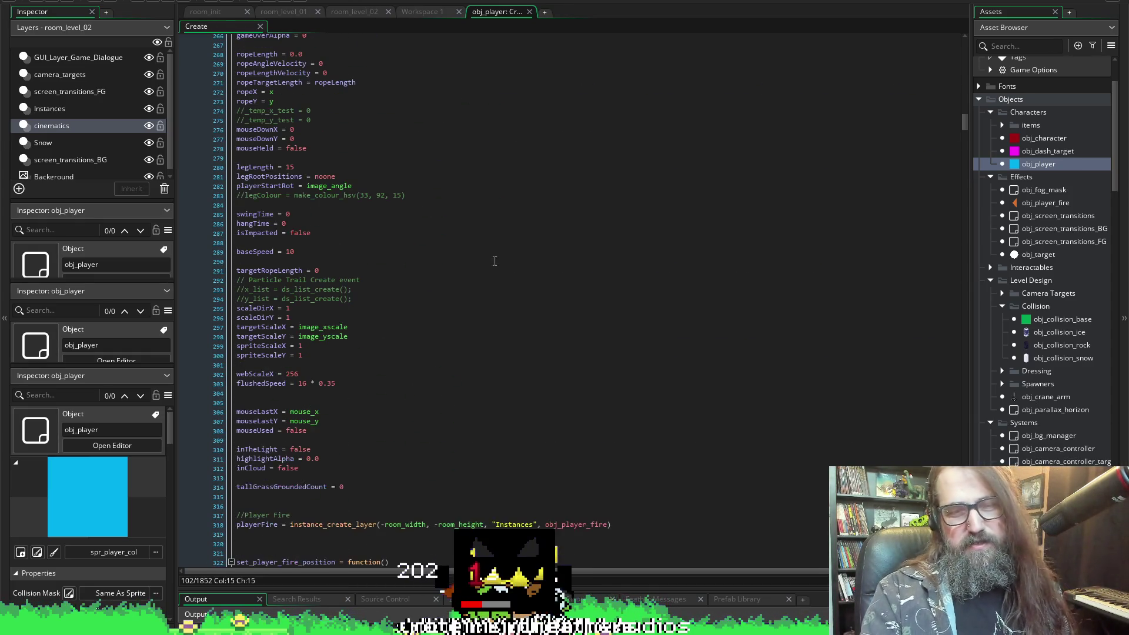
pyautogui.scroll(-10, 412, 294)
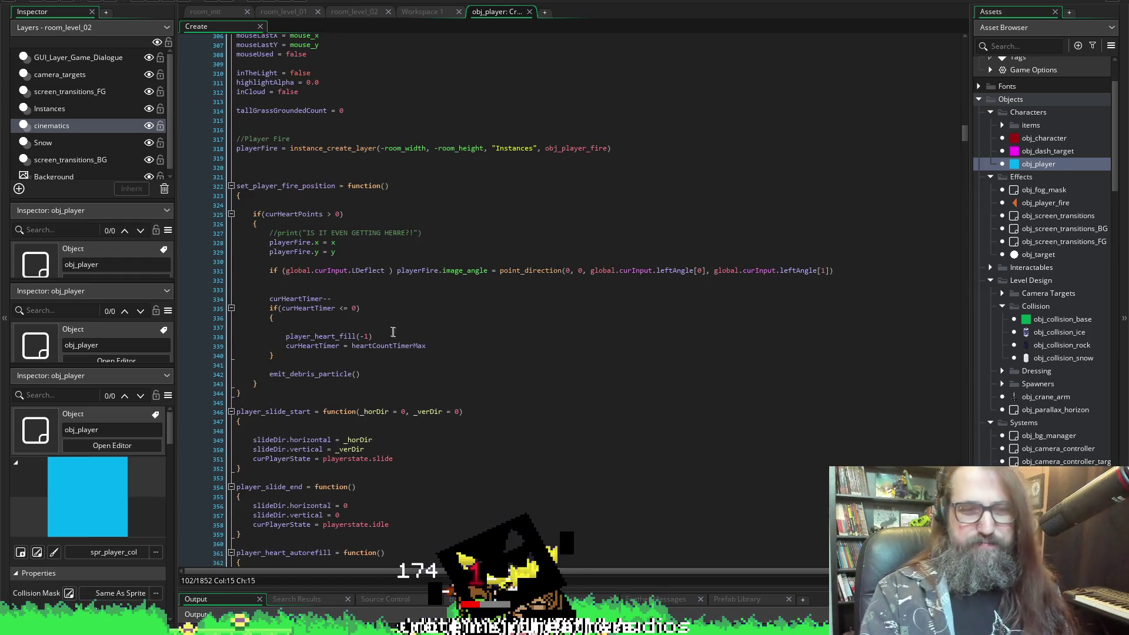
pyautogui.scroll(-4, 479, 258)
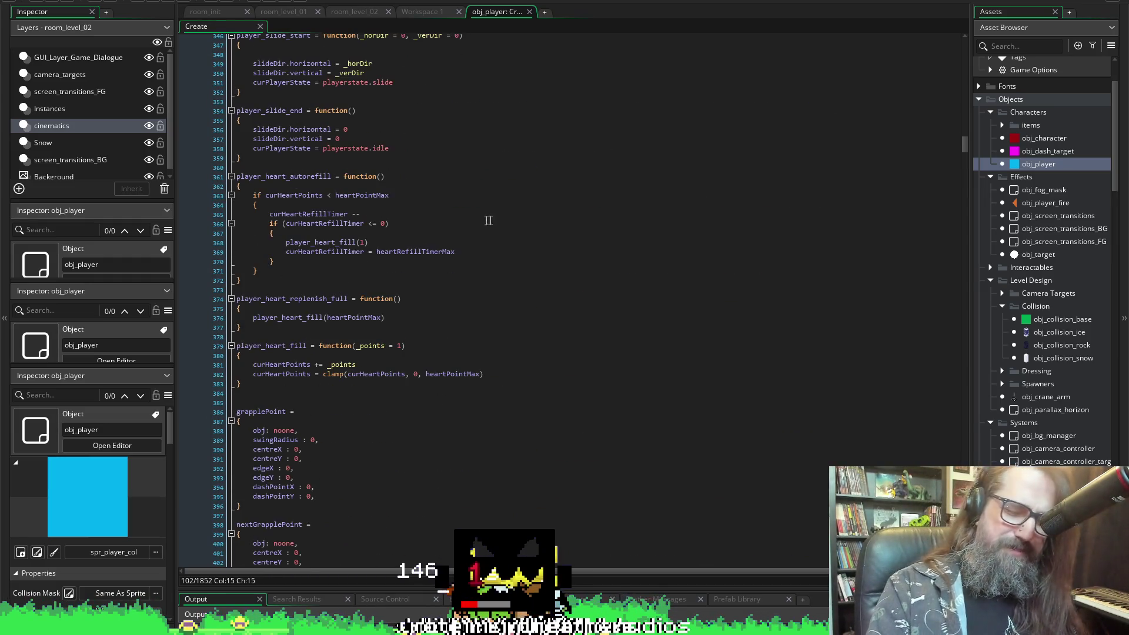
pyautogui.scroll(-11, 495, 321)
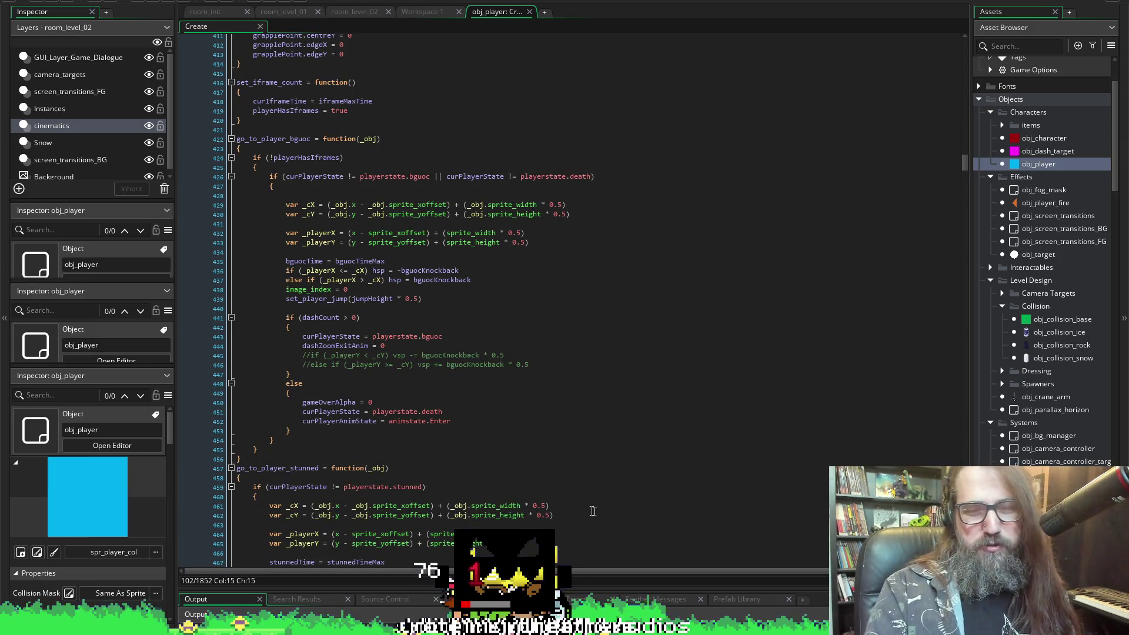
pyautogui.scroll(-6, 588, 517)
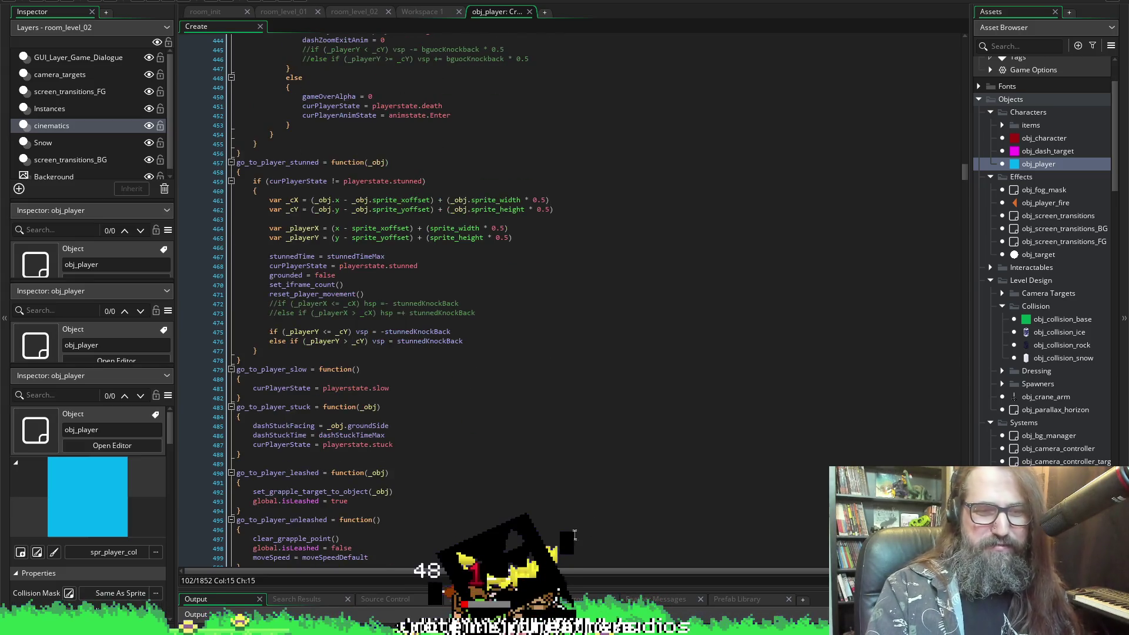
pyautogui.scroll(-3, 371, 451)
pyautogui.scroll(-9, 371, 451)
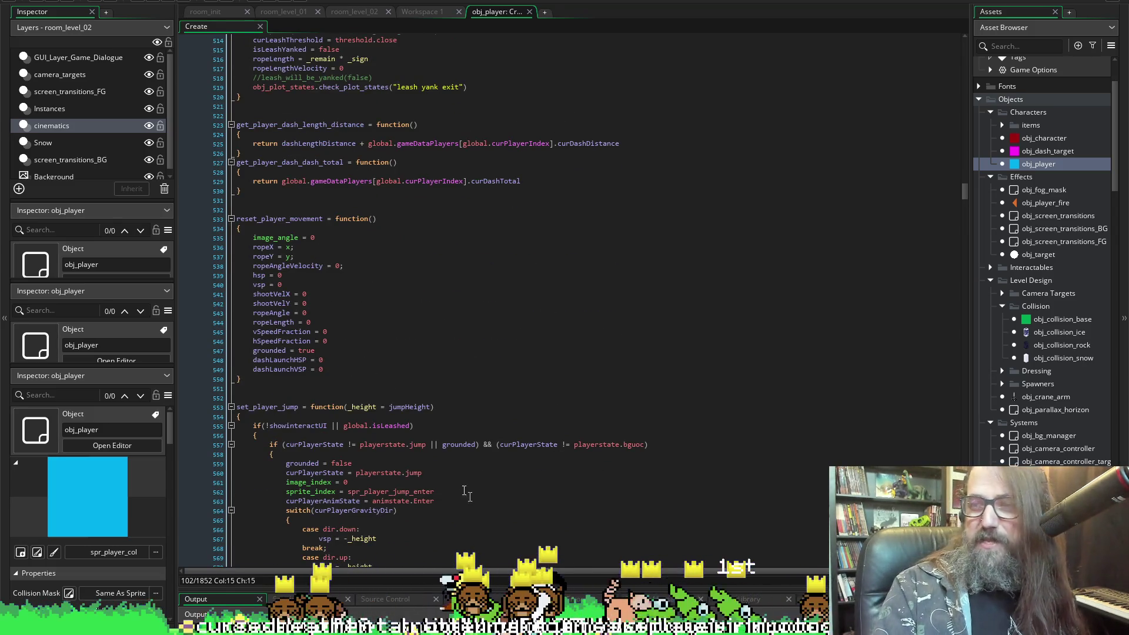
pyautogui.scroll(-10, 470, 496)
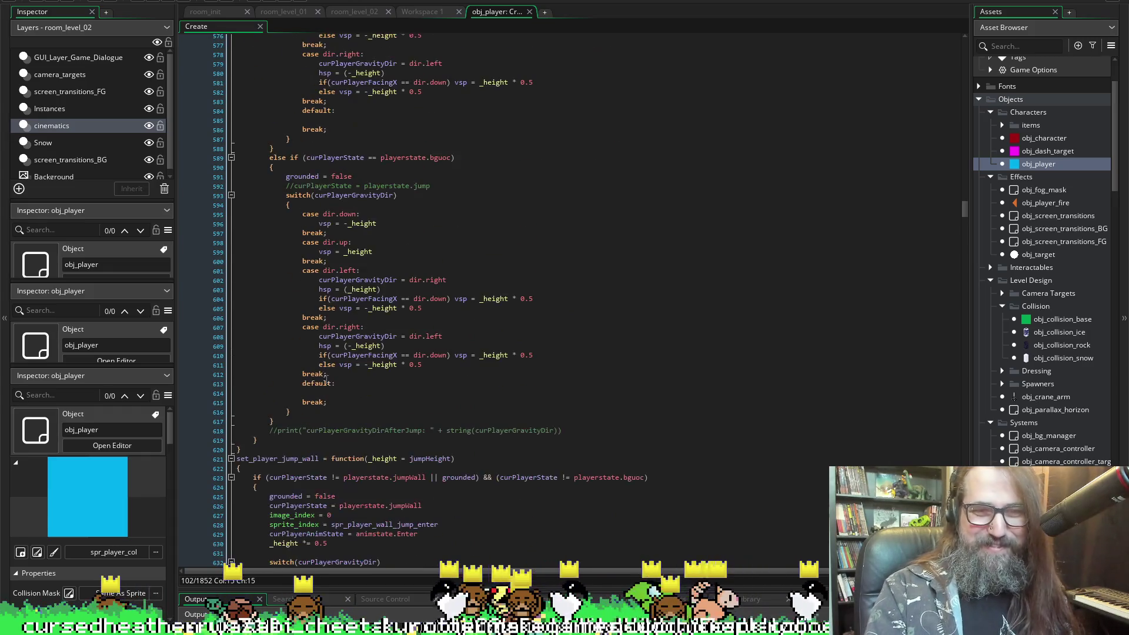
pyautogui.scroll(-17, 326, 379)
pyautogui.scroll(-10, 457, 426)
pyautogui.scroll(-5, 965, 270)
# - From inside exit_shoot, collapse every function block to its header with Ctrl+M
pyautogui.moveTo(964, 271); pyautogui.dragTo(993, 406)
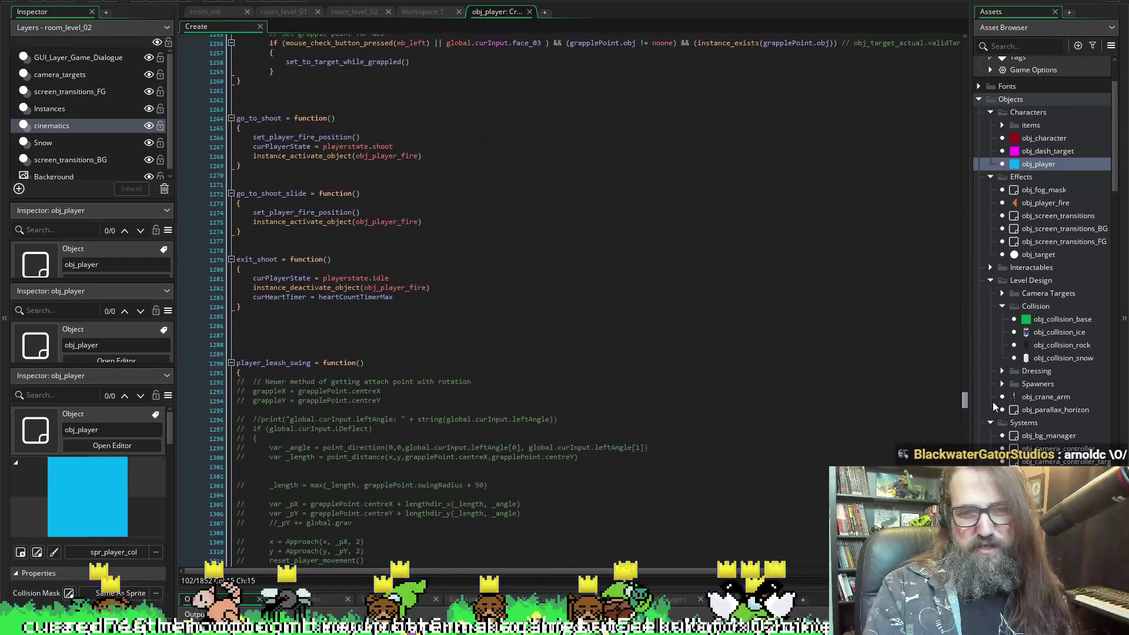
pyautogui.scroll(3, 402, 290)
pyautogui.scroll(-3, 401, 290)
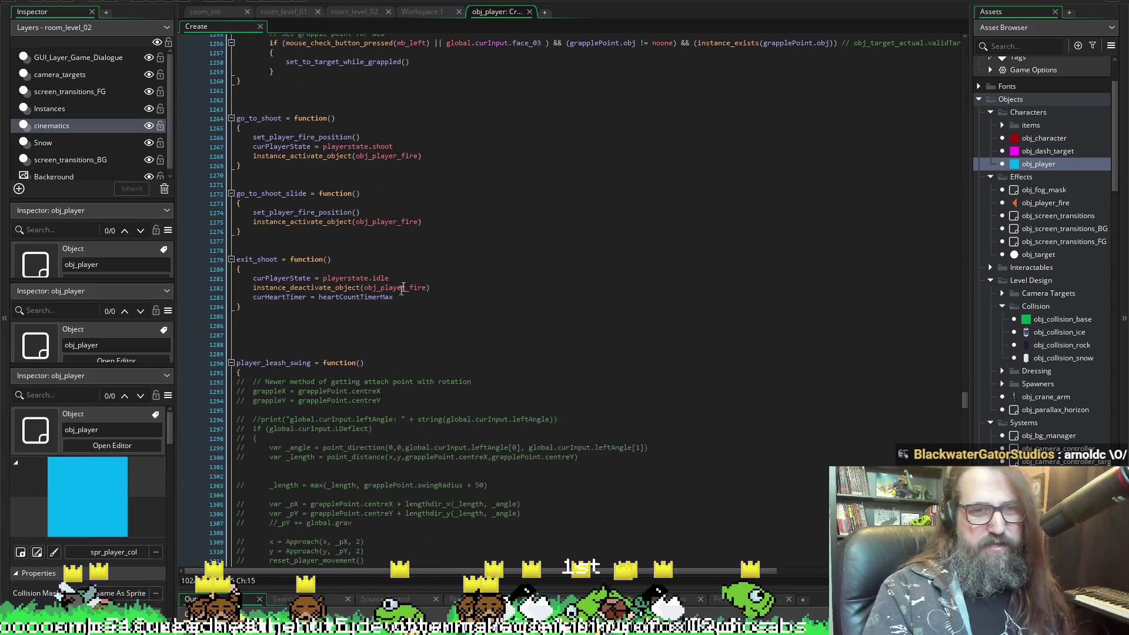
pyautogui.scroll(4, 402, 290)
pyautogui.scroll(-5, 402, 289)
pyautogui.click(611, 255)
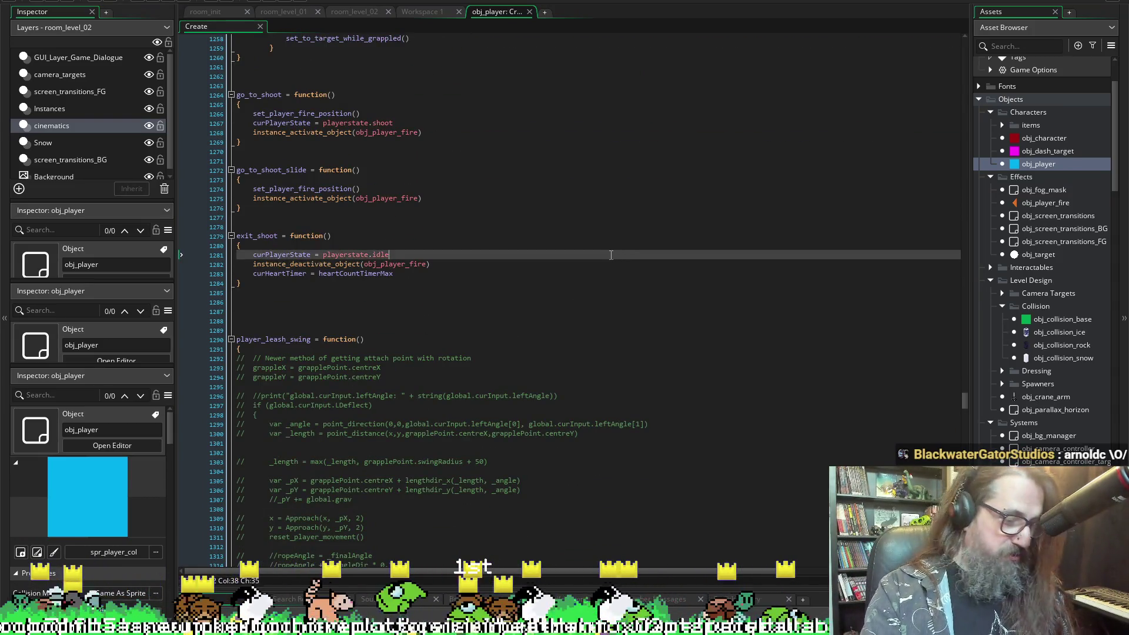
pyautogui.hotkey('ctrl', 'm')
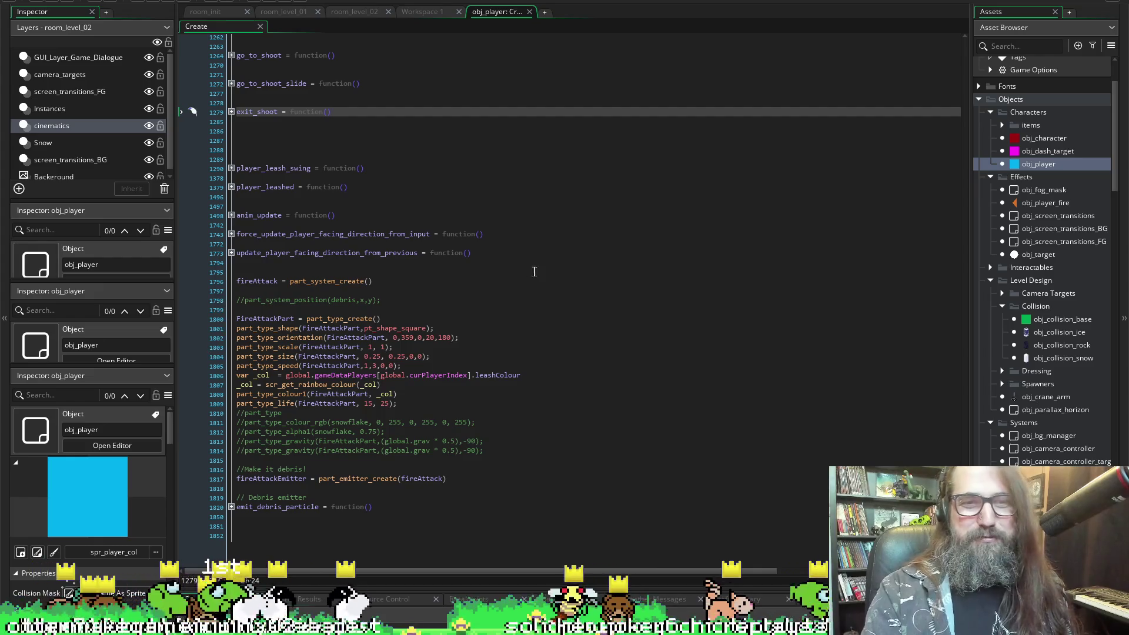
# - Unfold anim_update and its state switch, then review and refold the jump, jumpWall and shoot cases
pyautogui.click(231, 215)
pyautogui.click(233, 233)
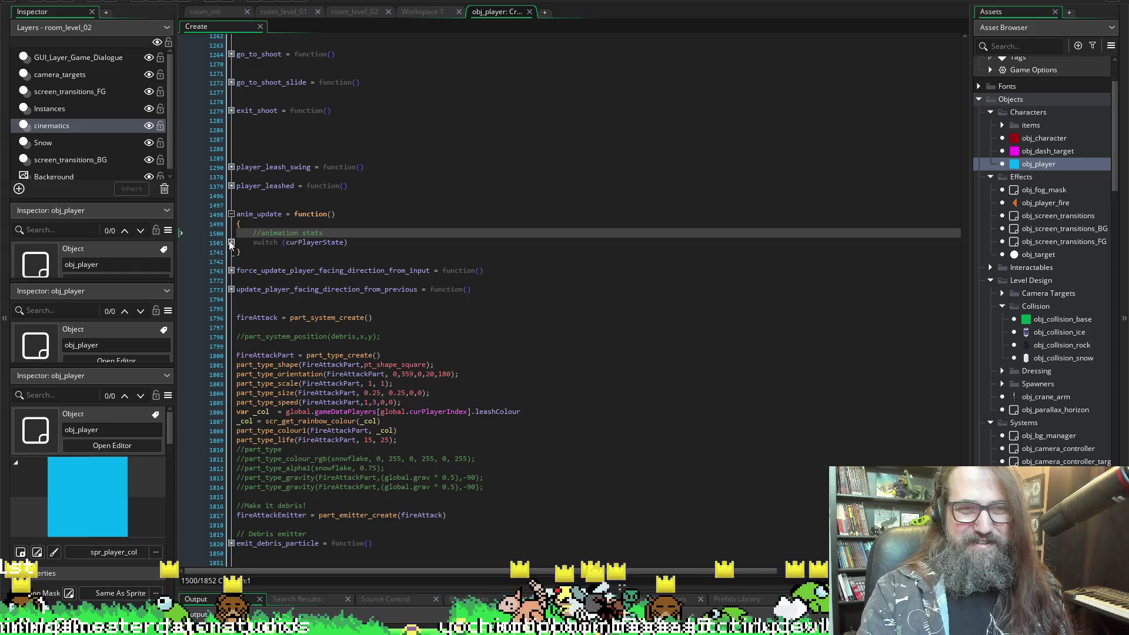
pyautogui.click(231, 243)
pyautogui.click(231, 308)
pyautogui.click(231, 308)
pyautogui.click(231, 347)
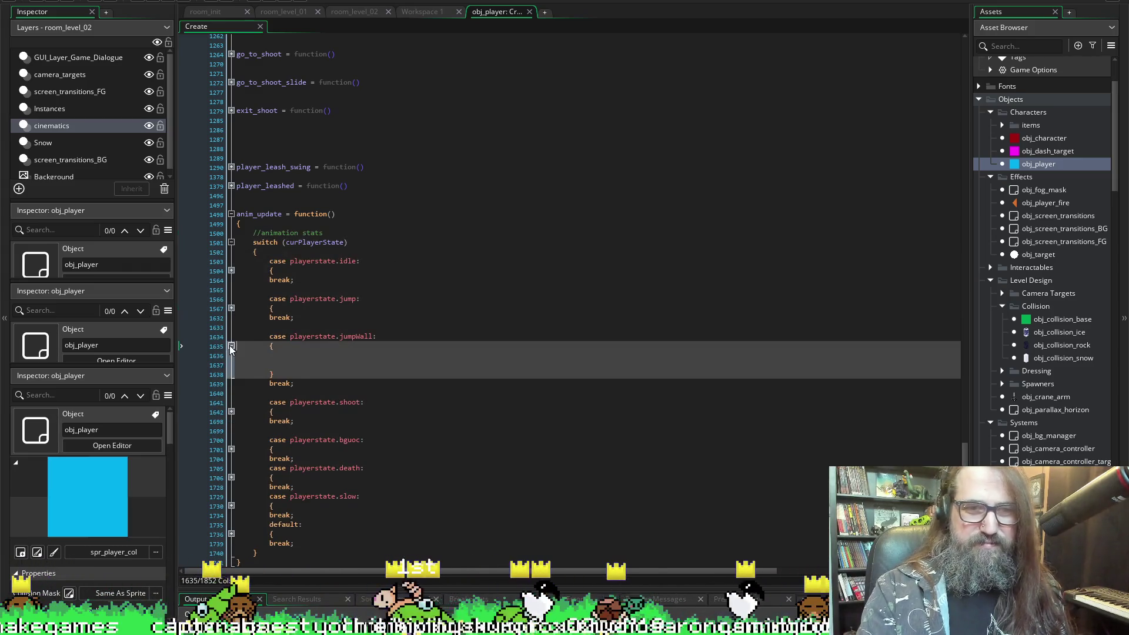
pyautogui.click(230, 346)
pyautogui.click(231, 383)
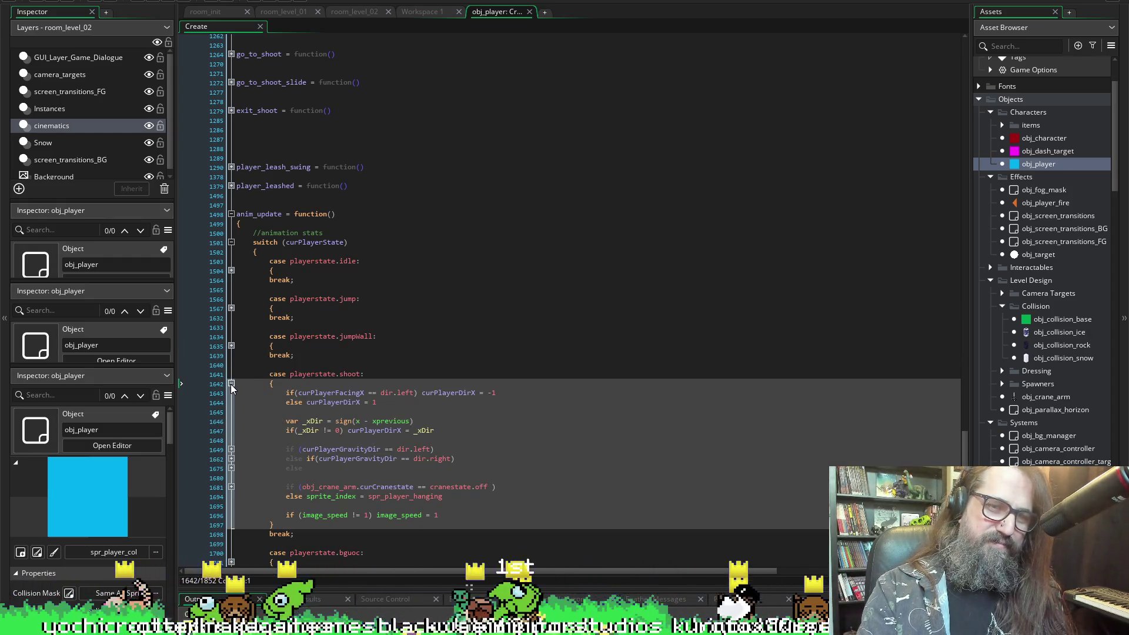
pyautogui.click(230, 384)
pyautogui.click(231, 383)
pyautogui.click(231, 382)
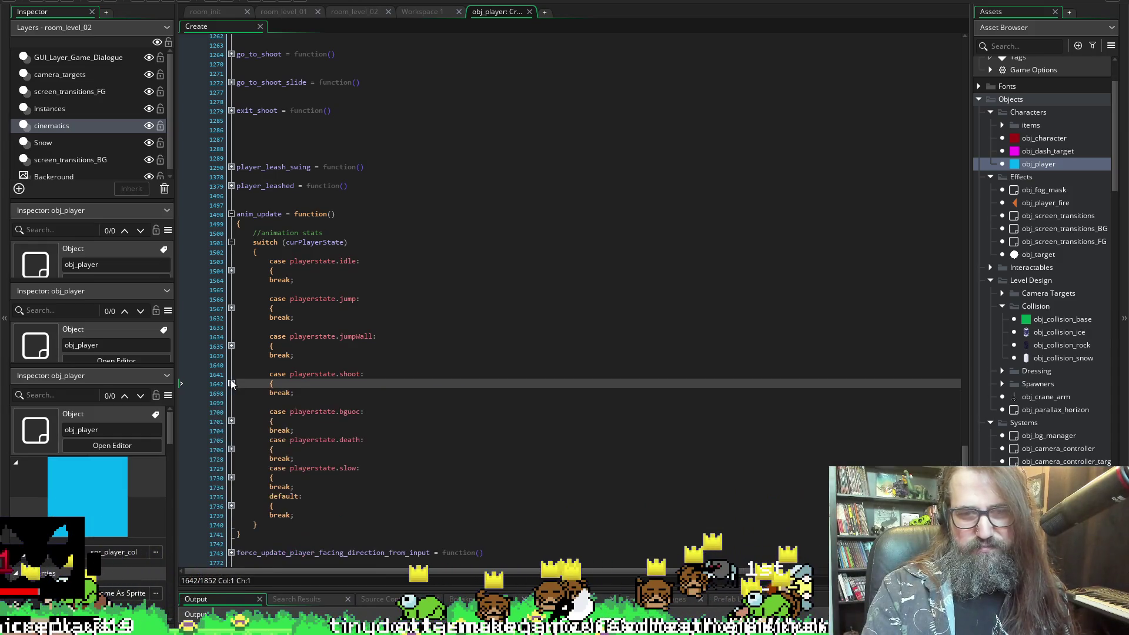
# - Scroll the Asset Browser to the Scripts and Sprites folders
pyautogui.scroll(-10, 1064, 266)
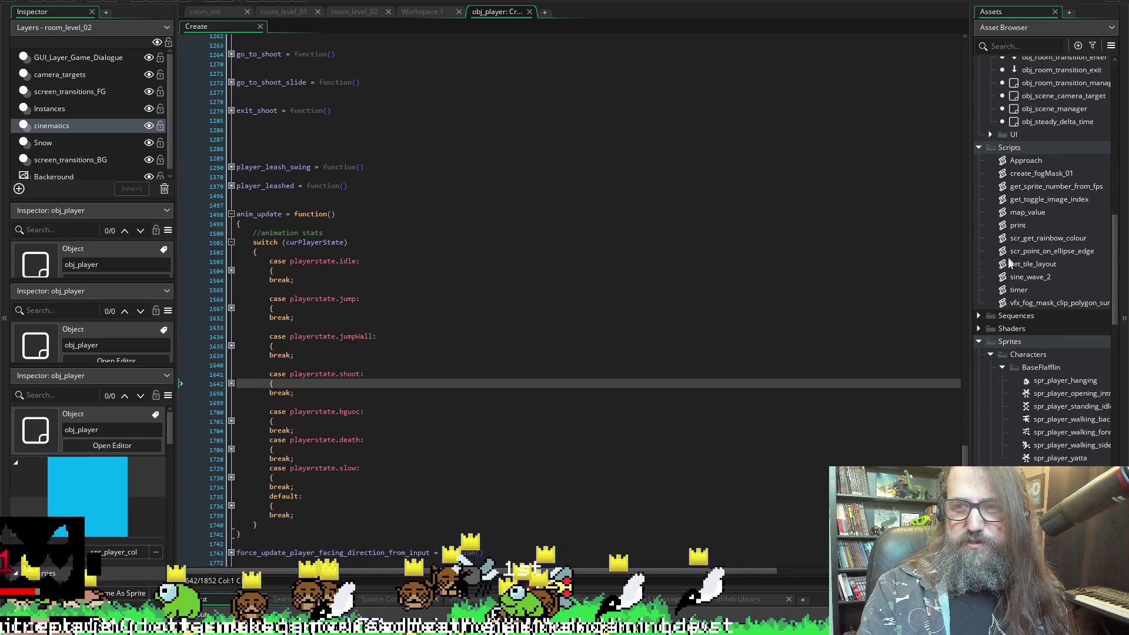
pyautogui.scroll(4, 1000, 235)
pyautogui.scroll(4, 1025, 277)
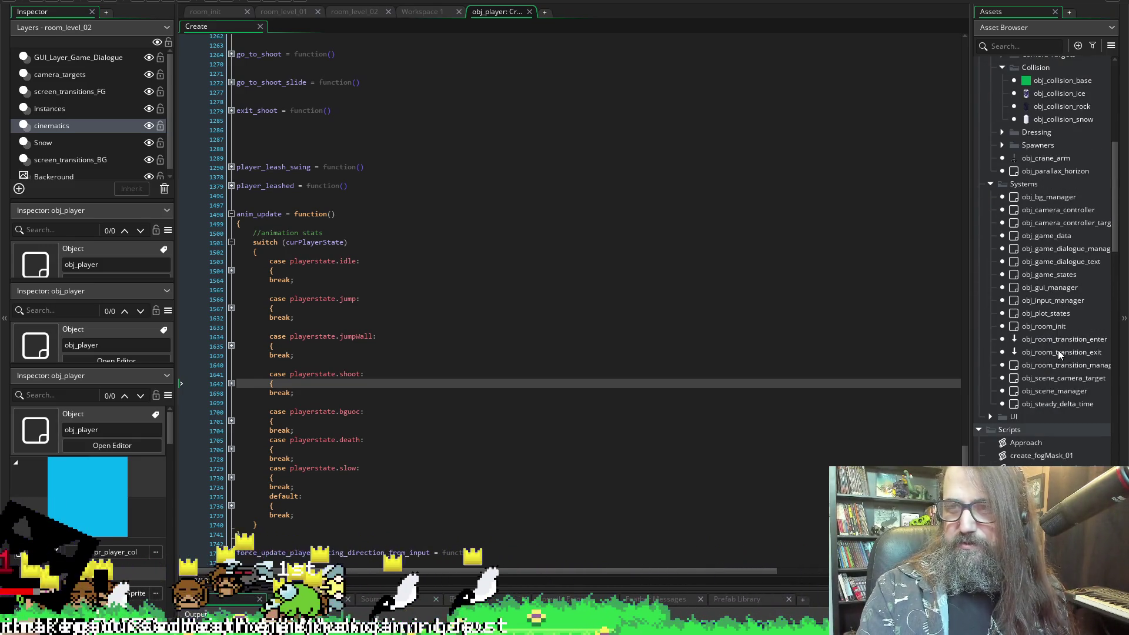
pyautogui.scroll(-9, 1074, 376)
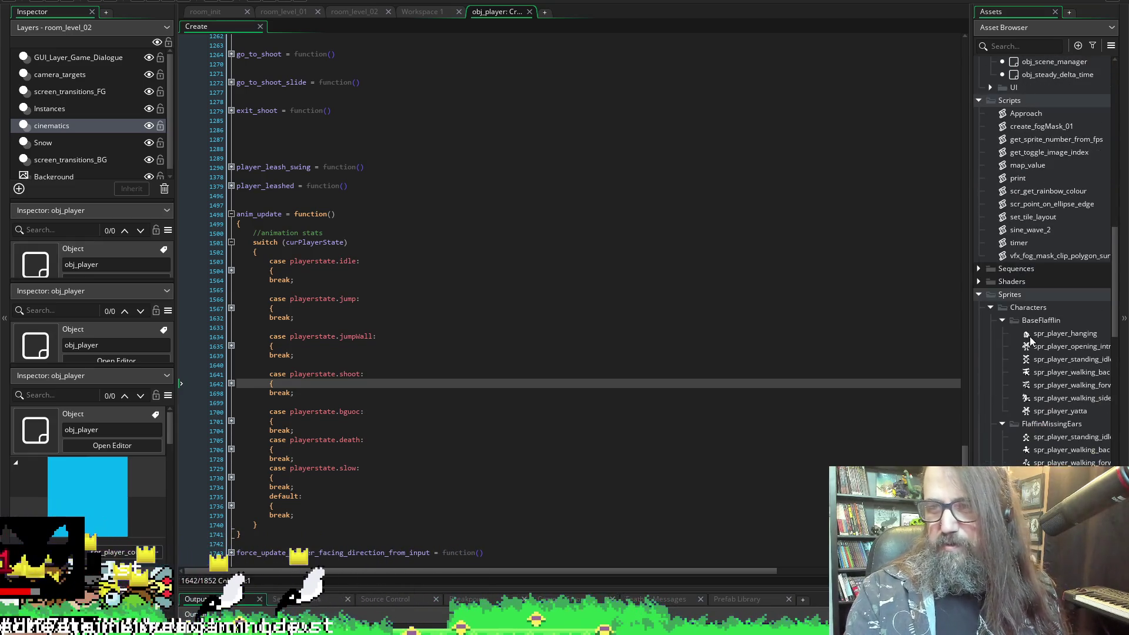
# - Create a new script asset in the Scripts folder and name it s
pyautogui.rightClick(1028, 101)
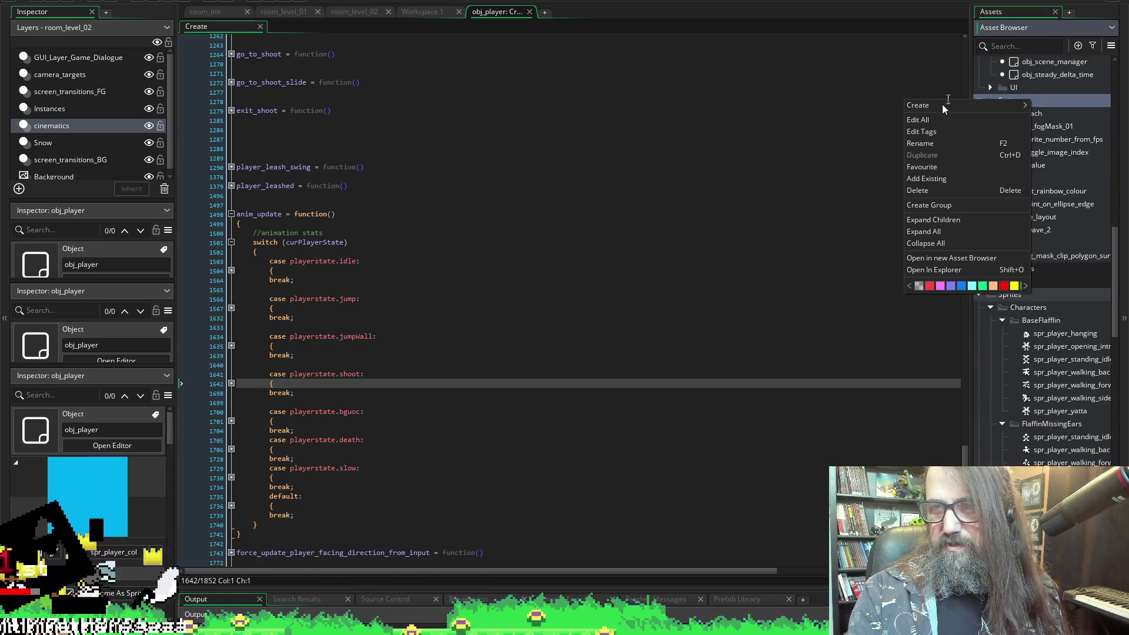
pyautogui.moveTo(933, 105)
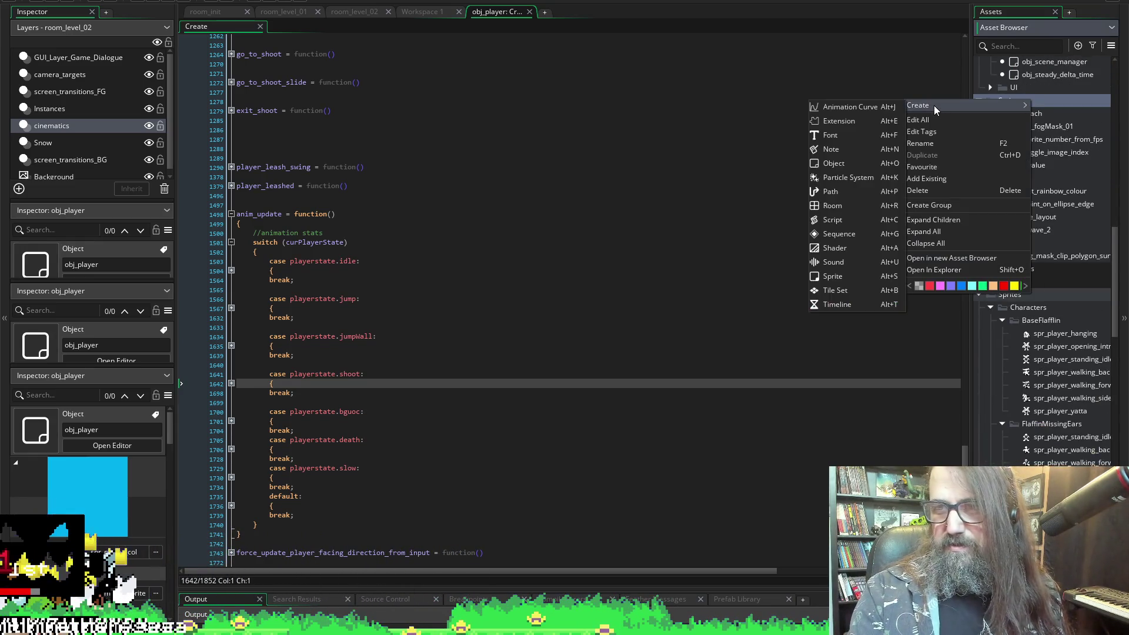
pyautogui.click(845, 222)
pyautogui.write('s')
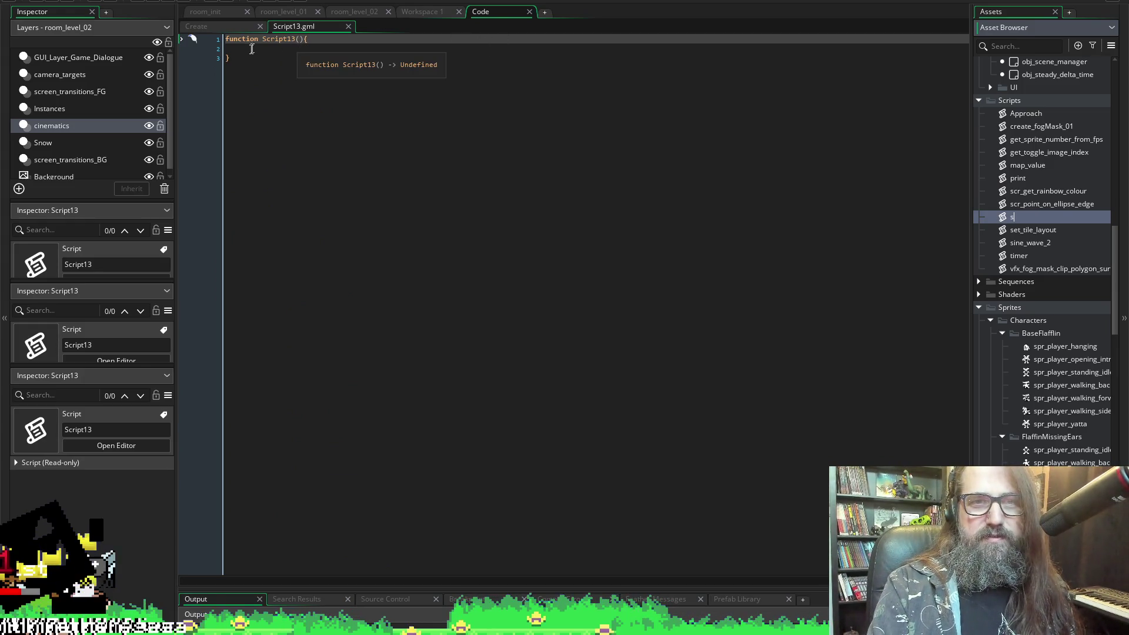
# - Rename the script's function to scr_get_flaffin_sprite_from_type
pyautogui.press('Return')
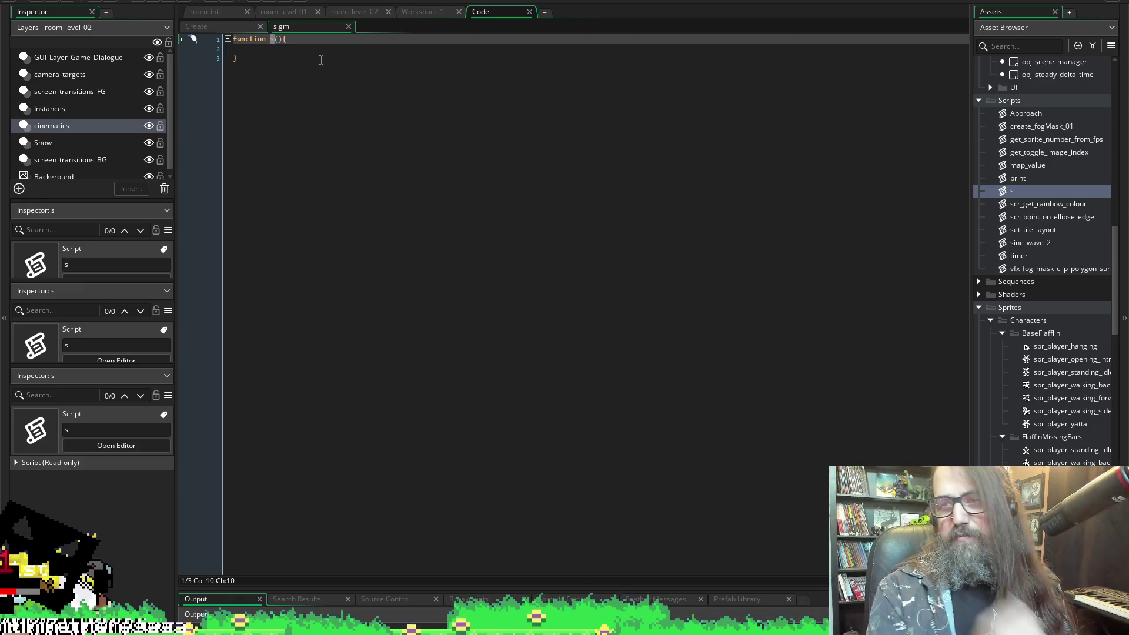
pyautogui.write('s')
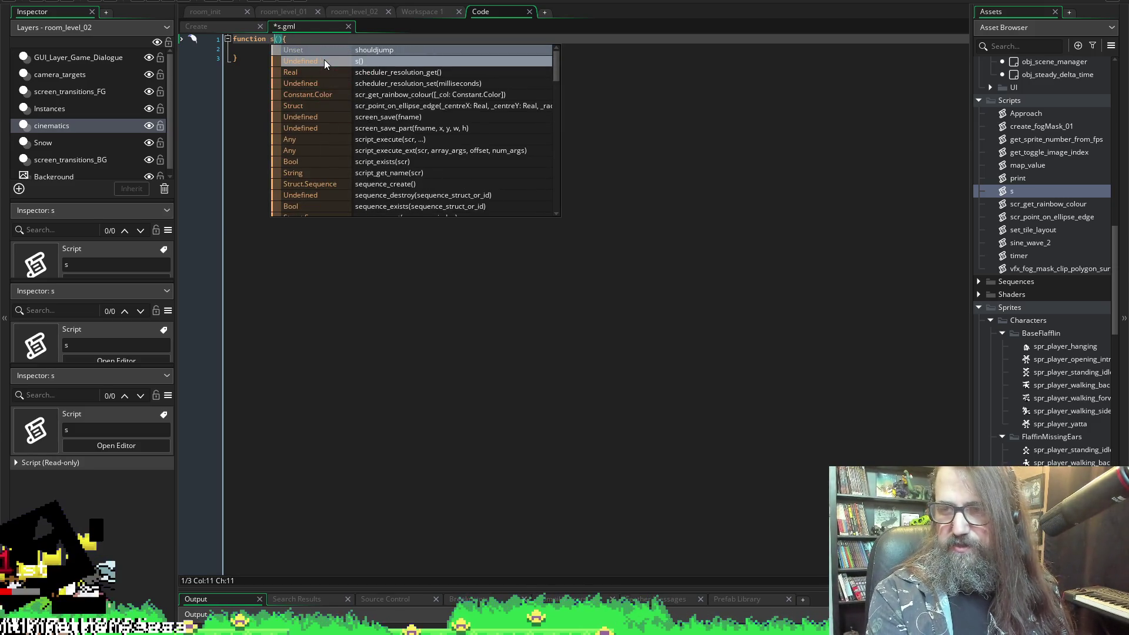
pyautogui.write('pr')
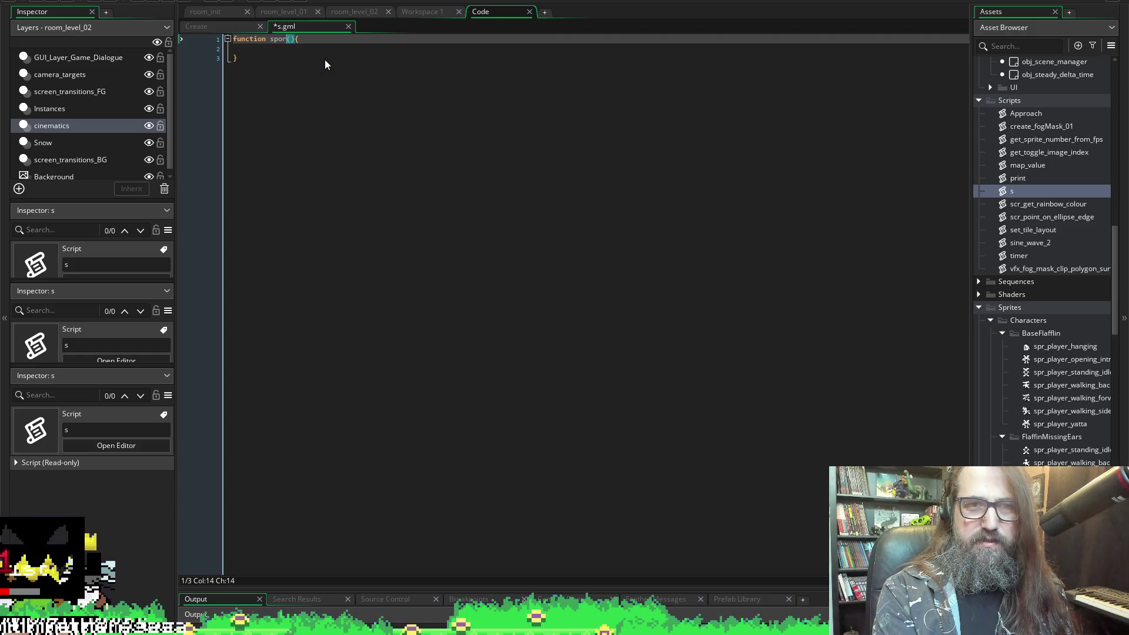
pyautogui.press('BackSpace')
pyautogui.press('BackSpace')
pyautogui.write('cr_')
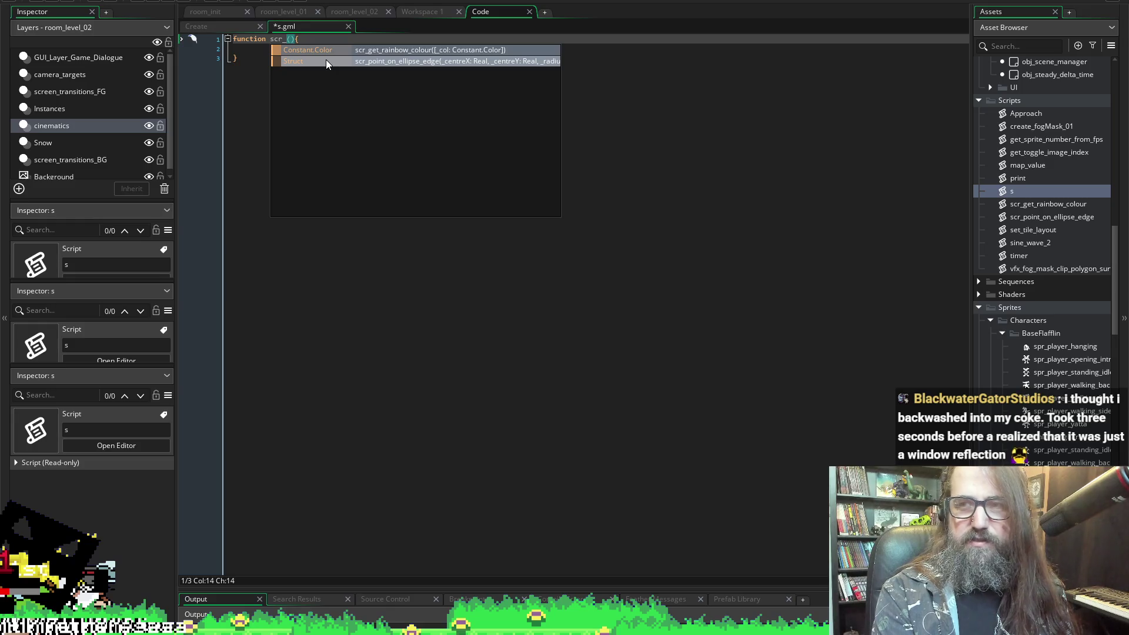
pyautogui.write('get')
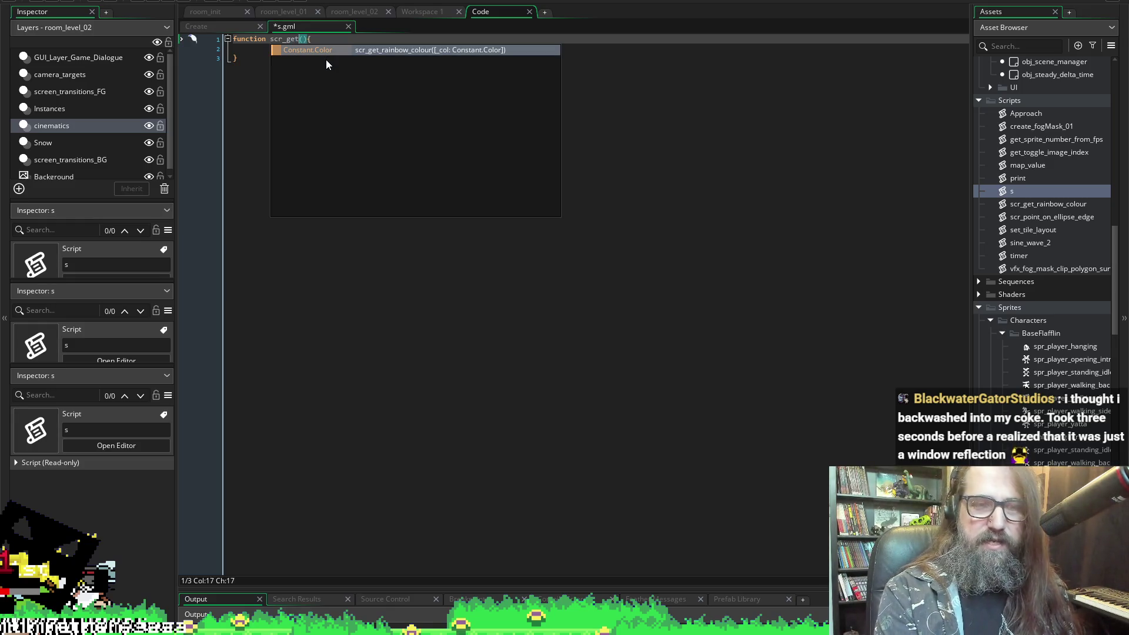
pyautogui.write('_flaffy')
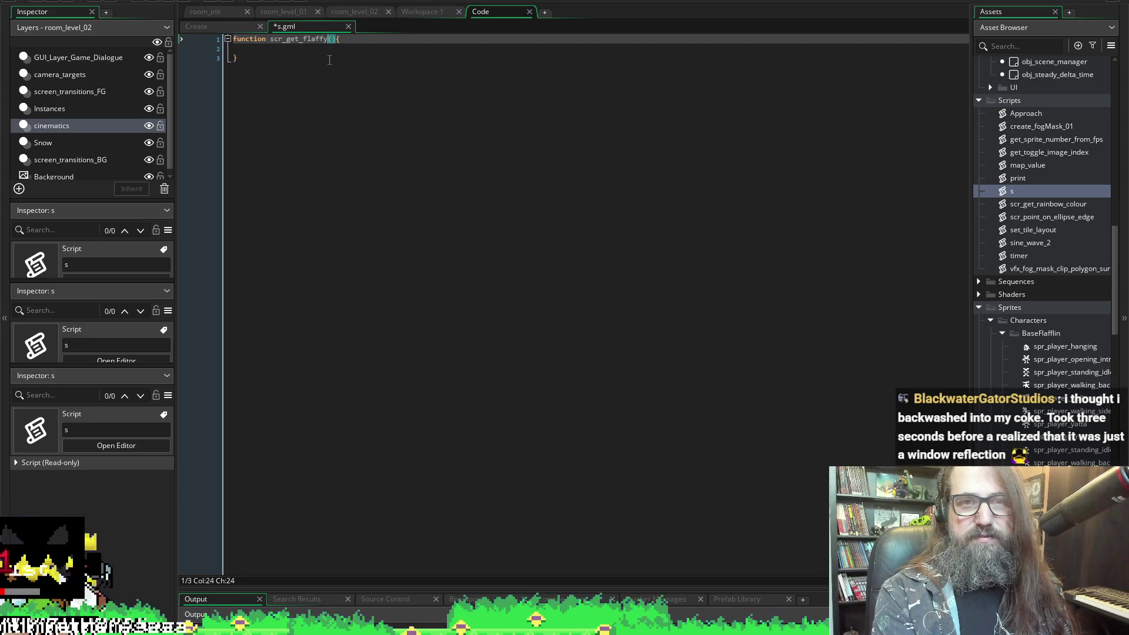
pyautogui.write('in_sprite')
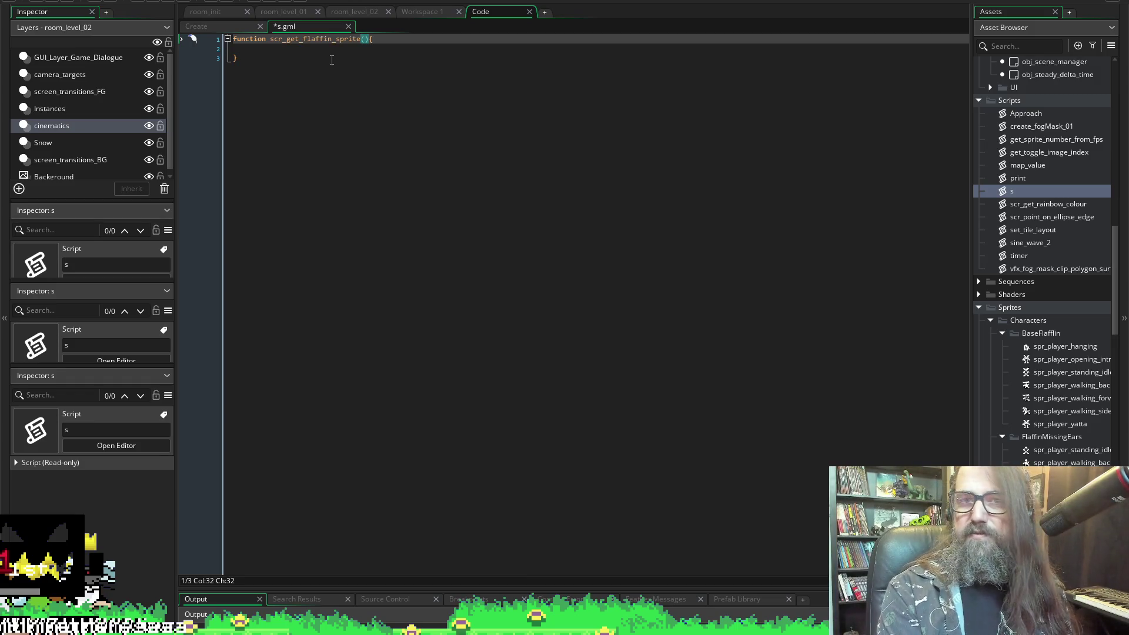
pyautogui.write(',')
pyautogui.press('BackSpace')
pyautogui.write('fro')
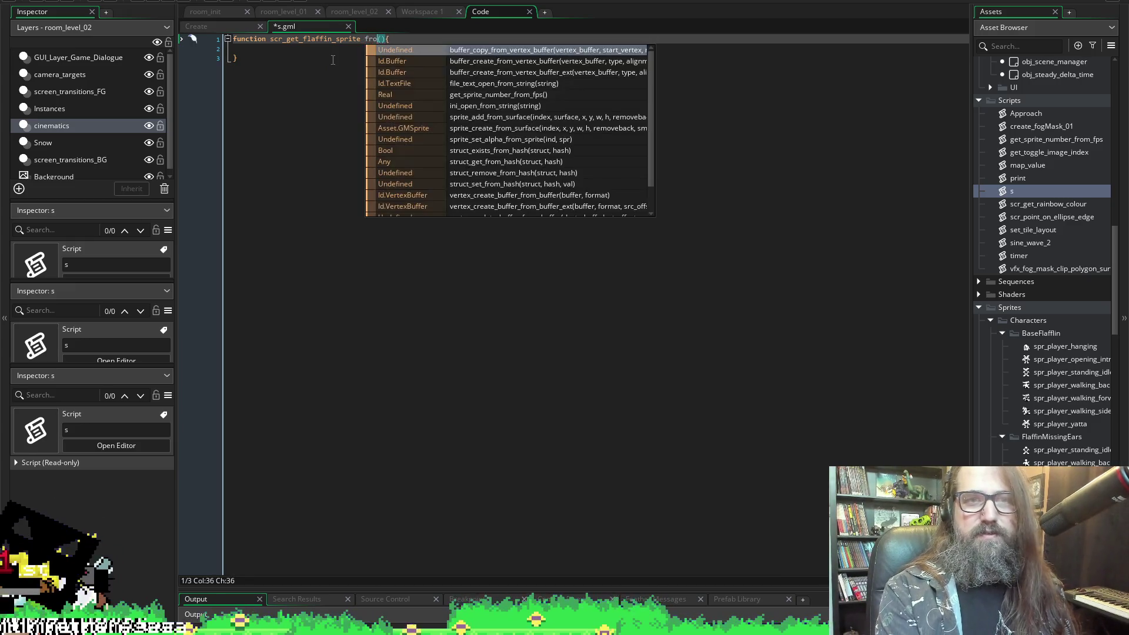
pyautogui.press('BackSpace')
pyautogui.press('BackSpace')
pyautogui.press('BackSpace')
pyautogui.write('_from')
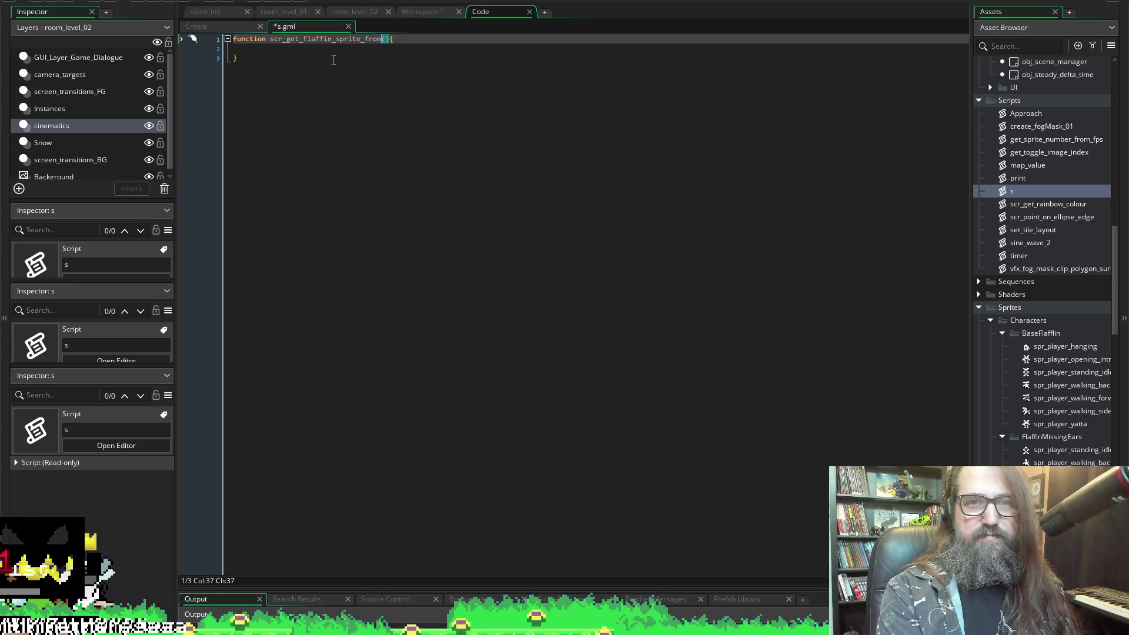
pyautogui.write('_type')
pyautogui.press('Down')
# - Move the function's opening brace onto its own line
pyautogui.press('Up')
pyautogui.press('End')
pyautogui.press('Left')
pyautogui.press('Return')
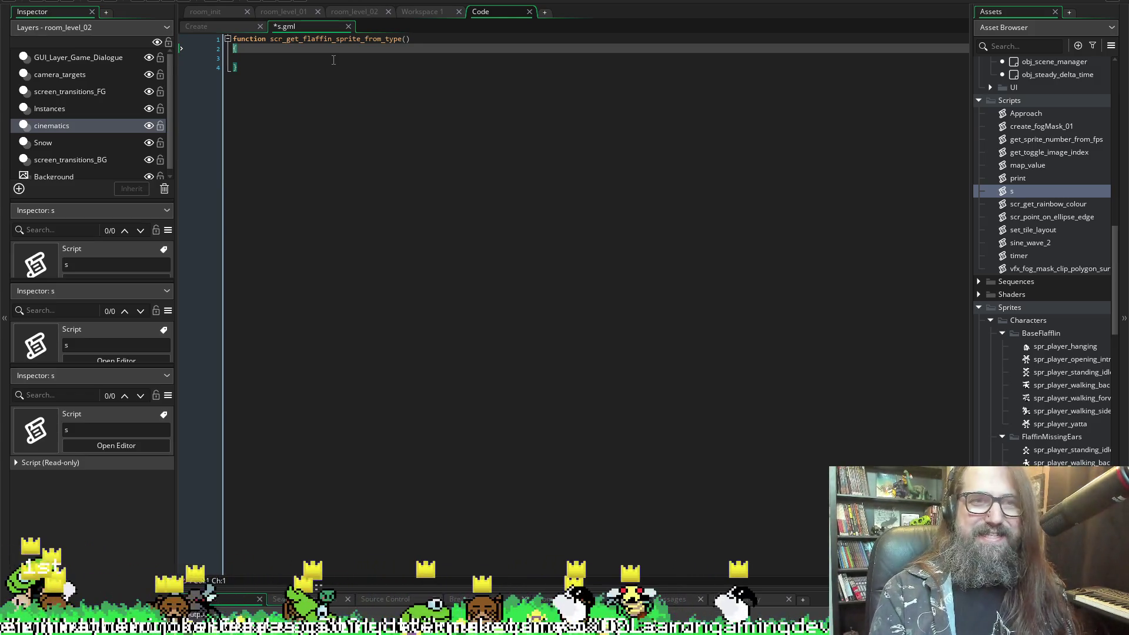
# - Add a _spr parameter to the function and begin an if statement in its body
pyautogui.click(333, 59)
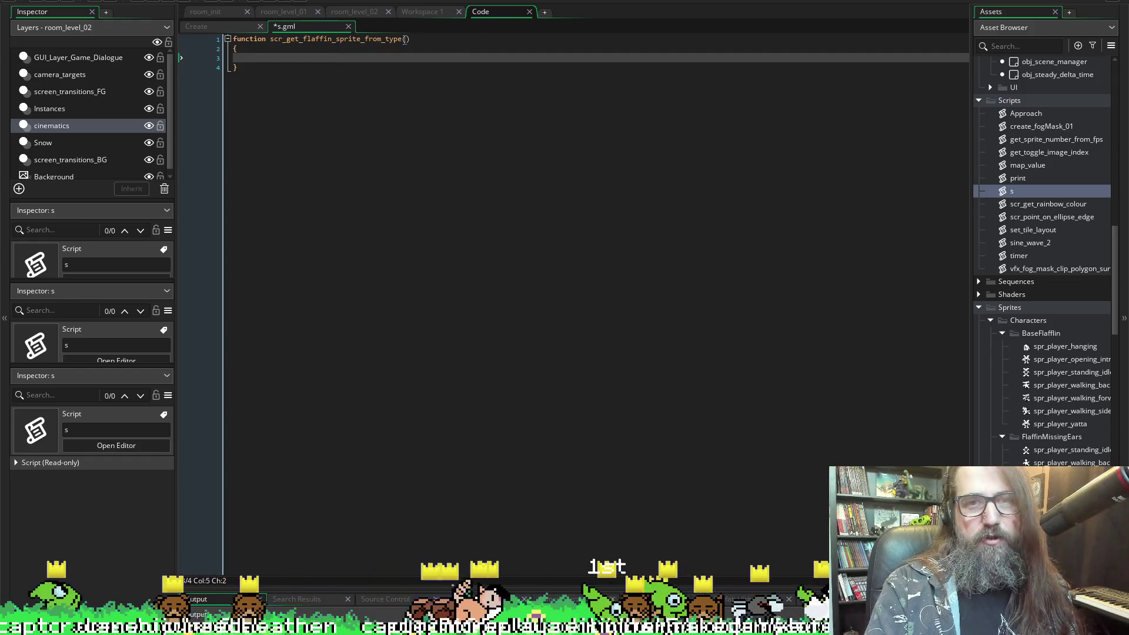
pyautogui.click(407, 38)
pyautogui.write('_spr')
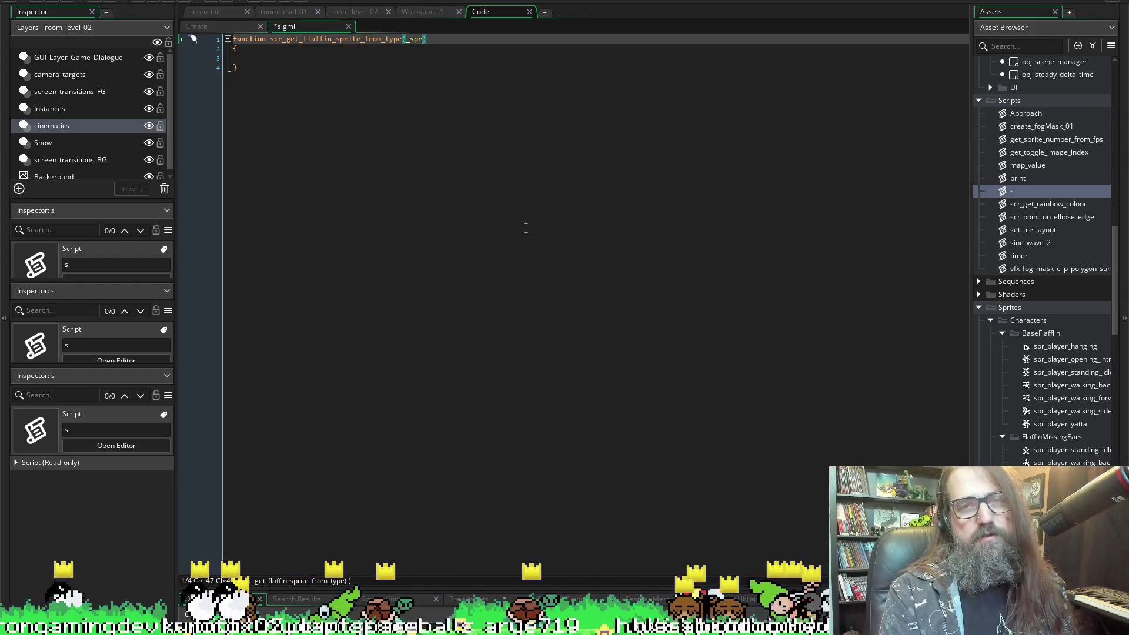
pyautogui.press('Down')
pyautogui.press('Down')
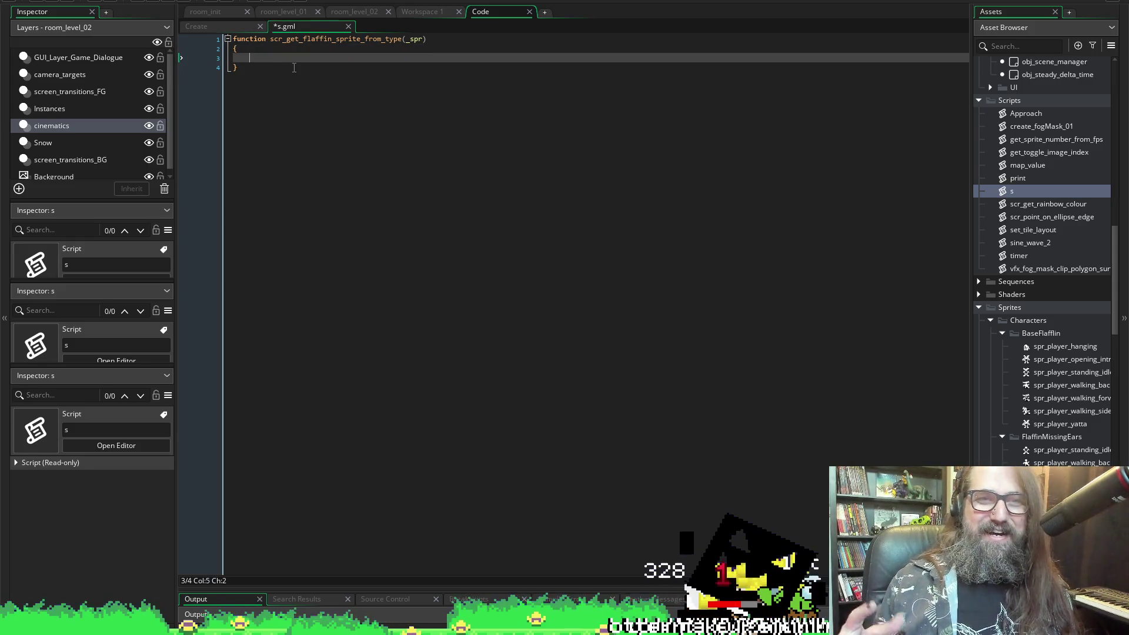
pyautogui.hotkey('ctrl', 'space')
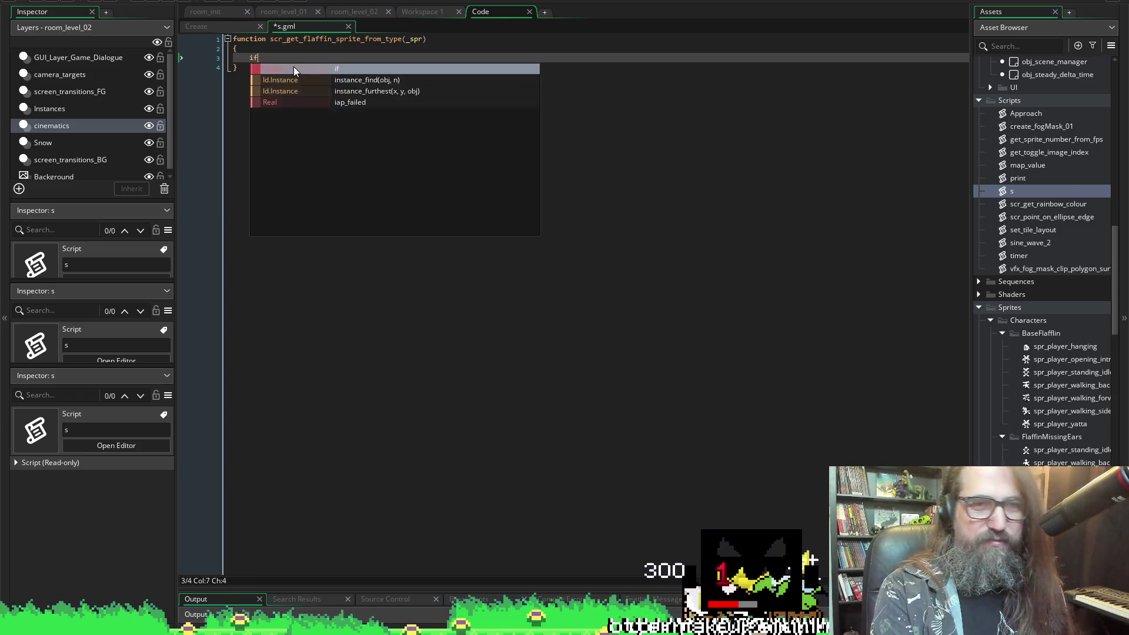
# - Insert a Switch code snippet into the function body and select its expression placeholder
pyautogui.press('Escape')
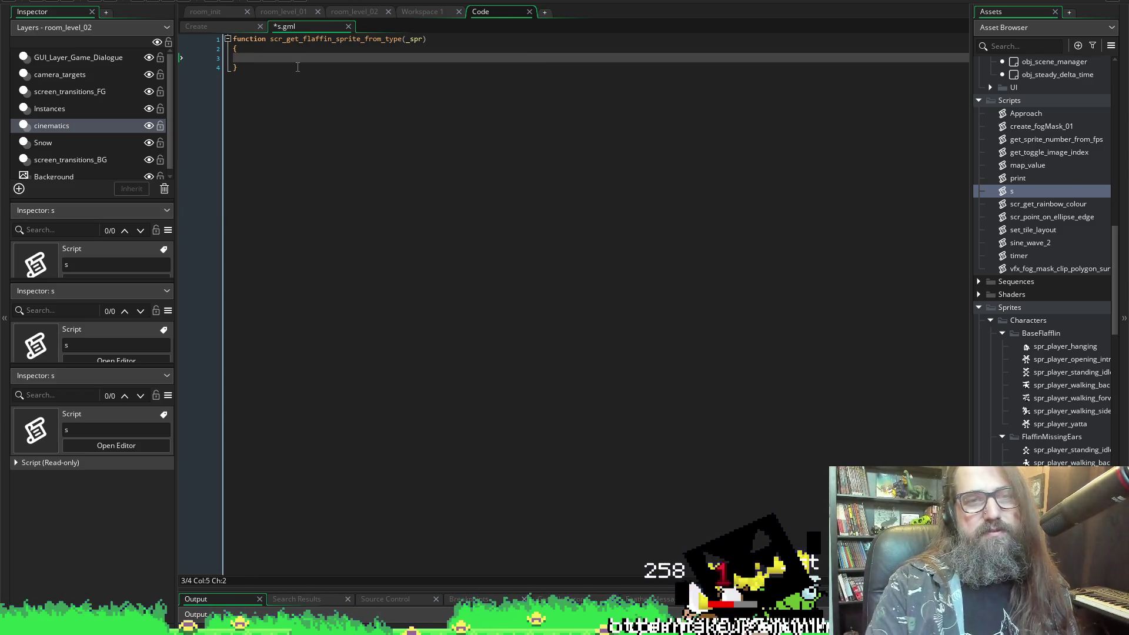
pyautogui.rightClick(298, 67)
pyautogui.rightClick(250, 58)
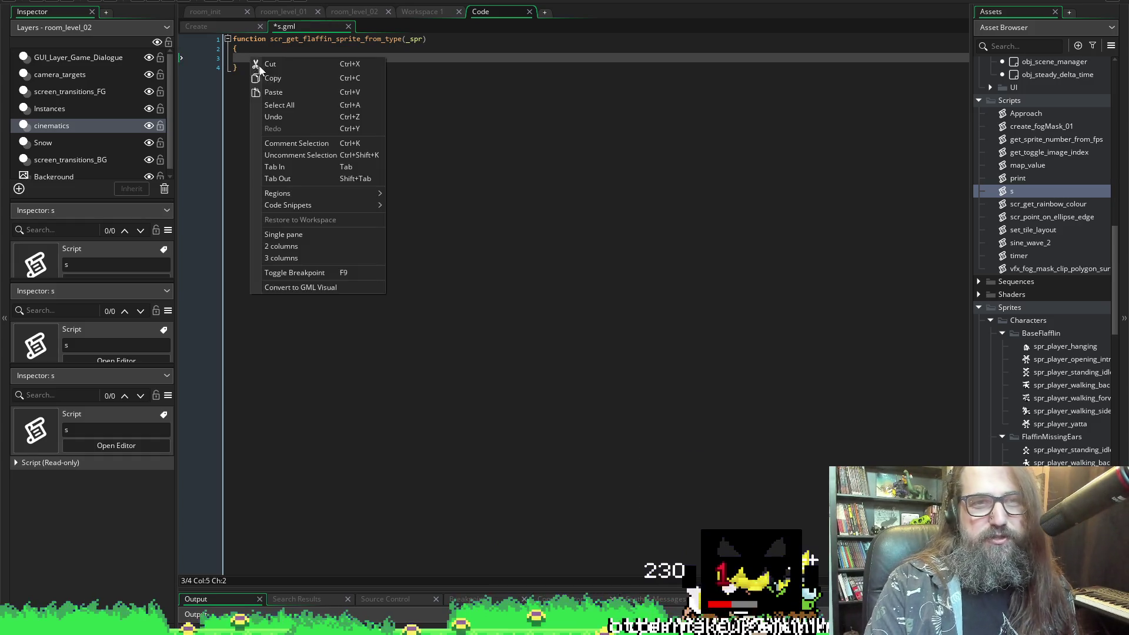
pyautogui.moveTo(331, 202)
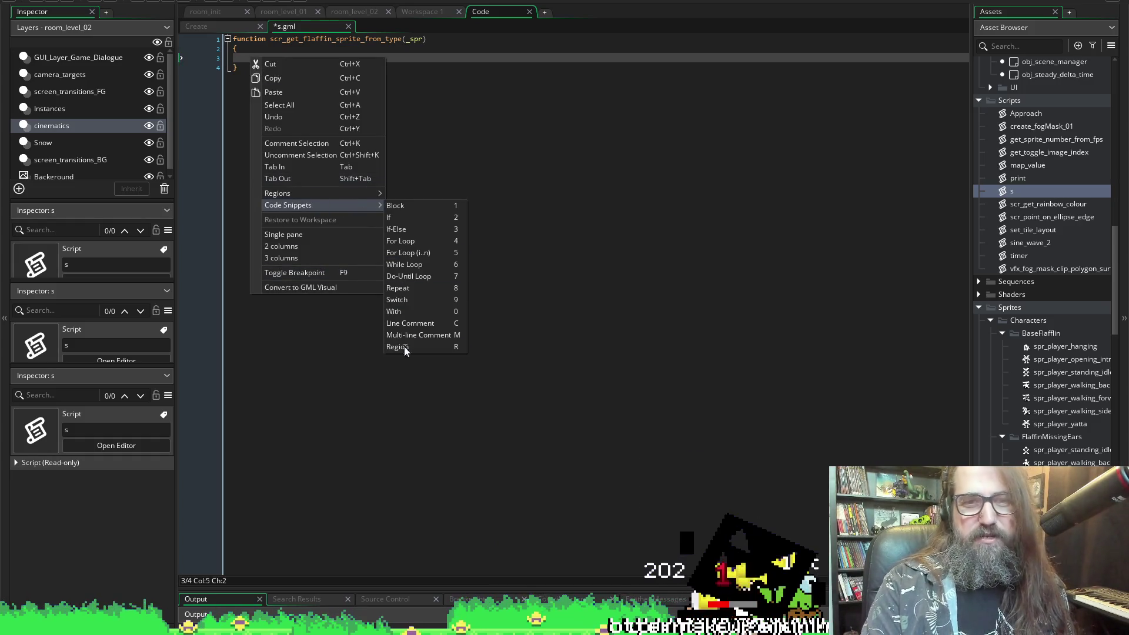
pyautogui.click(405, 299)
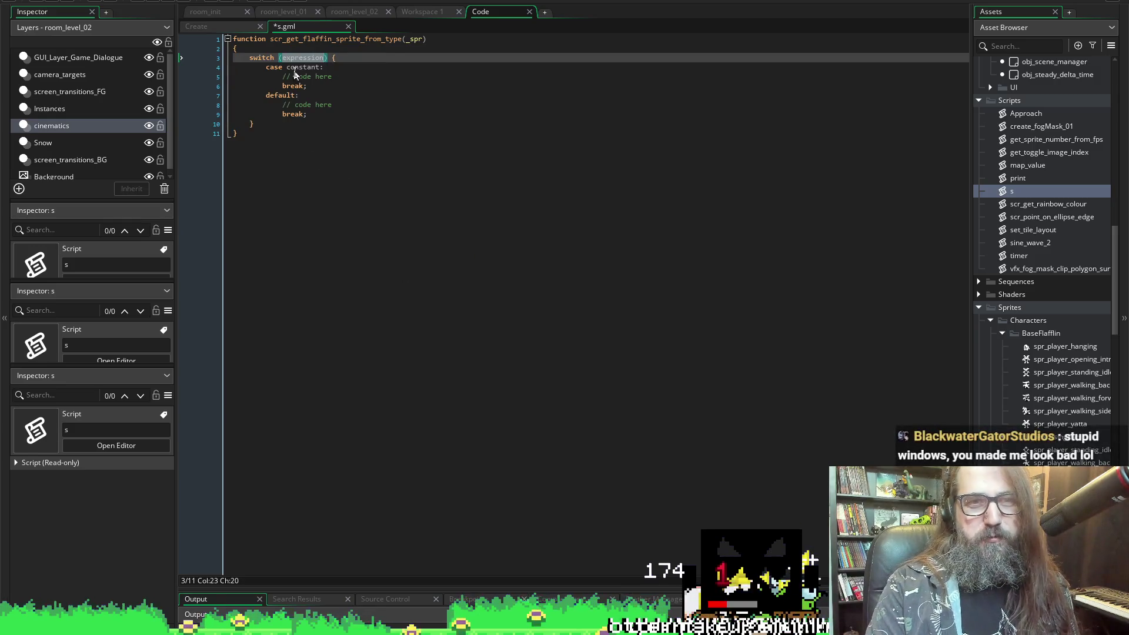
pyautogui.click(432, 99)
pyautogui.click(296, 57)
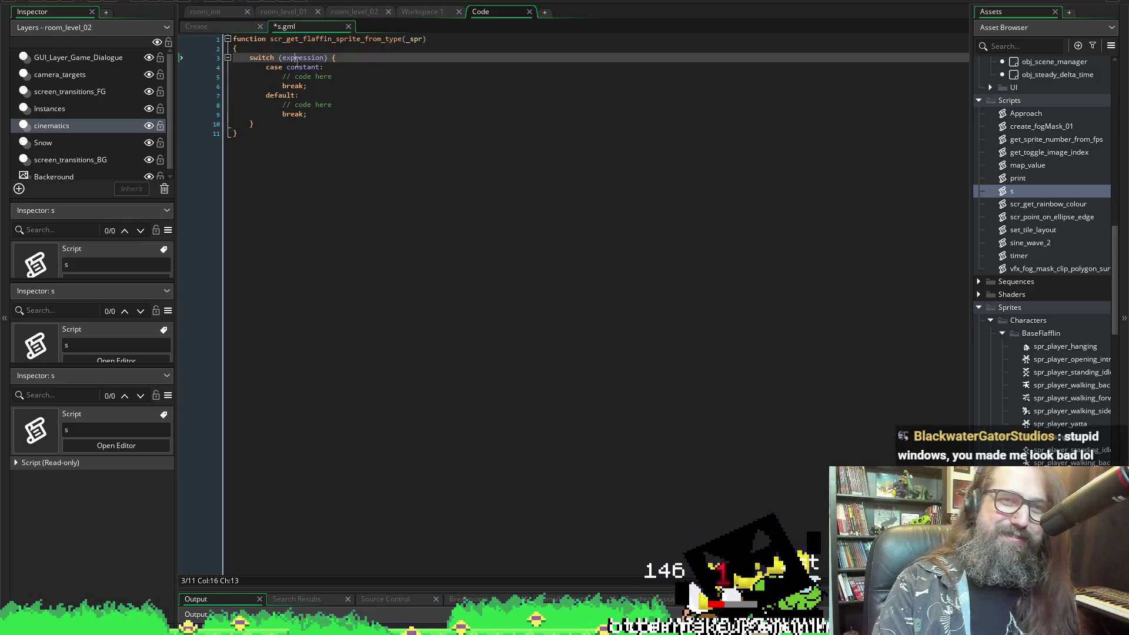
pyautogui.doubleClick(297, 57)
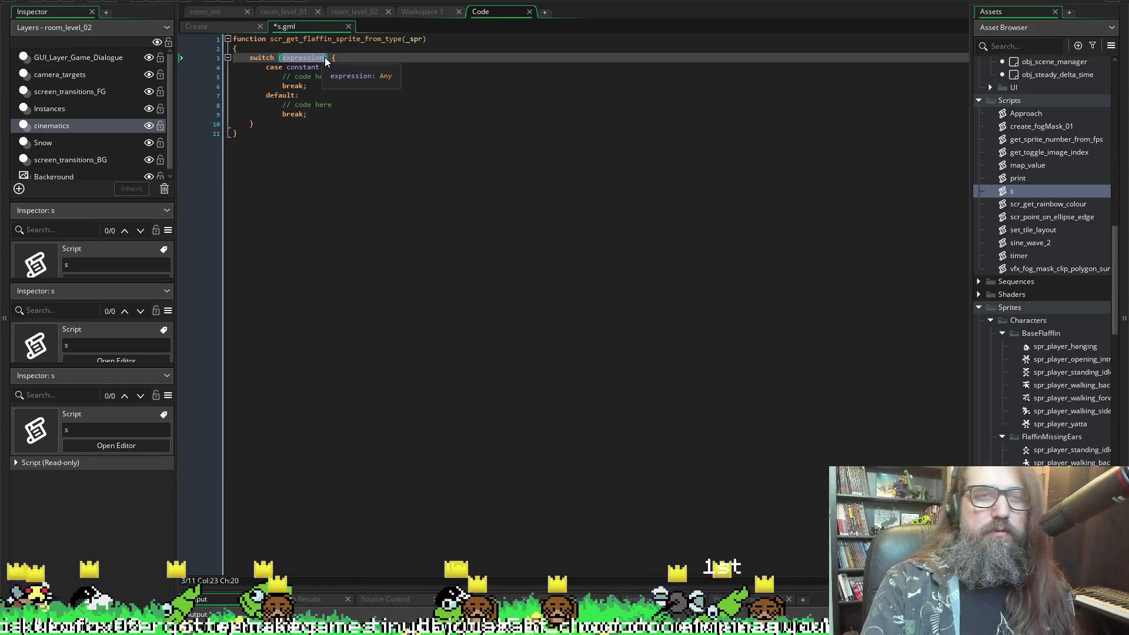
# - Retype the _spr parameter in the signature, save, and reselect the switch expression placeholder
pyautogui.doubleClick(415, 39)
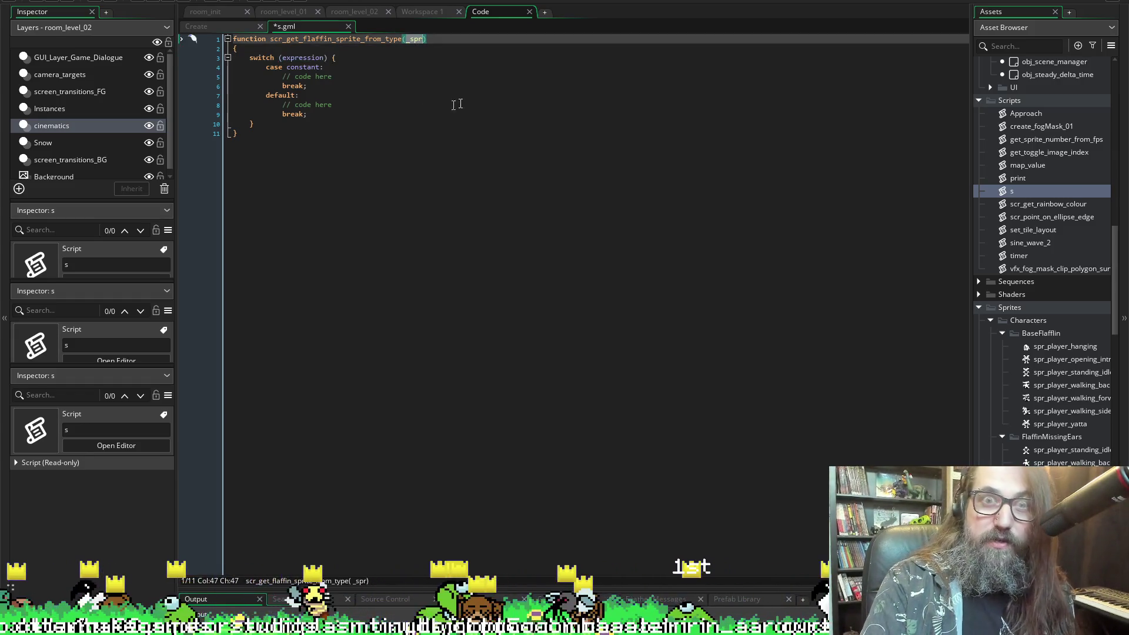
pyautogui.press('BackSpace')
pyautogui.press('Left')
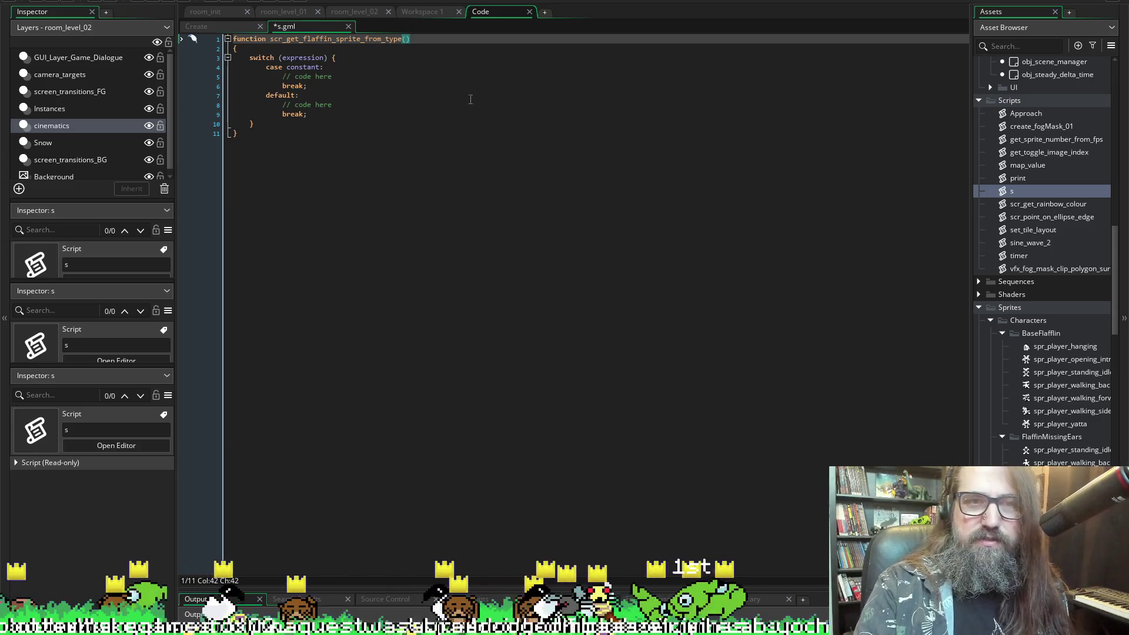
pyautogui.doubleClick(301, 57)
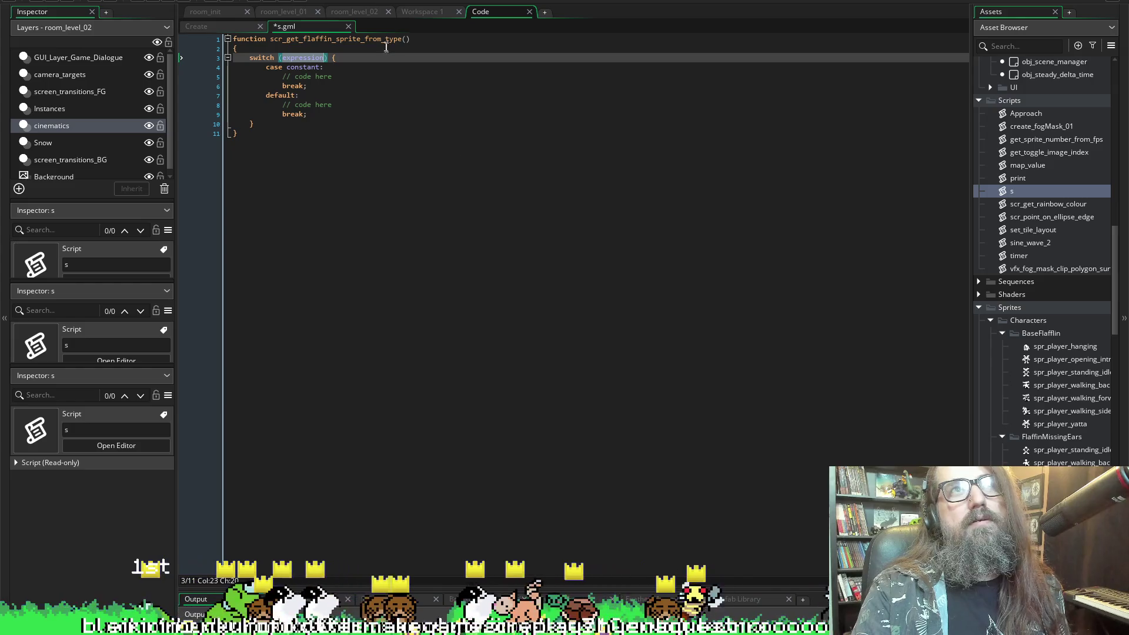
pyautogui.click(405, 39)
pyautogui.write('_spr')
pyautogui.hotkey('ctrl', 's')
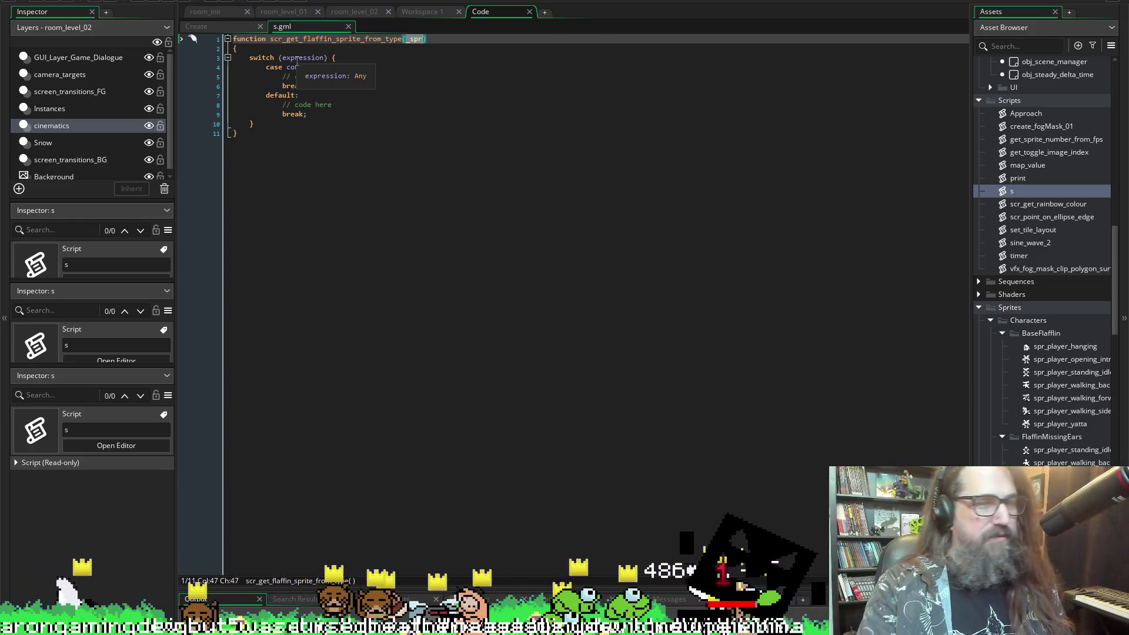
pyautogui.click(399, 86)
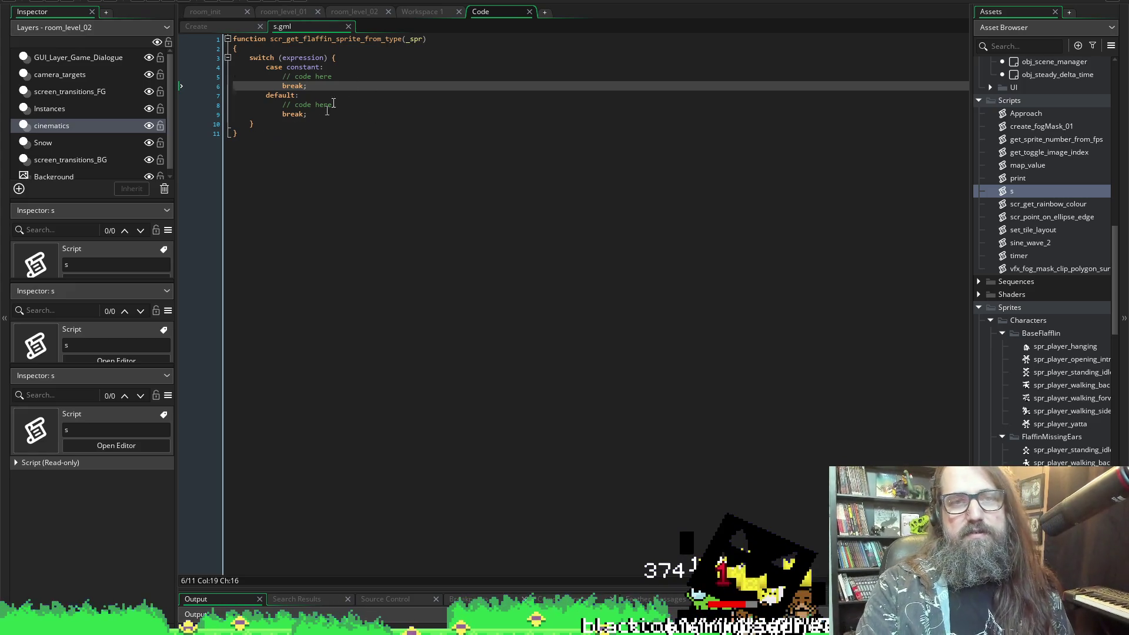
pyautogui.press('Tab')
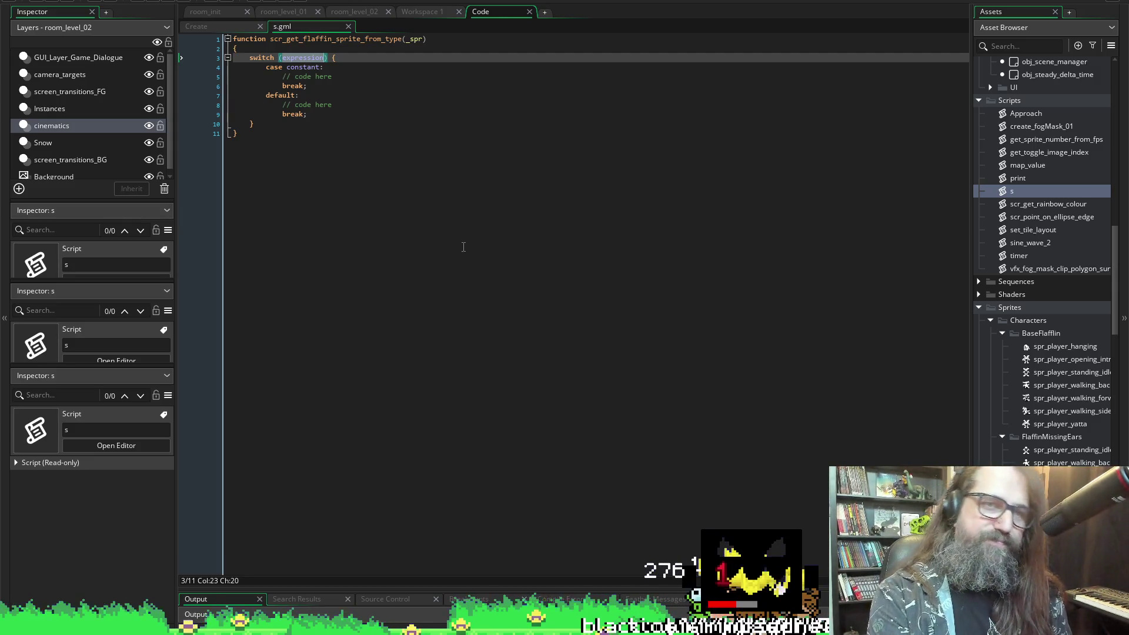
# - Clear the switch expression, trying and discarding curFlaffinTyp as the tested variable
pyautogui.press('BackSpace')
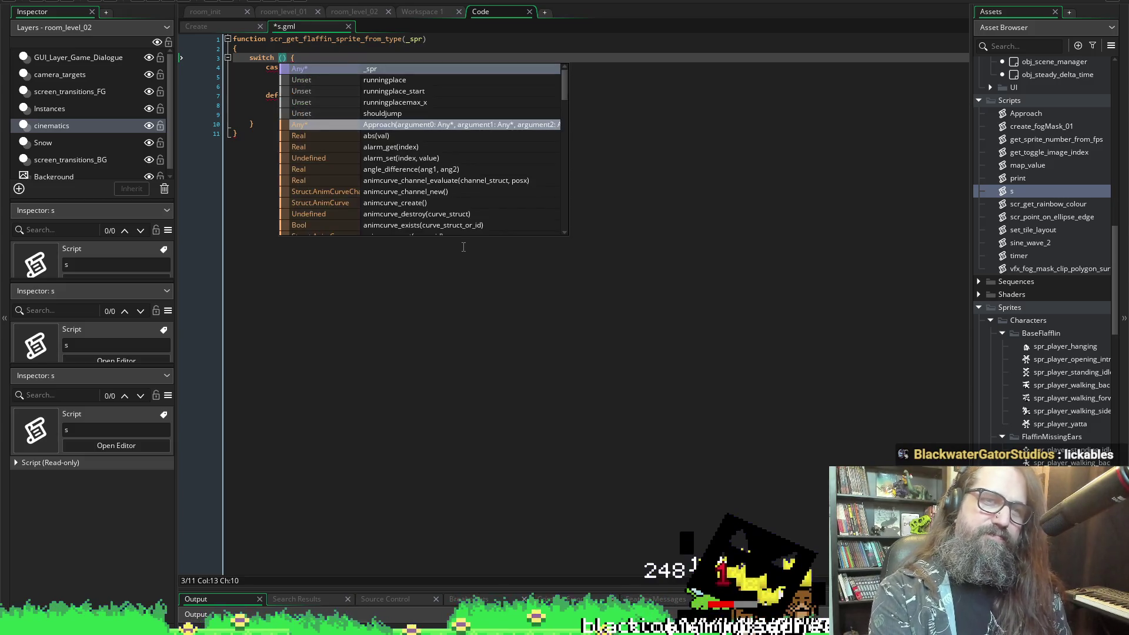
pyautogui.press('Escape')
pyautogui.write('curFl')
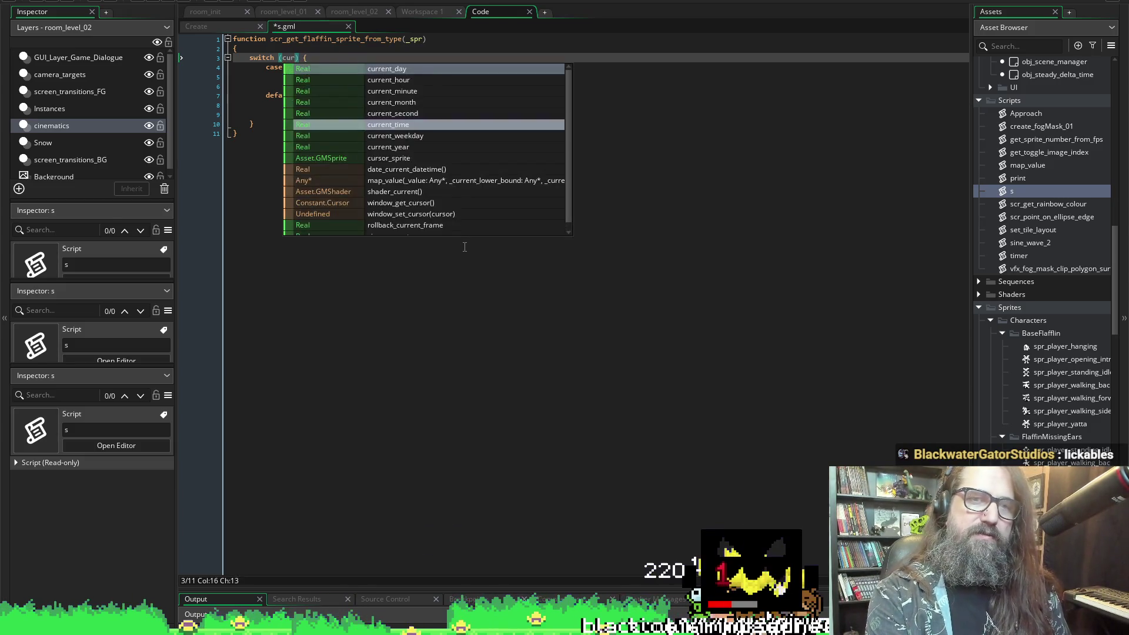
pyautogui.write('affin')
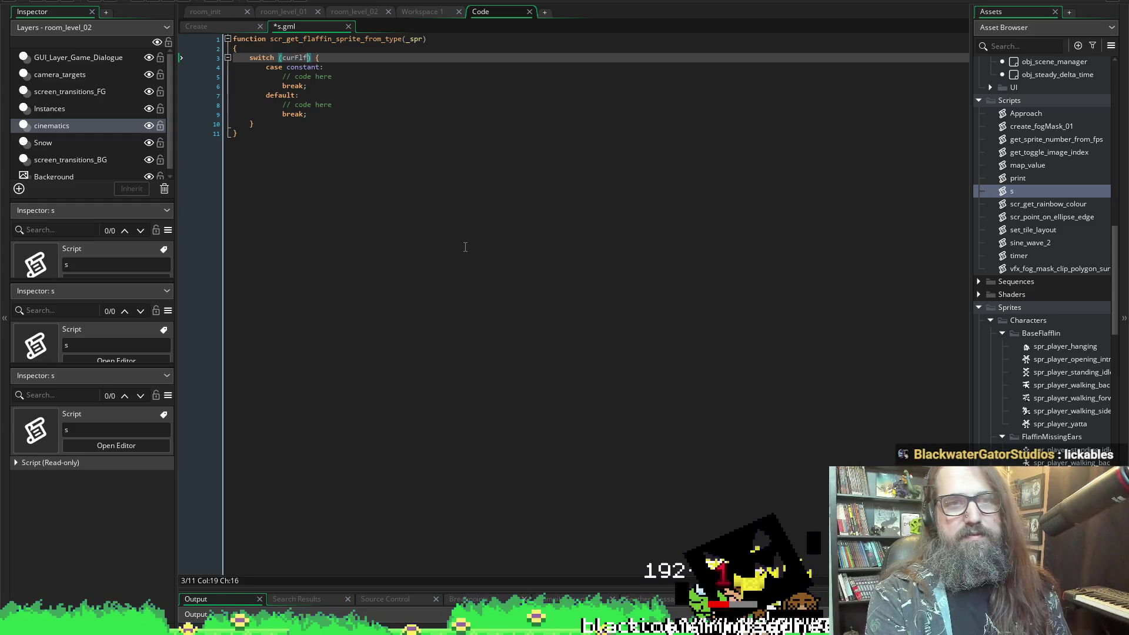
pyautogui.write('Type')
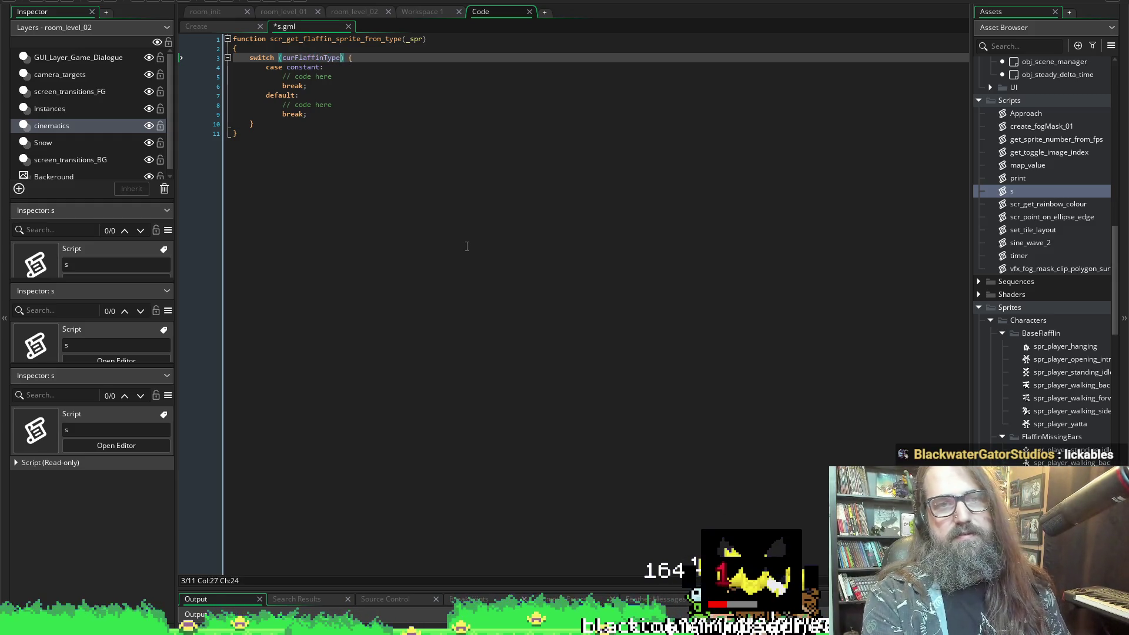
pyautogui.press('BackSpace')
pyautogui.press('BackSpace')
pyautogui.press('BackSpace')
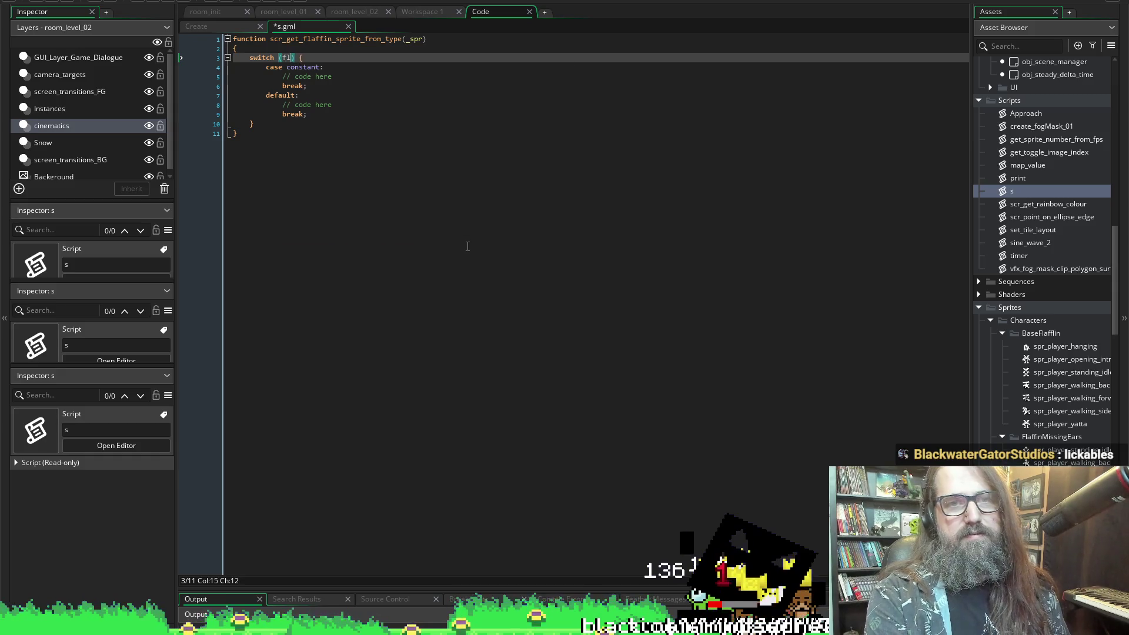
pyautogui.write('cur')
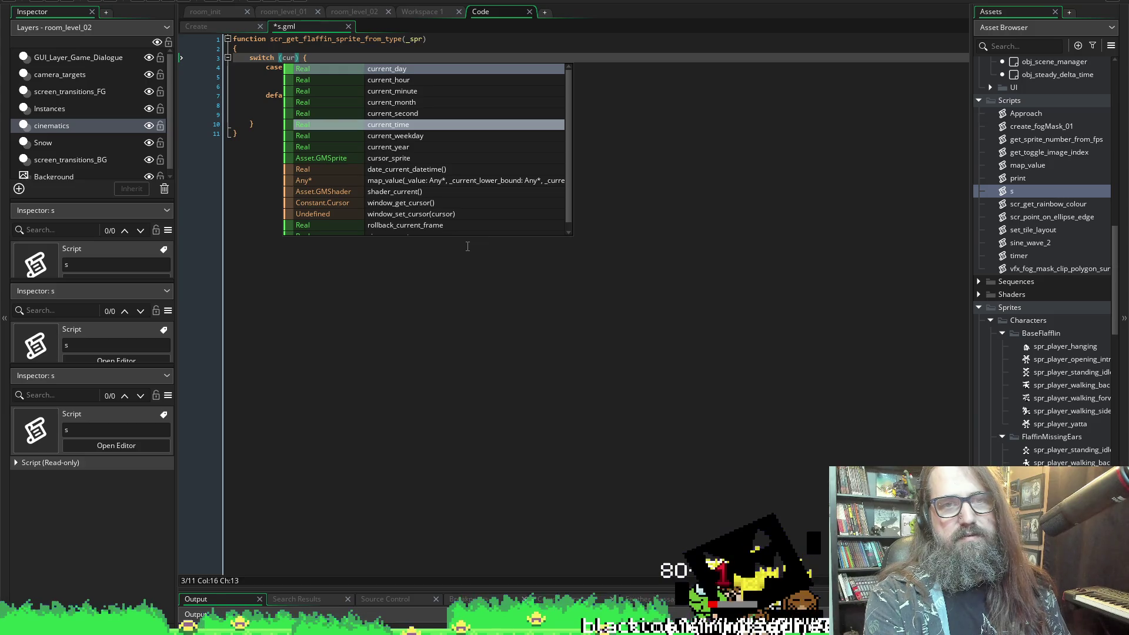
pyautogui.write('Flaff')
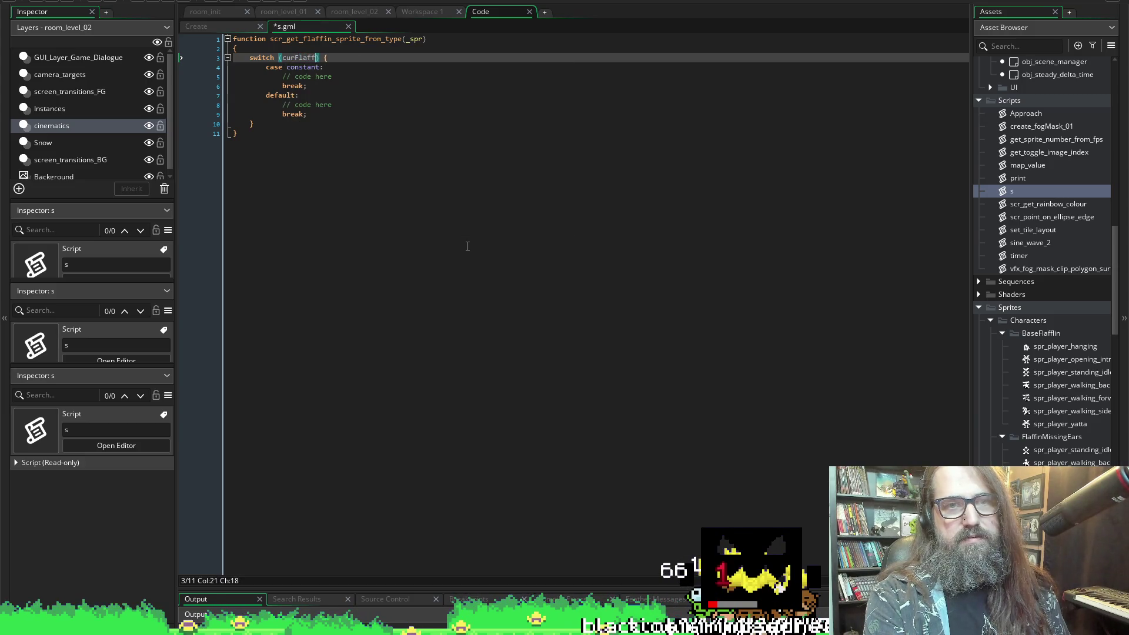
pyautogui.press('BackSpace')
pyautogui.press('BackSpace')
pyautogui.press('BackSpace')
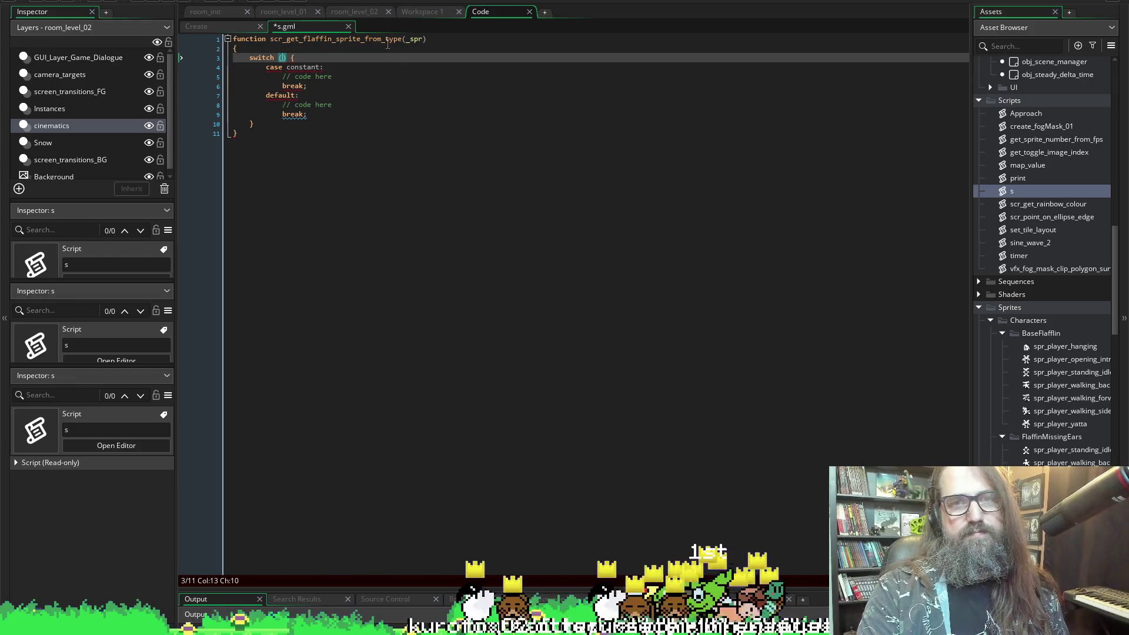
# - Add _state as a second parameter after _spr in the function signature
pyautogui.click(424, 39)
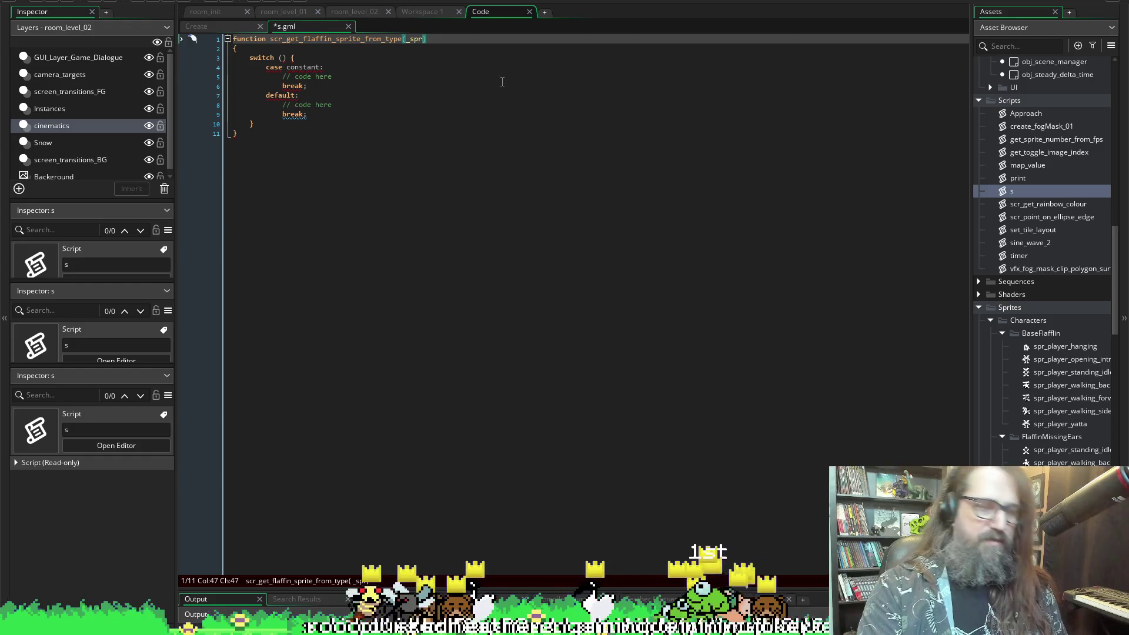
pyautogui.write(', ')
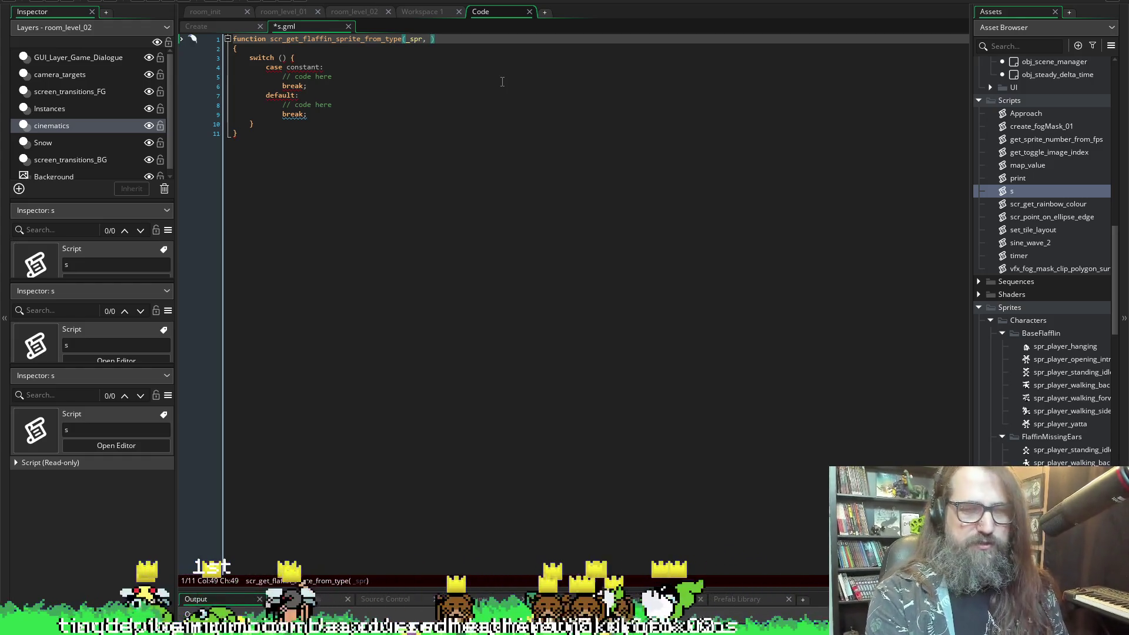
pyautogui.write('0')
pyautogui.press('BackSpace')
pyautogui.write('_')
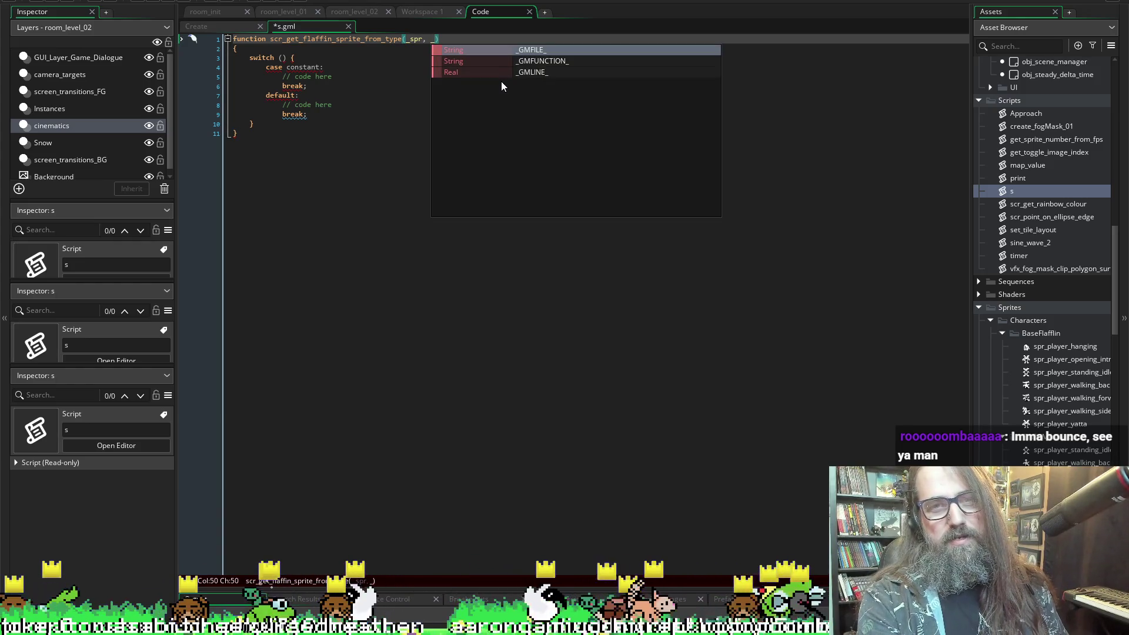
pyautogui.write('state')
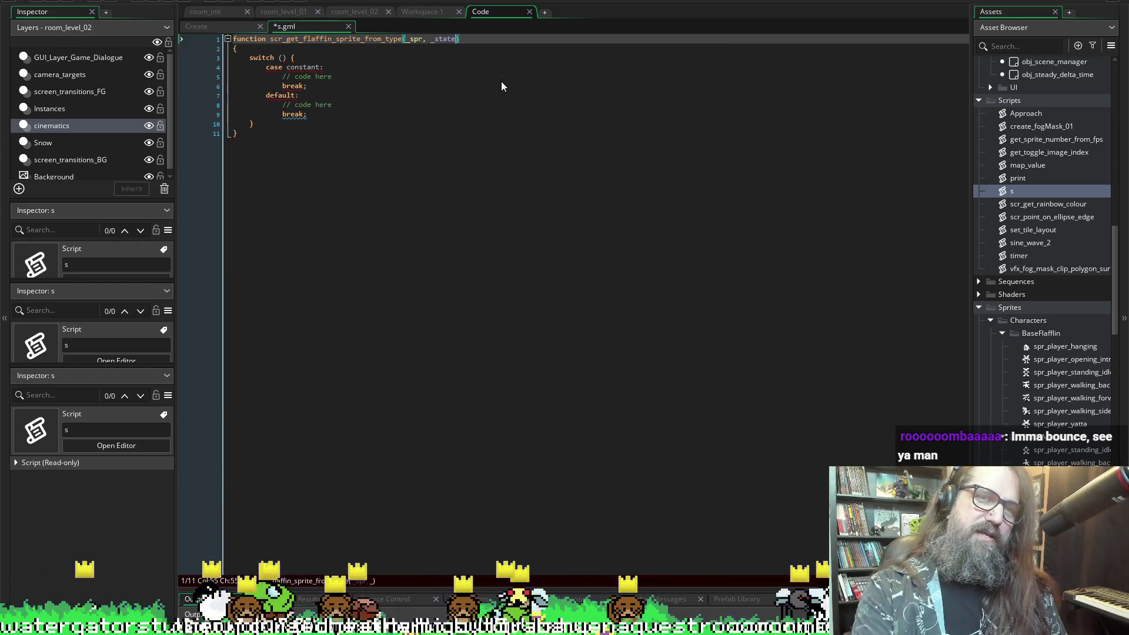
pyautogui.click(281, 58)
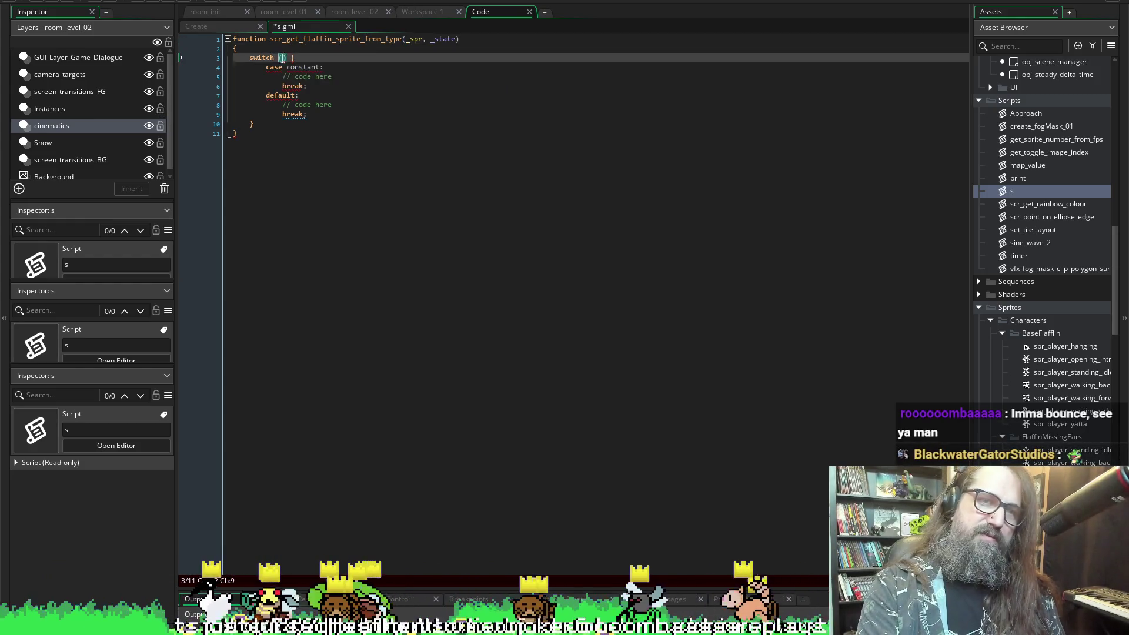
# - Make the switch test _state with a flaffinType.bothEars case label
pyautogui.write('_state')
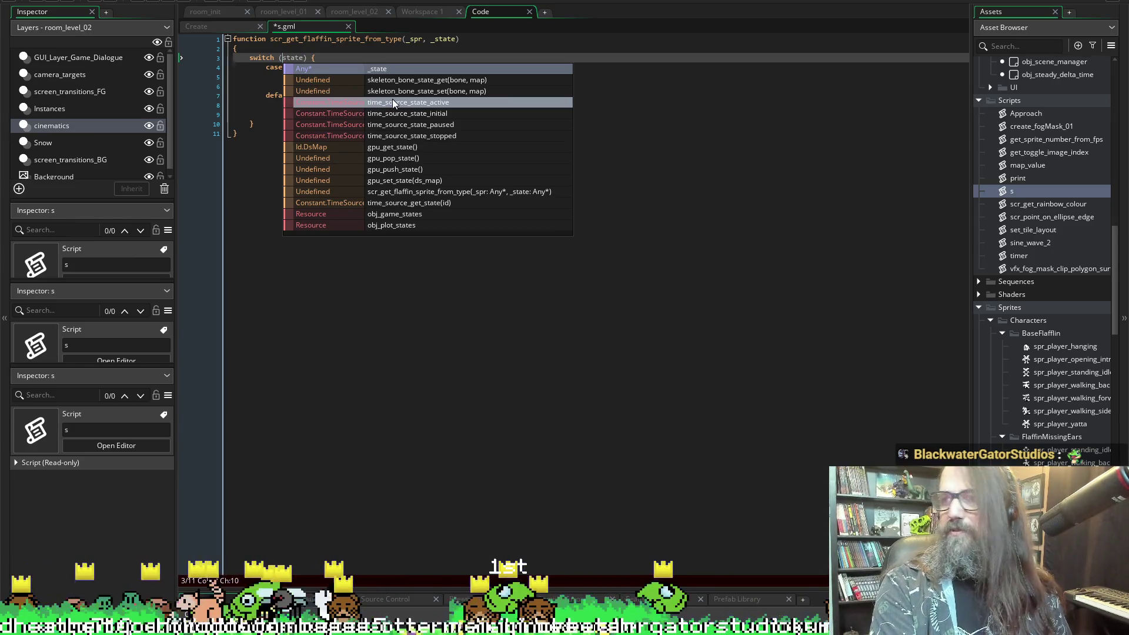
pyautogui.press('Return')
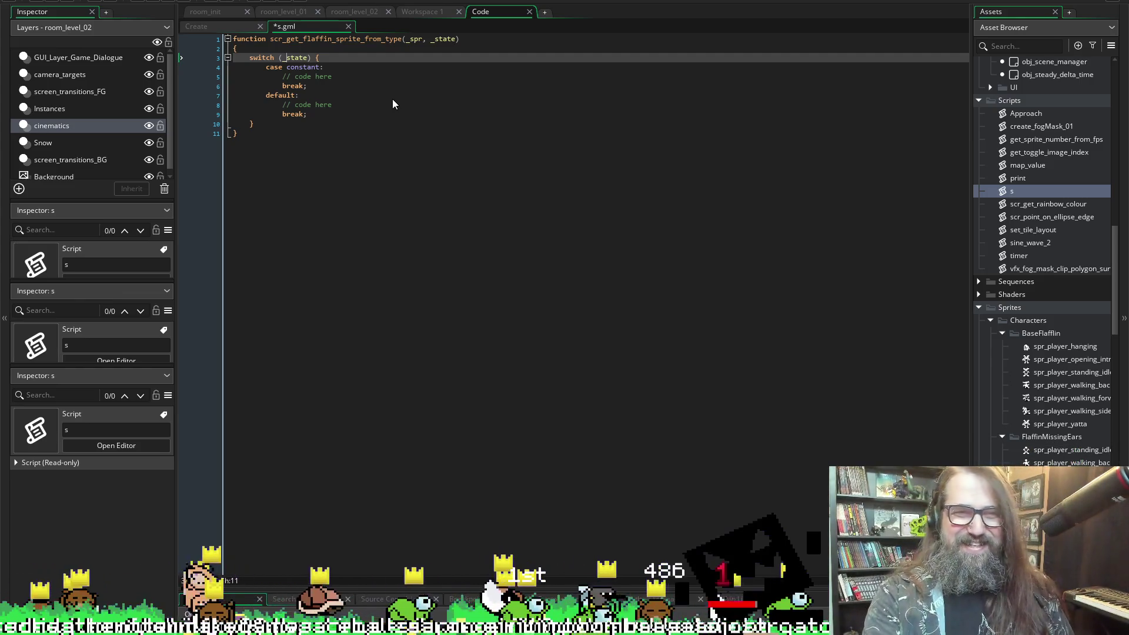
pyautogui.moveTo(301, 67); pyautogui.dragTo(298, 76)
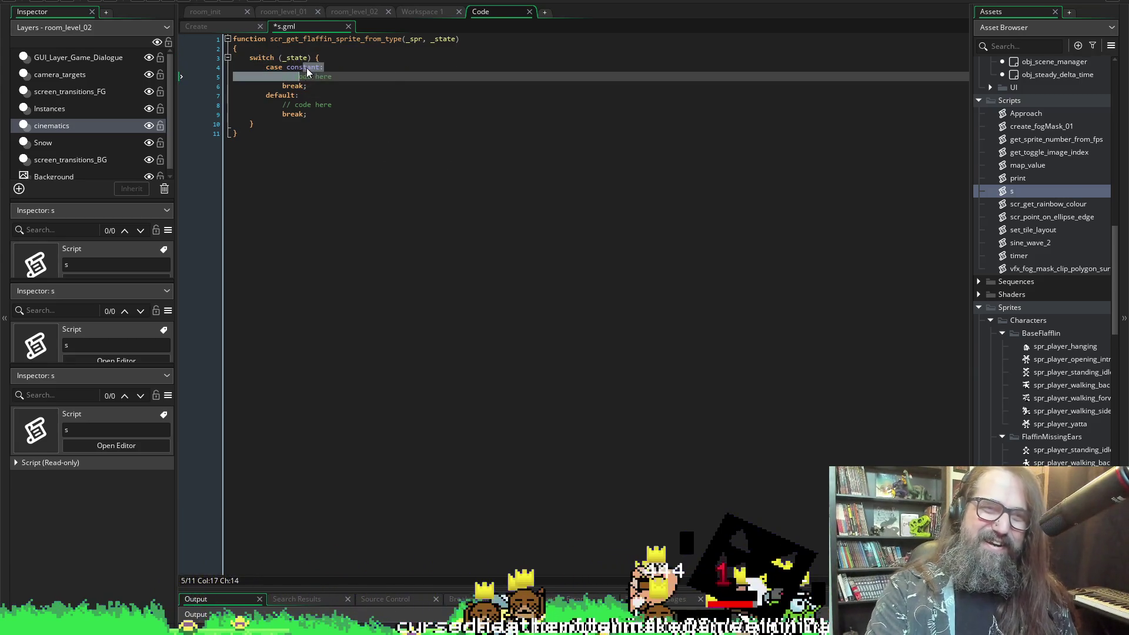
pyautogui.click(305, 67)
pyautogui.doubleClick(306, 67)
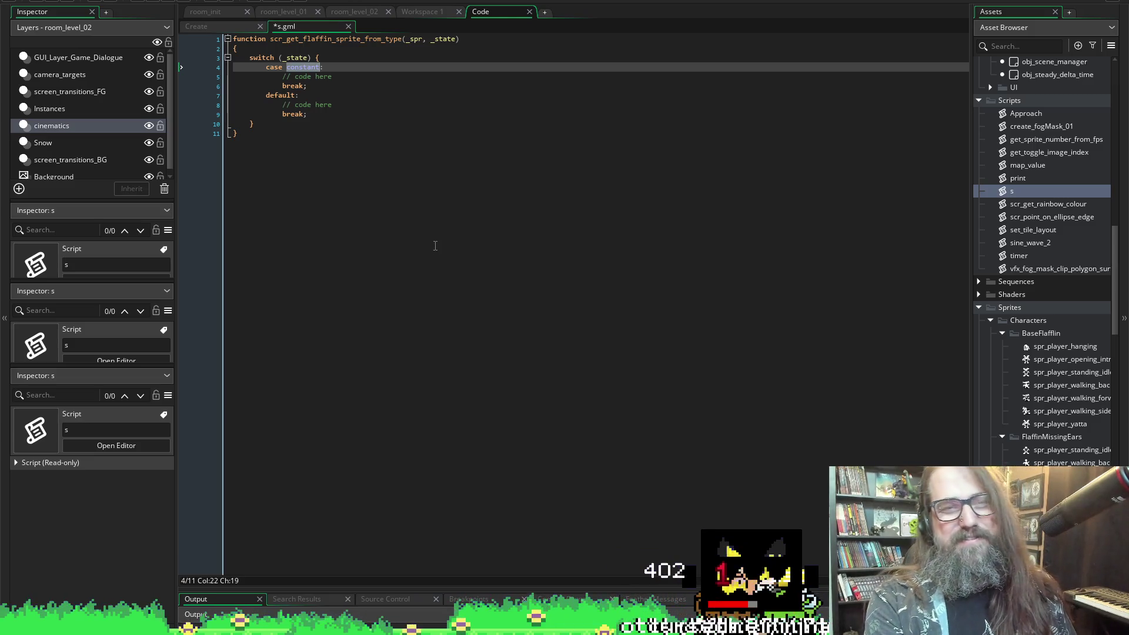
pyautogui.write('flaff')
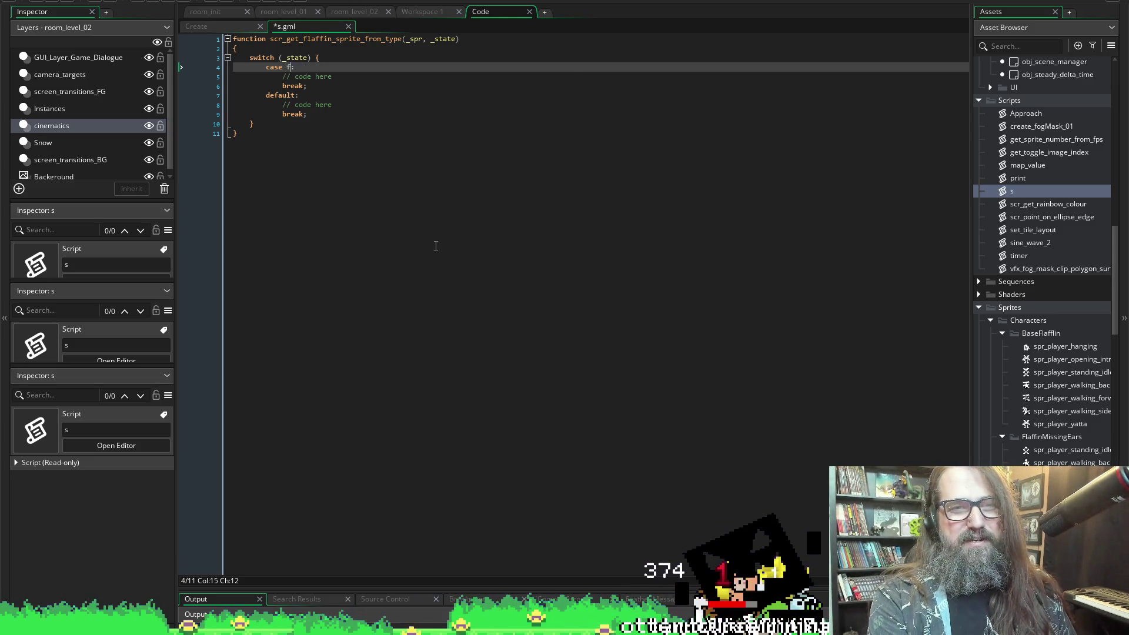
pyautogui.press('Return')
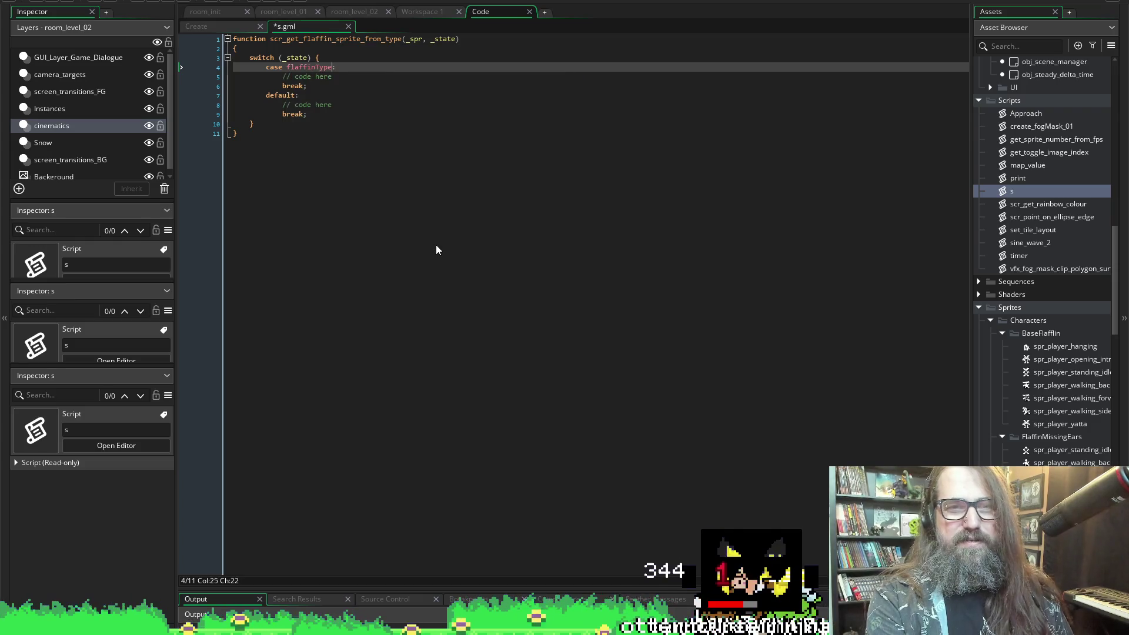
pyautogui.write('.')
pyautogui.press('Down')
pyautogui.press('Down')
pyautogui.press('Down')
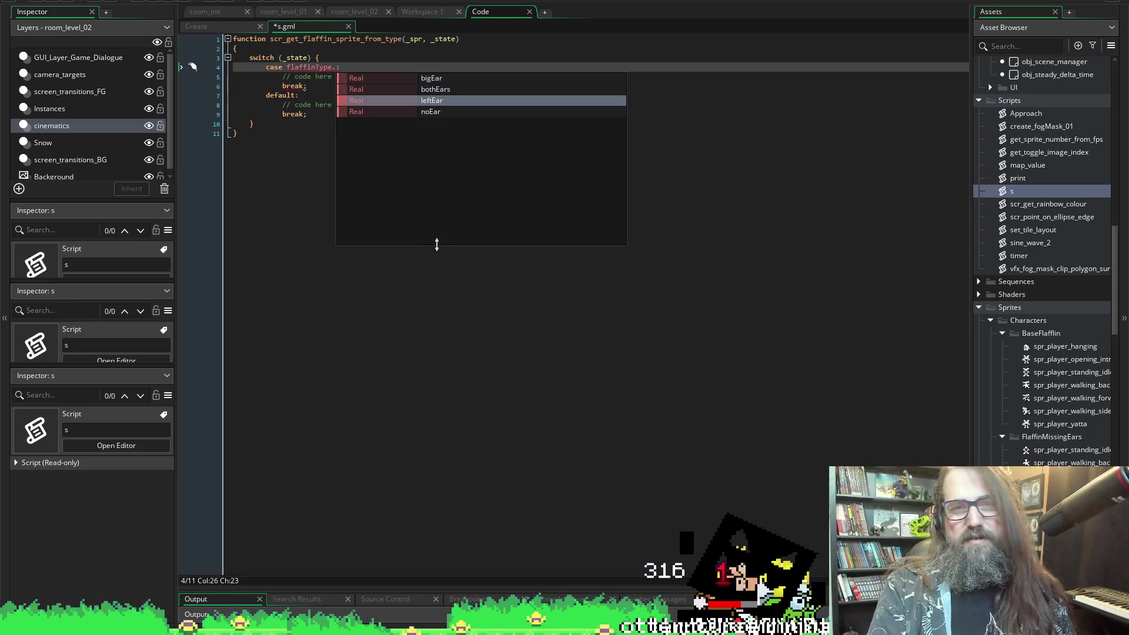
pyautogui.press('Up')
pyautogui.press('Up')
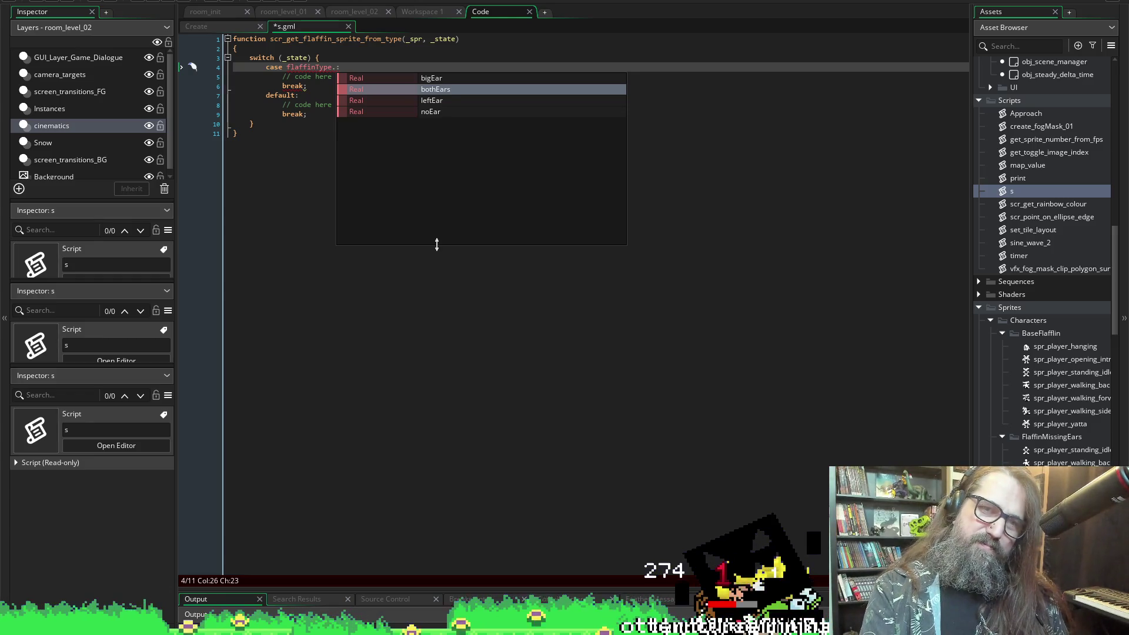
pyautogui.press('Return')
# - Wrap the bothEars case body in braces and add a blank line before default
pyautogui.press('Tab')
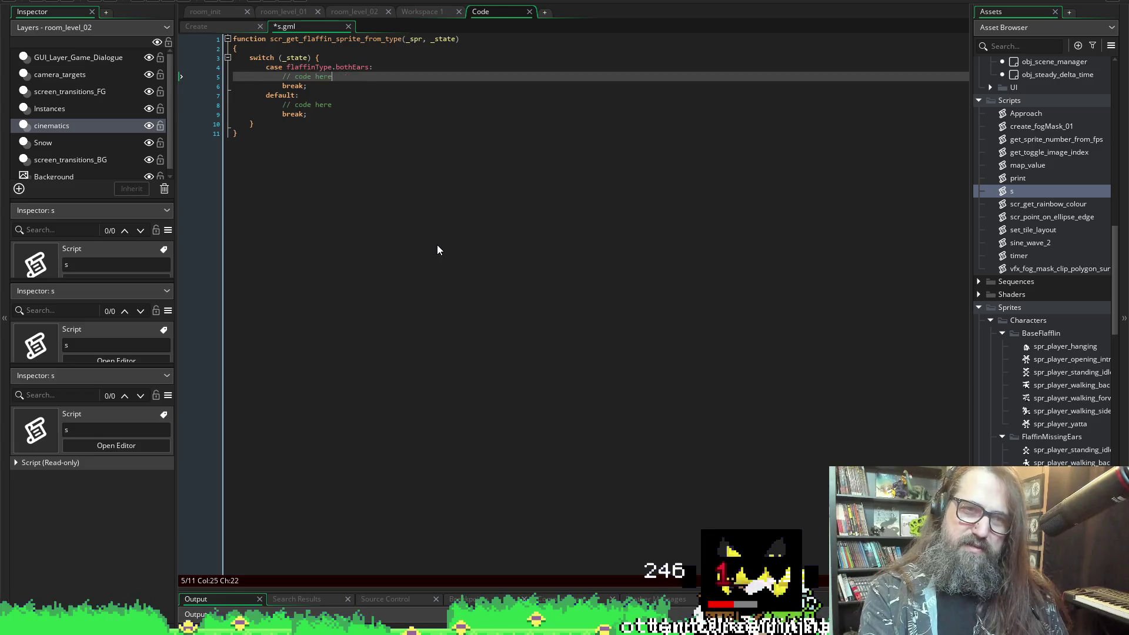
pyautogui.press('BackSpace')
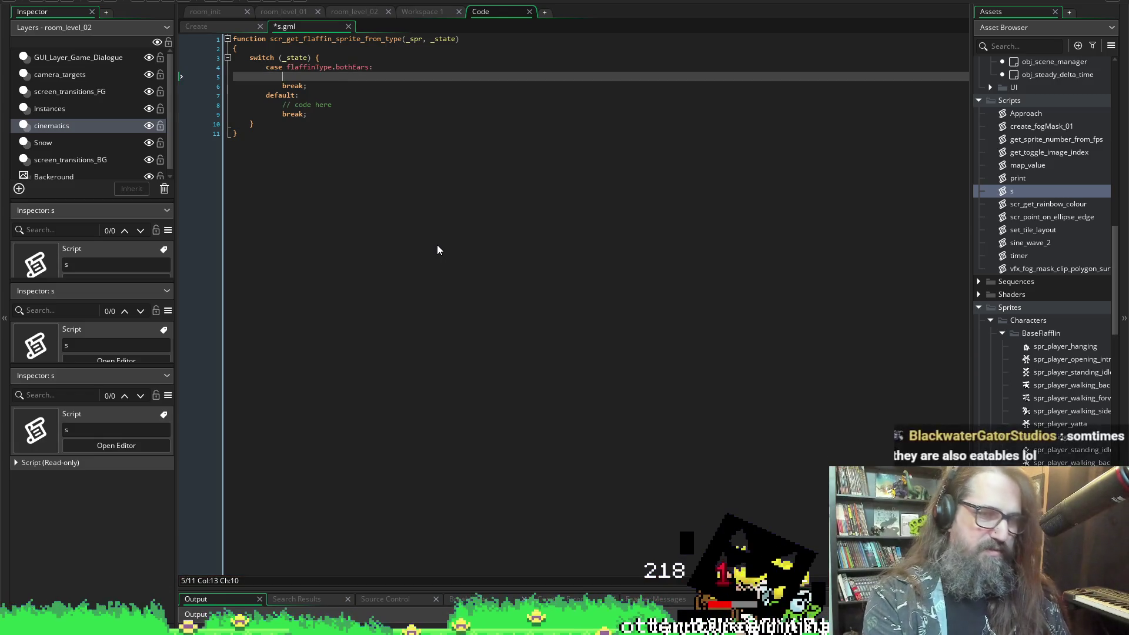
pyautogui.write('{')
pyautogui.press('Return')
pyautogui.press('Return')
pyautogui.press('Up')
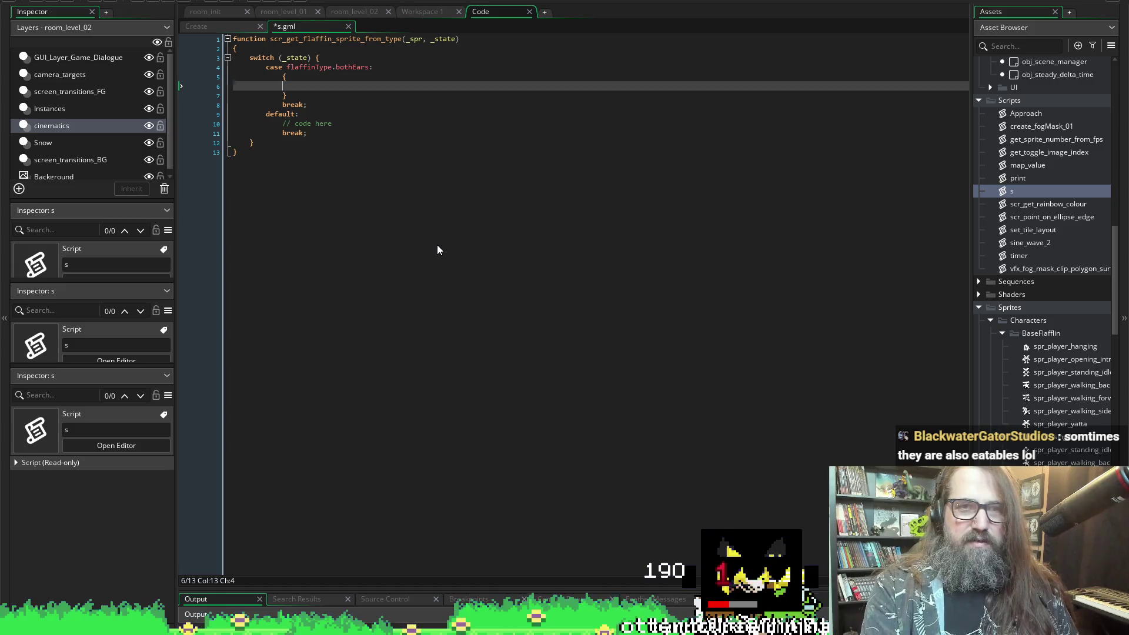
pyautogui.press('Up')
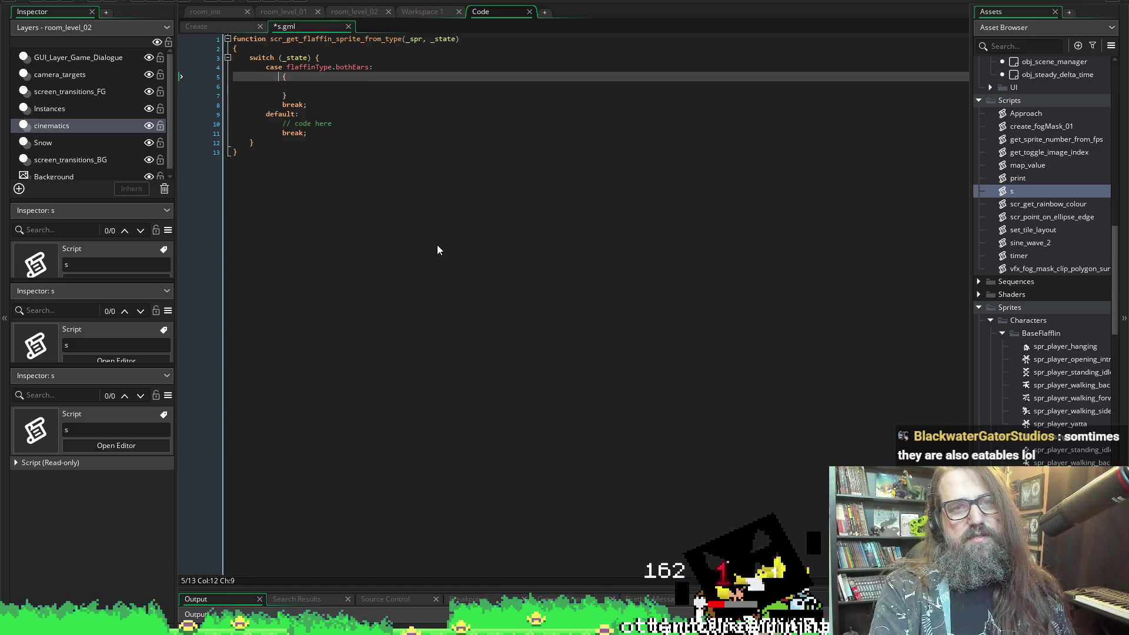
pyautogui.press('Left')
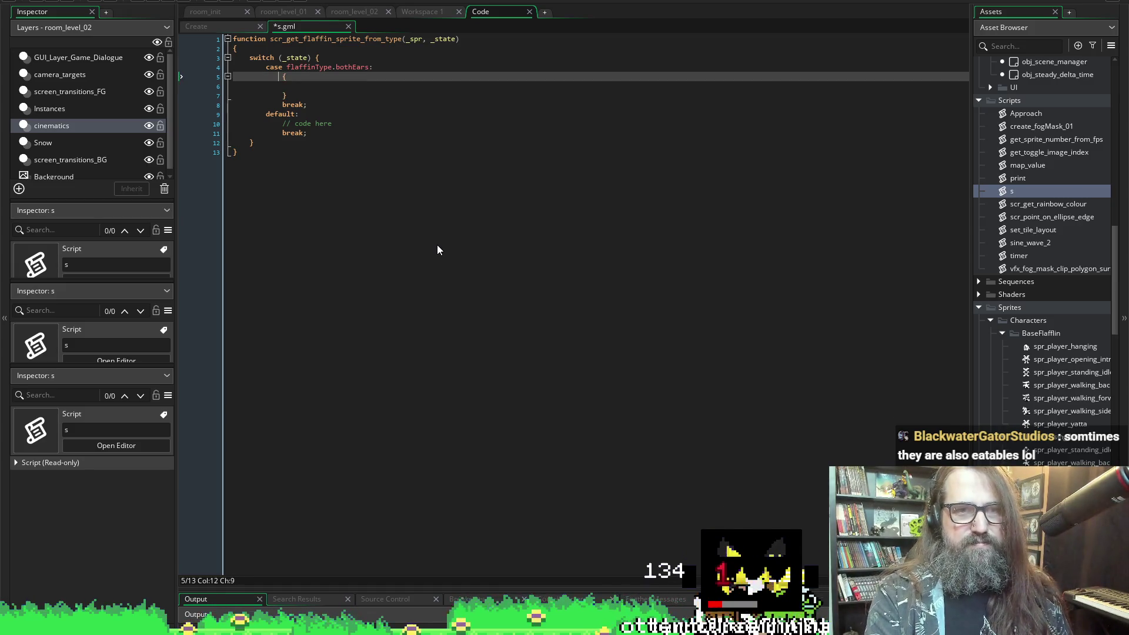
pyautogui.hotkey('shift', 'Down')
pyautogui.hotkey('shift', 'Down')
pyautogui.hotkey('shift', 'Down')
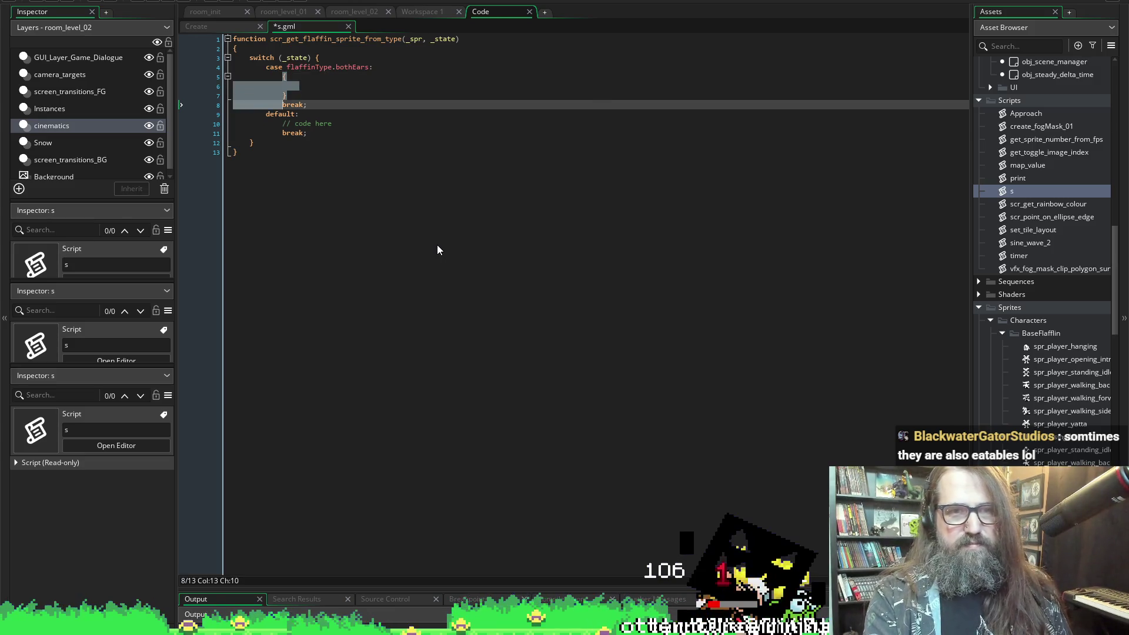
pyautogui.hotkey('shift', 'Right')
pyautogui.hotkey('shift', 'Right')
pyautogui.hotkey('shift', 'Right')
pyautogui.press('Down')
pyautogui.press('Up')
pyautogui.press('Return')
# - Brace the default branch around a // comment line, align its break, and save
pyautogui.press('Down')
pyautogui.press('Down')
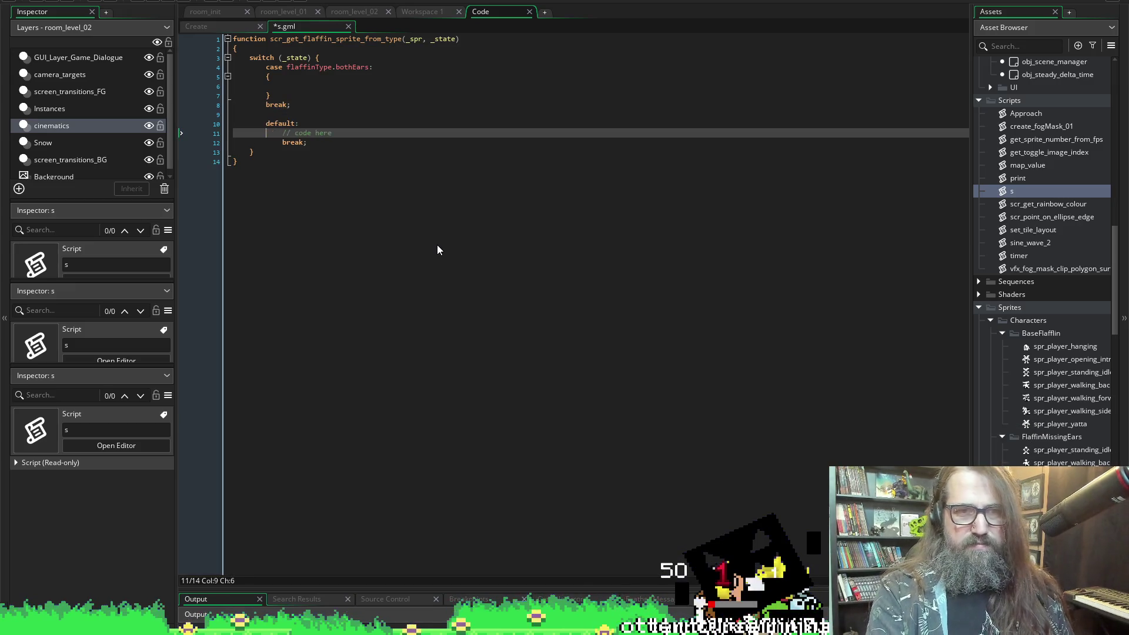
pyautogui.hotkey('shift', 'End')
pyautogui.press('Delete')
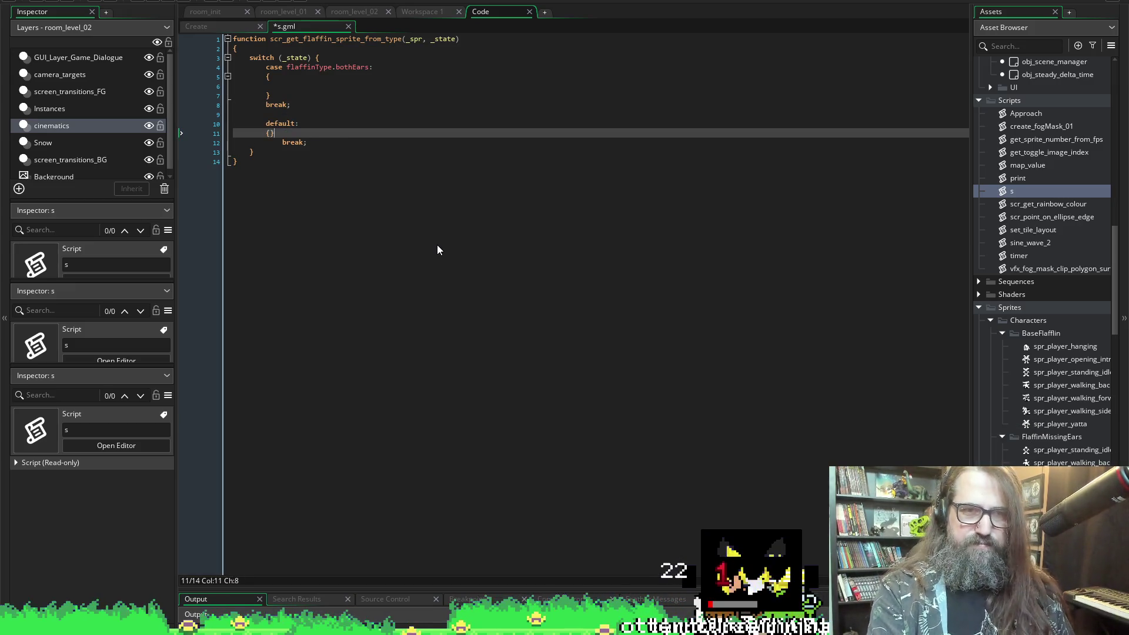
pyautogui.press('Return')
pyautogui.press('Down')
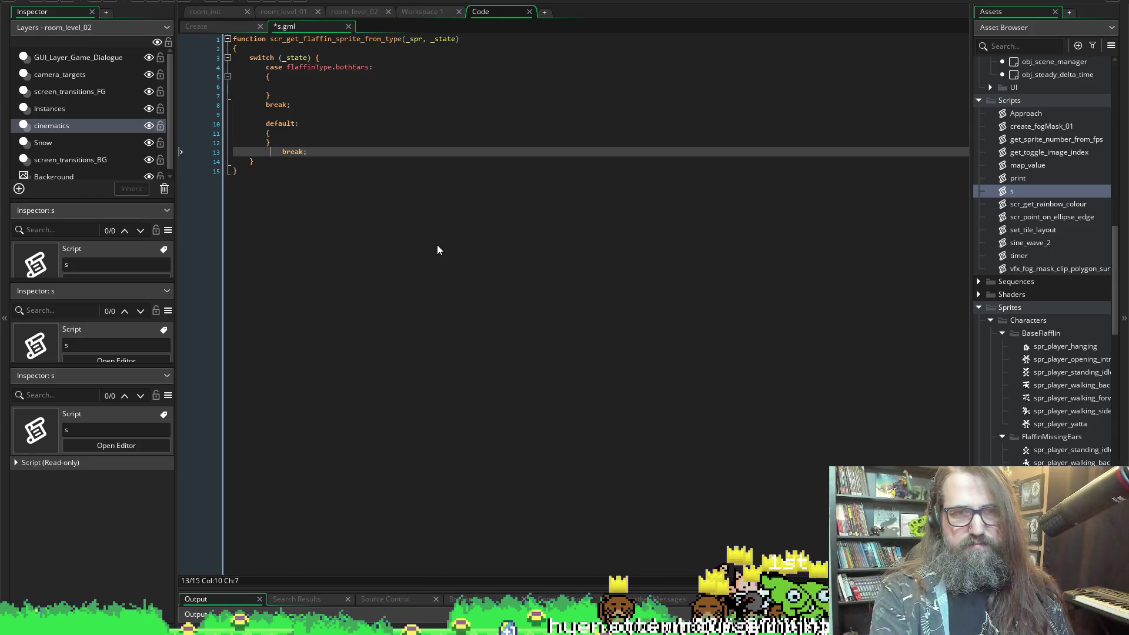
pyautogui.press('Delete')
pyautogui.press('Right')
pyautogui.press('Right')
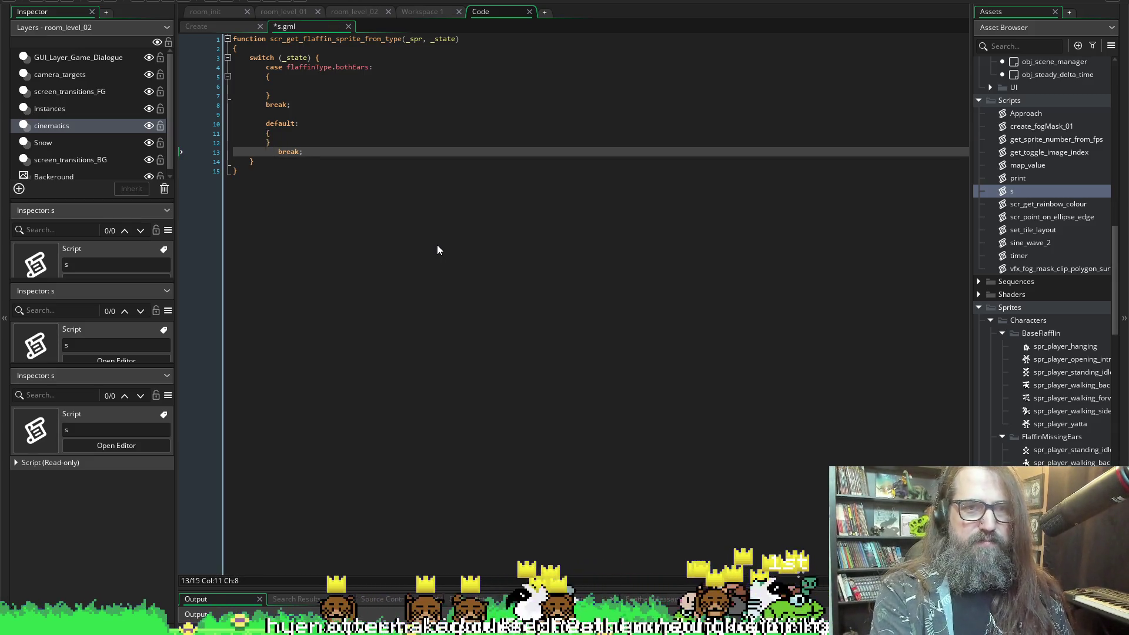
pyautogui.press('BackSpace')
pyautogui.press('BackSpace')
pyautogui.press('BackSpace')
pyautogui.press('Up')
pyautogui.press('Up')
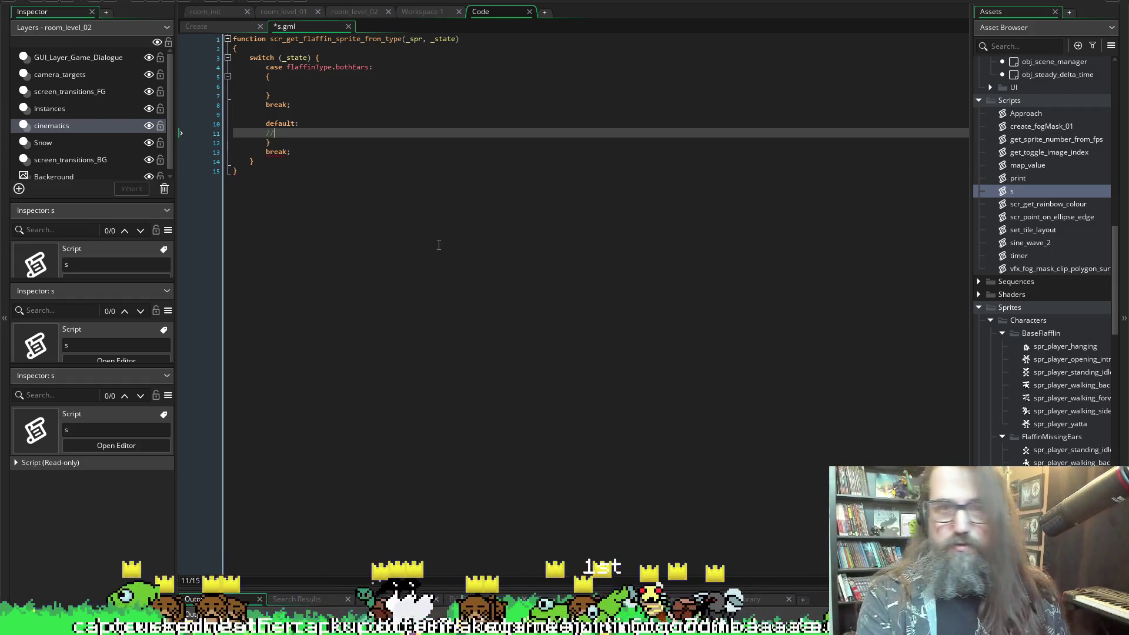
pyautogui.press('Return')
pyautogui.write('//')
pyautogui.hotkey('ctrl', 's')
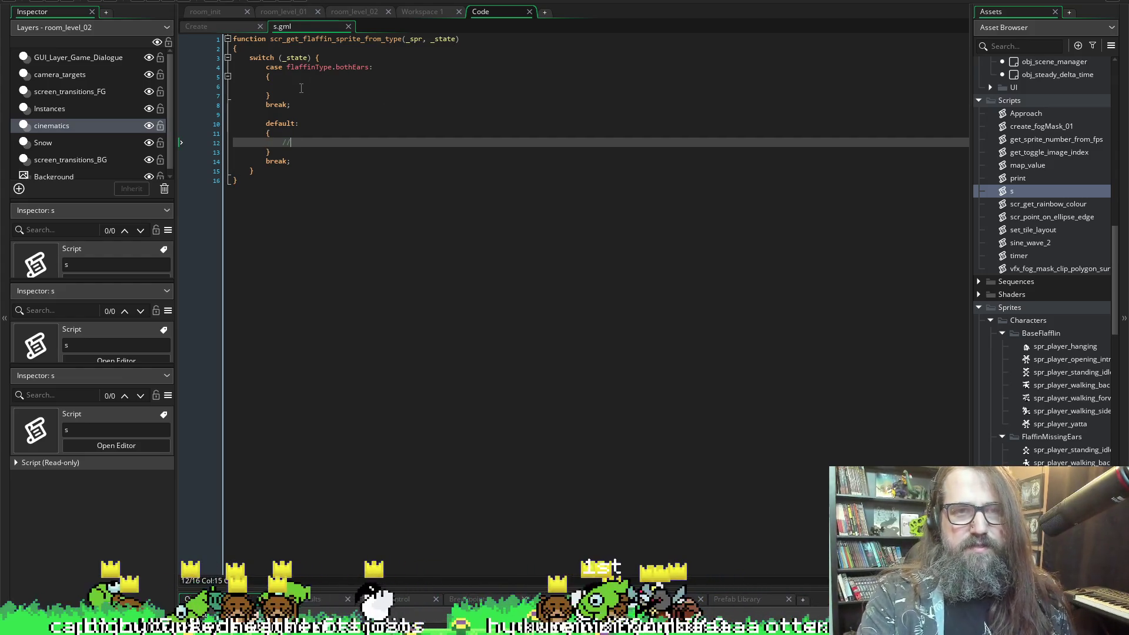
pyautogui.click(301, 87)
# - Write the condition if (sprite_index == spr_player_standing_idle) in the bothEars case
pyautogui.write('i')
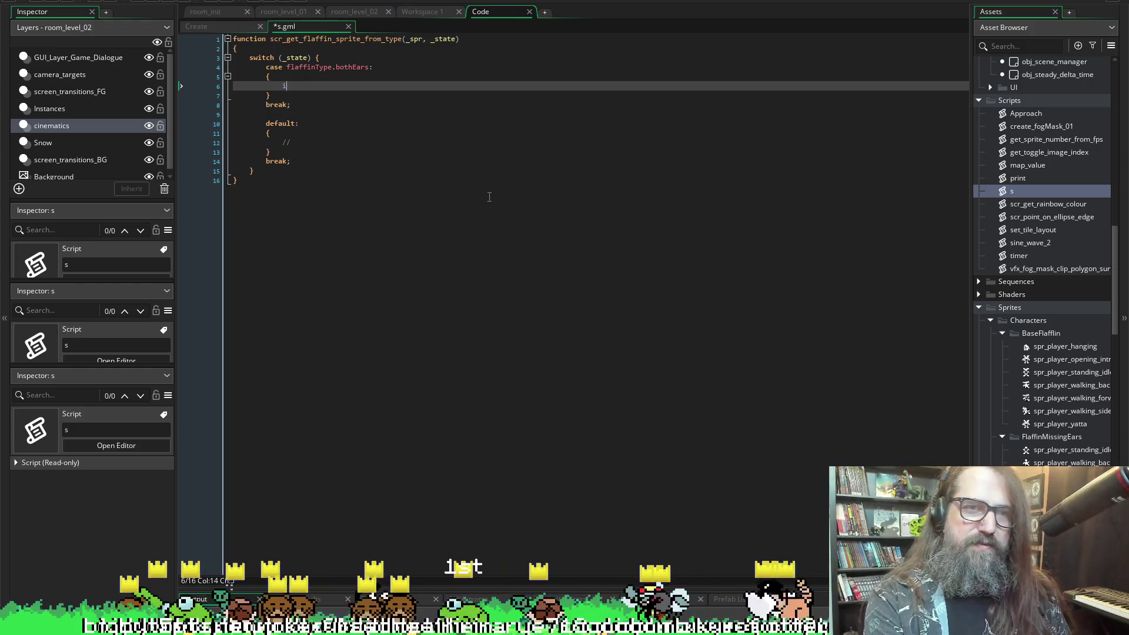
pyautogui.write('f')
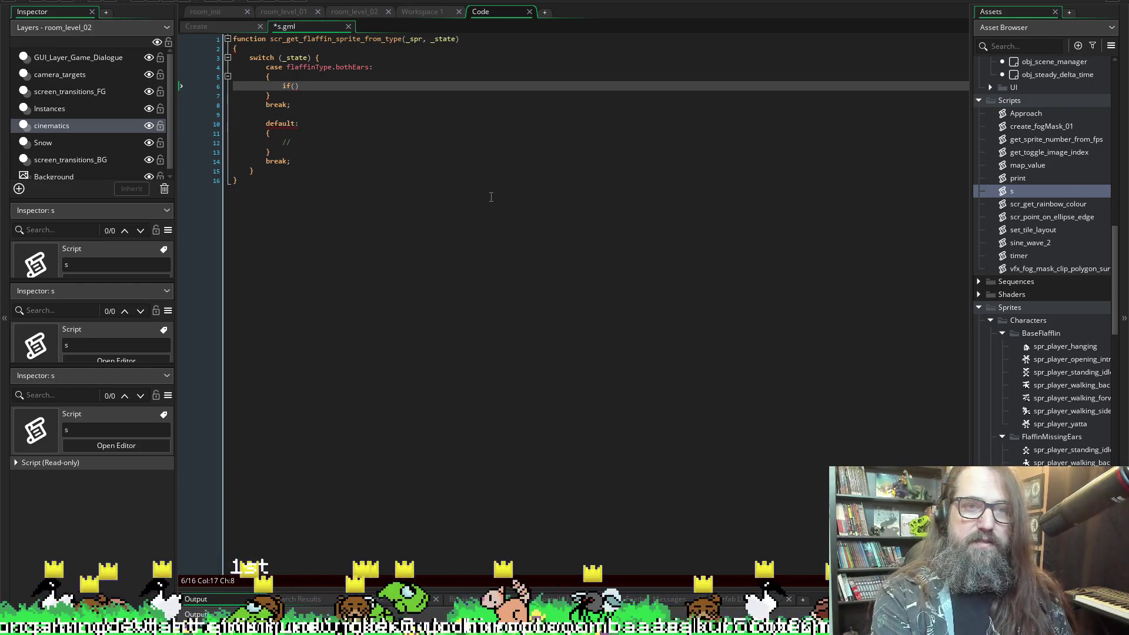
pyautogui.press('Left')
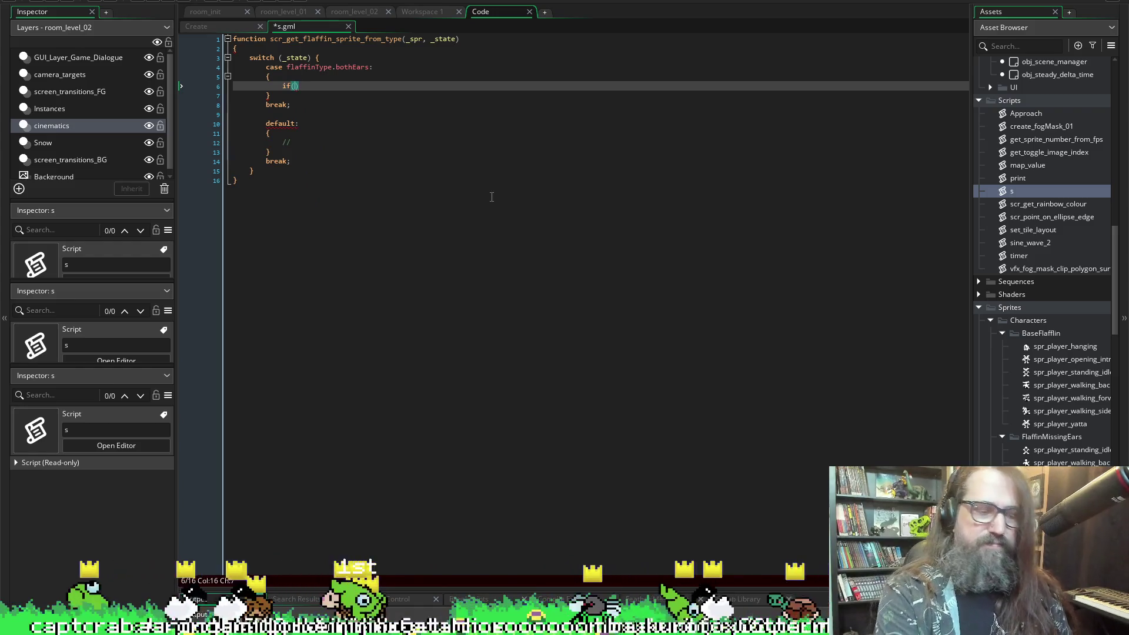
pyautogui.write('im')
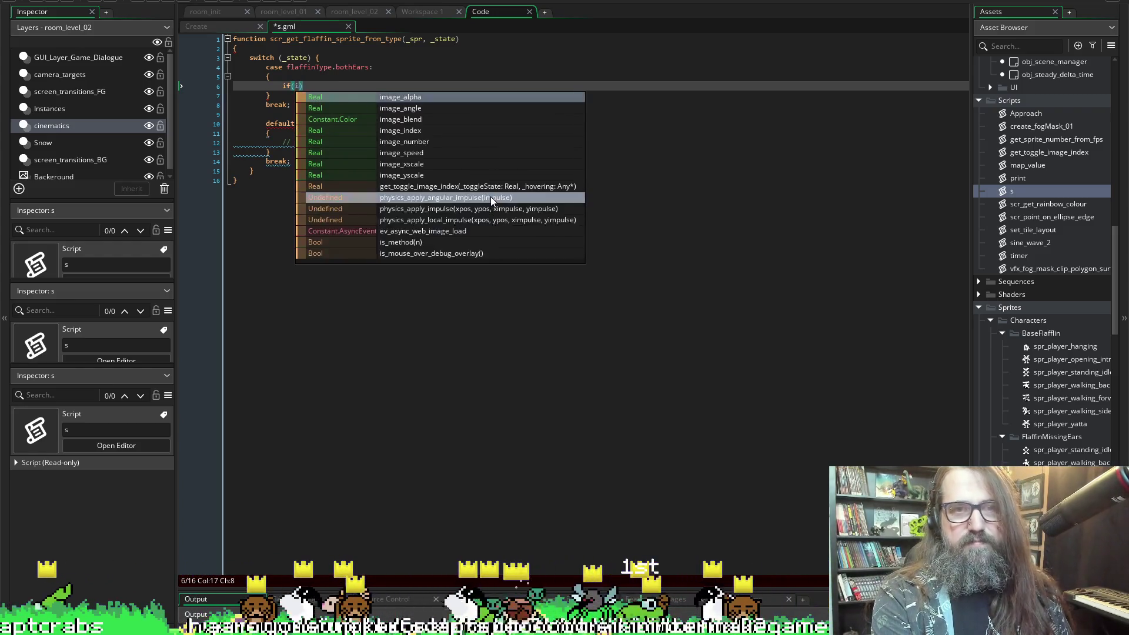
pyautogui.press('BackSpace')
pyautogui.press('BackSpace')
pyautogui.write('sprite_index =')
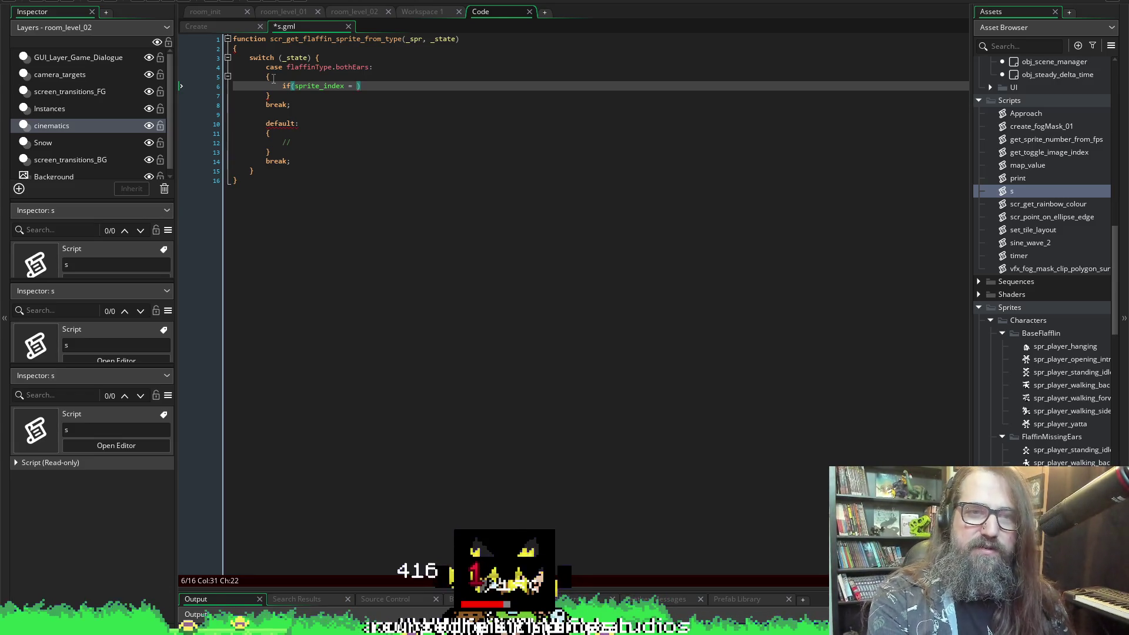
pyautogui.write('= ')
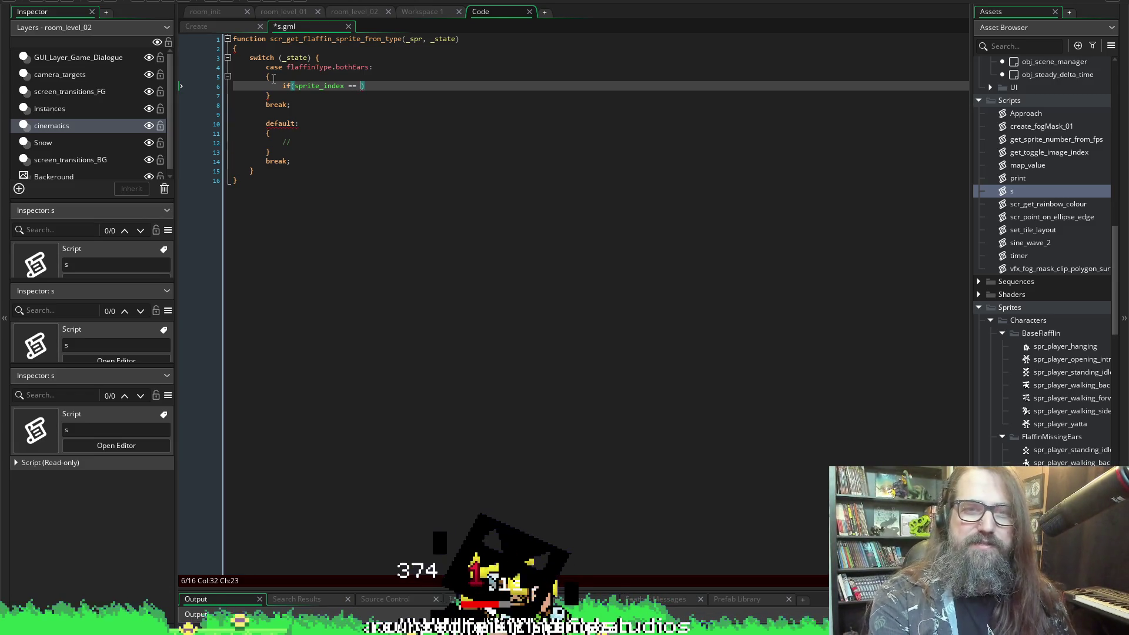
pyautogui.write('spr_pl')
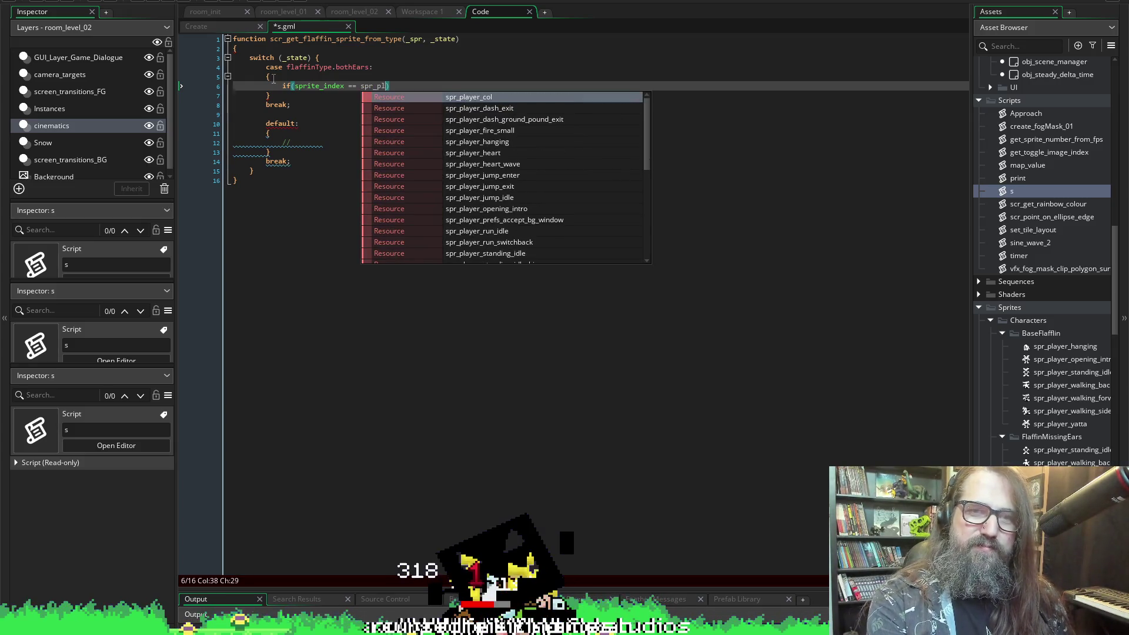
pyautogui.write('ayer_')
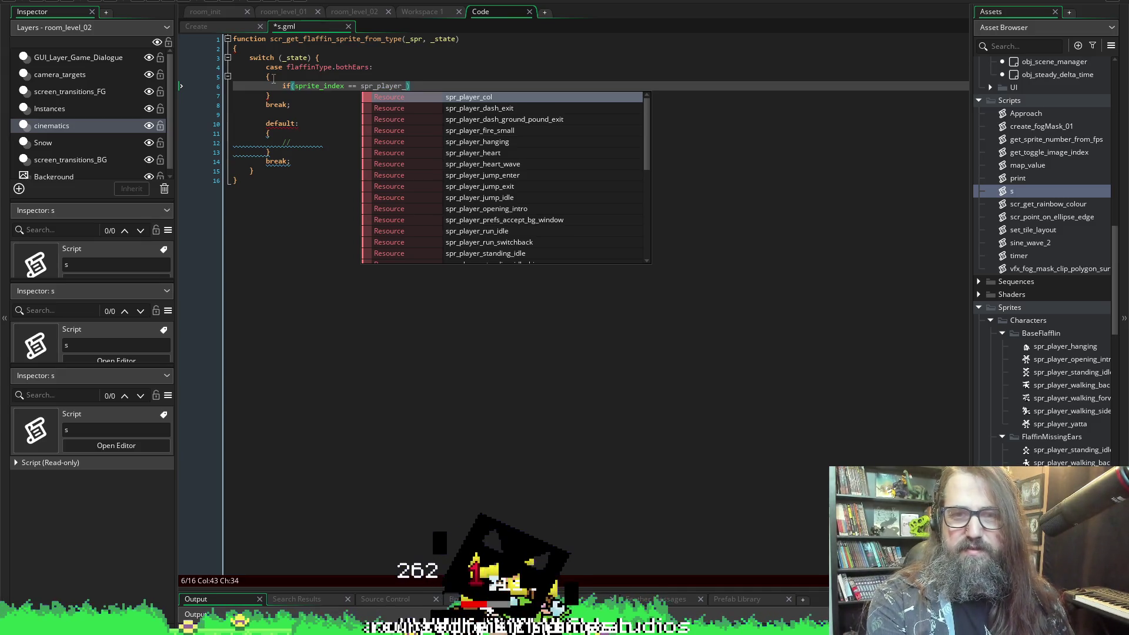
pyautogui.write('st')
pyautogui.press('Return')
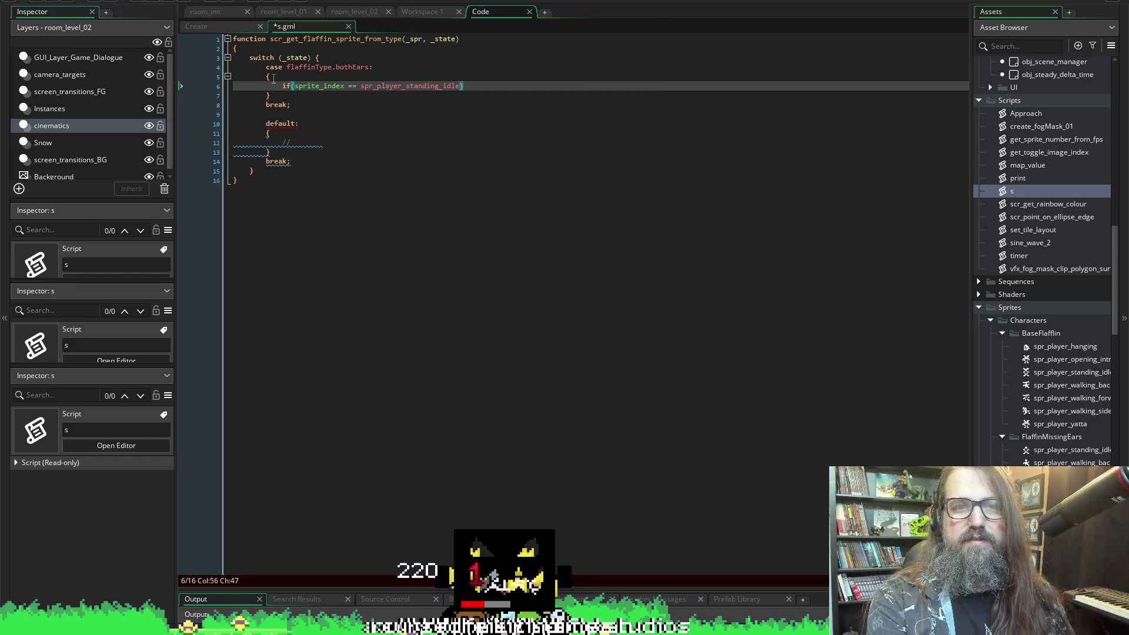
pyautogui.hotkey('ctrl', 'End')
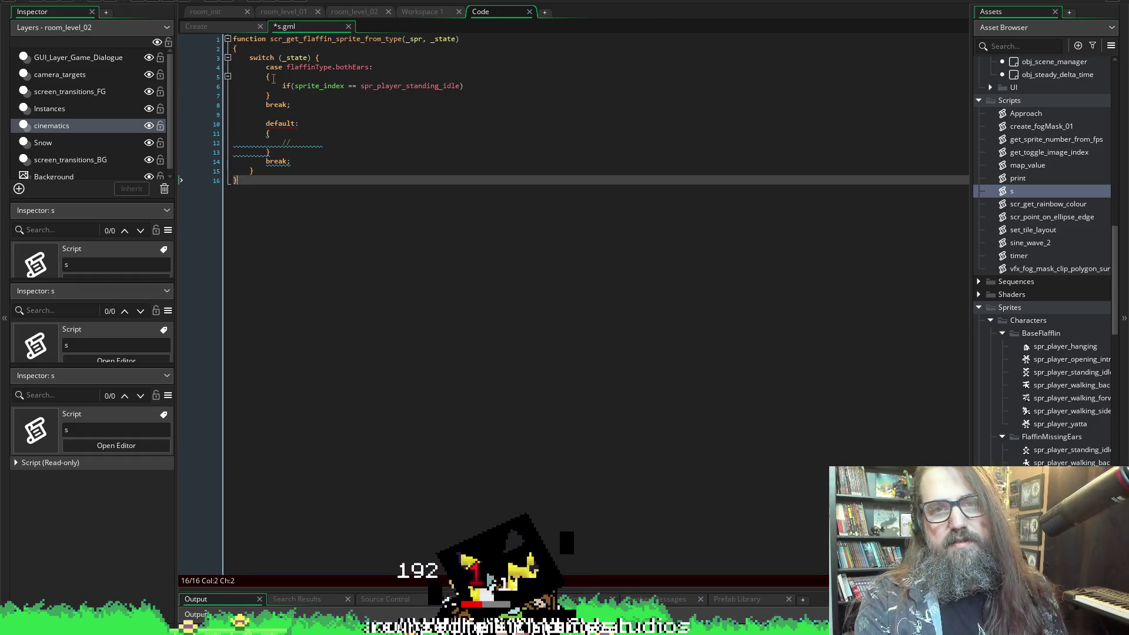
pyautogui.click(486, 87)
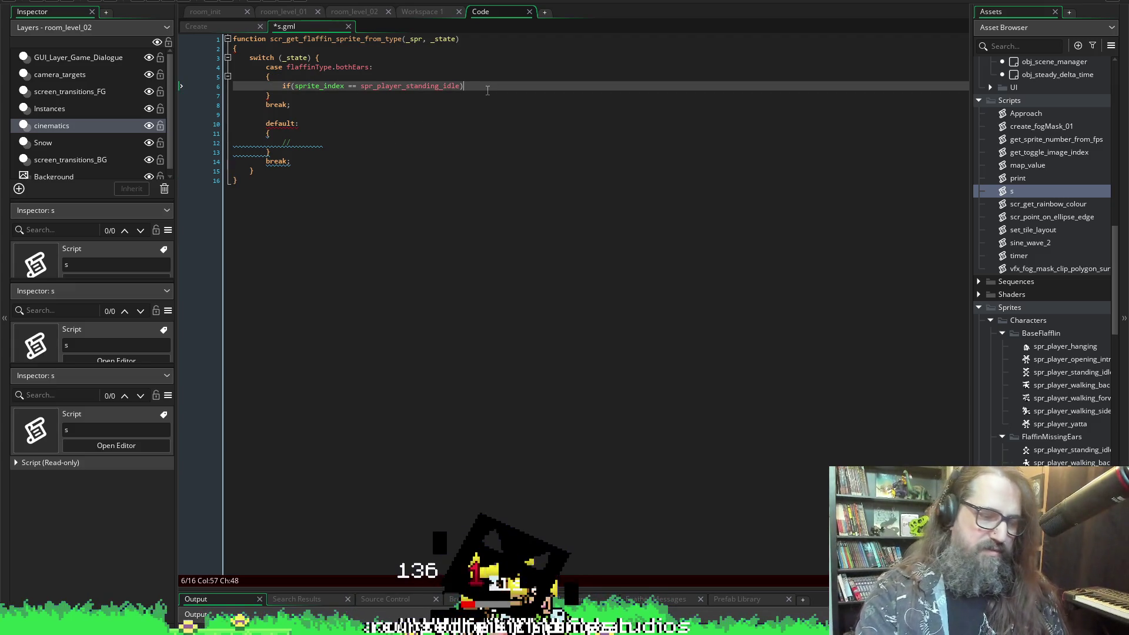
# - Give the if a braced body that returns spr_player_standing_idle, and save
pyautogui.press('Return')
pyautogui.write('{')
pyautogui.press('Return')
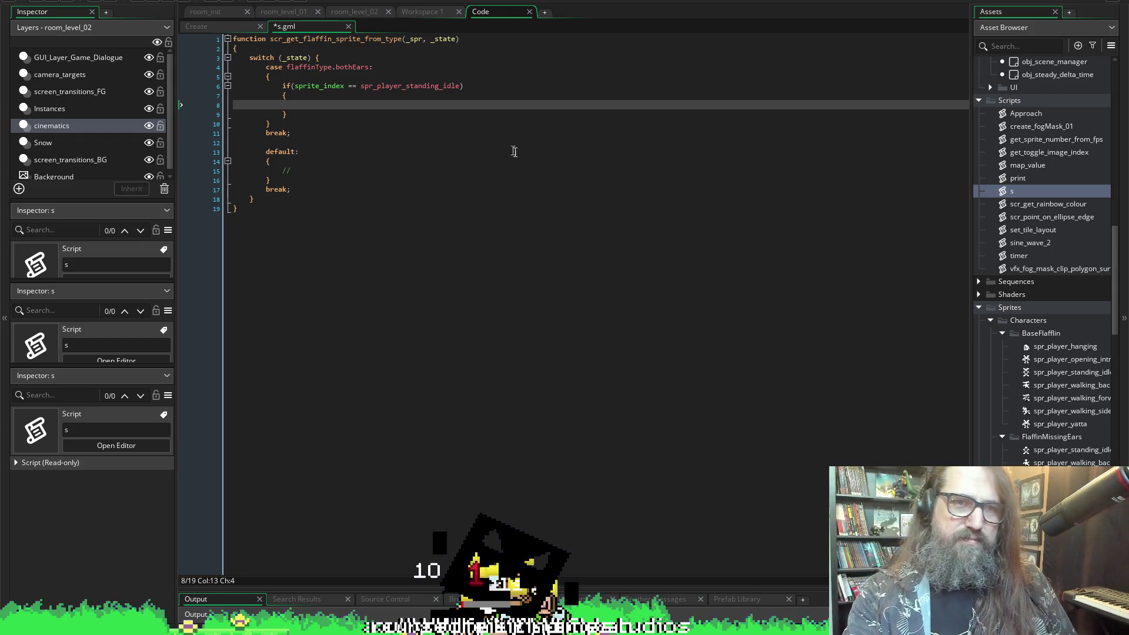
pyautogui.write('return ')
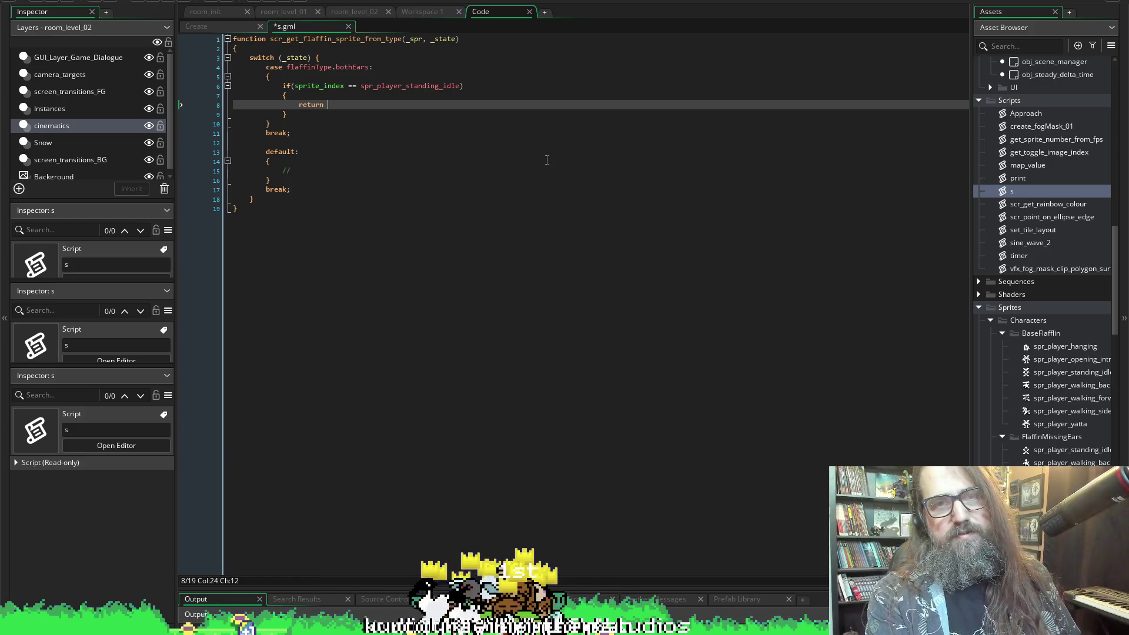
pyautogui.write('spr')
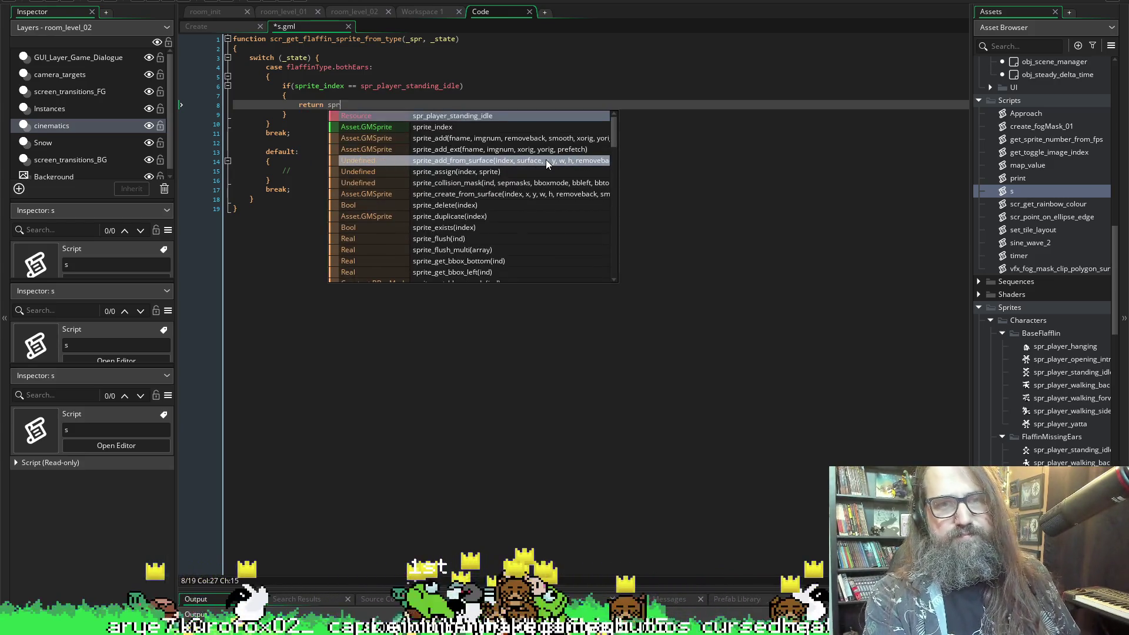
pyautogui.write('_')
pyautogui.press('Return')
pyautogui.hotkey('ctrl', 's')
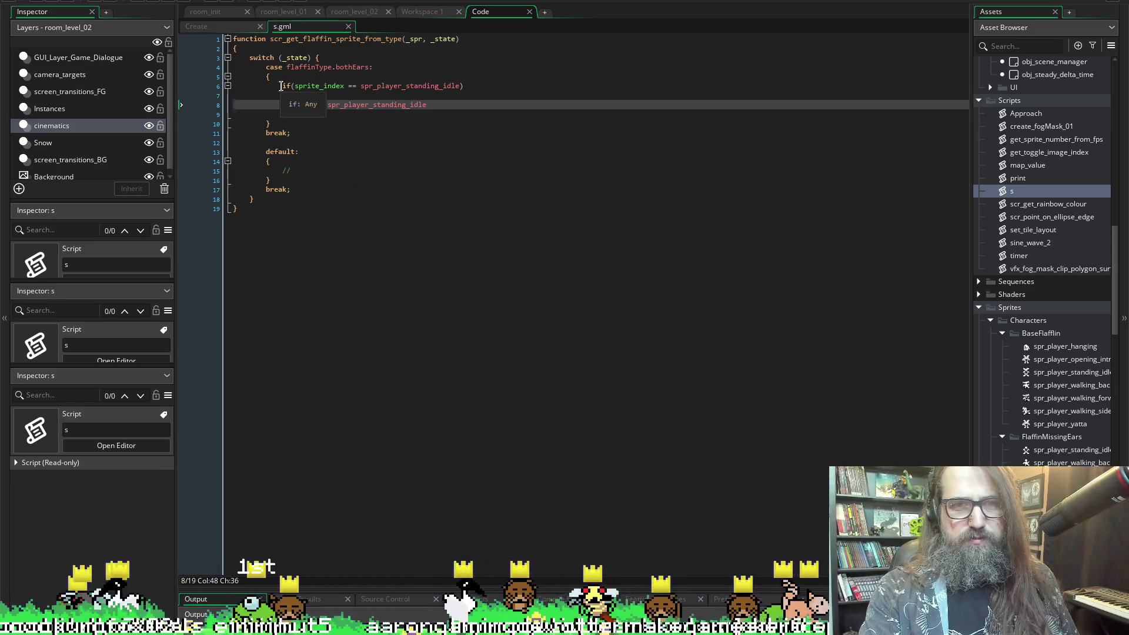
pyautogui.press('Down')
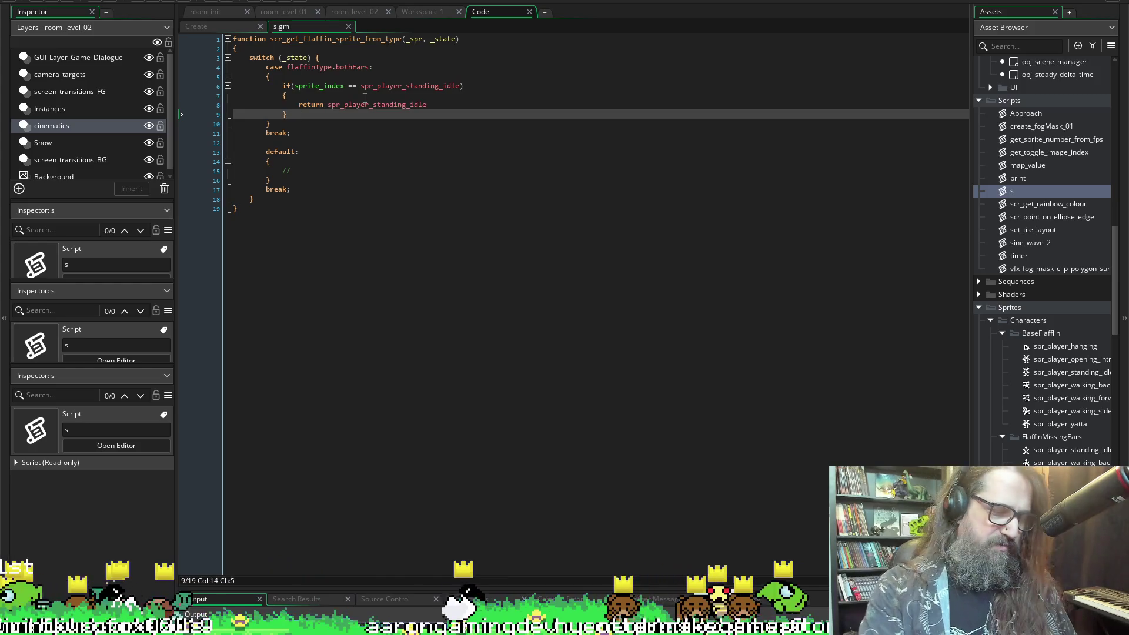
pyautogui.press('Return')
pyautogui.write('e')
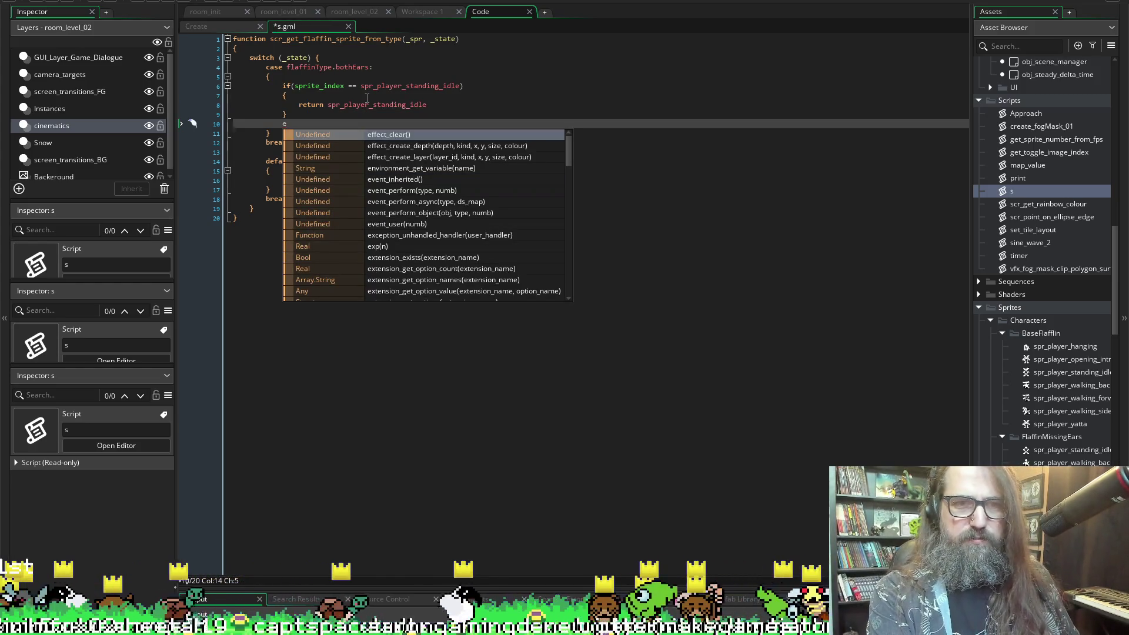
pyautogui.press('BackSpace')
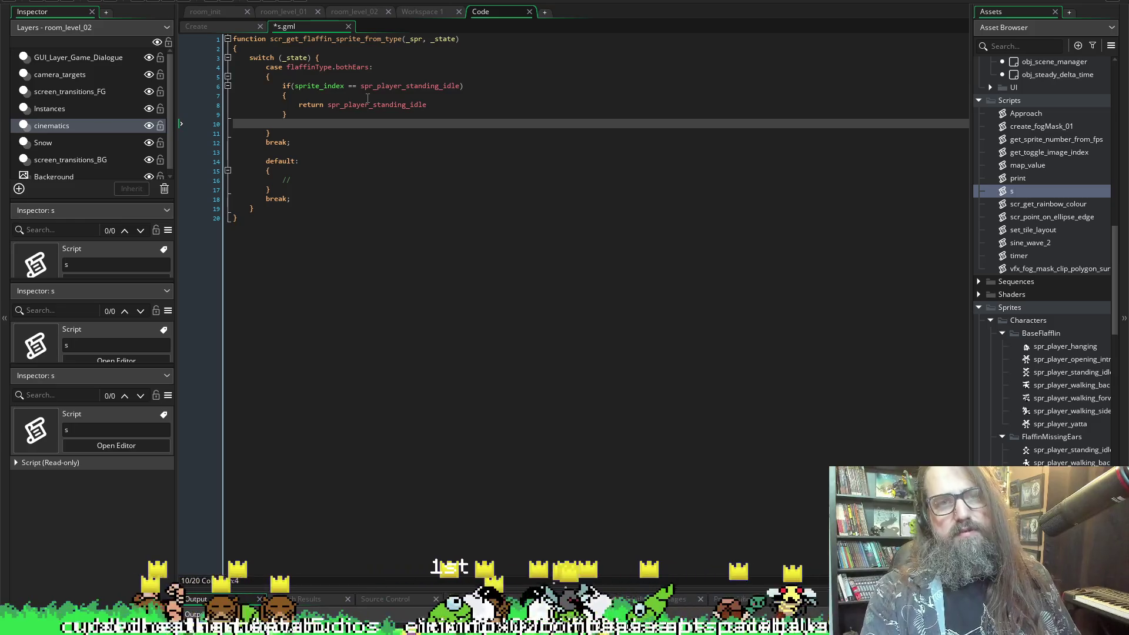
pyautogui.click(422, 39)
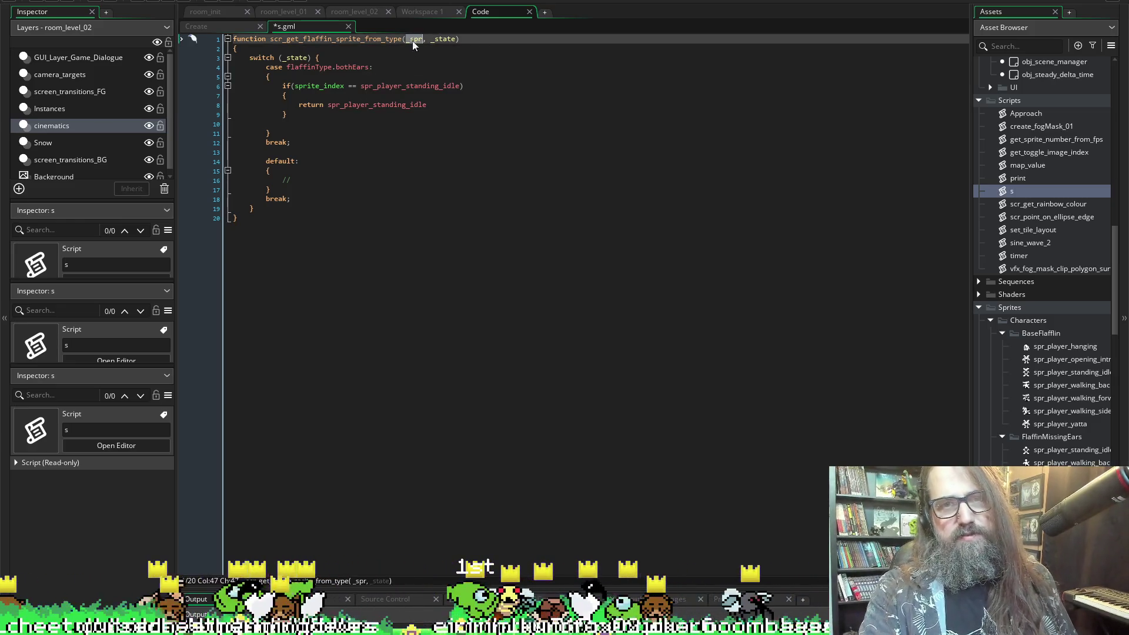
# - Return _spr from the standing-idle check, keeping spr_player_standing_idle in the condition, and save
pyautogui.doubleClick(374, 104)
pyautogui.hotkey('ctrl', 'c')
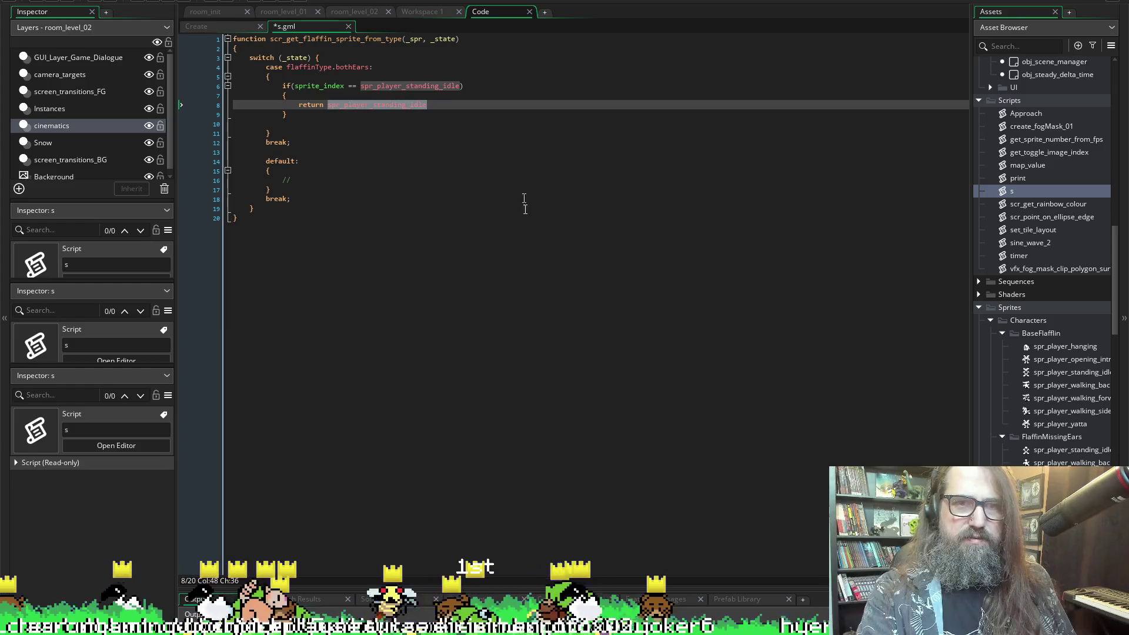
pyautogui.write('_spr')
pyautogui.doubleClick(410, 85)
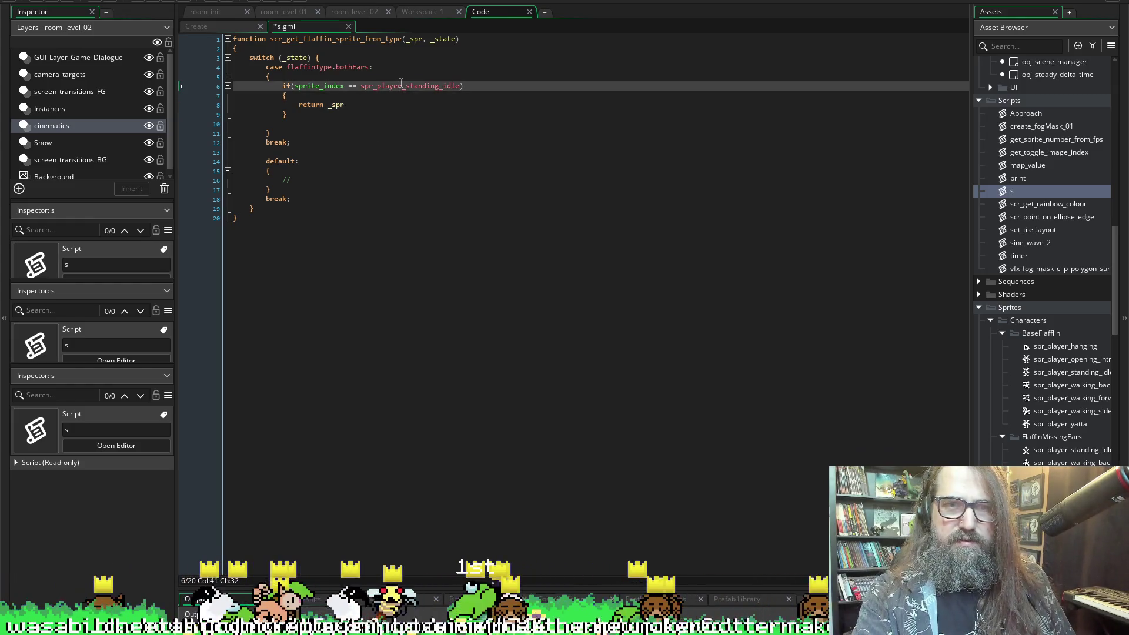
pyautogui.write('_spr')
pyautogui.hotkey('ctrl', 's')
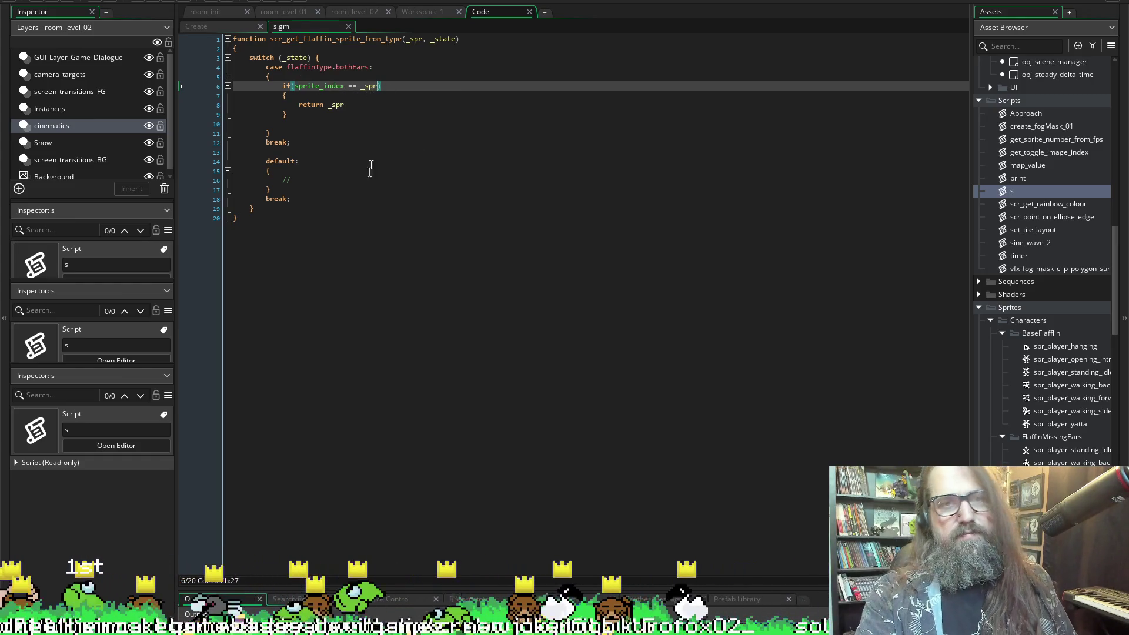
pyautogui.click(358, 86)
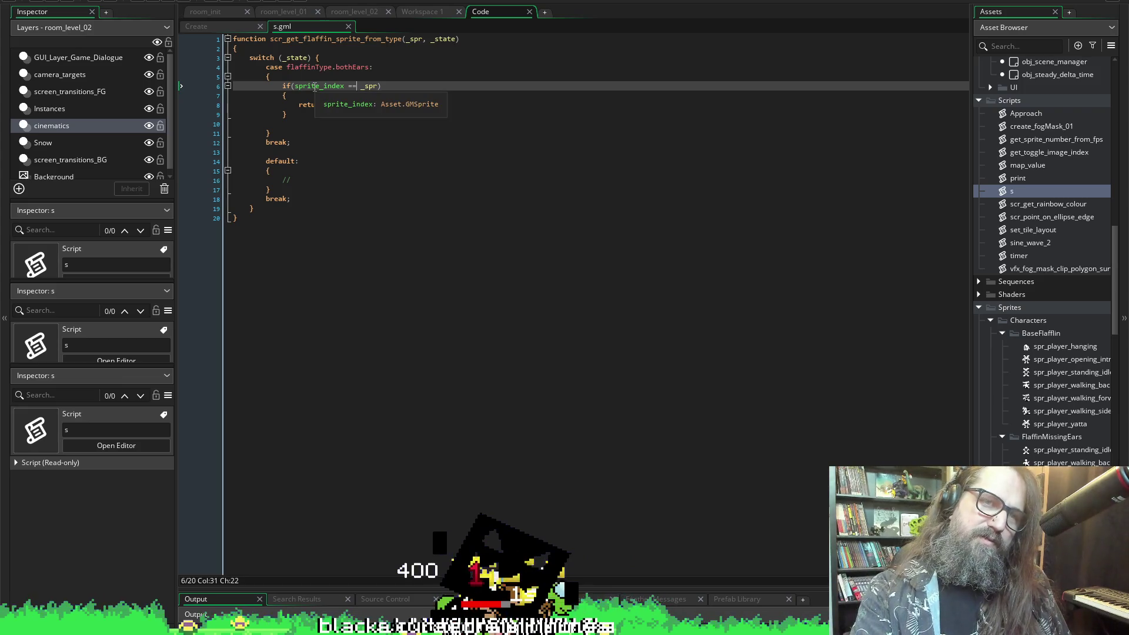
pyautogui.doubleClick(372, 87)
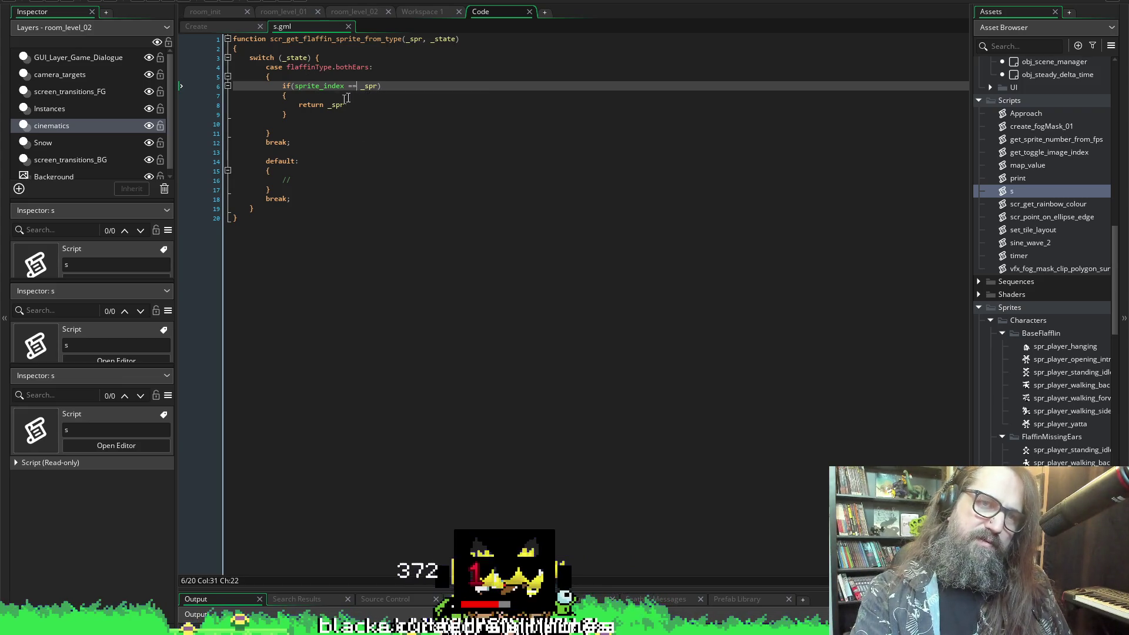
pyautogui.hotkey('ctrl', 'v')
pyautogui.hotkey('ctrl', 's')
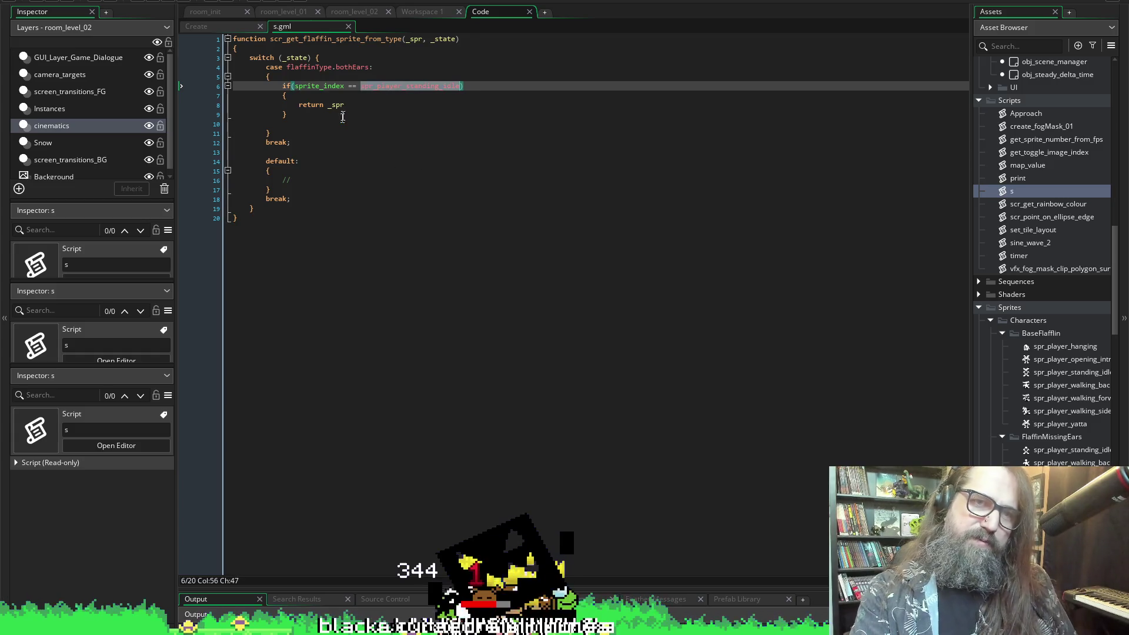
# - Copy the if block and start a new line below it
pyautogui.moveTo(288, 116); pyautogui.dragTo(282, 86)
pyautogui.hotkey('ctrl', 'c')
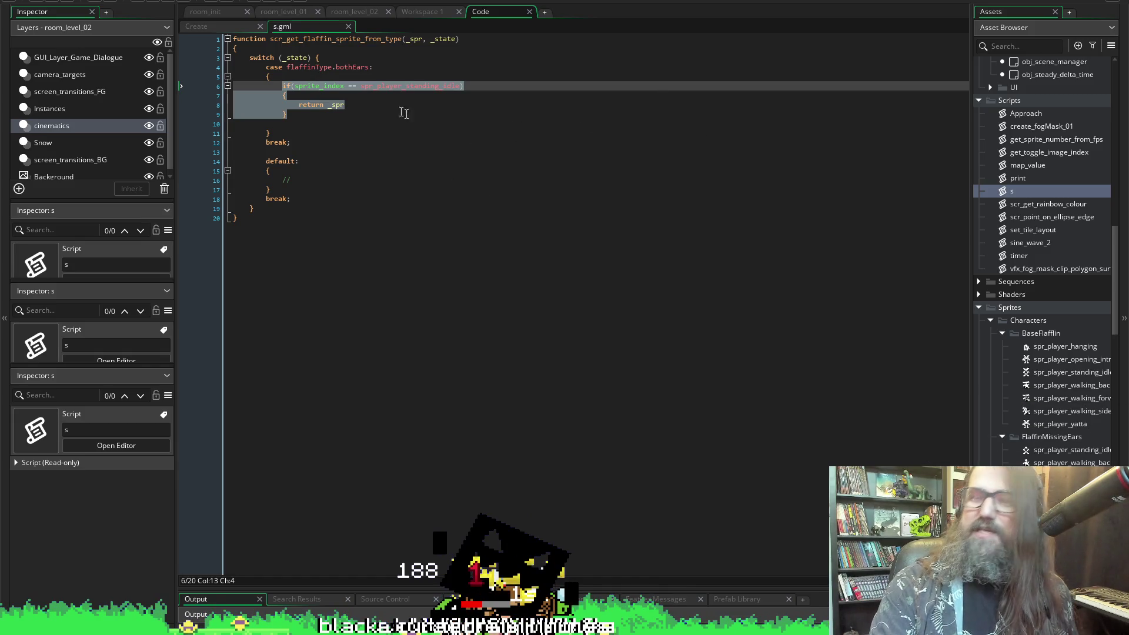
pyautogui.click(320, 114)
pyautogui.click(319, 115)
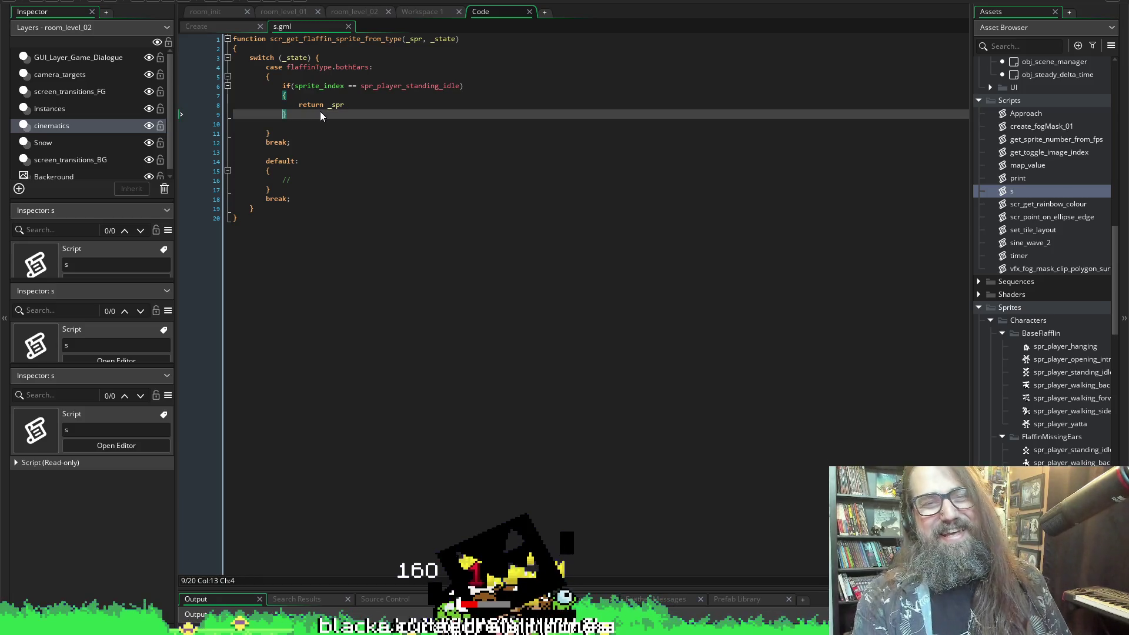
pyautogui.press('Return')
# - Paste the copied block below and turn it into an else if, then save
pyautogui.hotkey('ctrl', 'v')
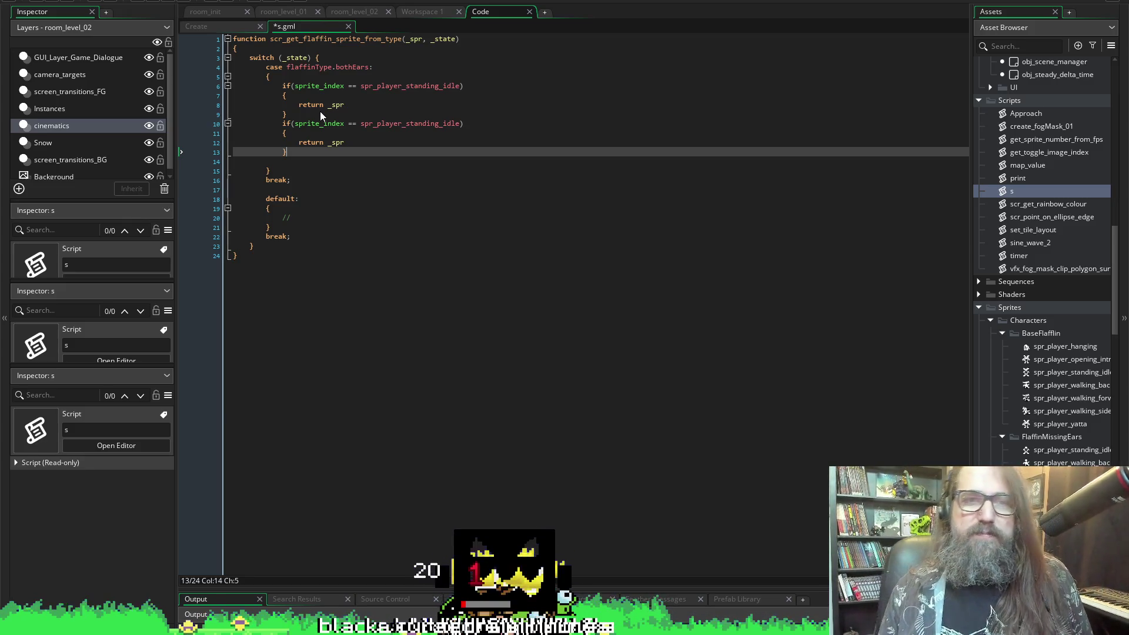
pyautogui.press('Up')
pyautogui.press('Up')
pyautogui.press('Up')
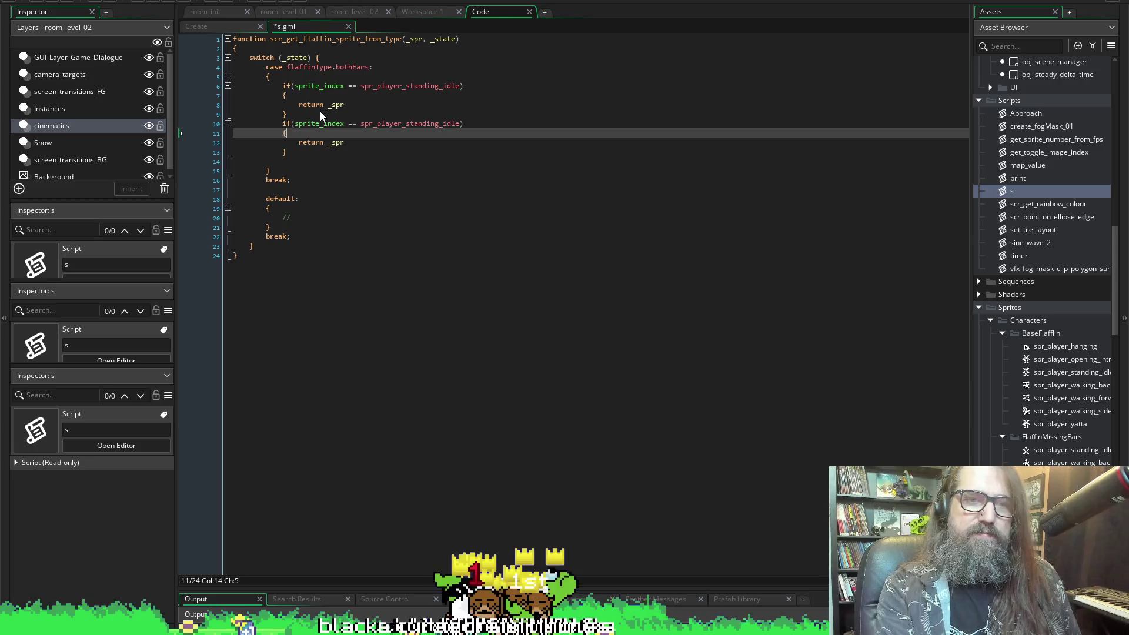
pyautogui.write('else')
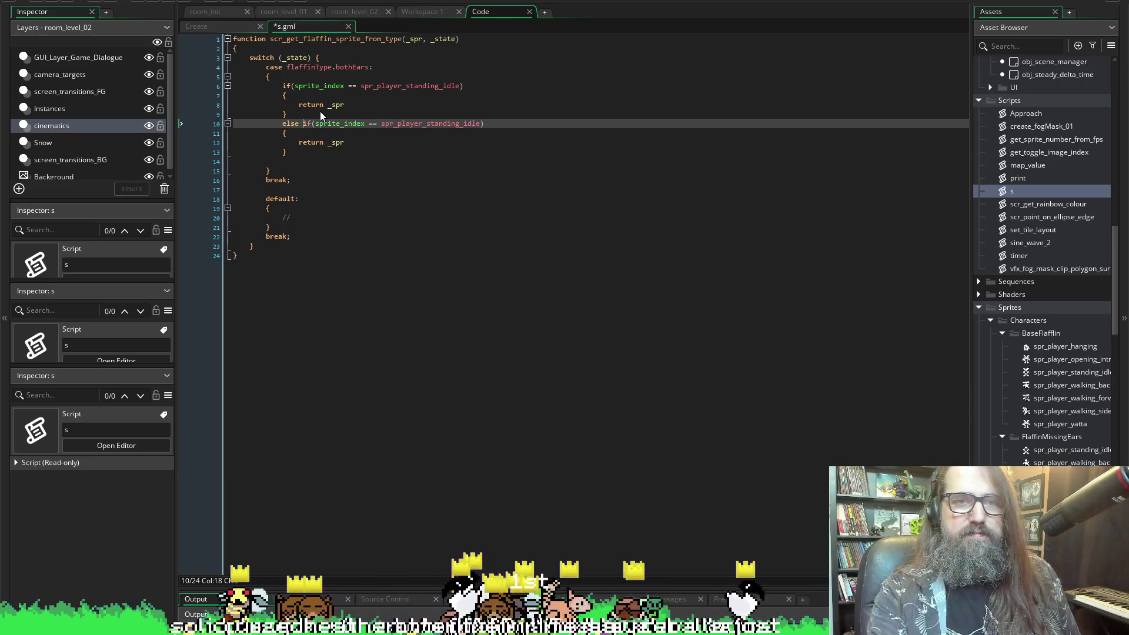
pyautogui.hotkey('ctrl', 's')
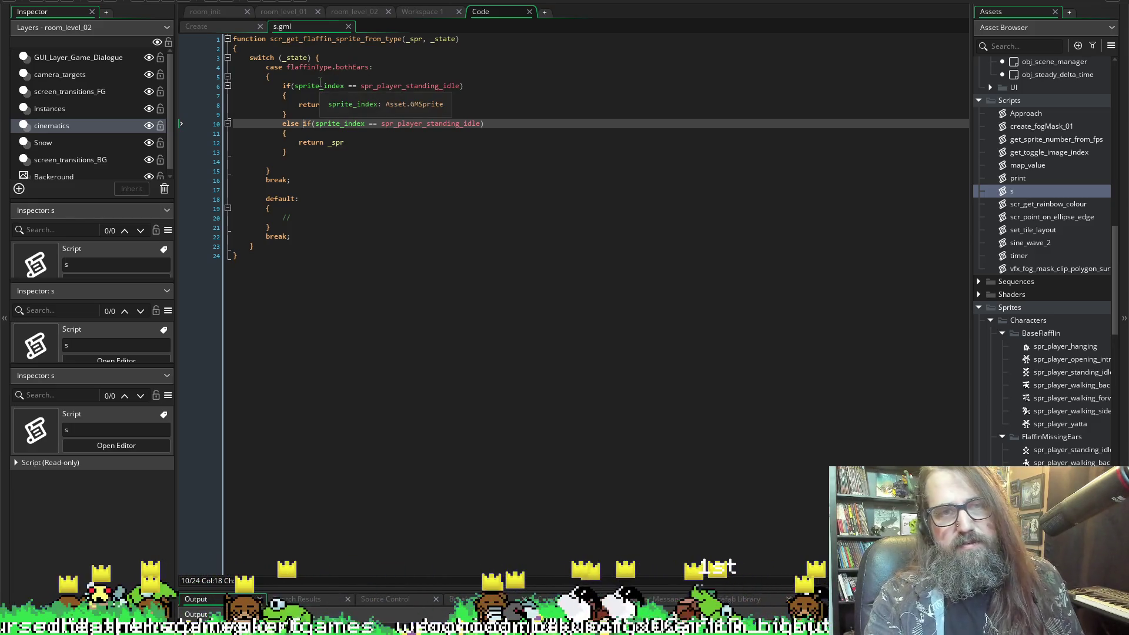
# - Compare _spr instead of sprite_index in both conditions and save
pyautogui.click(421, 38)
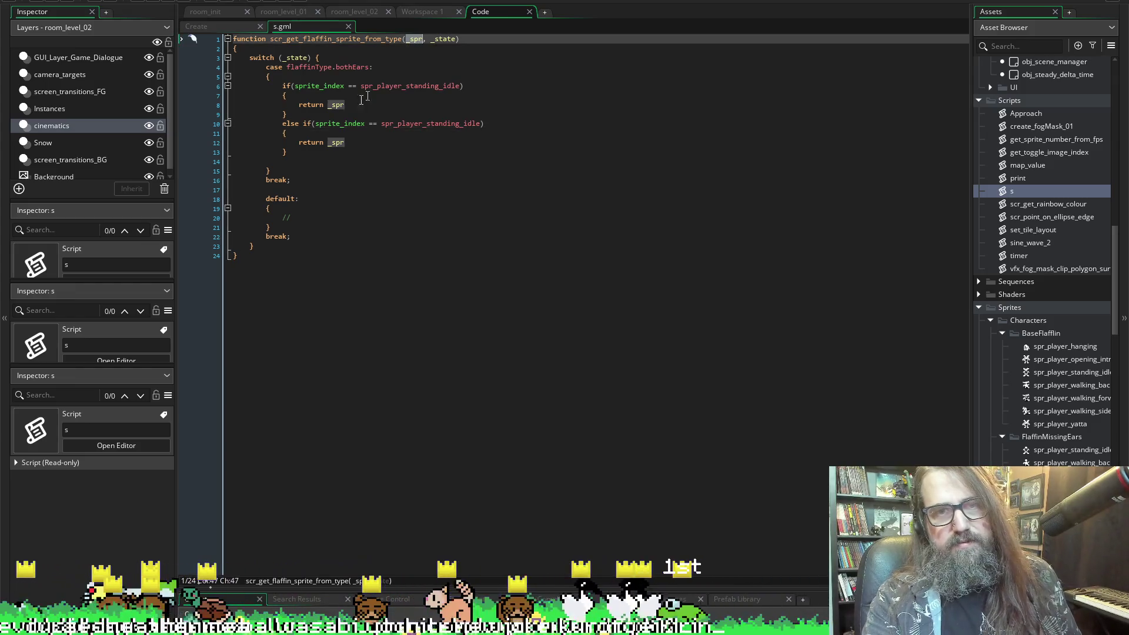
pyautogui.click(329, 85)
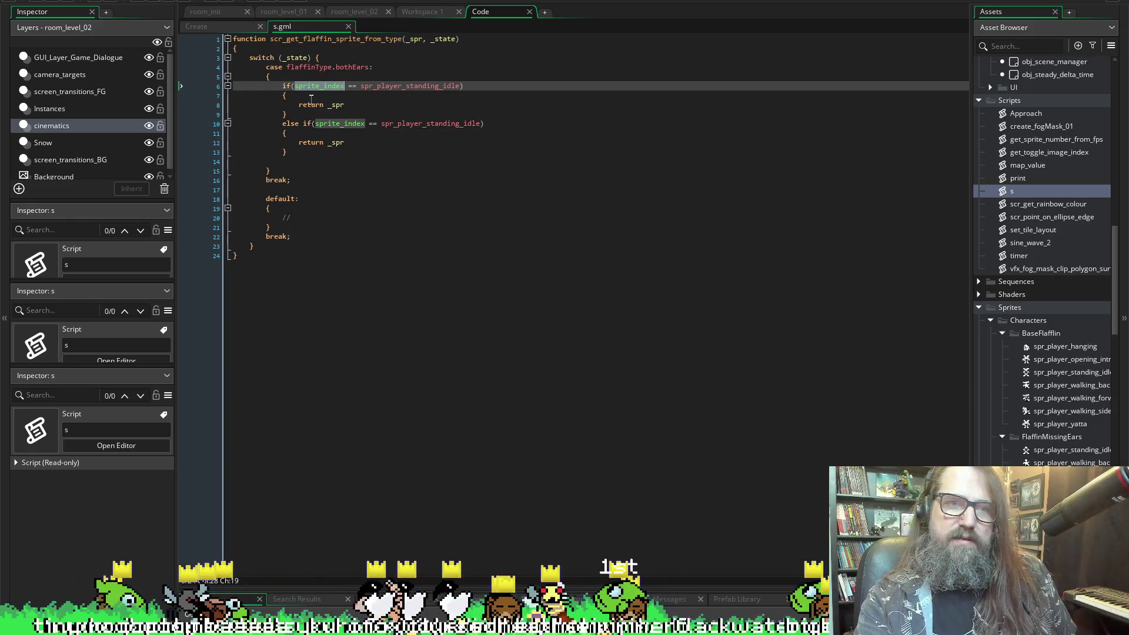
pyautogui.write('_spr')
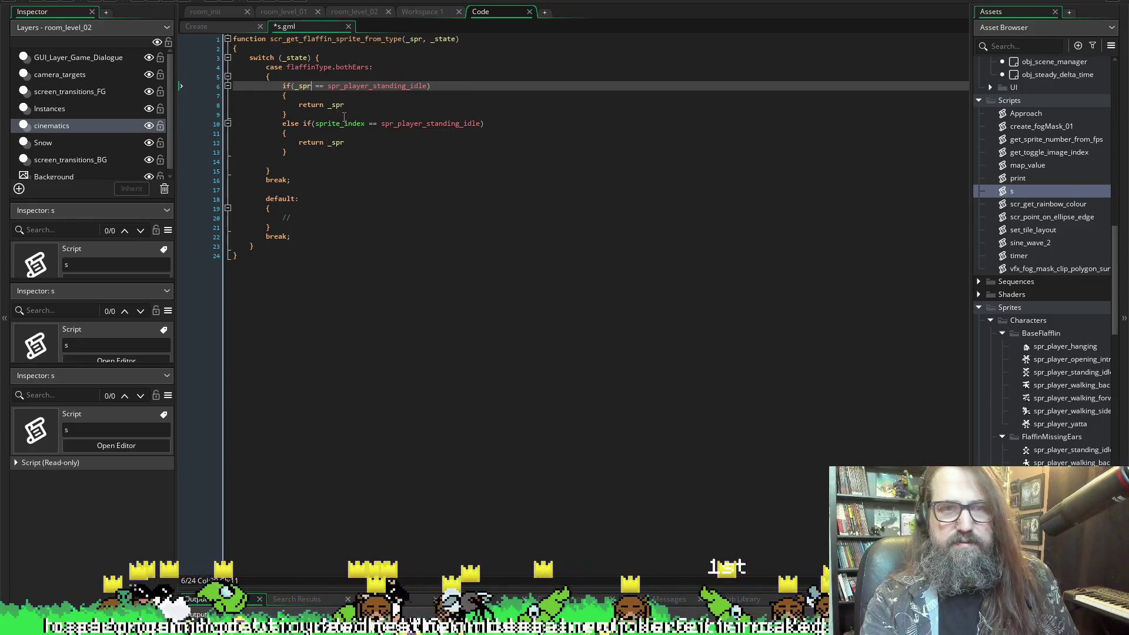
pyautogui.doubleClick(341, 124)
pyautogui.write('_spr')
pyautogui.hotkey('ctrl', 's')
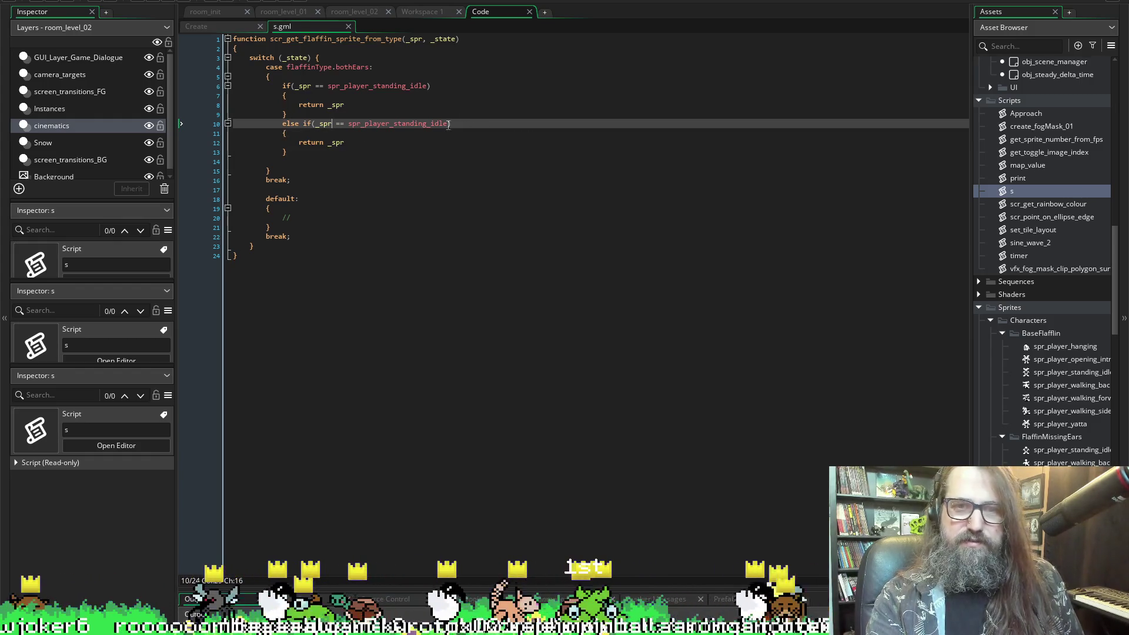
# - Change the else-if sprite to spr_player_walking_back via autocomplete
pyautogui.moveTo(449, 124); pyautogui.dragTo(429, 129)
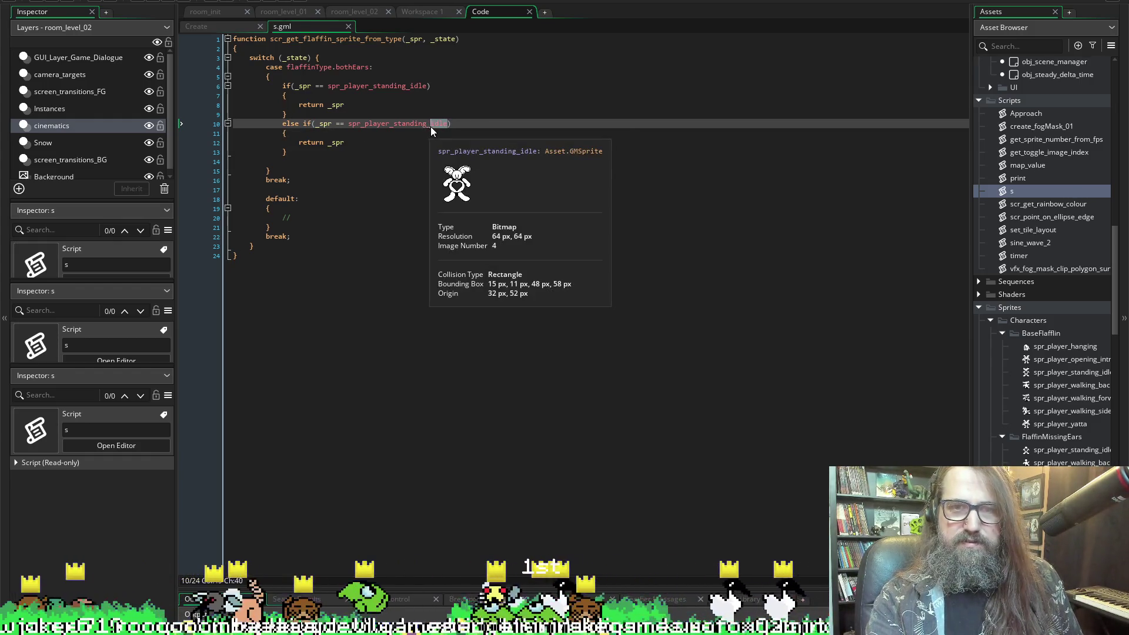
pyautogui.press('BackSpace')
pyautogui.press('BackSpace')
pyautogui.press('BackSpace')
pyautogui.press('BackSpace')
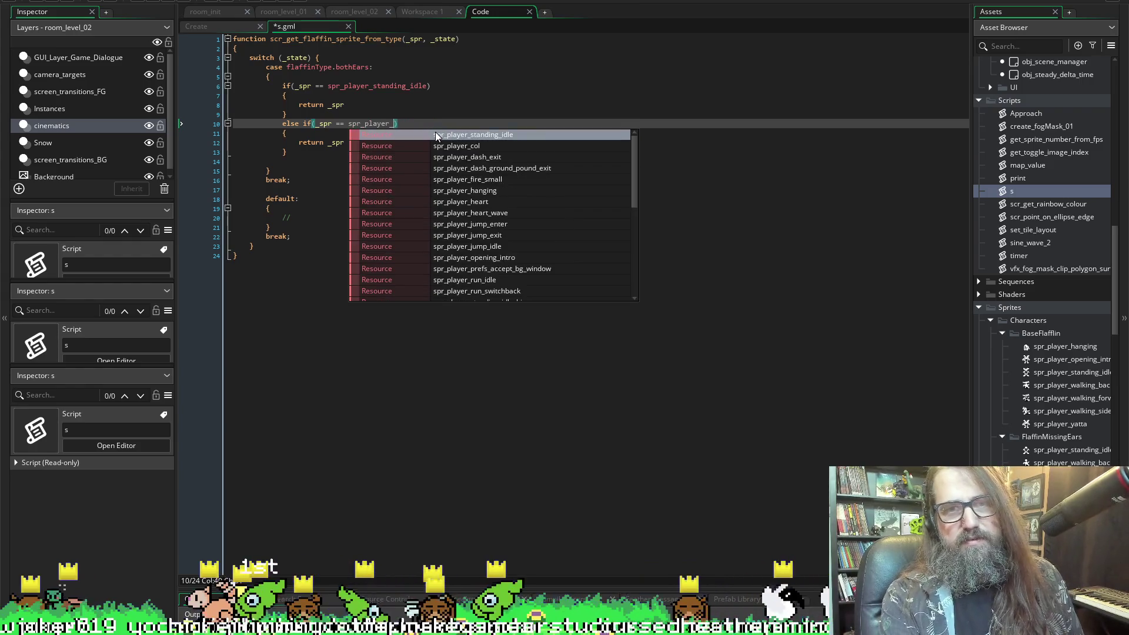
pyautogui.write('walking_back')
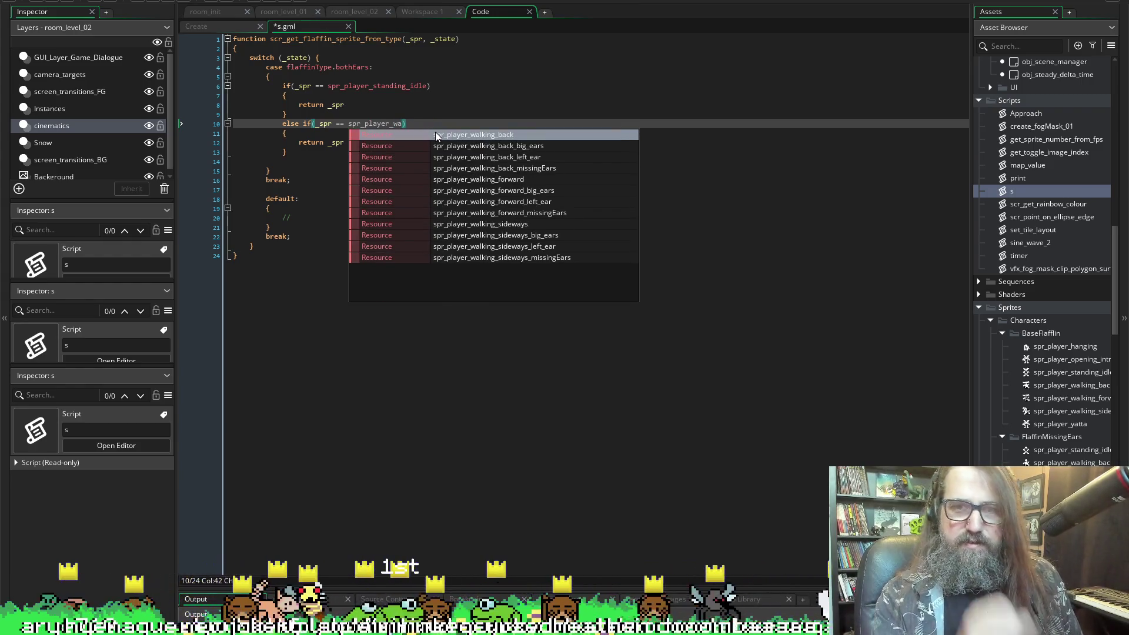
pyautogui.click(435, 135)
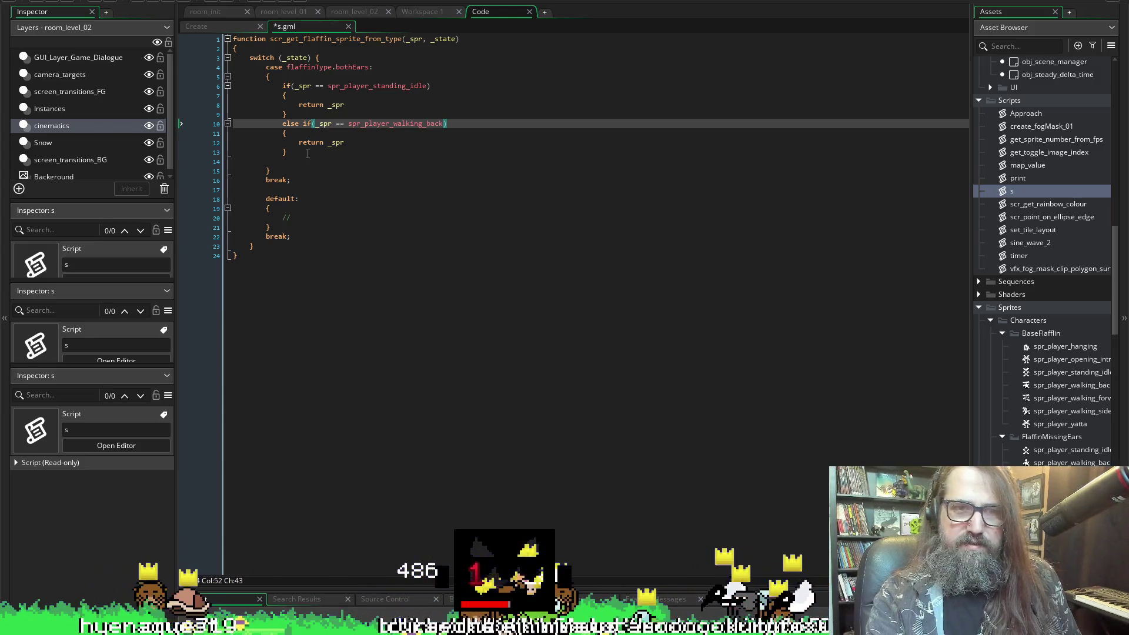
# - Paste three copies of the walking_back else-if block below it
pyautogui.click(307, 153)
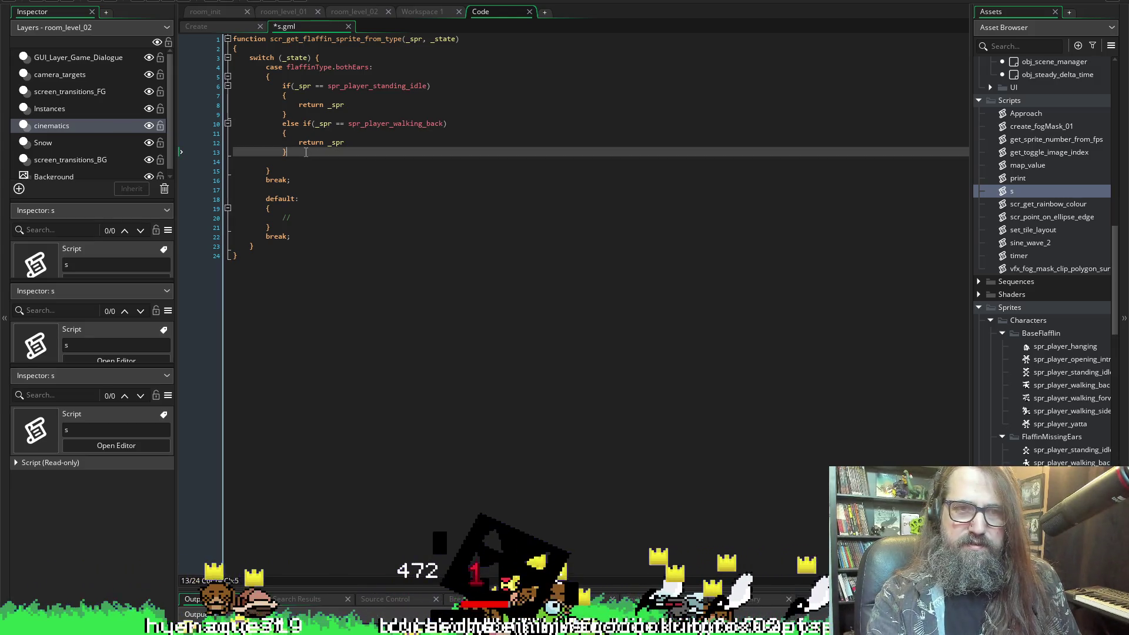
pyautogui.doubleClick(355, 87)
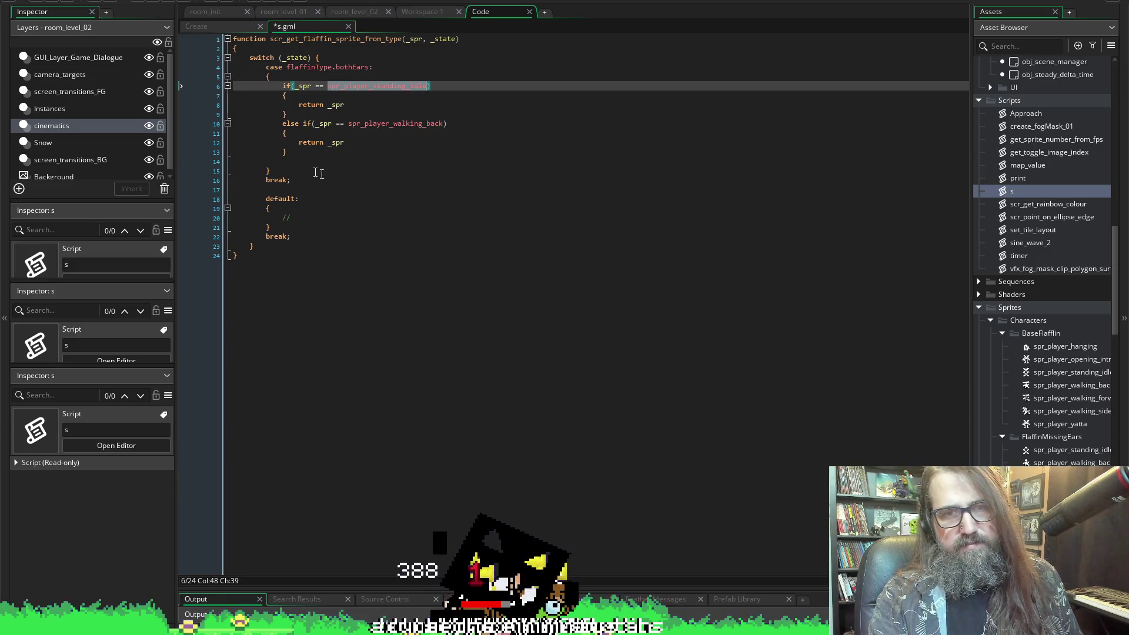
pyautogui.moveTo(297, 152); pyautogui.dragTo(282, 123)
pyautogui.hotkey('ctrl', 'c')
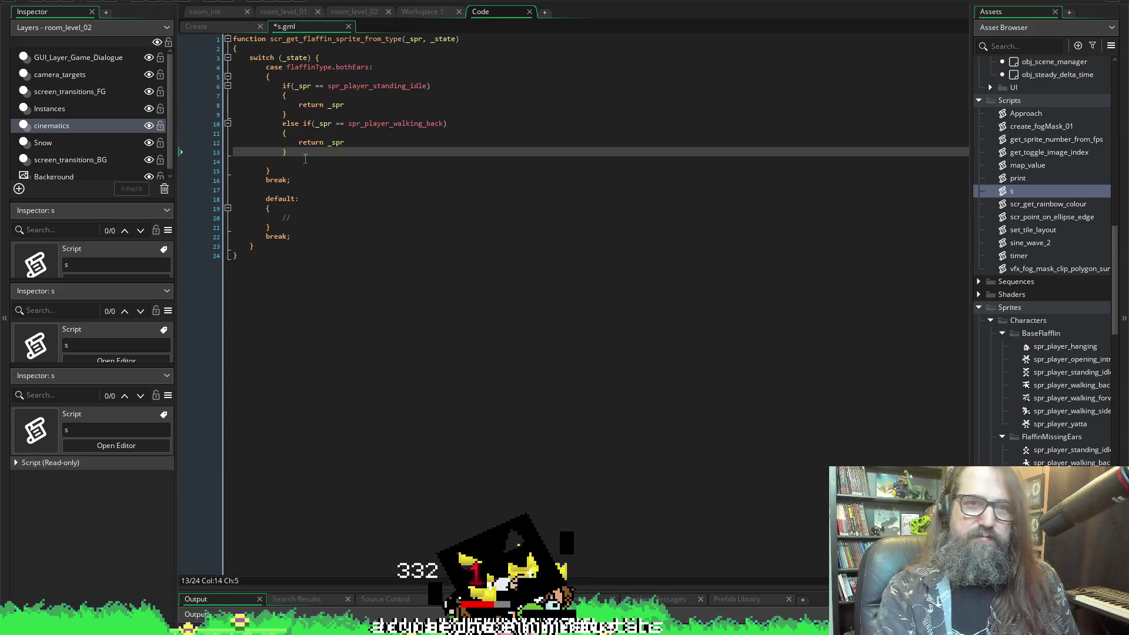
pyautogui.press('Return')
pyautogui.hotkey('ctrl', 'v')
pyautogui.press('Return')
pyautogui.hotkey('ctrl', 'v')
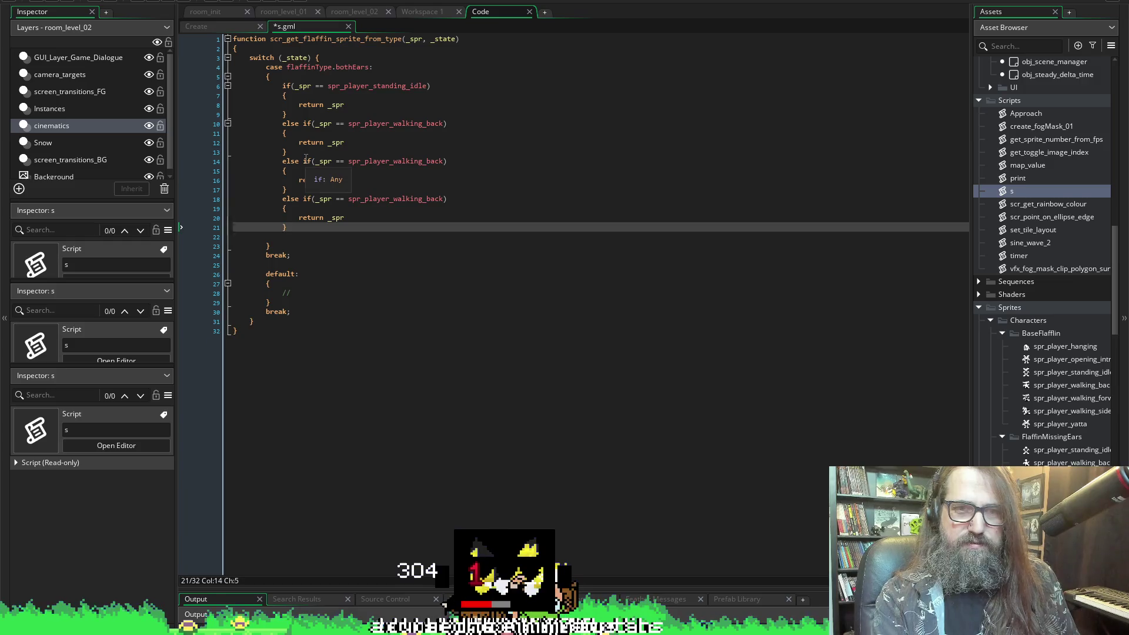
pyautogui.press('Return')
pyautogui.hotkey('ctrl', 'v')
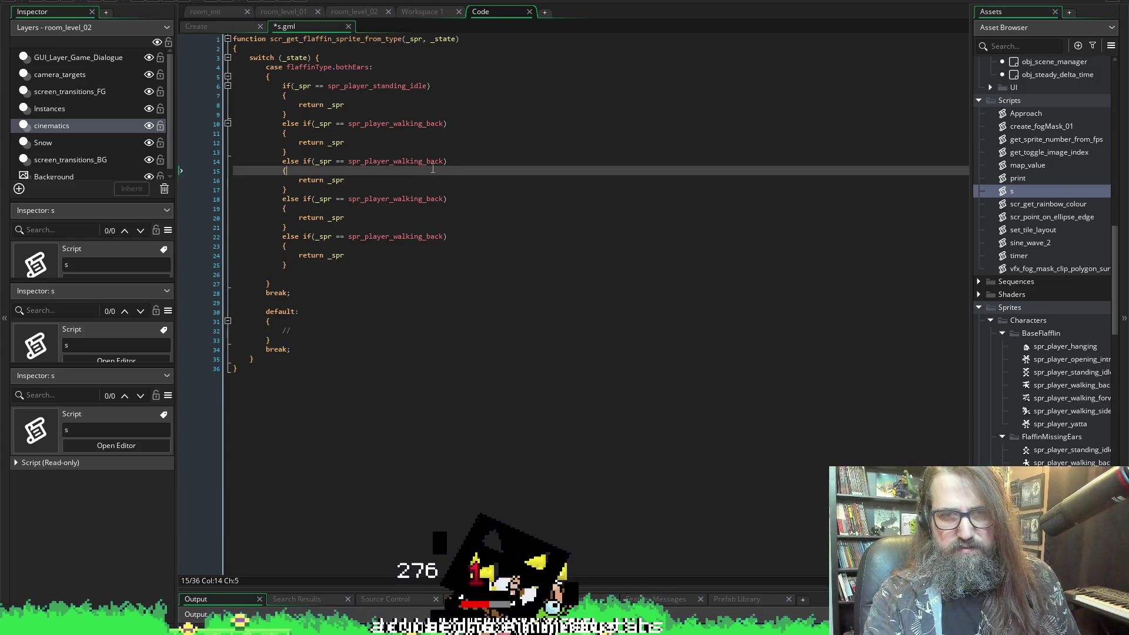
# - Change the copies' sprites to spr_player_walking_forward, spr_player_walking_sideways and spr_player_yatta
pyautogui.moveTo(446, 162); pyautogui.dragTo(427, 163)
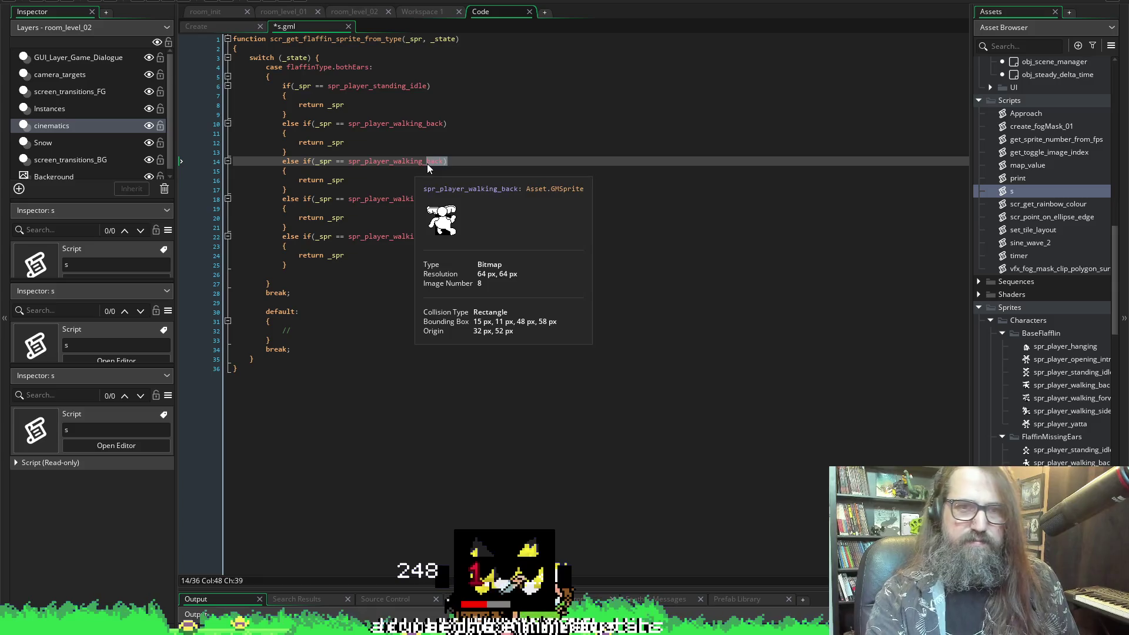
pyautogui.write('f')
pyautogui.press('Return')
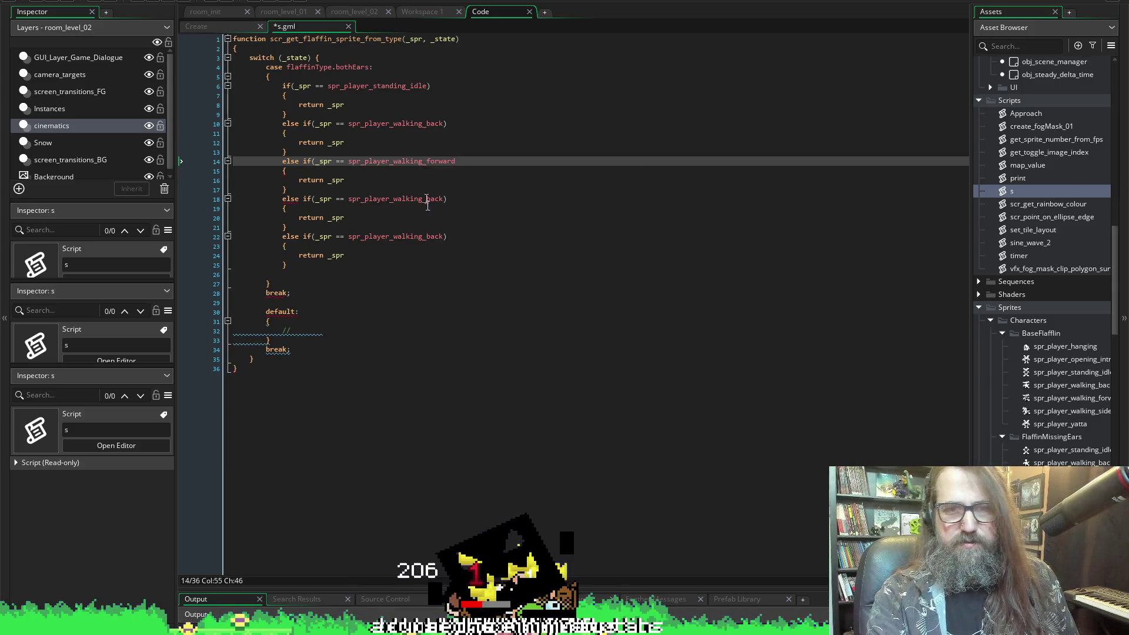
pyautogui.moveTo(444, 199); pyautogui.dragTo(423, 199)
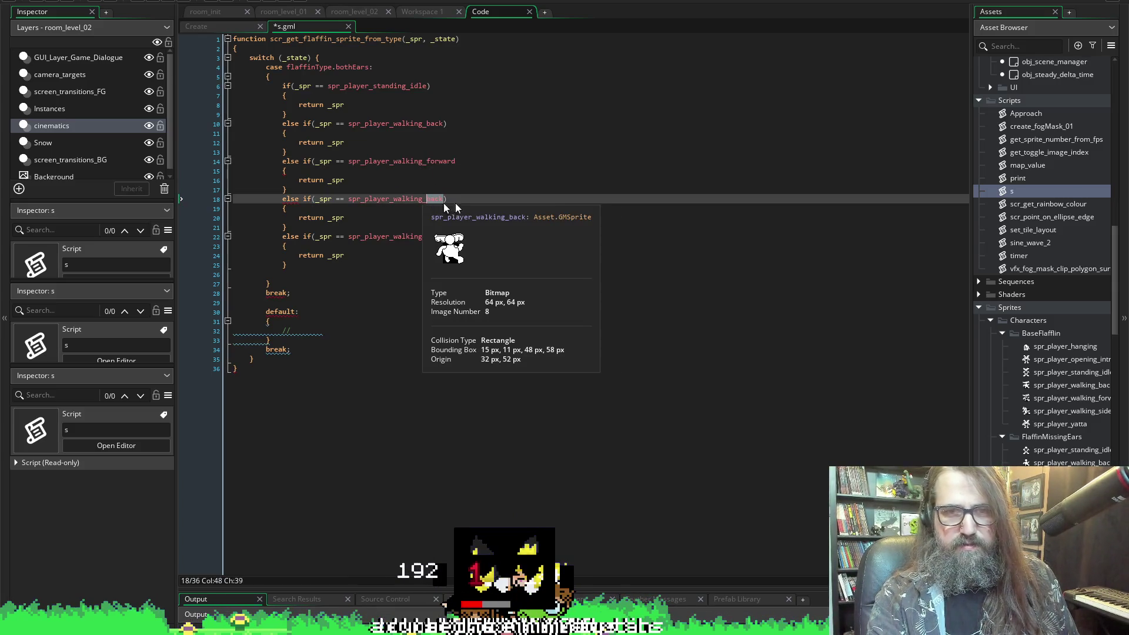
pyautogui.write('_')
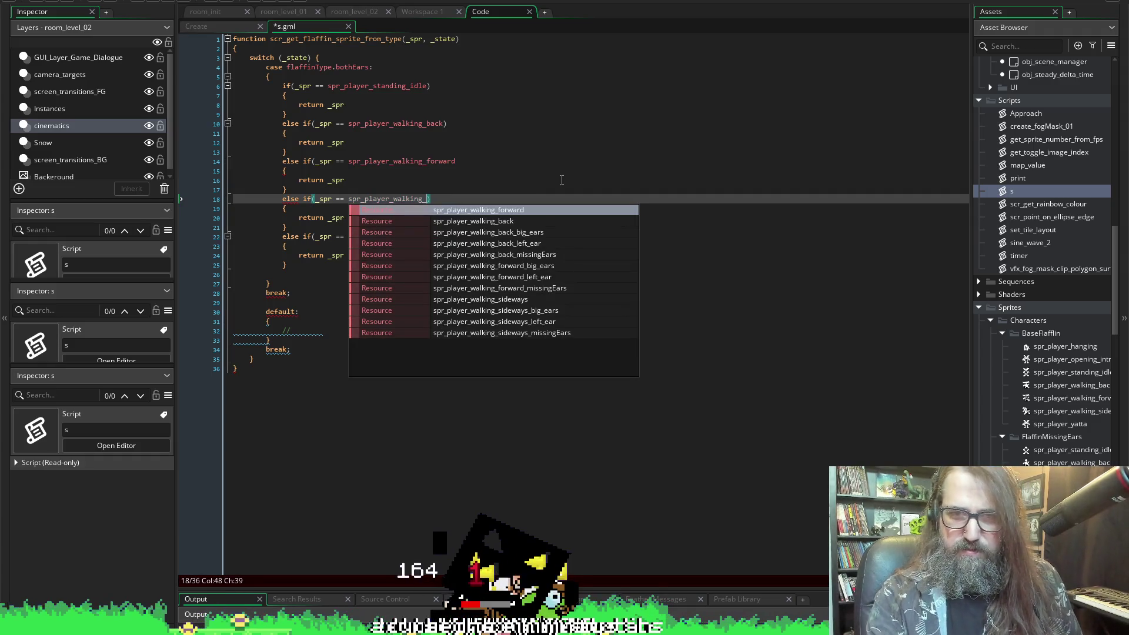
pyautogui.click(522, 298)
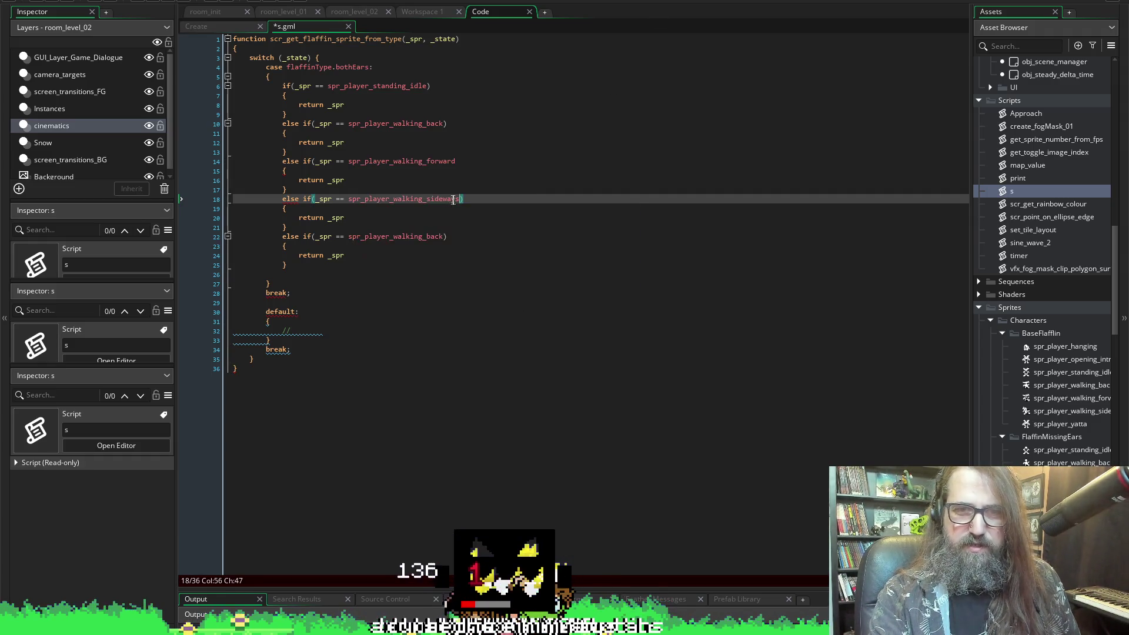
pyautogui.moveTo(444, 236); pyautogui.dragTo(424, 236)
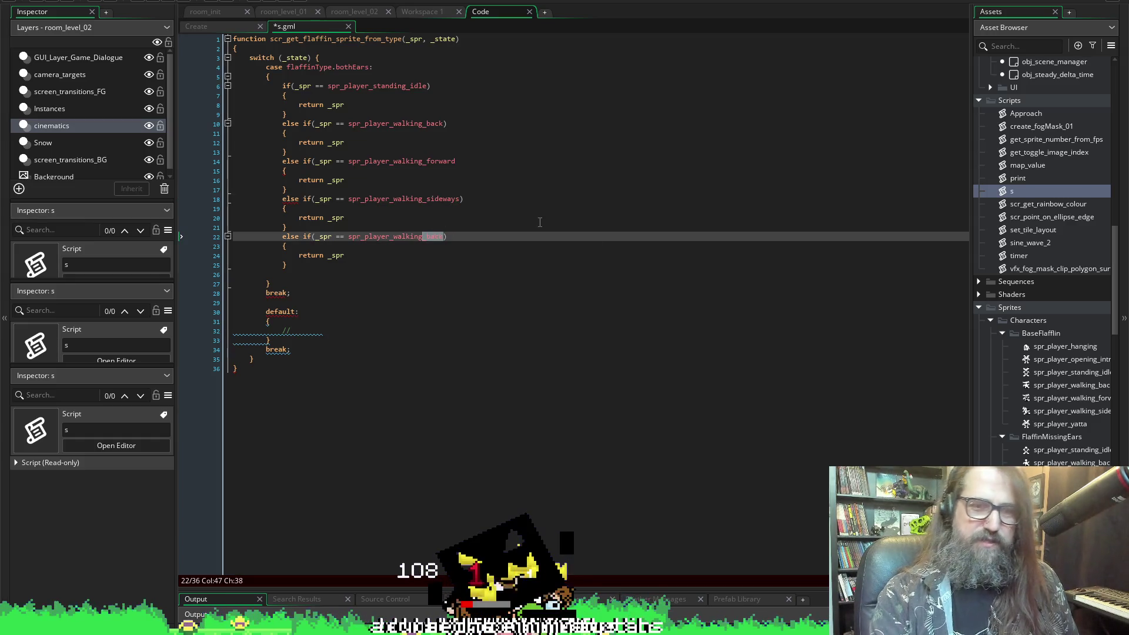
pyautogui.write('_')
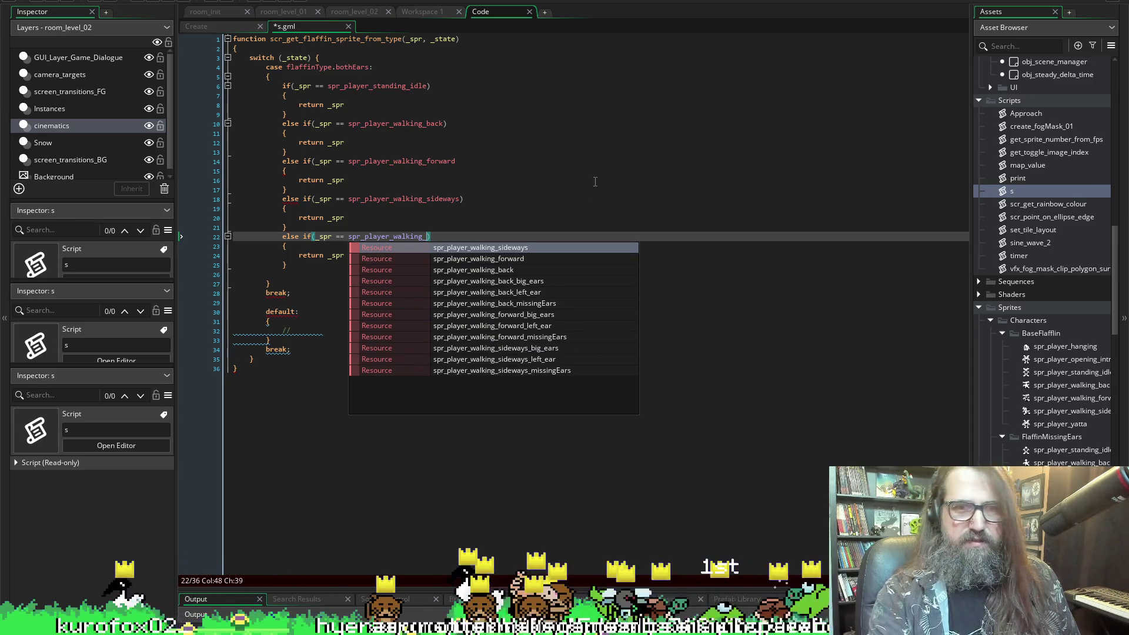
pyautogui.press('BackSpace')
pyautogui.press('BackSpace')
pyautogui.press('BackSpace')
pyautogui.press('BackSpace')
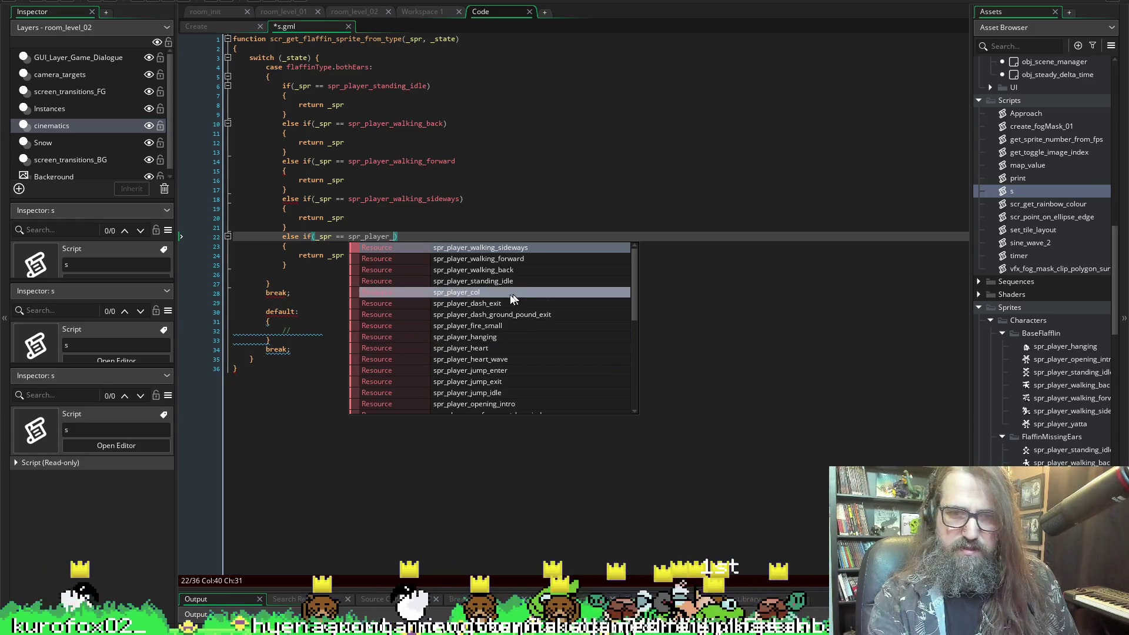
pyautogui.scroll(-8, 513, 293)
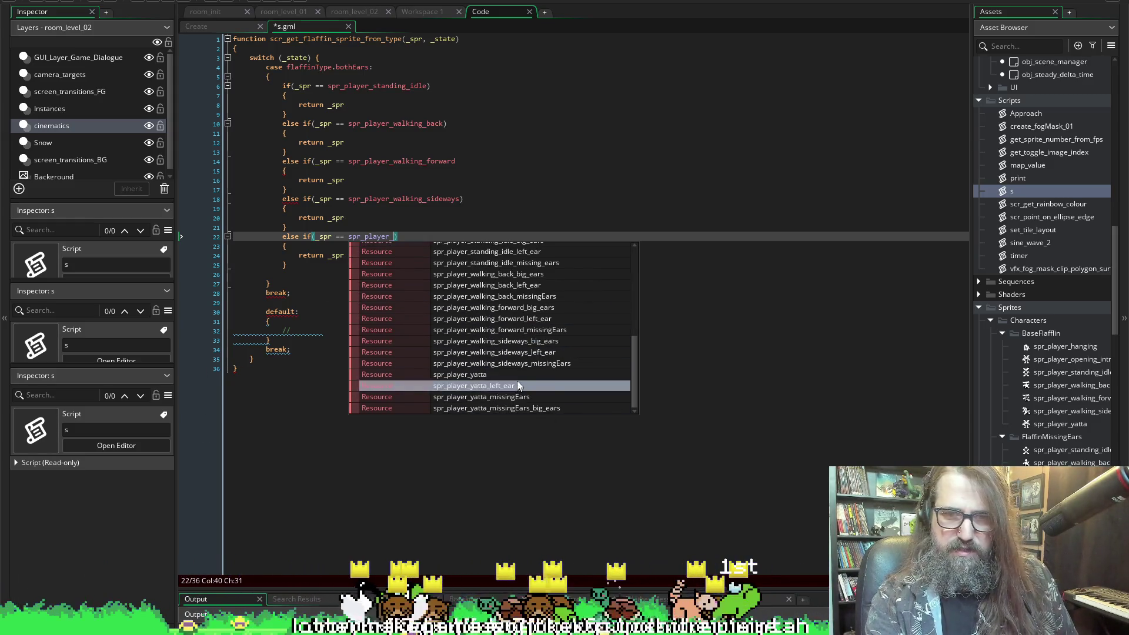
pyautogui.click(517, 375)
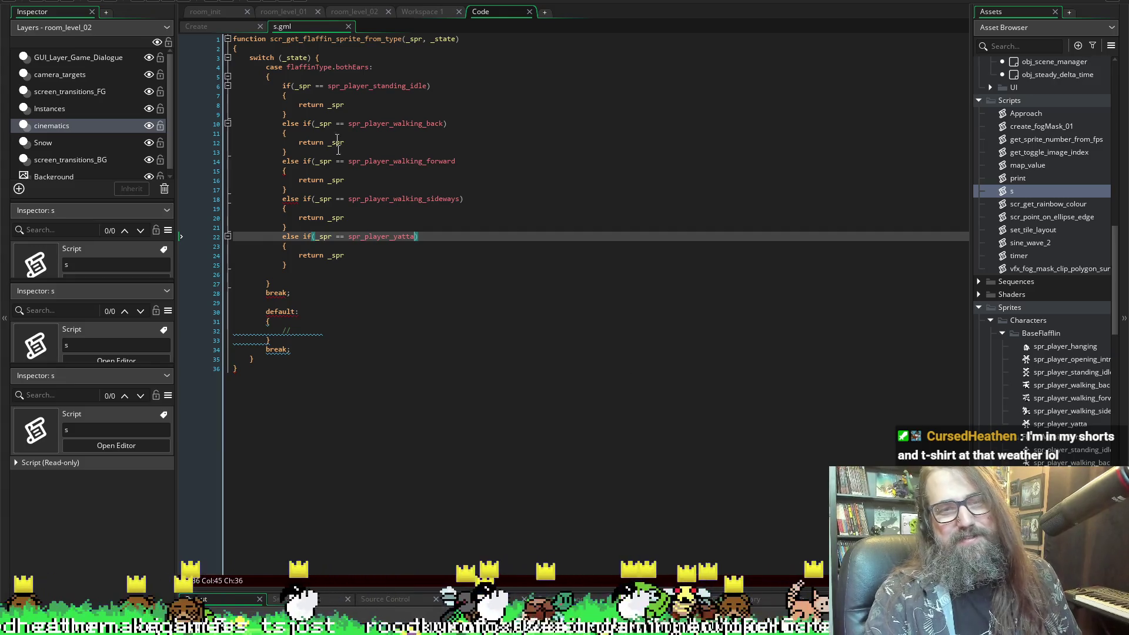
# - Add the missing closing parenthesis to the walking_forward condition on line 14
pyautogui.click(490, 157)
pyautogui.write(')')
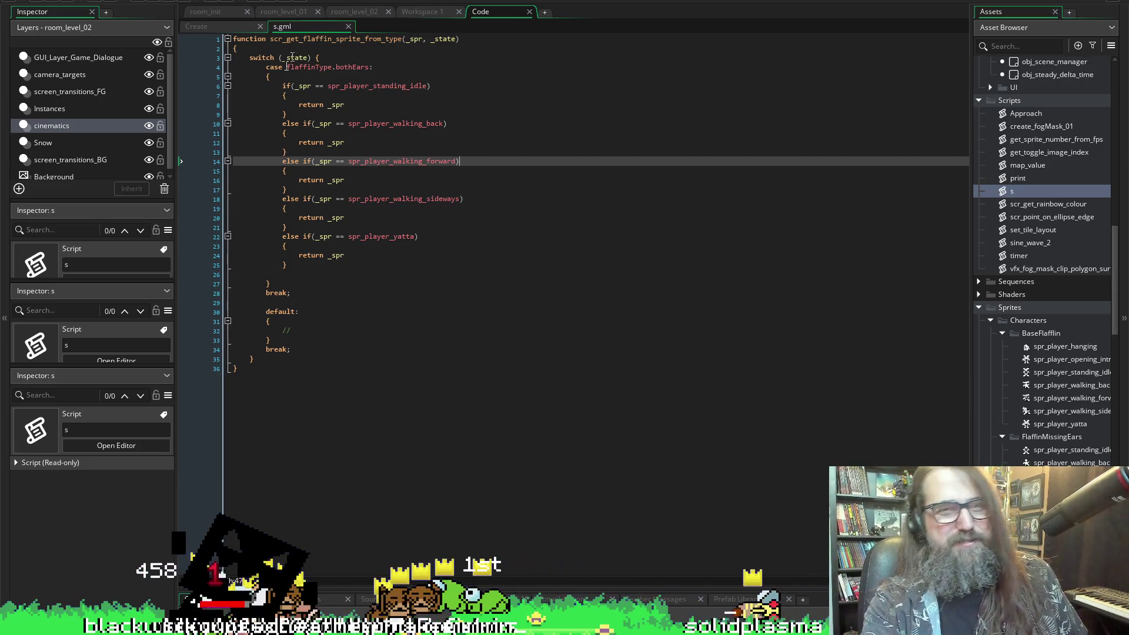
pyautogui.moveTo(270, 76); pyautogui.dragTo(266, 67)
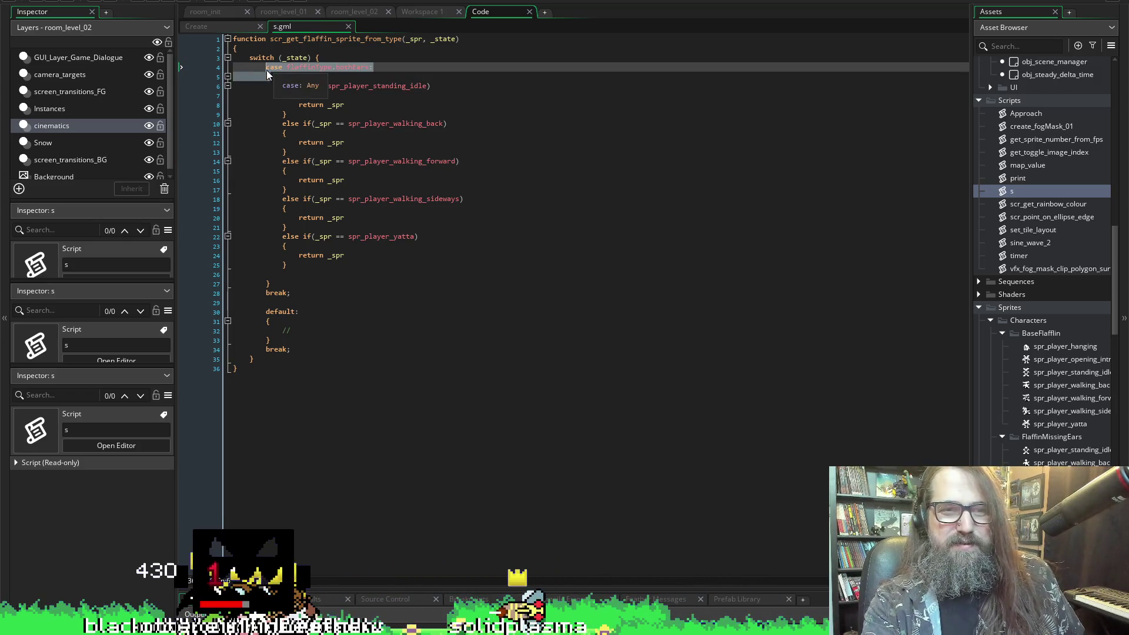
# - Copy the bothEars case block, fold it, and paste the duplicate below it
pyautogui.moveTo(268, 283)
pyautogui.mouseDown()
pyautogui.moveTo(276, 168)
pyautogui.moveTo(266, 67)
pyautogui.mouseUp()
pyautogui.hotkey('ctrl', 'c')
pyautogui.click(317, 303)
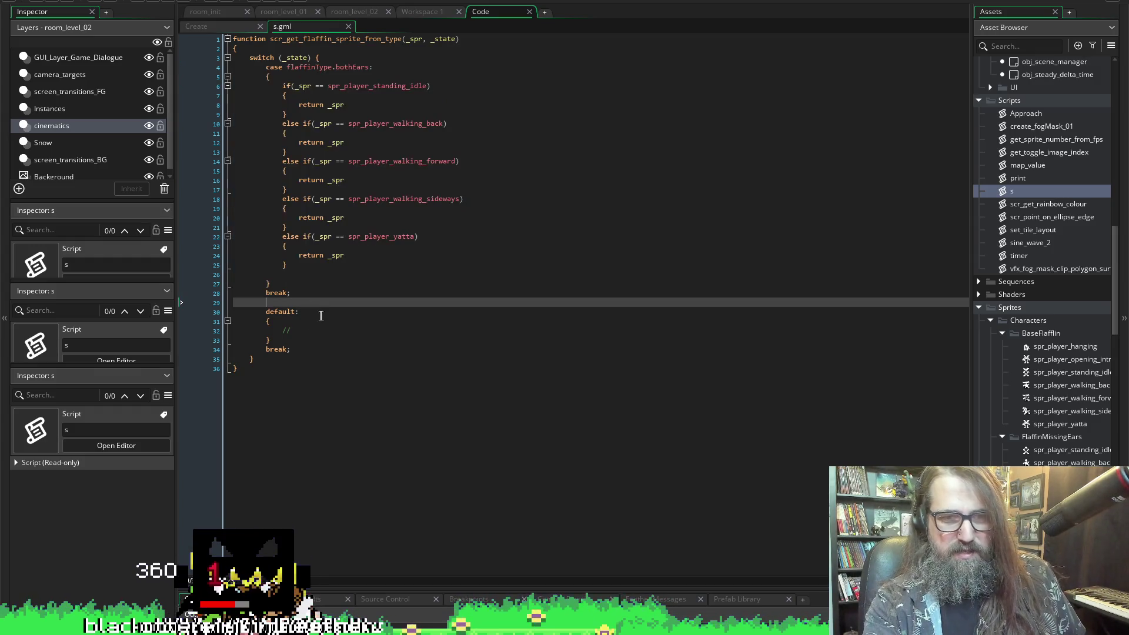
pyautogui.click(228, 76)
pyautogui.click(288, 95)
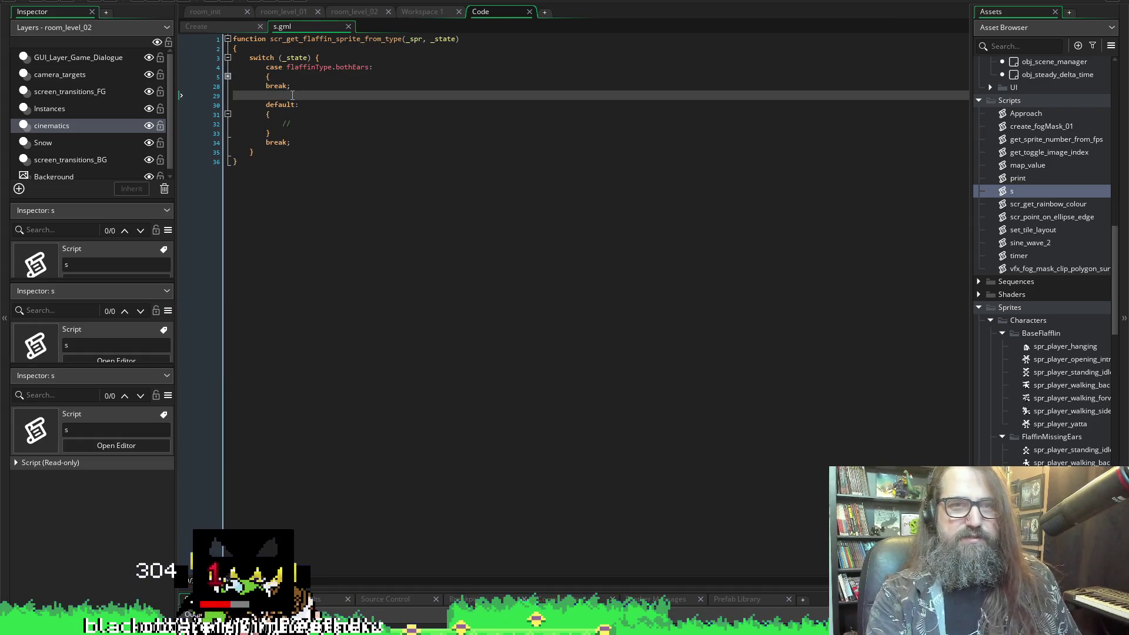
pyautogui.press('Return')
pyautogui.press('Return')
pyautogui.hotkey('ctrl', 'v')
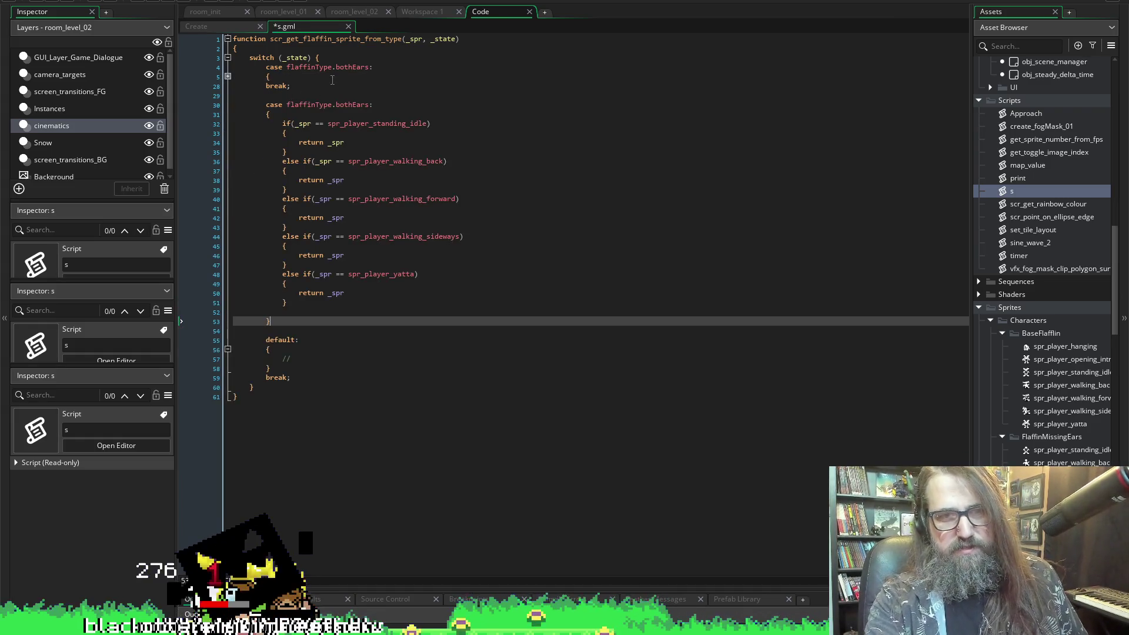
# - Relabel the pasted case as flaffinType.leftEar and save the script
pyautogui.moveTo(370, 106); pyautogui.dragTo(353, 106)
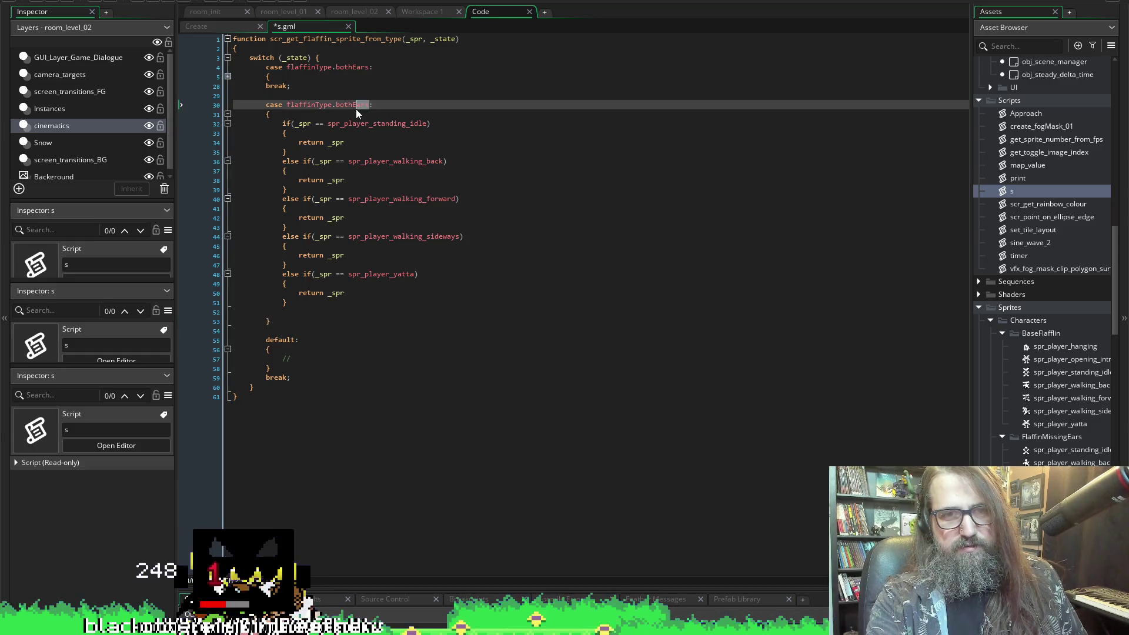
pyautogui.press('BackSpace')
pyautogui.press('BackSpace')
pyautogui.press('BackSpace')
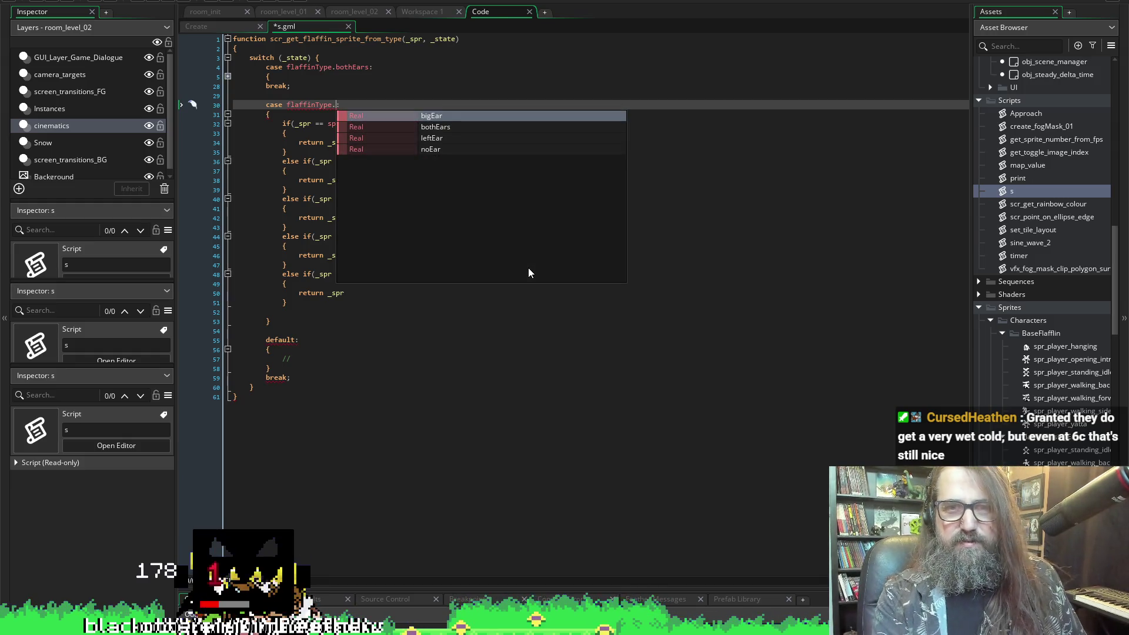
pyautogui.press('Down')
pyautogui.press('Down')
pyautogui.press('Return')
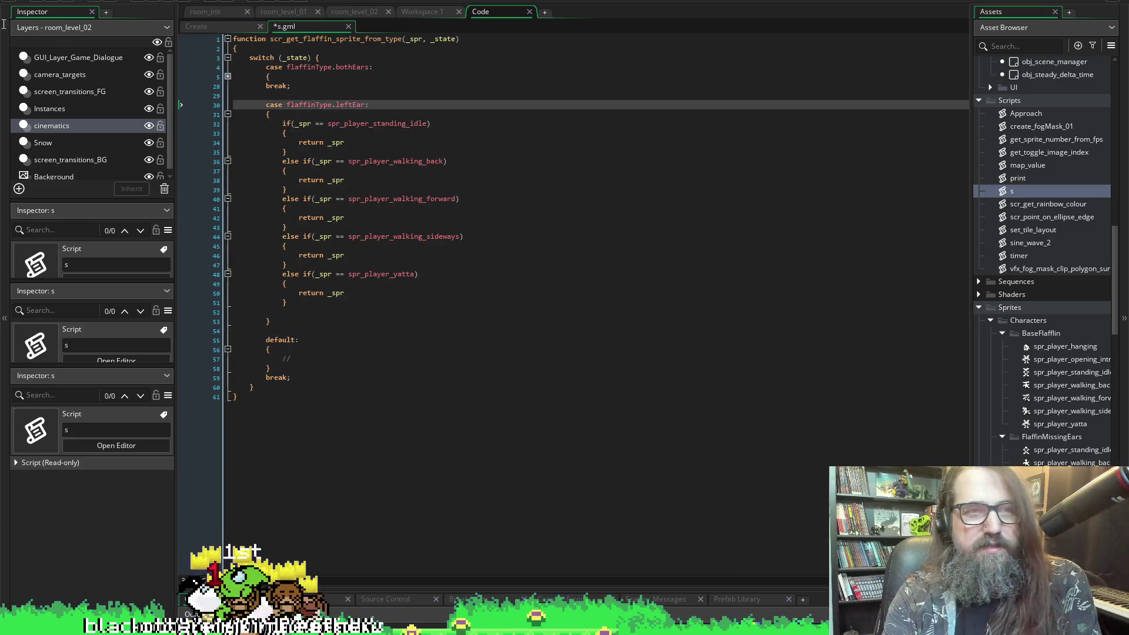
pyautogui.hotkey('ctrl', 's')
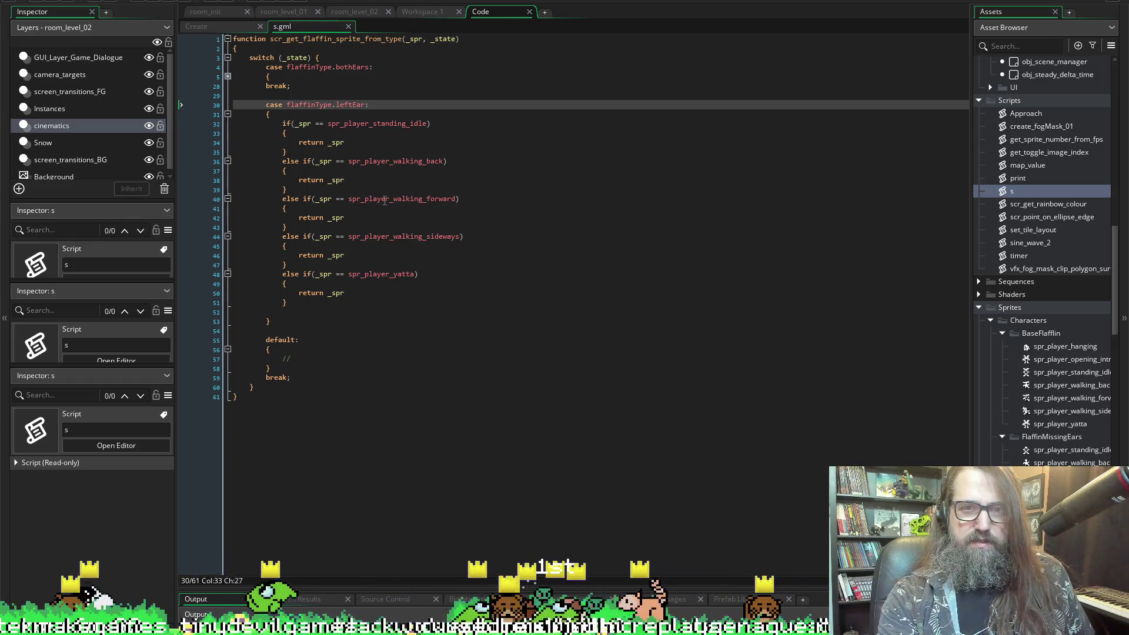
pyautogui.moveTo(424, 119)
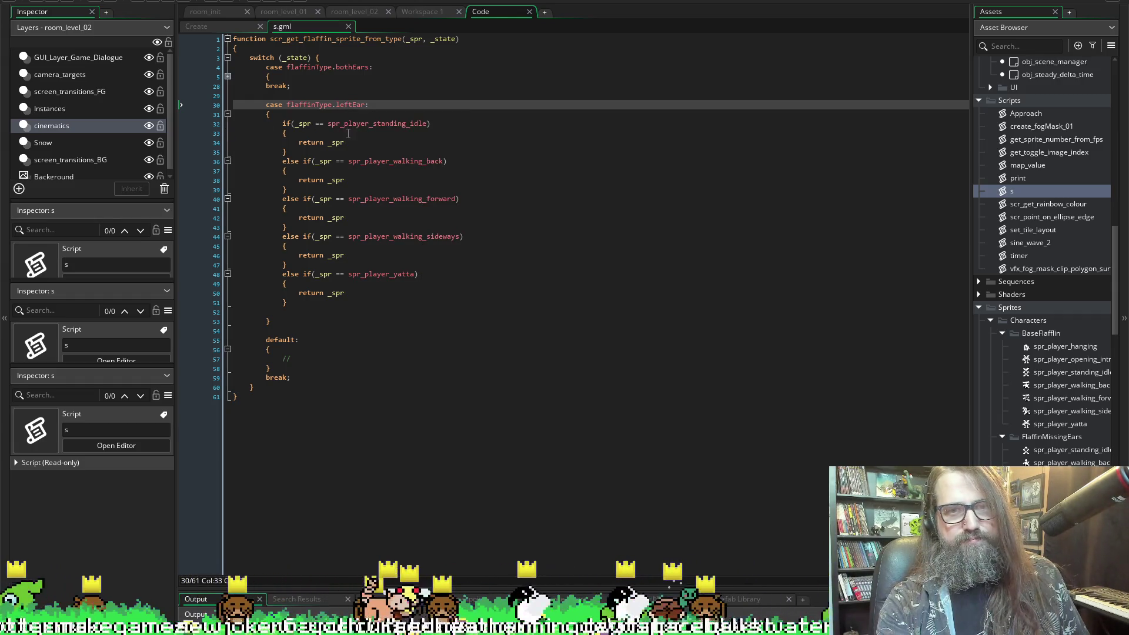
pyautogui.doubleClick(327, 143)
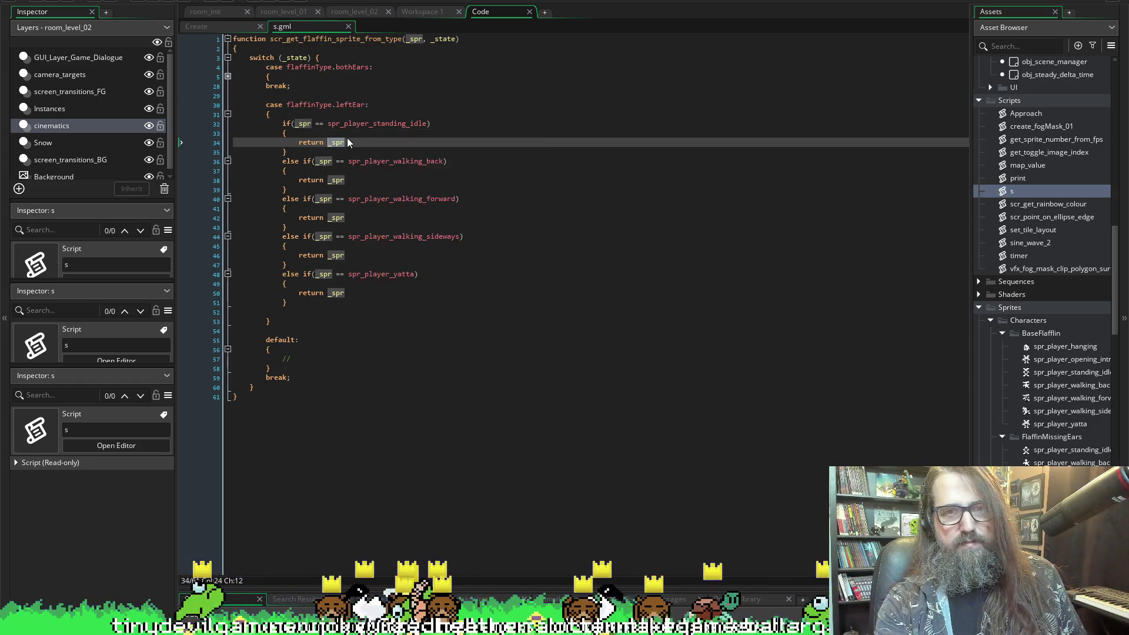
pyautogui.click(349, 124)
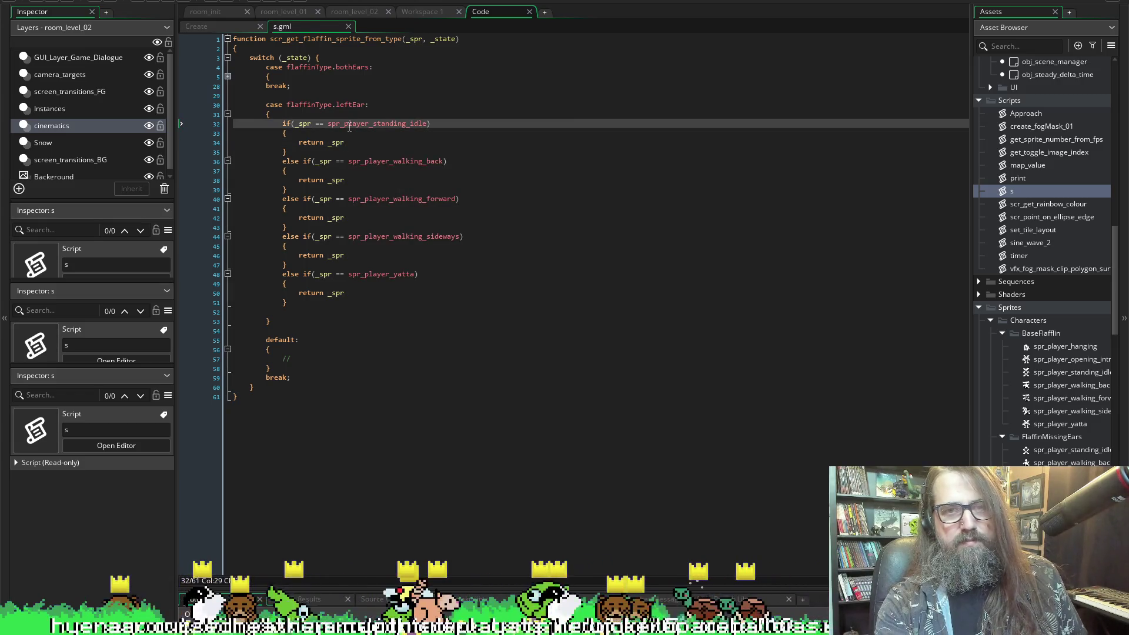
pyautogui.doubleClick(349, 125)
pyautogui.click(346, 143)
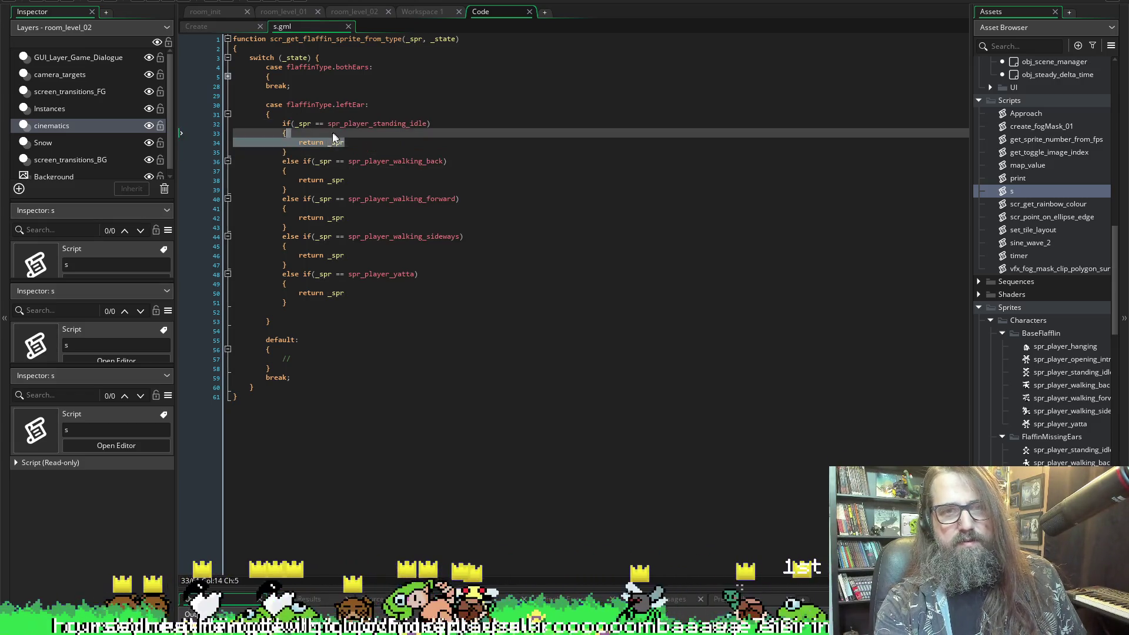
pyautogui.doubleClick(331, 145)
# - Make the standing-idle branch return its left_ear standing idle sprite and save
pyautogui.write('spr_player_standing_idle')
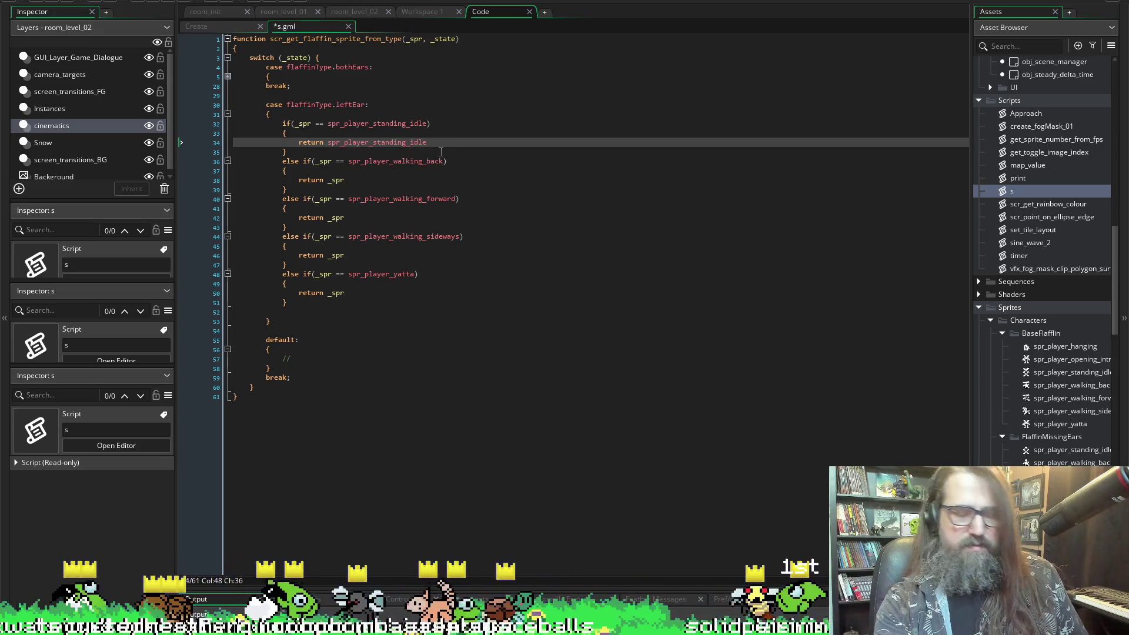
pyautogui.write('_')
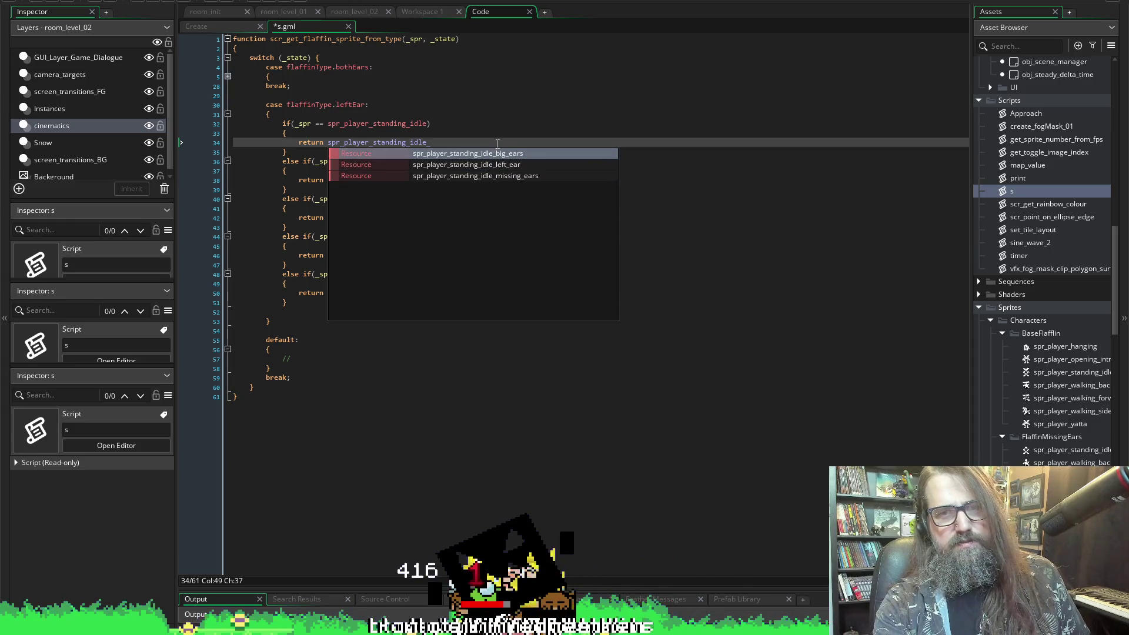
pyautogui.press('Escape')
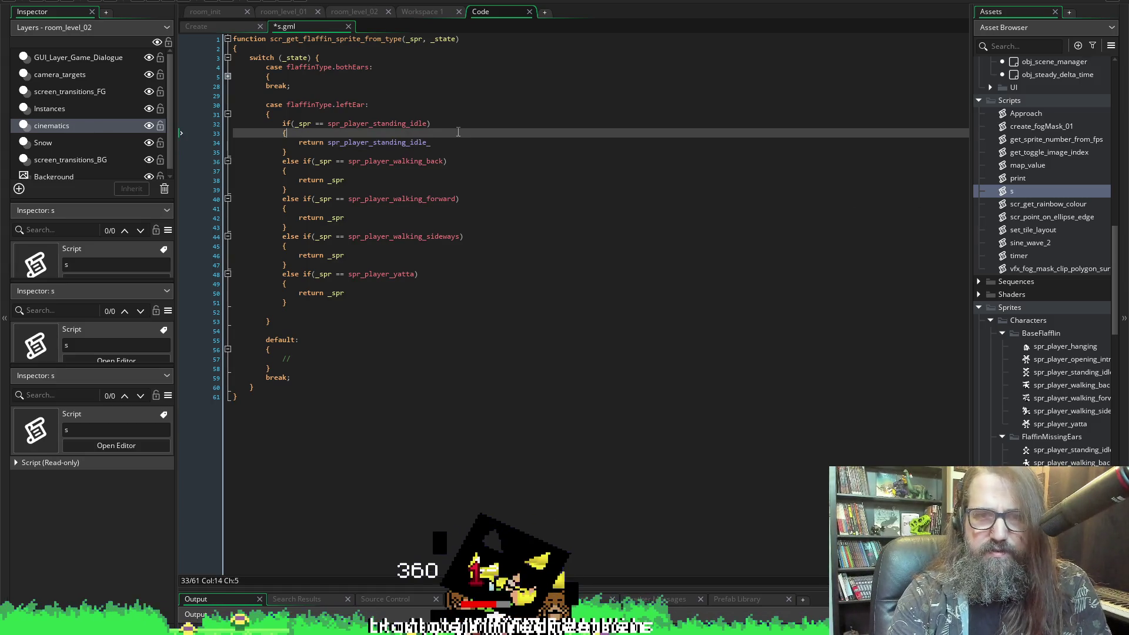
pyautogui.hotkey('ctrl', 'space')
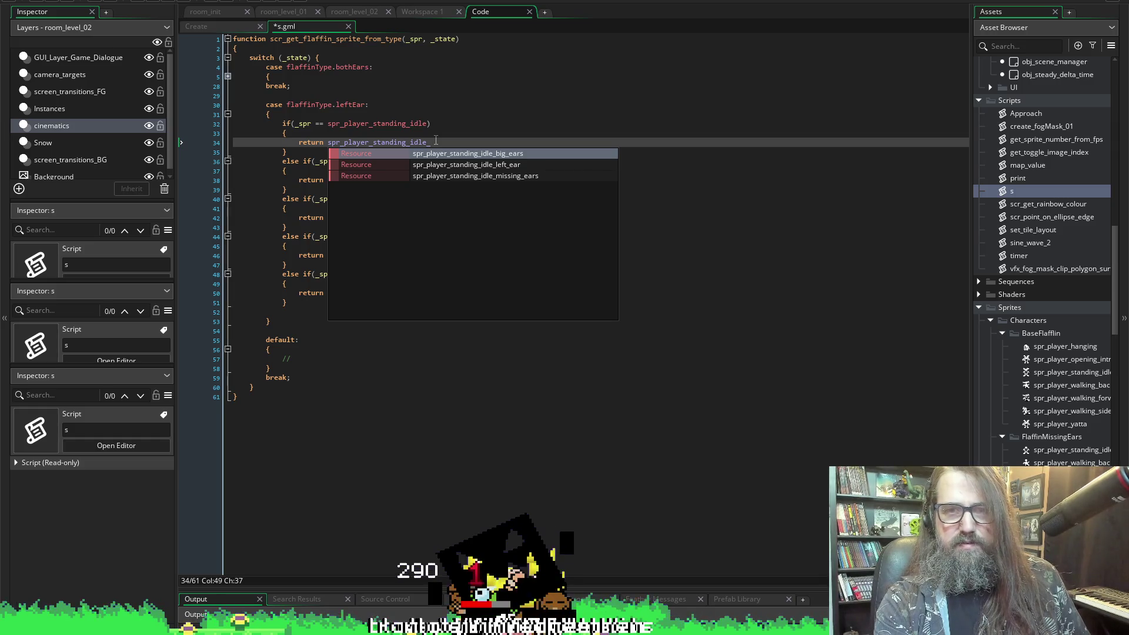
pyautogui.click(493, 168)
pyautogui.hotkey('ctrl', 's')
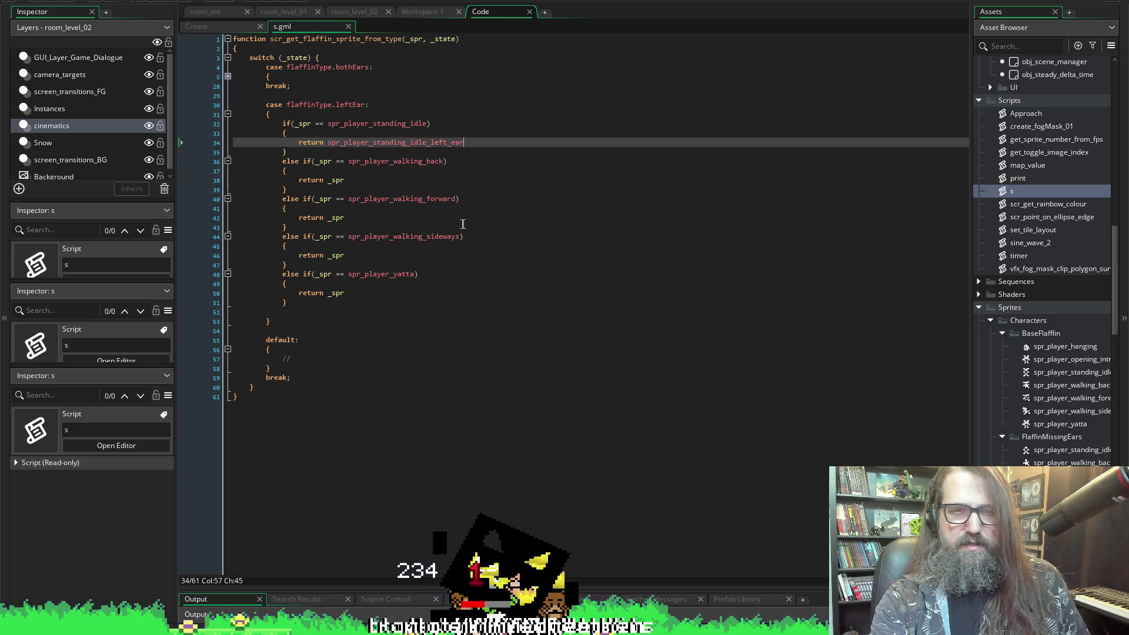
# - Make the walking_back branch return spr_player_walking_back's left_ear variant
pyautogui.doubleClick(423, 162)
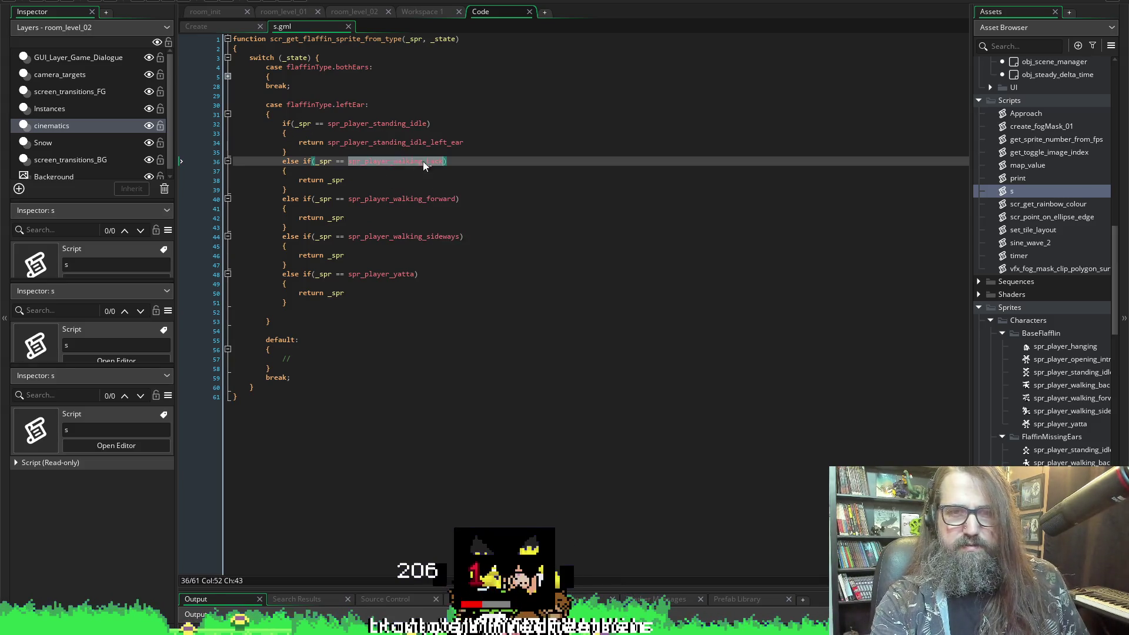
pyautogui.hotkey('ctrl', 'c')
pyautogui.doubleClick(337, 180)
pyautogui.hotkey('ctrl', 'v')
pyautogui.write('_')
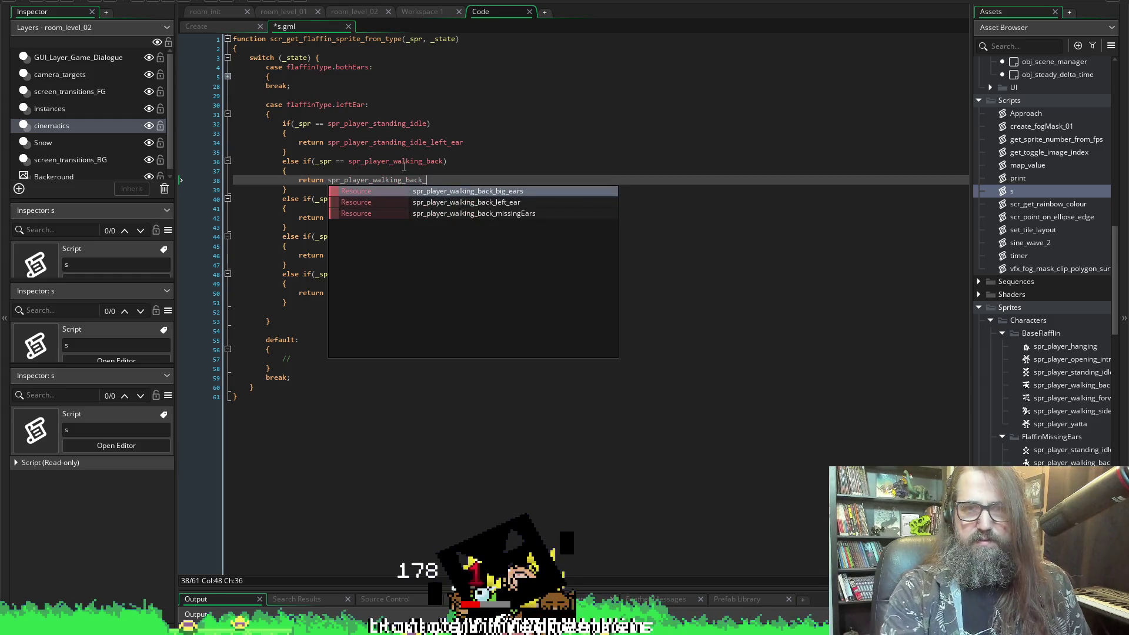
pyautogui.press('Down')
pyautogui.press('Down')
pyautogui.press('Up')
pyautogui.press('Return')
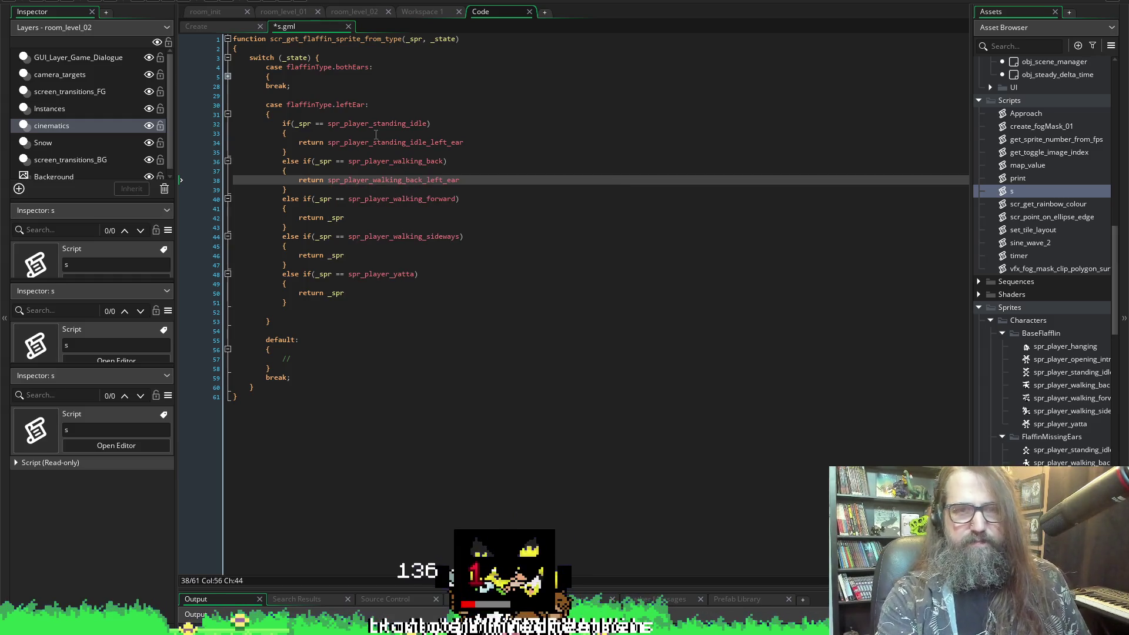
# - Make the walking_forward branch return the left_ear walking forward sprite
pyautogui.doubleClick(382, 199)
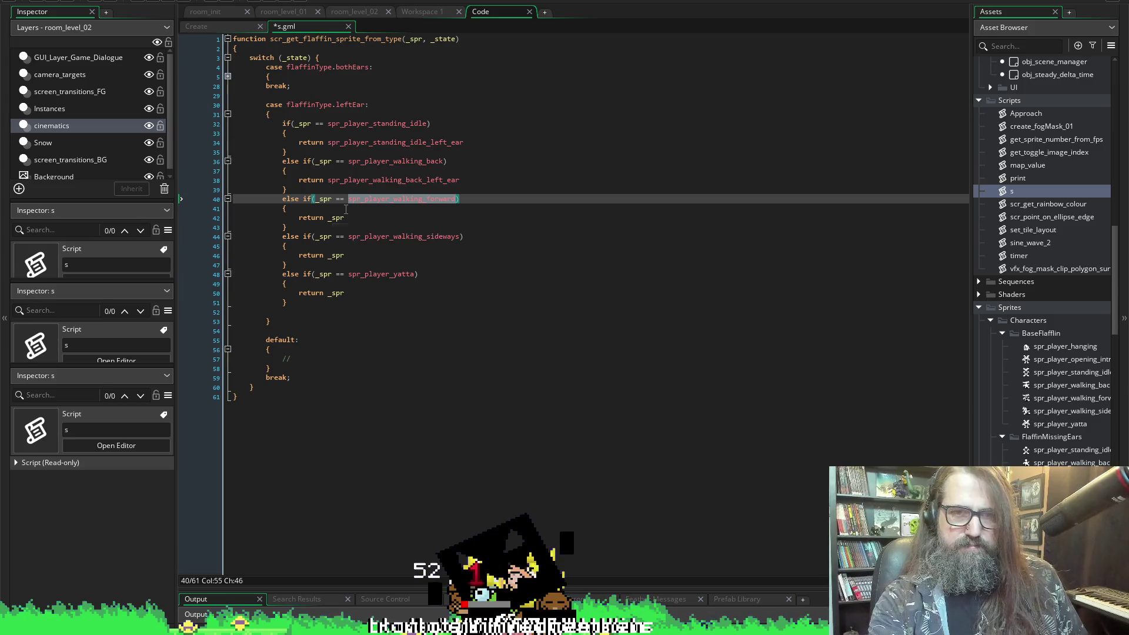
pyautogui.press('Down')
pyautogui.press('Down')
pyautogui.hotkey('ctrl', 'v')
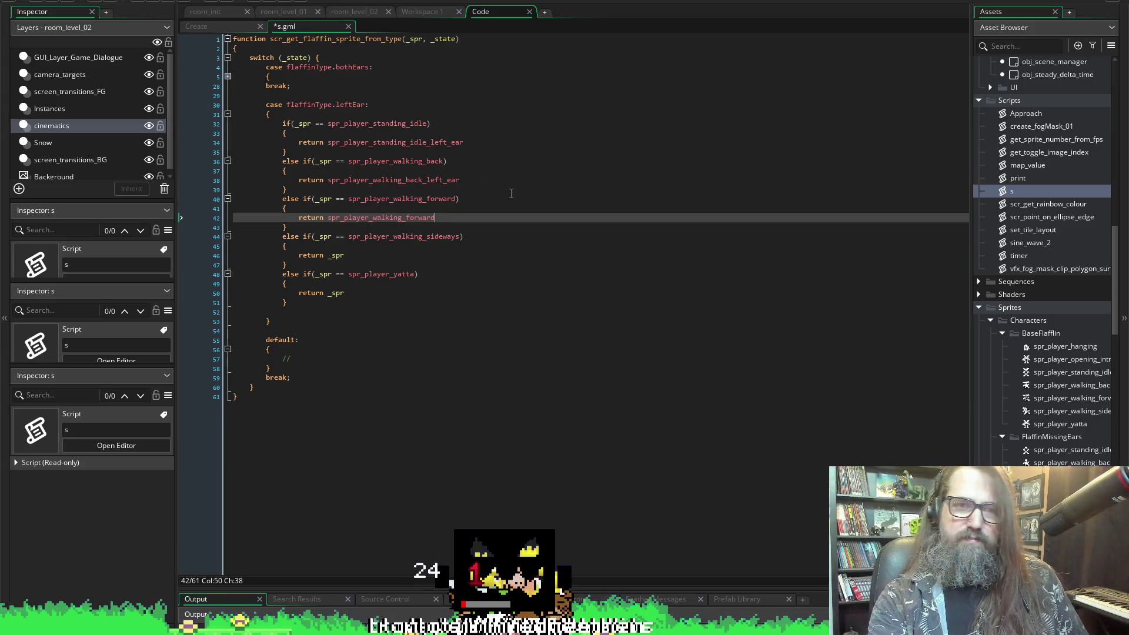
pyautogui.write('_')
pyautogui.press('Down')
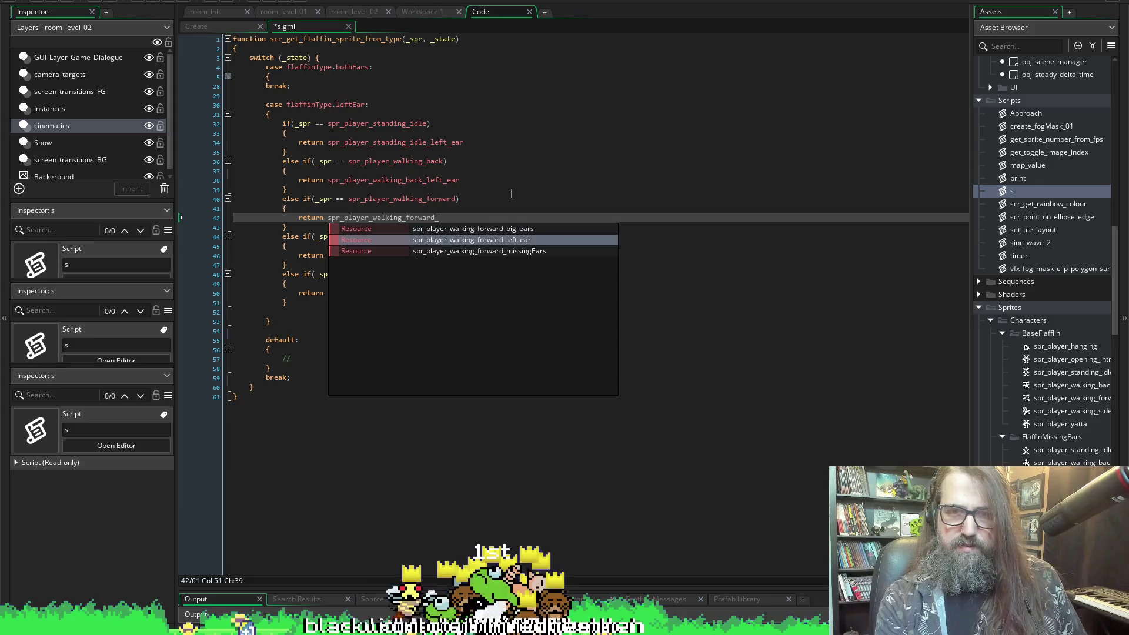
pyautogui.press('Return')
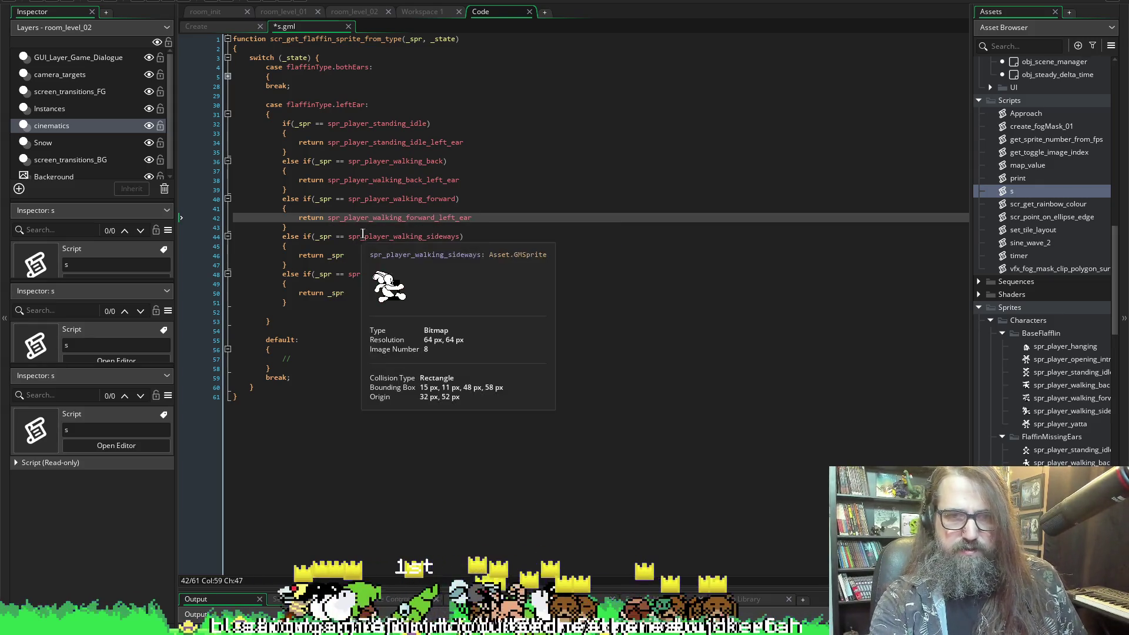
# - Make the walking_sideways branch return the left_ear walking sideways sprite
pyautogui.doubleClick(336, 255)
pyautogui.hotkey('ctrl', 'v')
pyautogui.write('_')
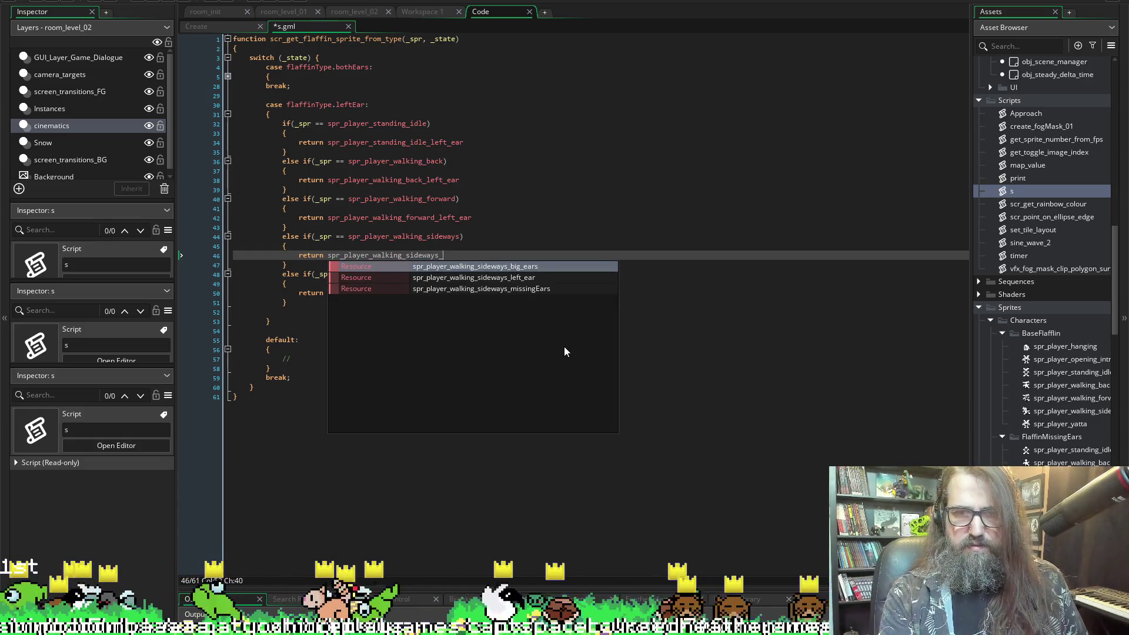
pyautogui.press('Down')
pyautogui.press('Down')
pyautogui.press('Up')
pyautogui.press('Return')
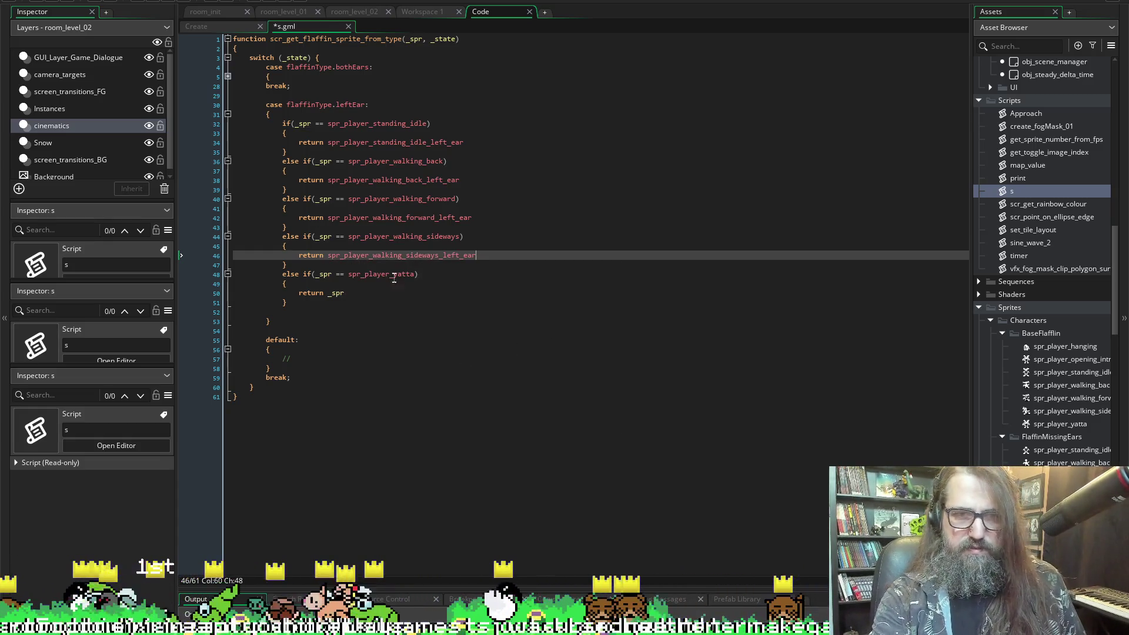
# - Make the yatta branch return spr_player_yatta's left_ear variant
pyautogui.doubleClick(381, 274)
pyautogui.hotkey('ctrl', 'c')
pyautogui.doubleClick(335, 292)
pyautogui.hotkey('ctrl', 'v')
pyautogui.write('_')
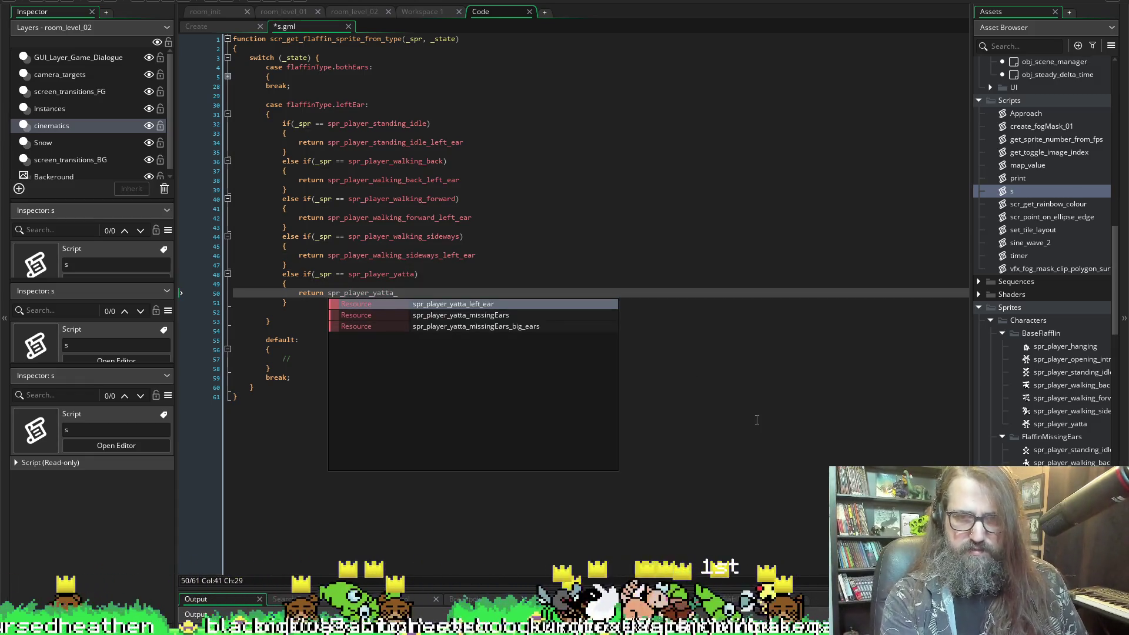
pyautogui.press('Return')
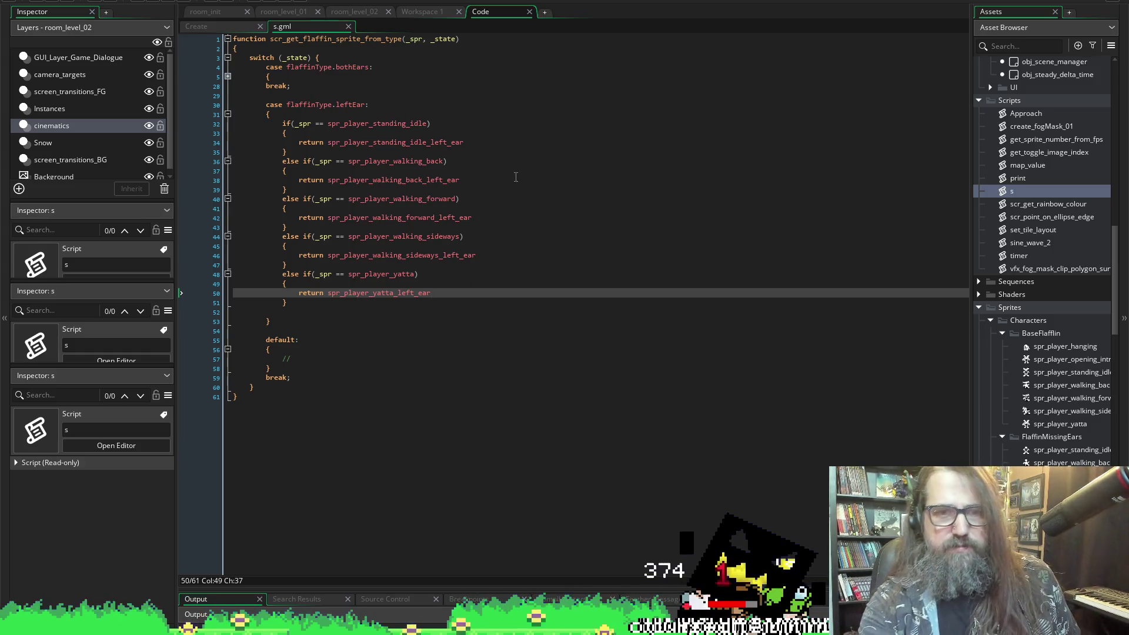
# - Open blank lines after the leftEar case's closing brace and save the script
pyautogui.moveTo(267, 104); pyautogui.dragTo(276, 325)
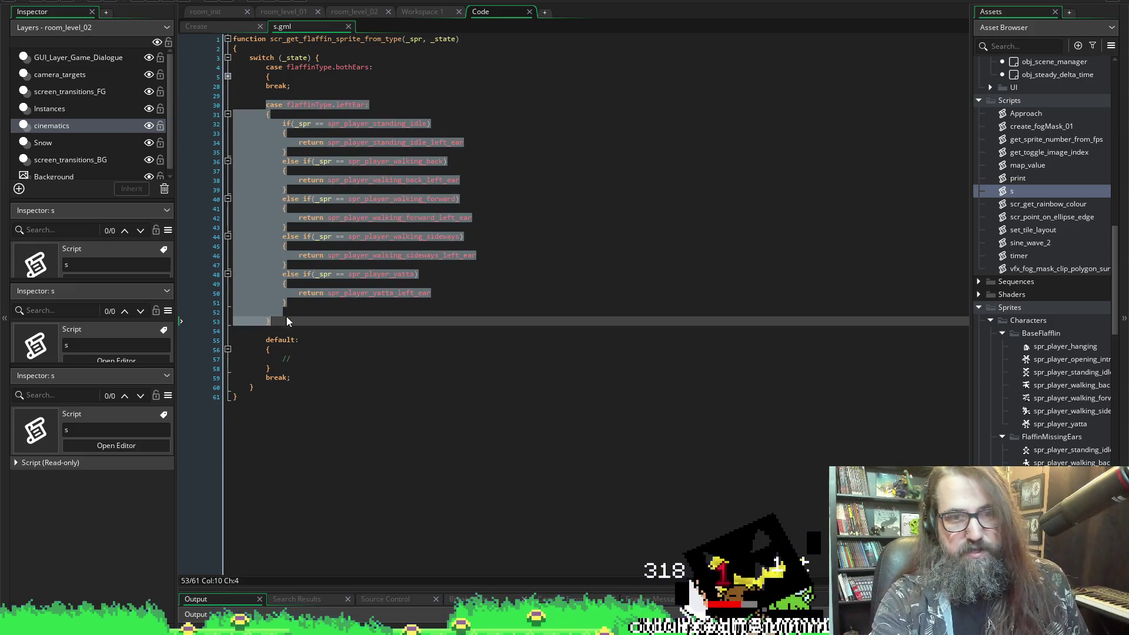
pyautogui.click(293, 321)
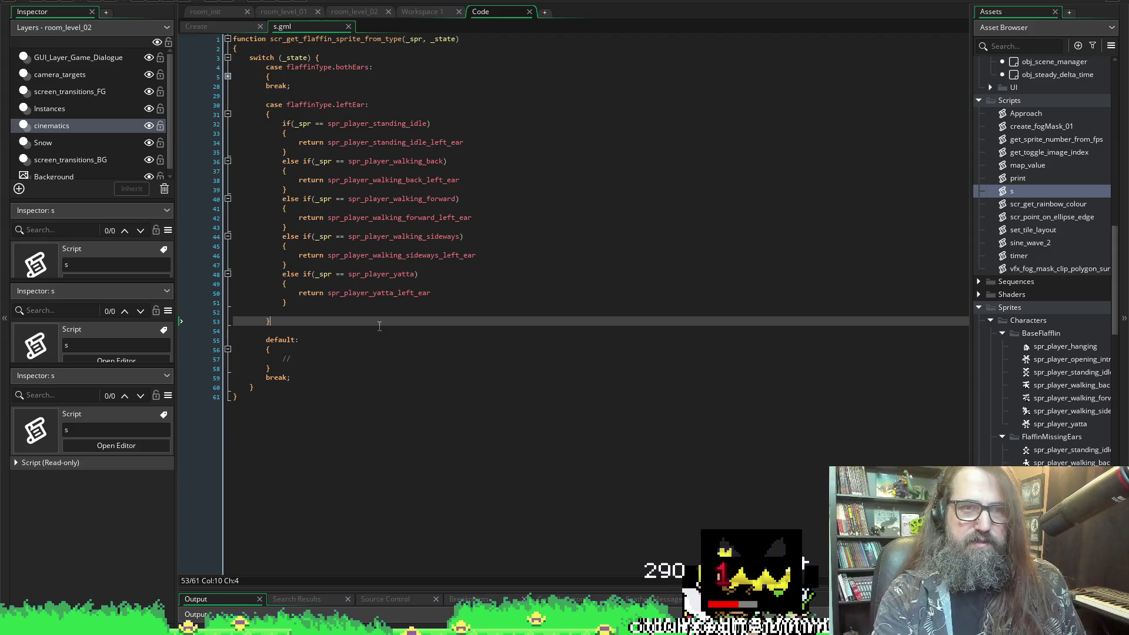
pyautogui.press('Return')
pyautogui.press('Return')
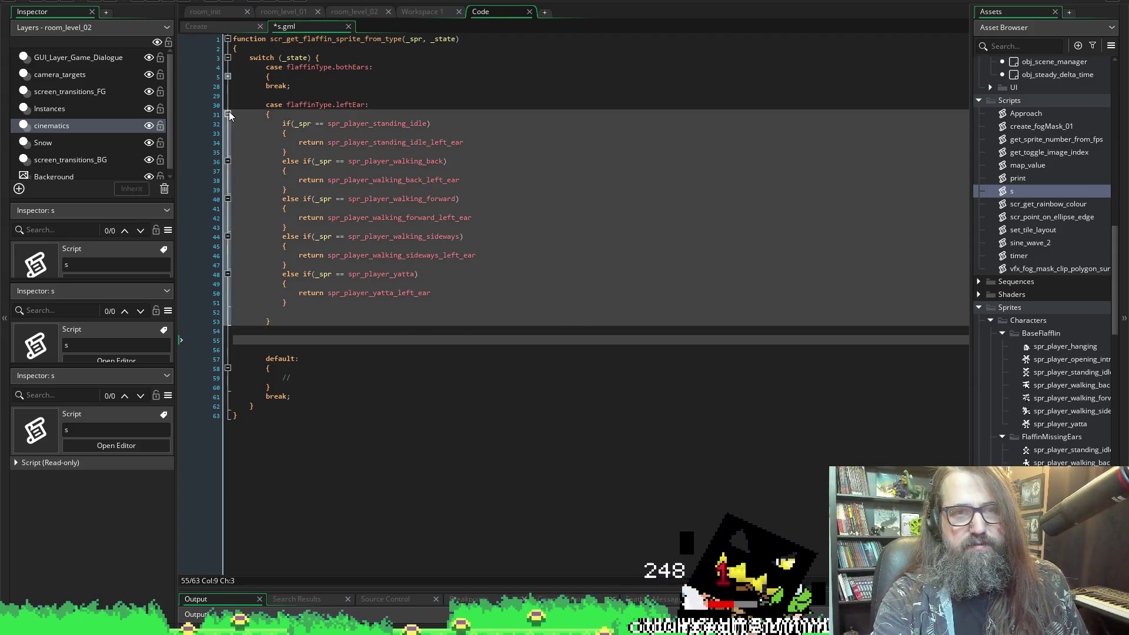
pyautogui.click(227, 113)
pyautogui.click(271, 131)
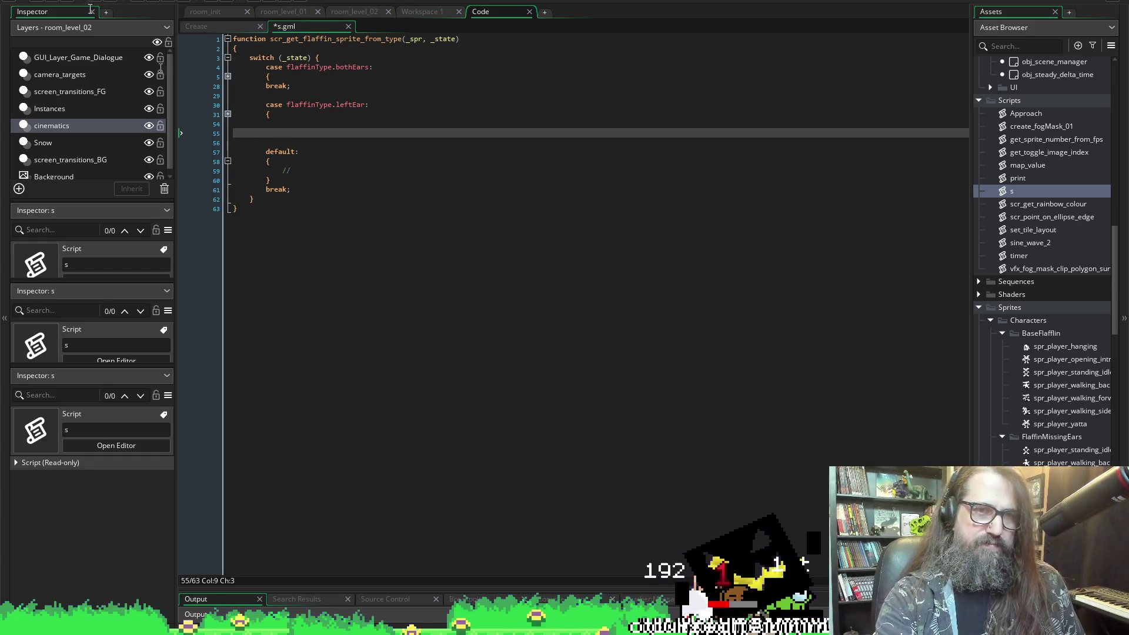
pyautogui.click(228, 114)
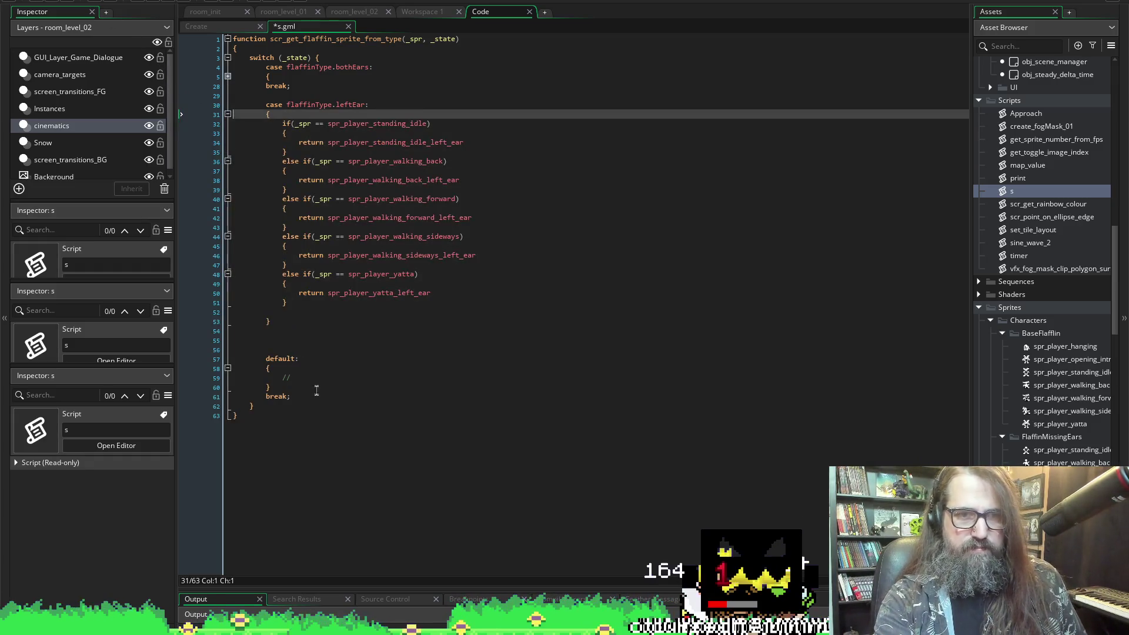
pyautogui.click(273, 330)
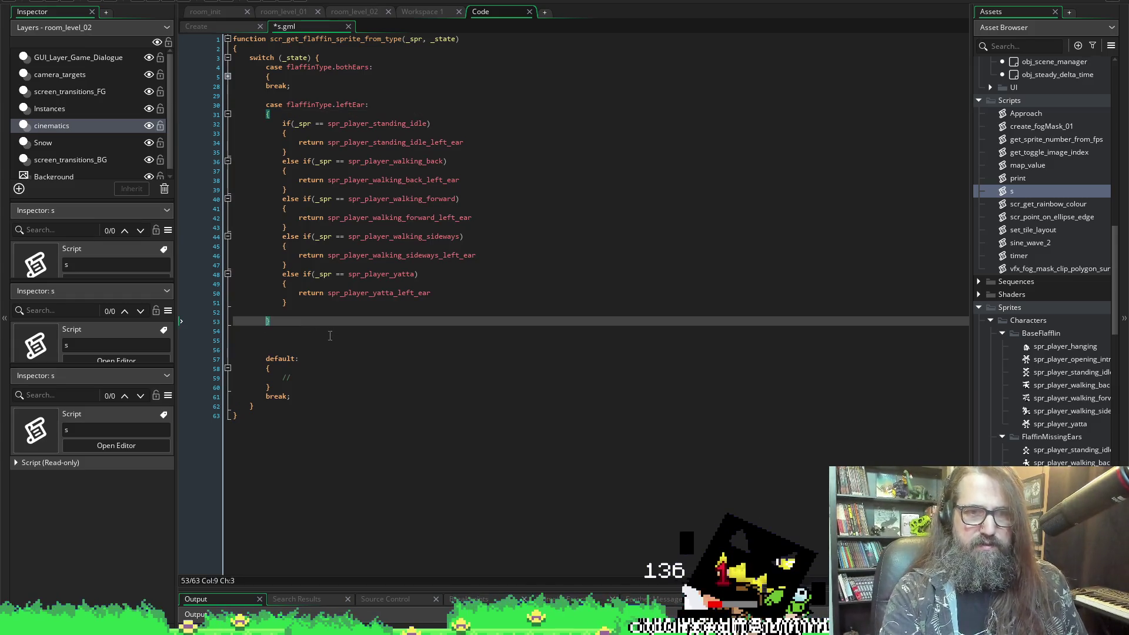
pyautogui.write('break;')
pyautogui.hotkey('ctrl', 's')
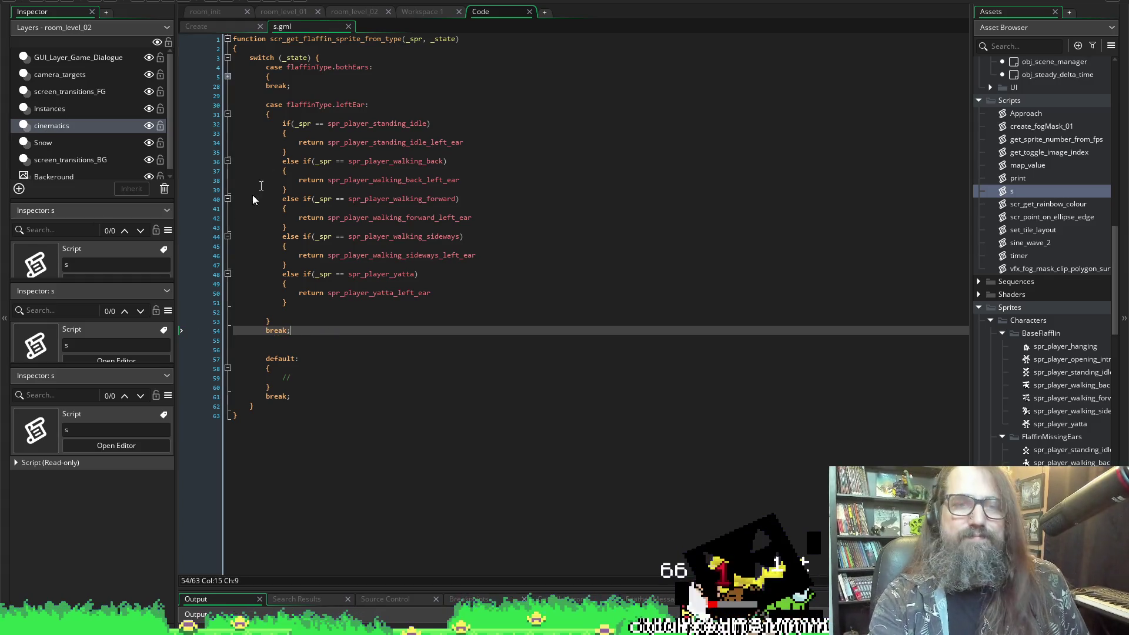
# - Paste a copy of the leftEar case block below it
pyautogui.click(227, 114)
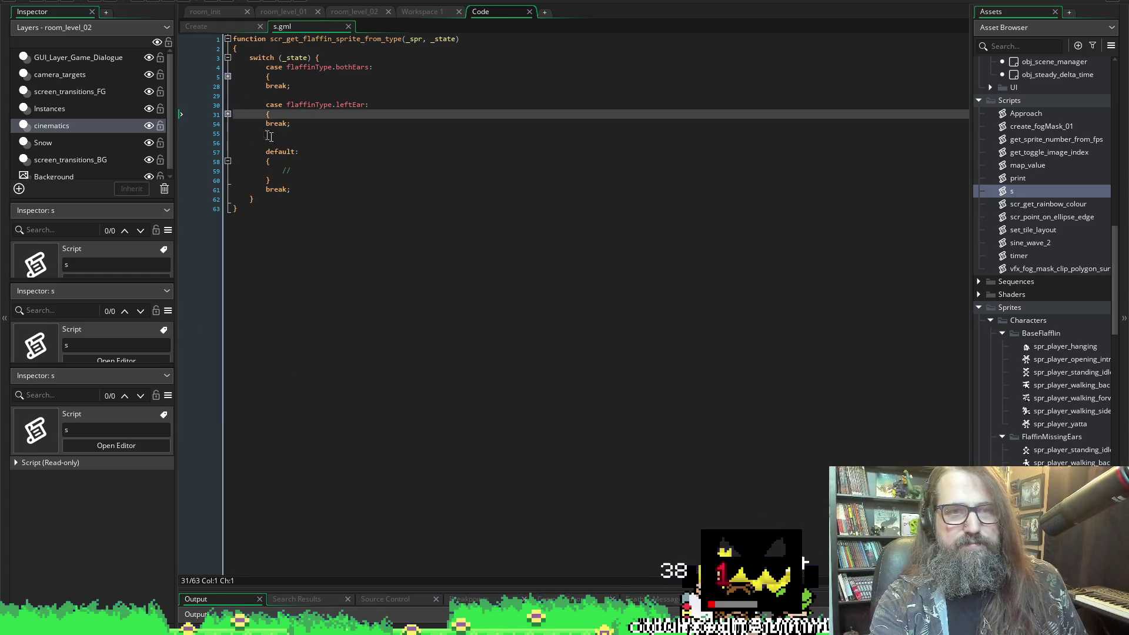
pyautogui.click(265, 134)
pyautogui.hotkey('ctrl', 'v')
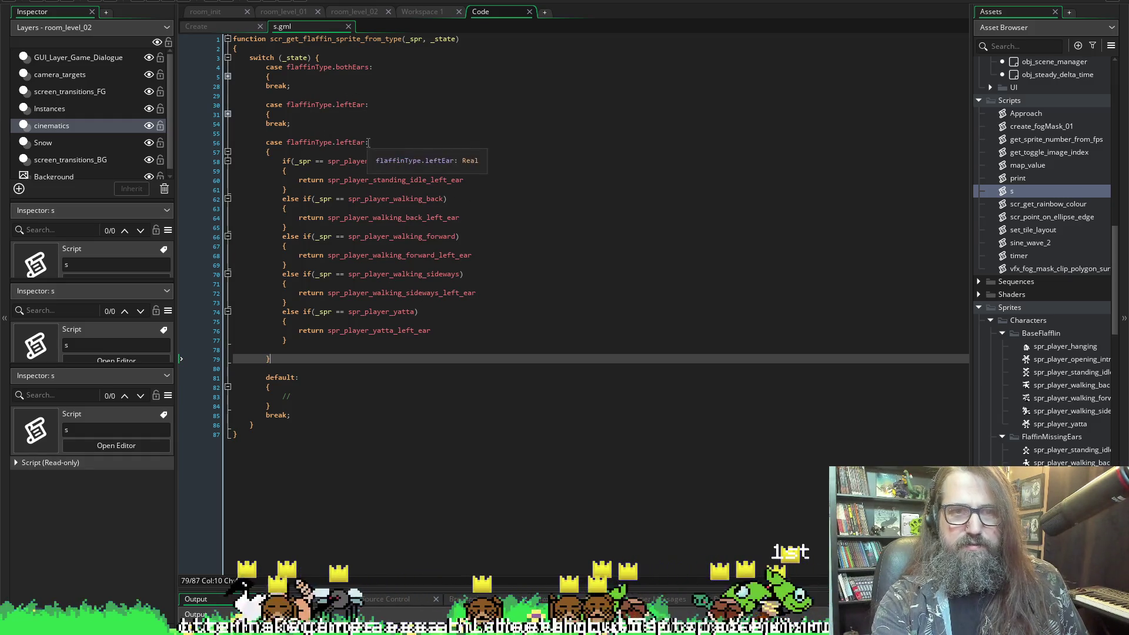
# - Relabel the duplicated case as flaffinType.noEar and save
pyautogui.doubleClick(340, 142)
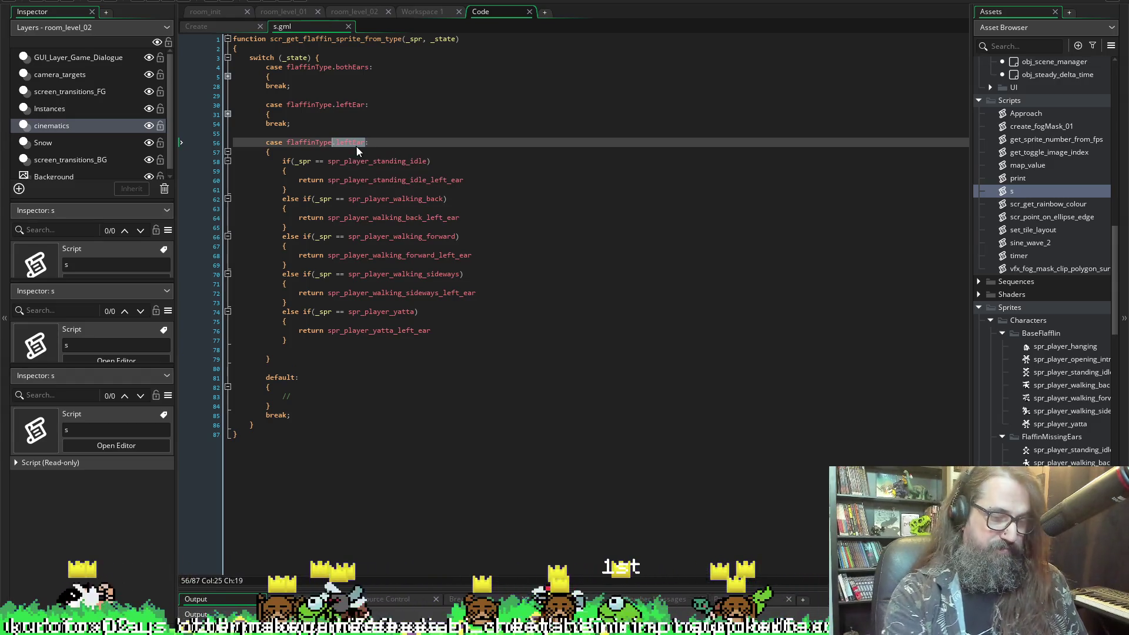
pyautogui.write('.')
pyautogui.press('Down')
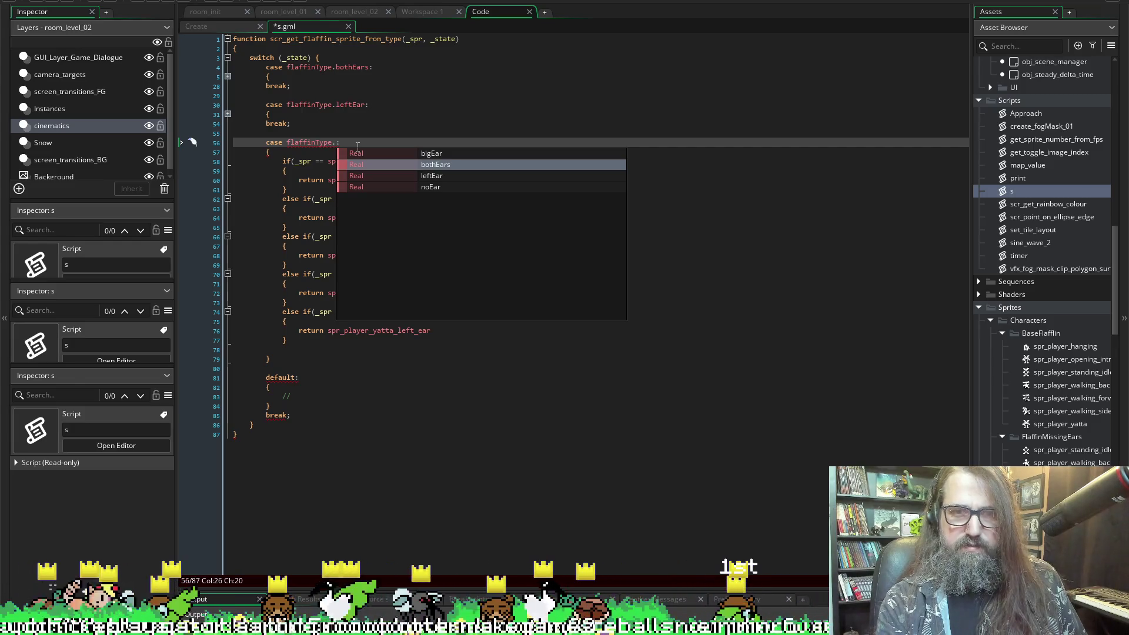
pyautogui.press('Down')
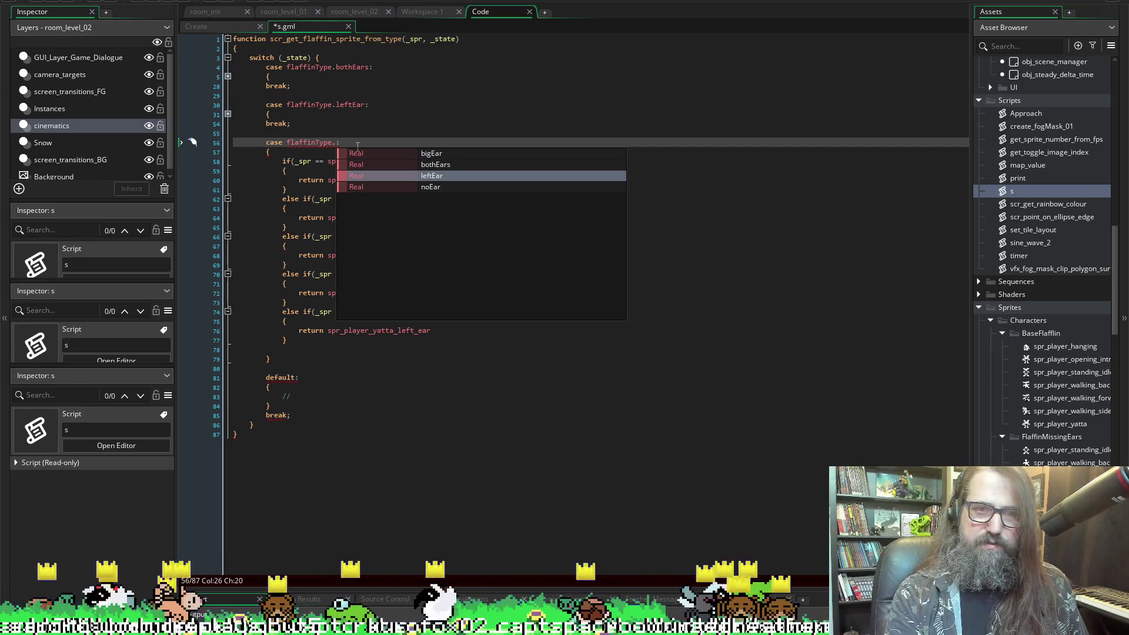
pyautogui.press('Down')
pyautogui.press('Return')
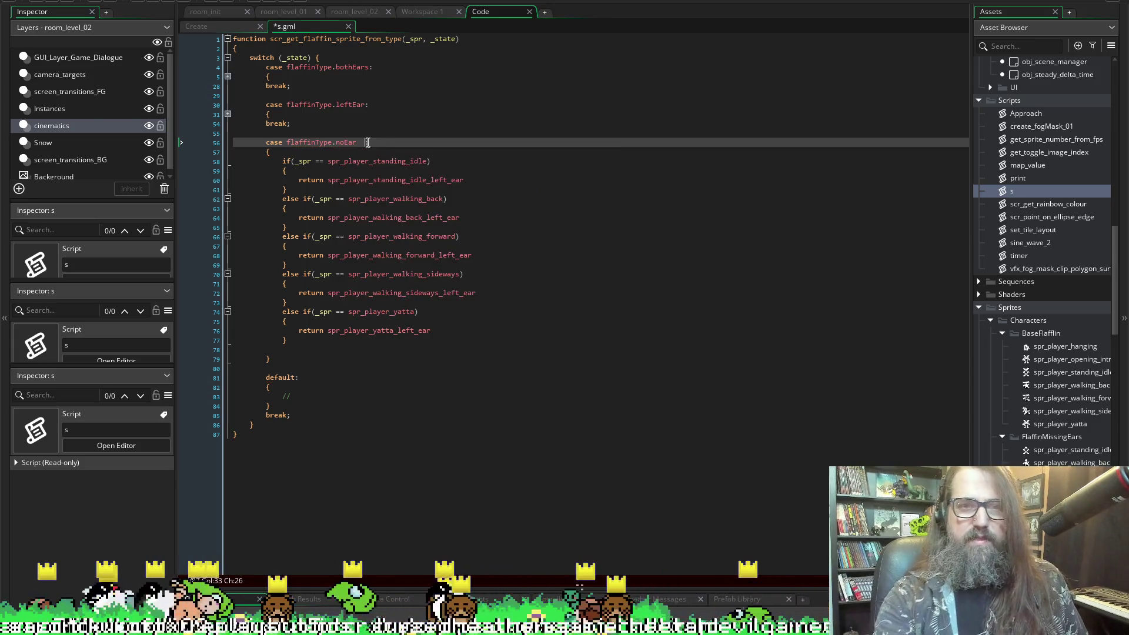
pyautogui.hotkey('ctrl', 's')
# - Swap _left_ear for the missing-ears standing-idle and walking-back sprites on lines 60 and 64
pyautogui.moveTo(446, 183)
pyautogui.moveTo(428, 180); pyautogui.dragTo(555, 187)
pyautogui.write('_')
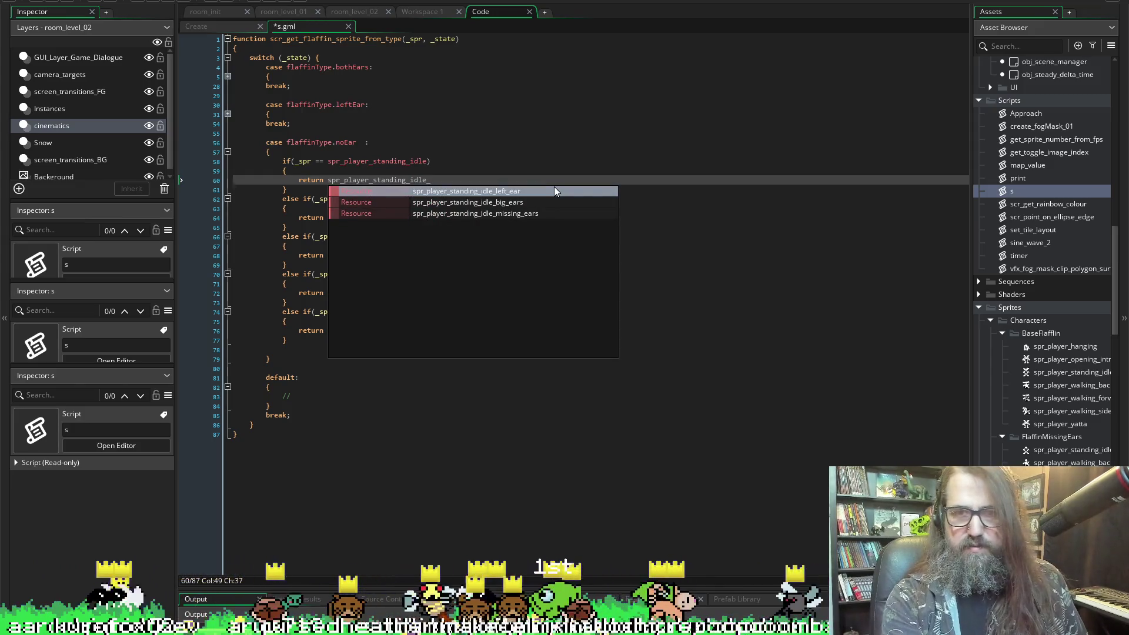
pyautogui.press('Down')
pyautogui.press('Down')
pyautogui.press('Return')
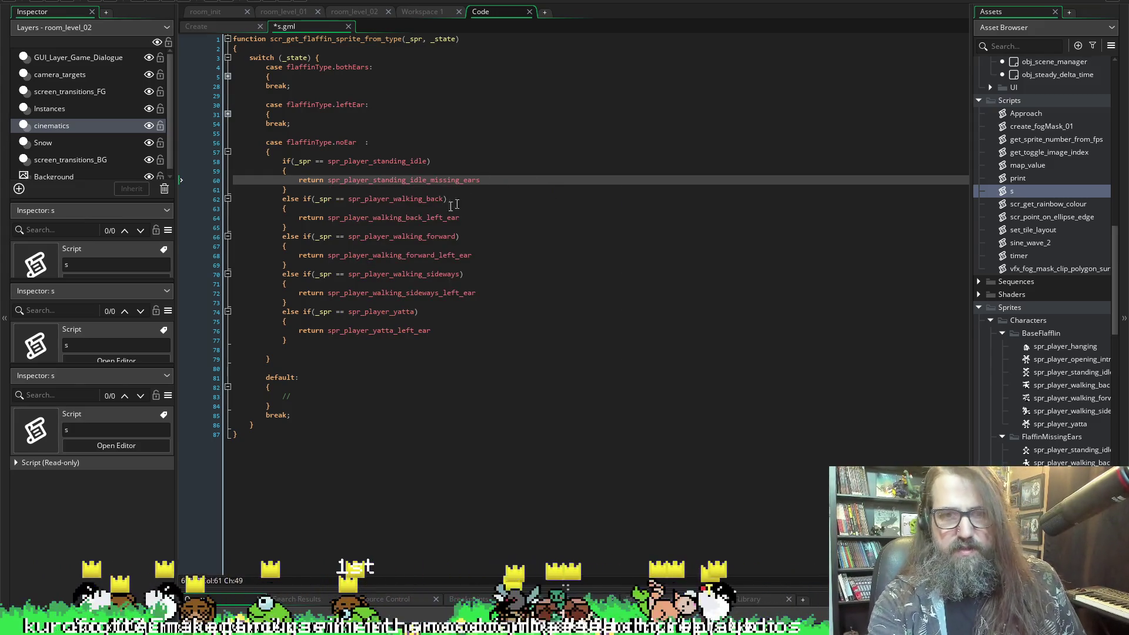
pyautogui.moveTo(426, 218); pyautogui.dragTo(540, 224)
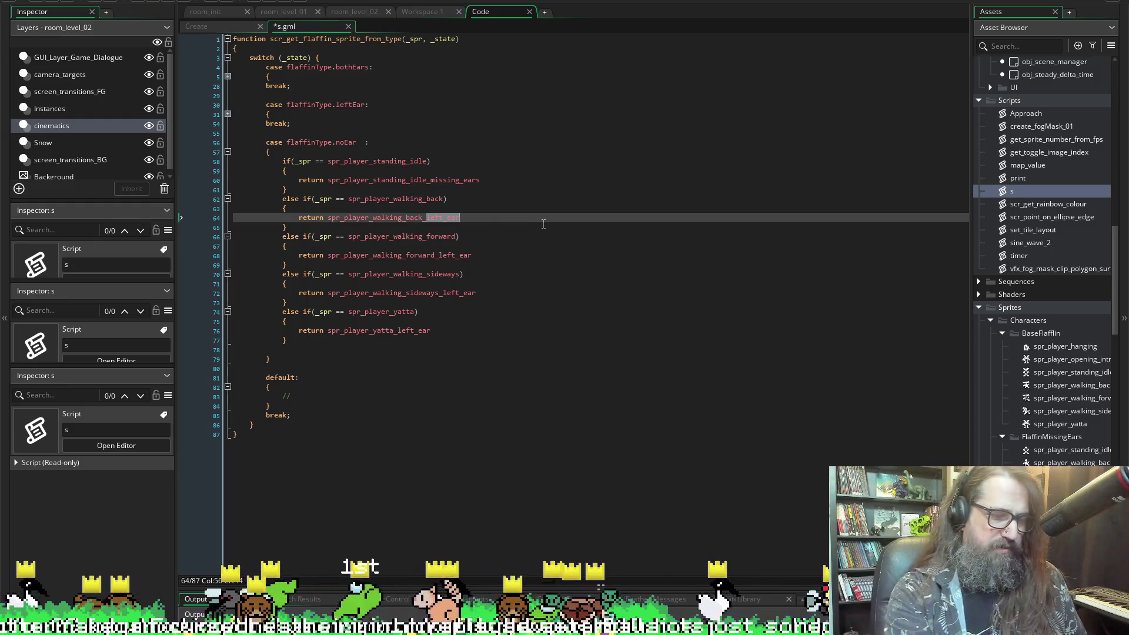
pyautogui.write('_')
pyautogui.press('Down')
pyautogui.press('Down')
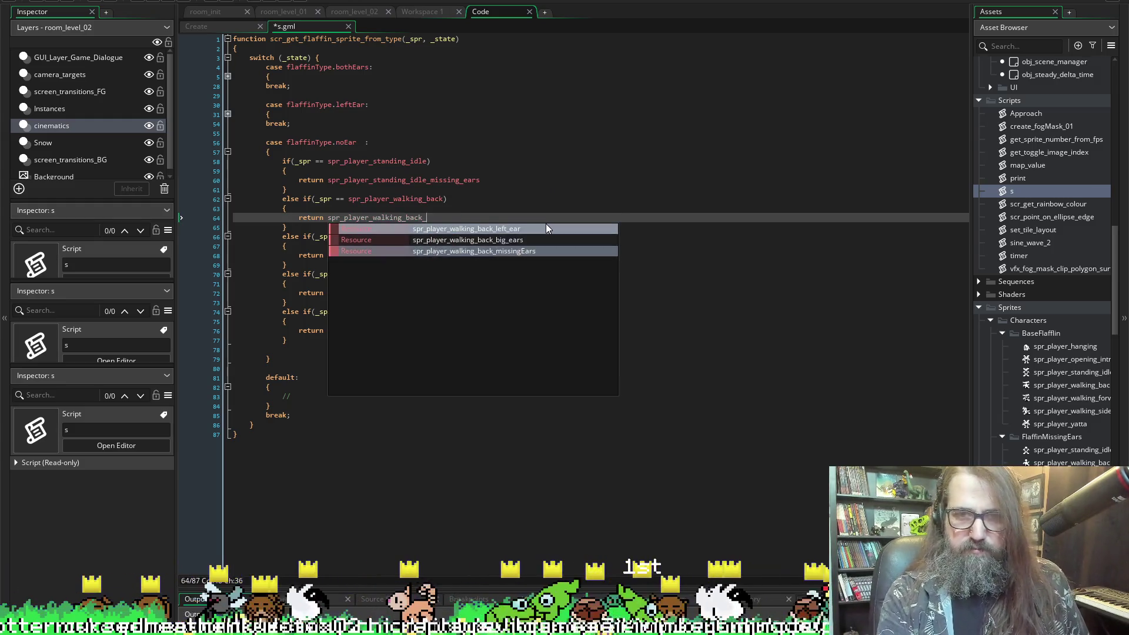
pyautogui.press('Return')
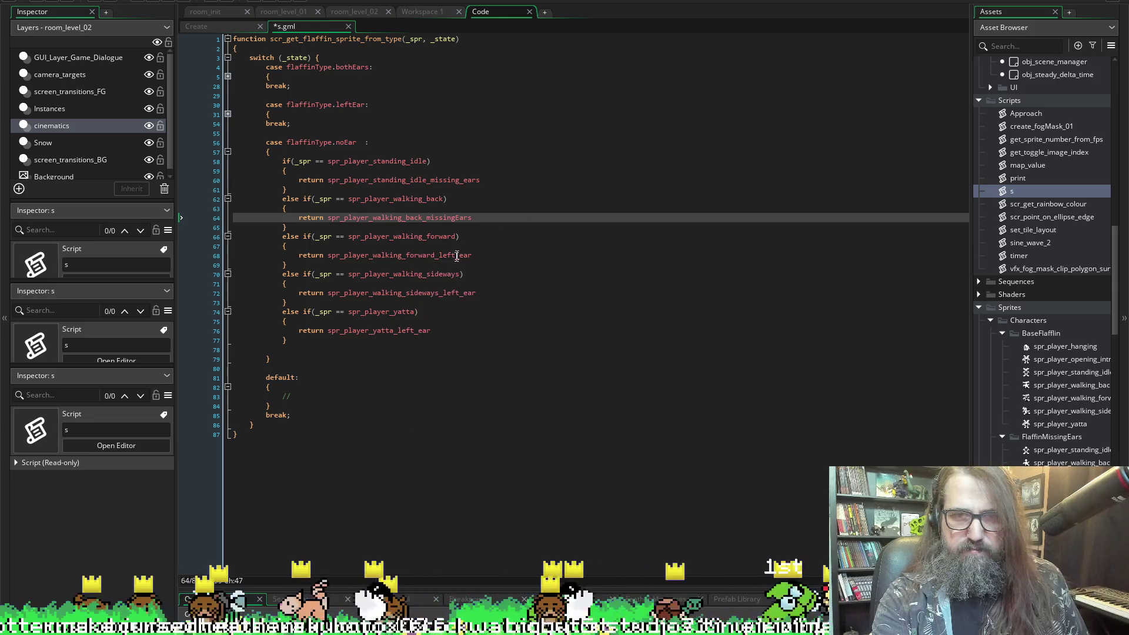
# - Start retyping the sprite name ending of the walking-forward return on line 68
pyautogui.moveTo(447, 255)
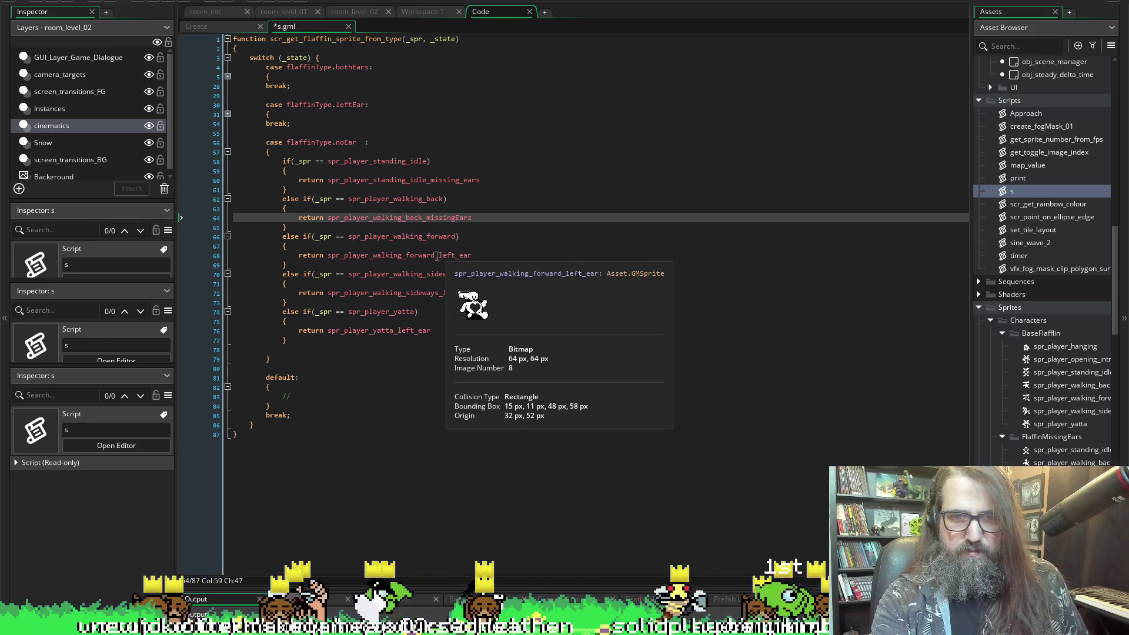
pyautogui.moveTo(436, 254); pyautogui.dragTo(539, 257)
pyautogui.write('_left_ear')
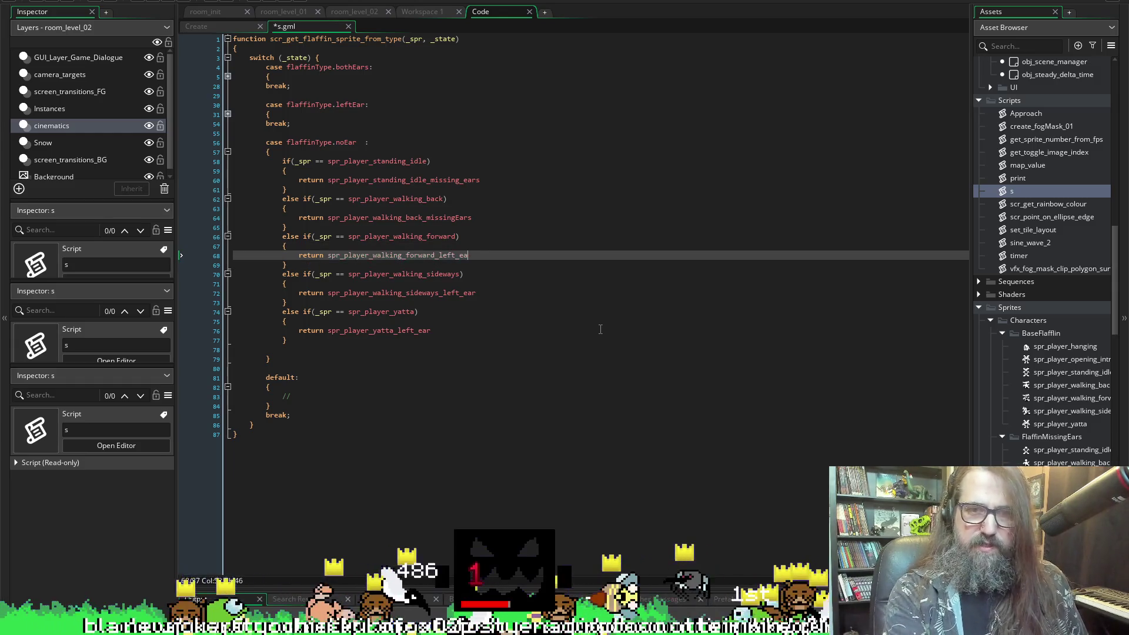
pyautogui.press('BackSpace')
pyautogui.press('BackSpace')
pyautogui.press('BackSpace')
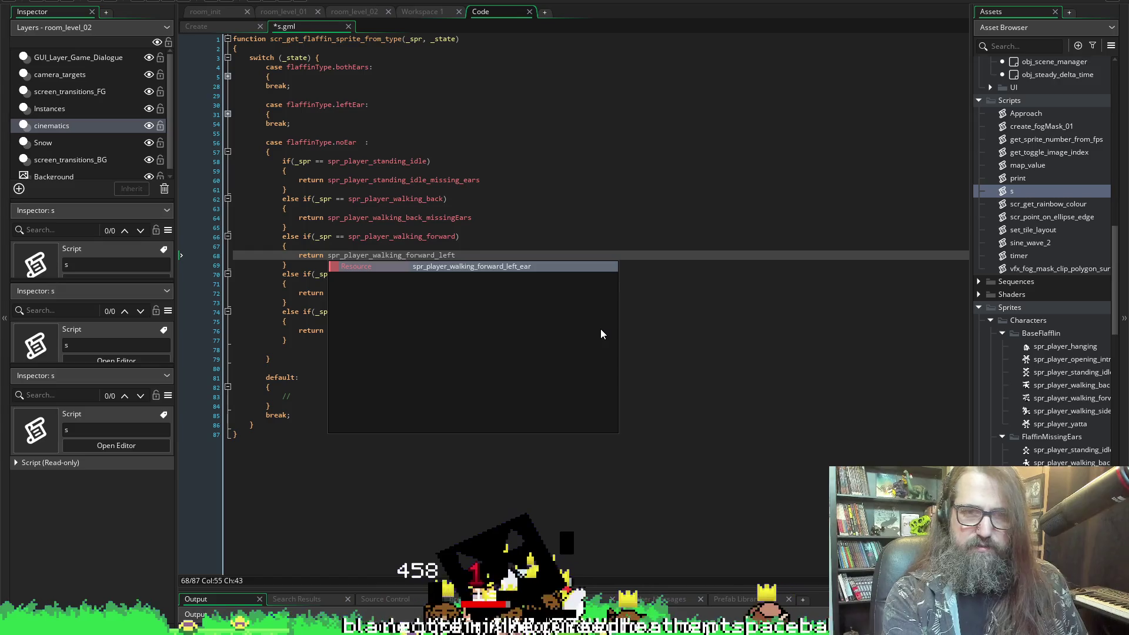
pyautogui.write('_')
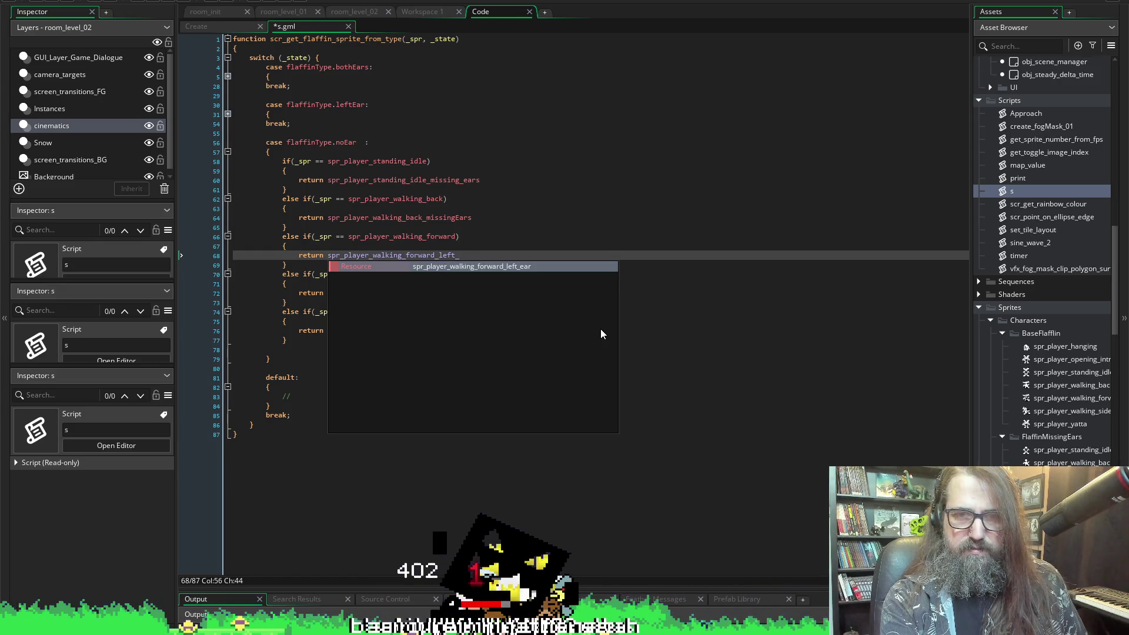
pyautogui.write('_')
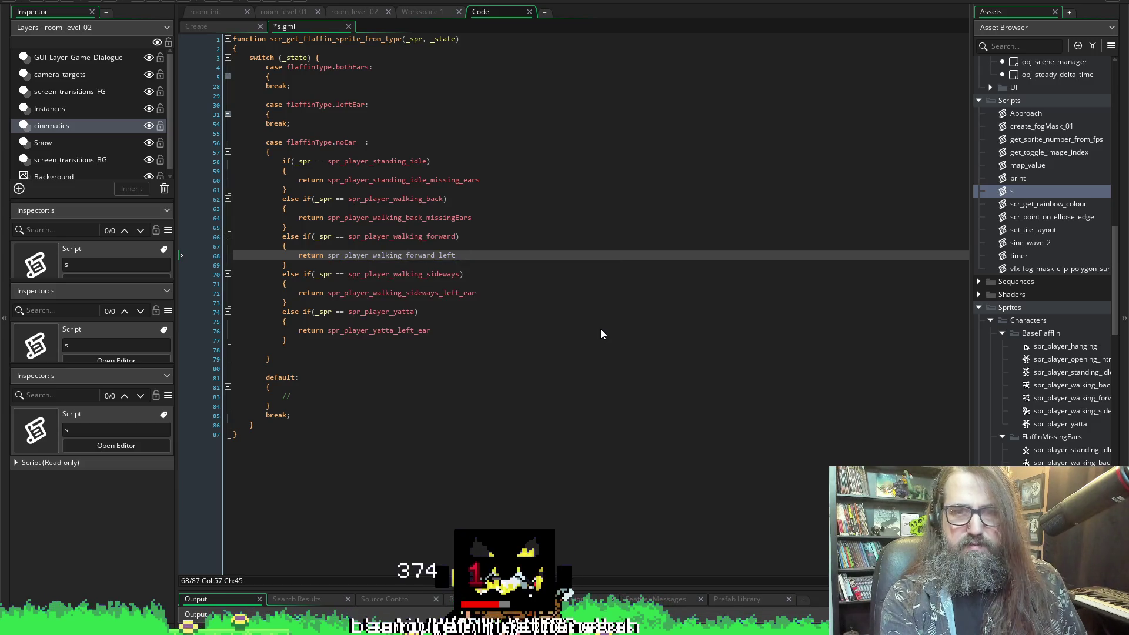
pyautogui.press('BackSpace')
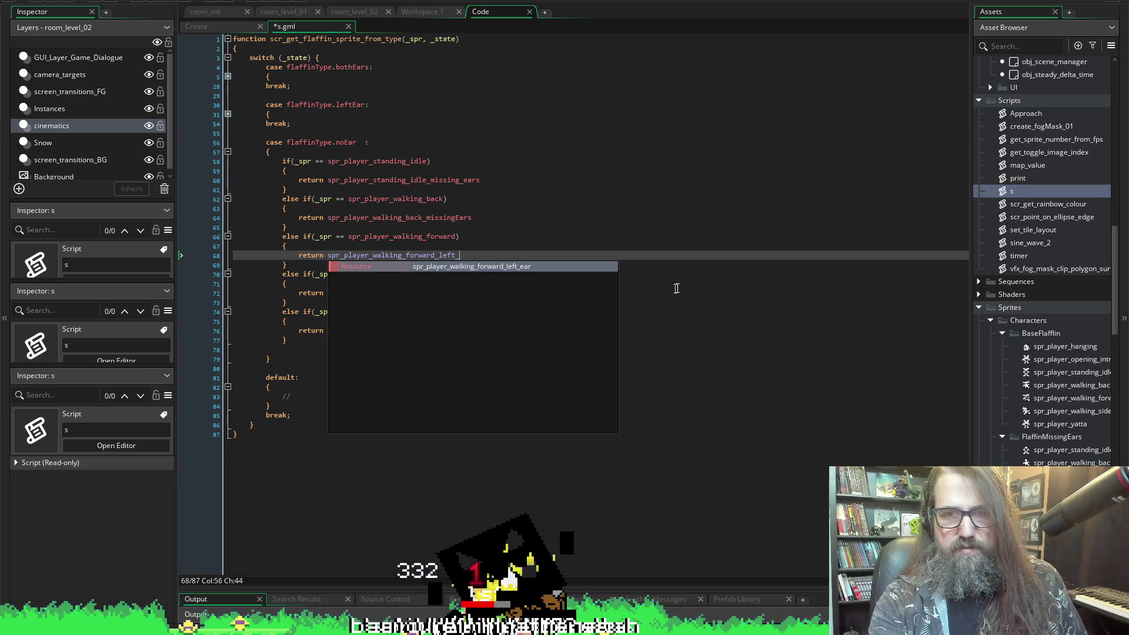
# - Rename the walking-back missing-ears sprite to spr_player_walking_back_missing_ears in the widened Asset Browser
pyautogui.click(686, 283)
pyautogui.scroll(-5, 1070, 353)
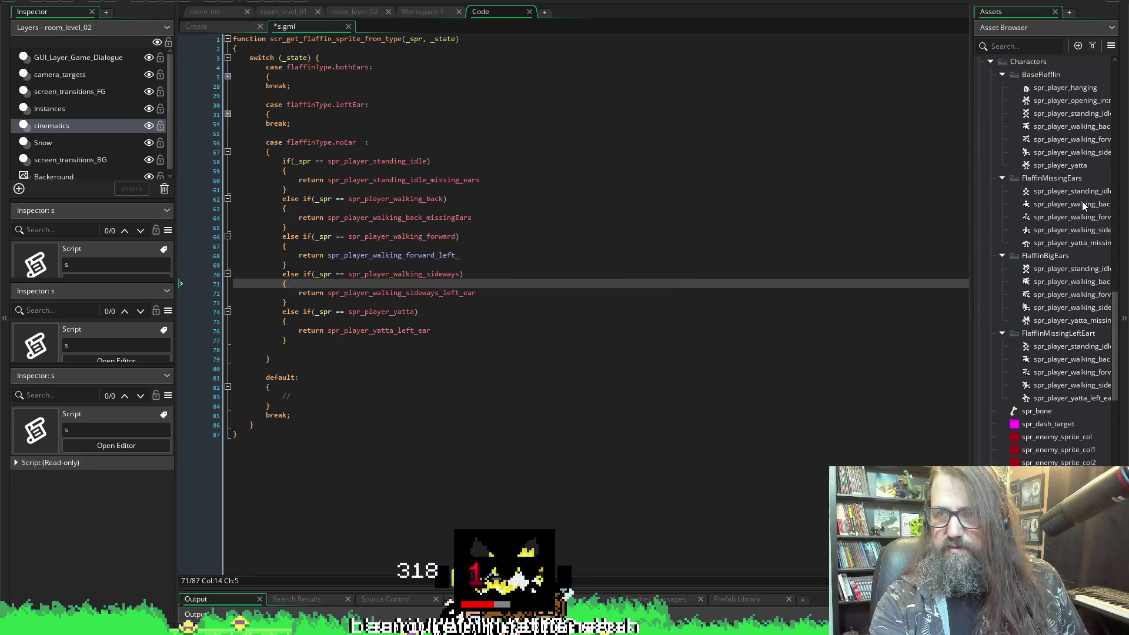
pyautogui.moveTo(971, 222); pyautogui.dragTo(855, 268)
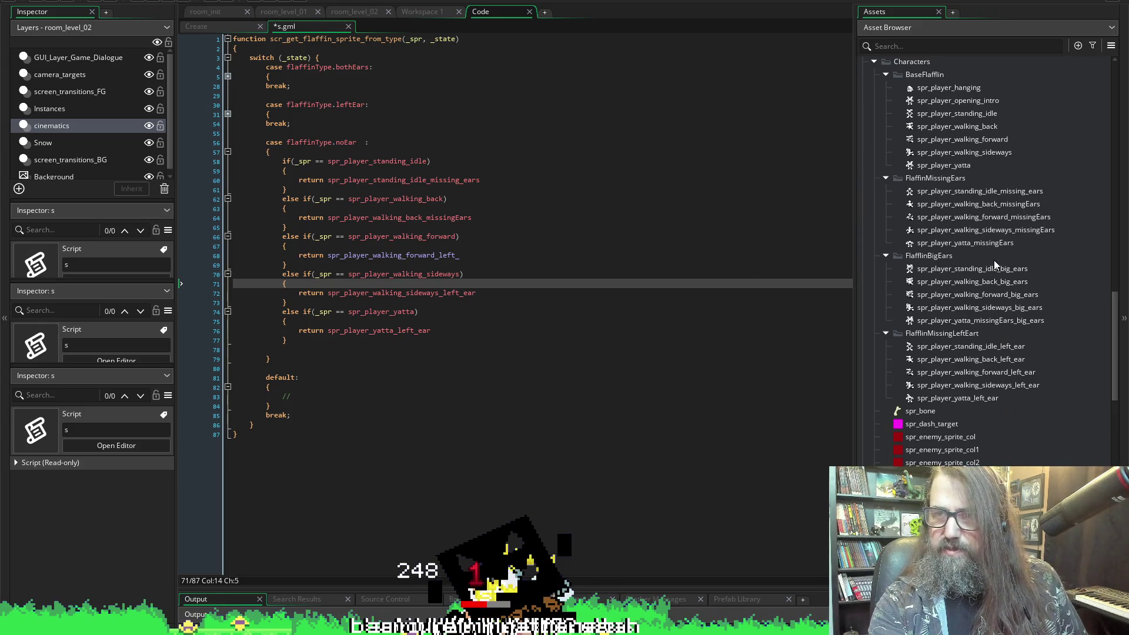
pyautogui.click(1046, 204)
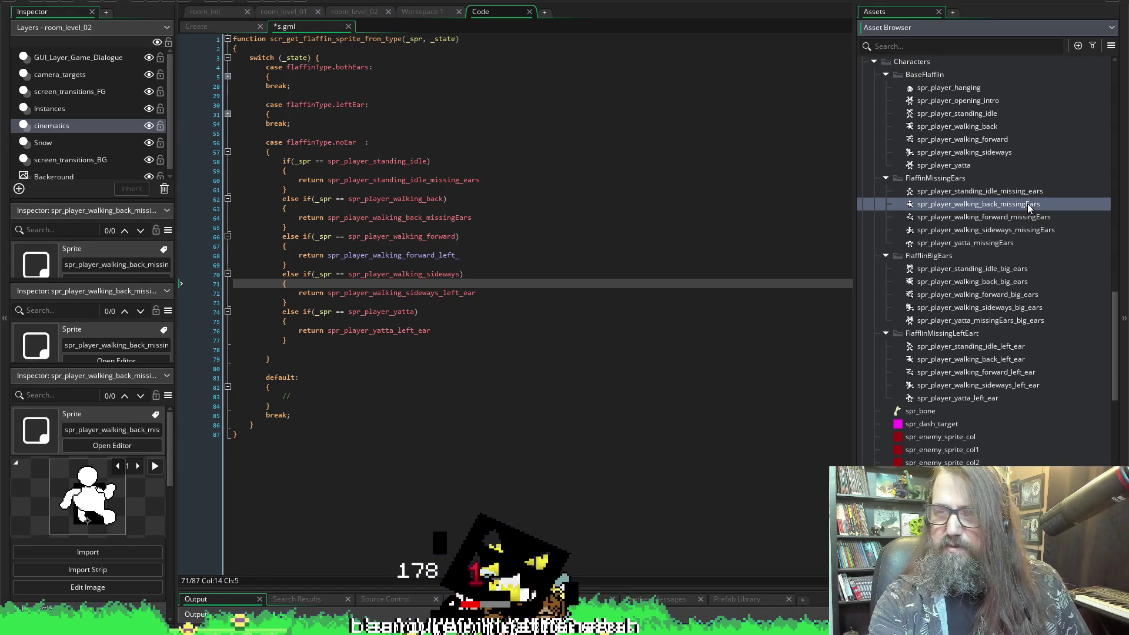
pyautogui.click(1028, 203)
pyautogui.press('Right')
pyautogui.press('Left')
pyautogui.press('Left')
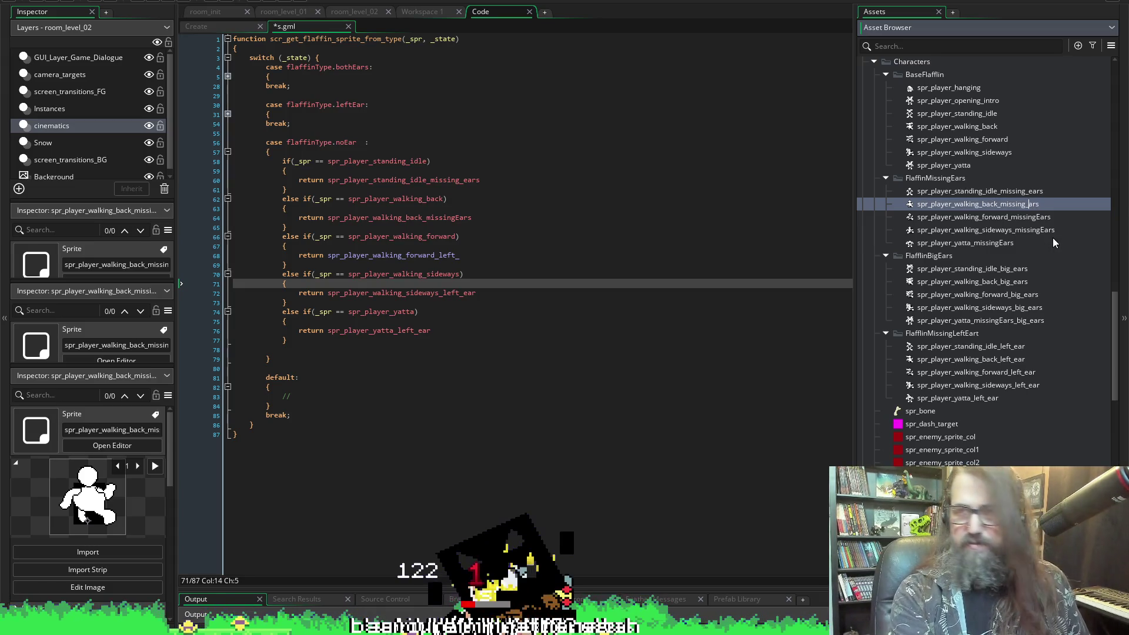
pyautogui.write('e')
pyautogui.press('Return')
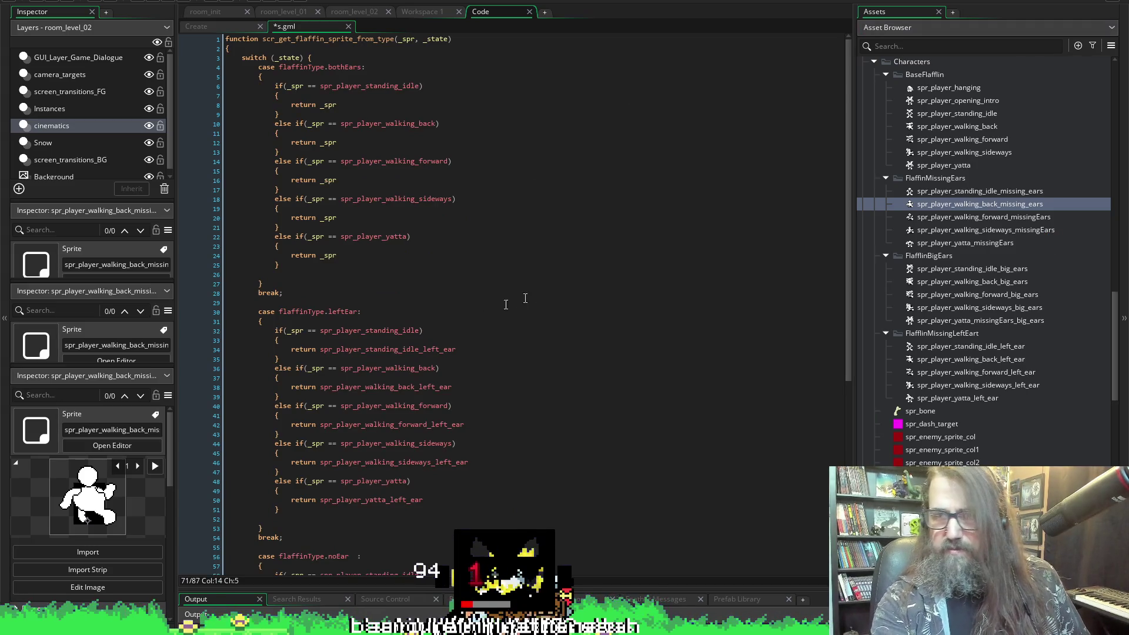
# - Insert an 'e' into the sprite name on line 38, then fold the whole function
pyautogui.scroll(-10, 376, 422)
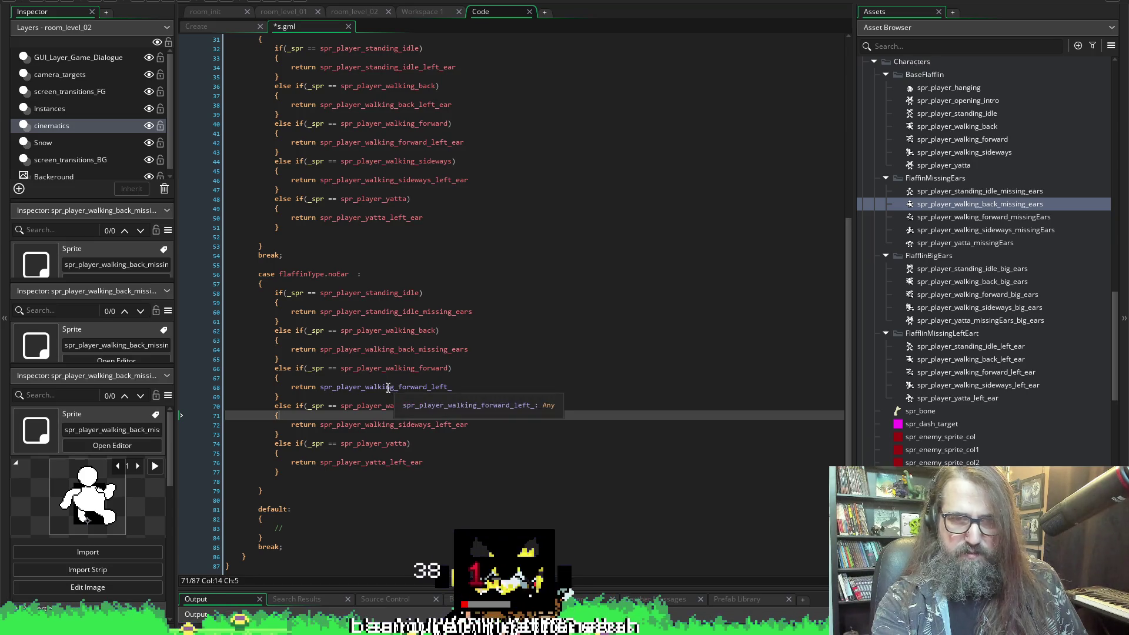
pyautogui.scroll(5, 395, 388)
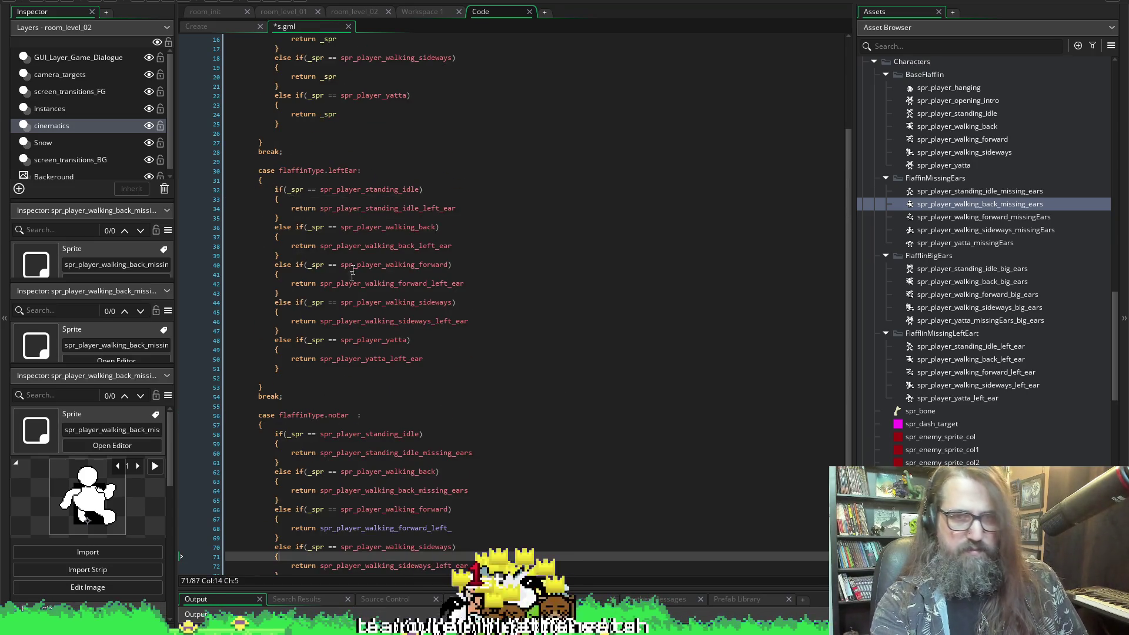
pyautogui.click(353, 245)
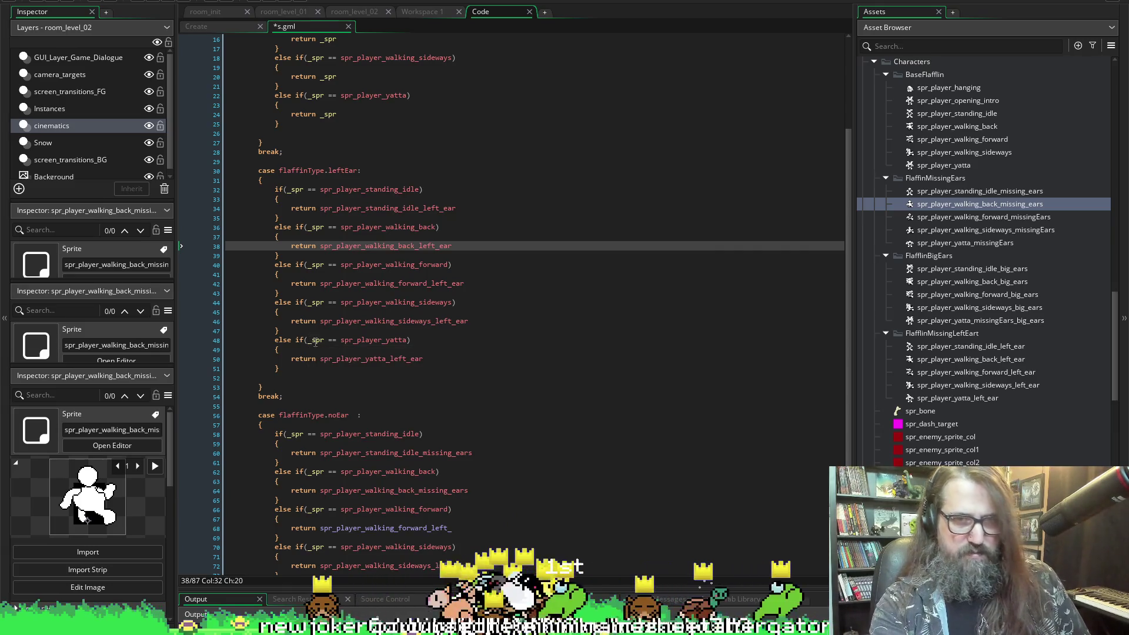
pyautogui.moveTo(338, 323)
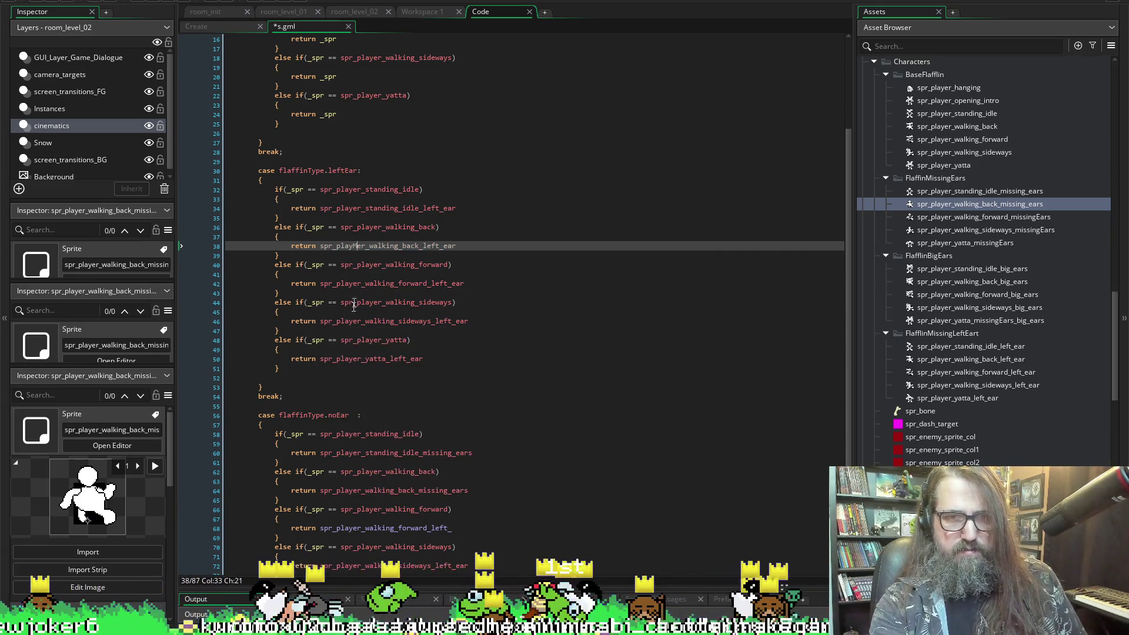
pyautogui.write('e')
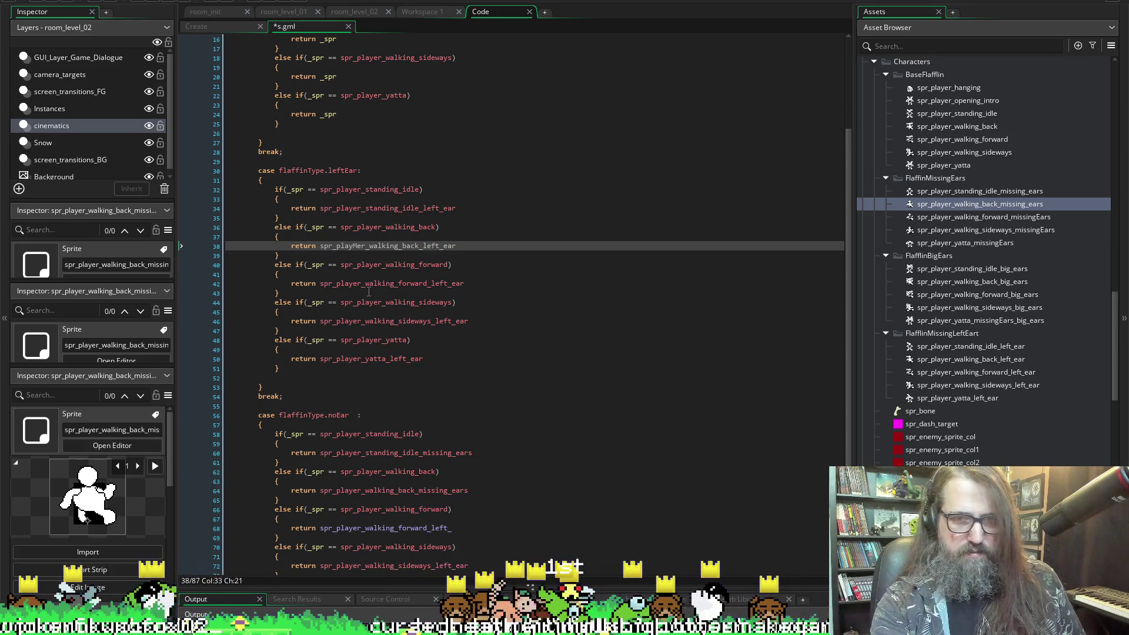
pyautogui.click(348, 300)
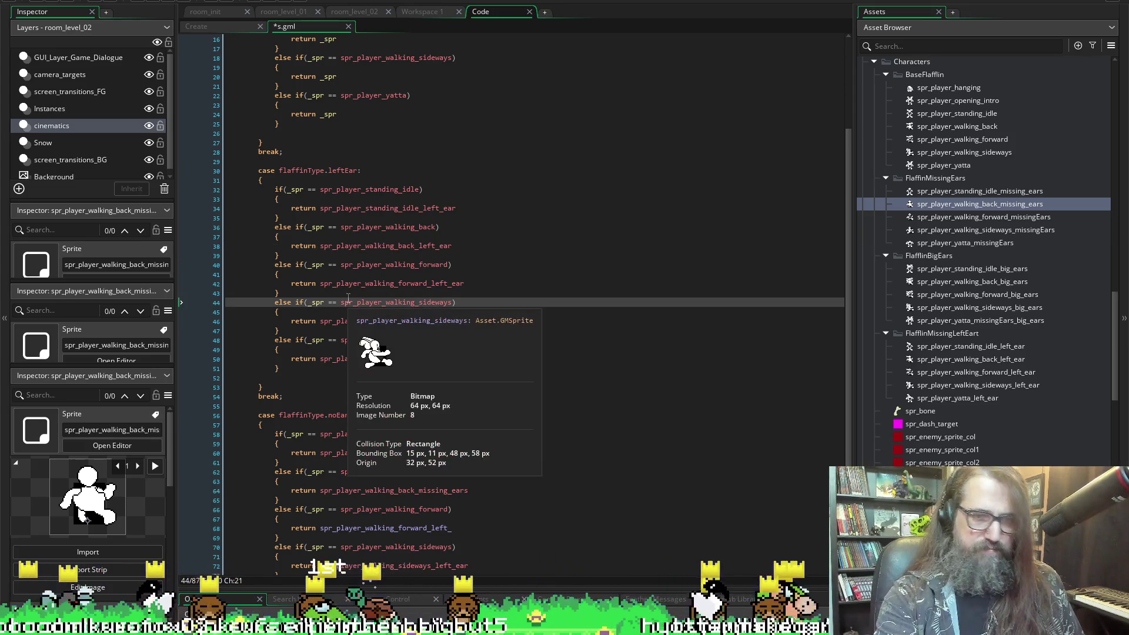
pyautogui.hotkey('ctrl', 'm')
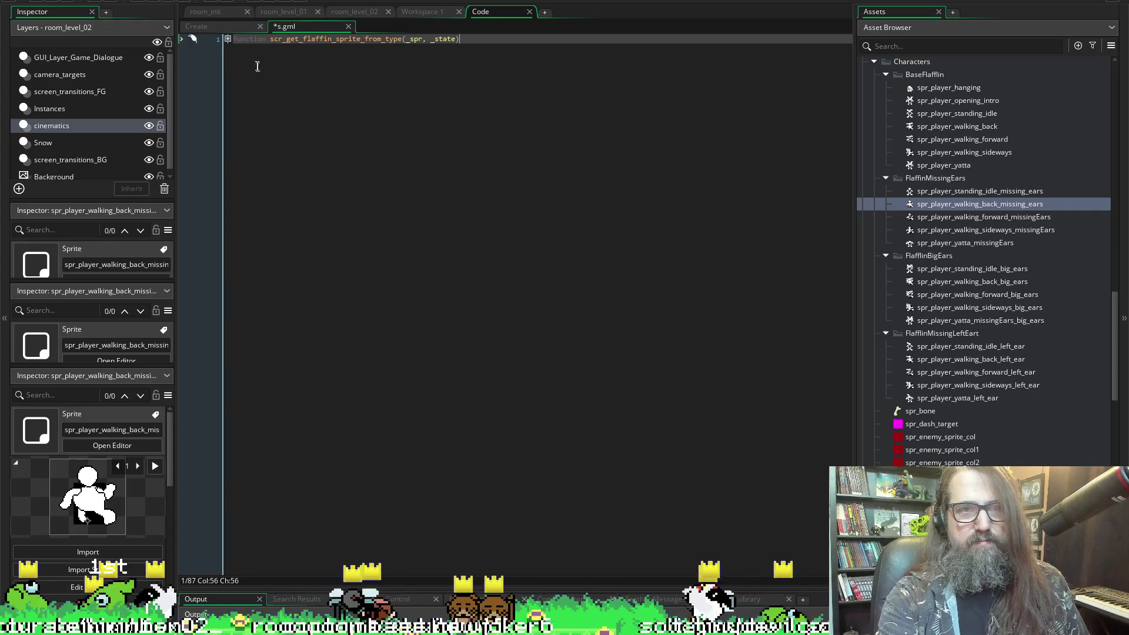
pyautogui.click(228, 38)
pyautogui.click(227, 58)
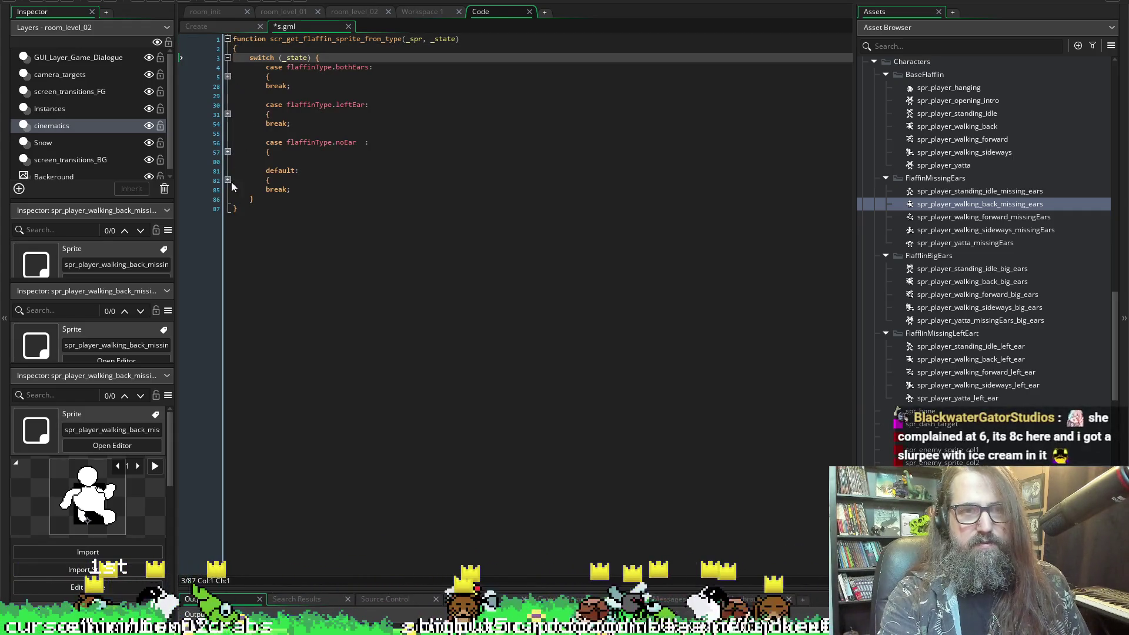
pyautogui.click(227, 152)
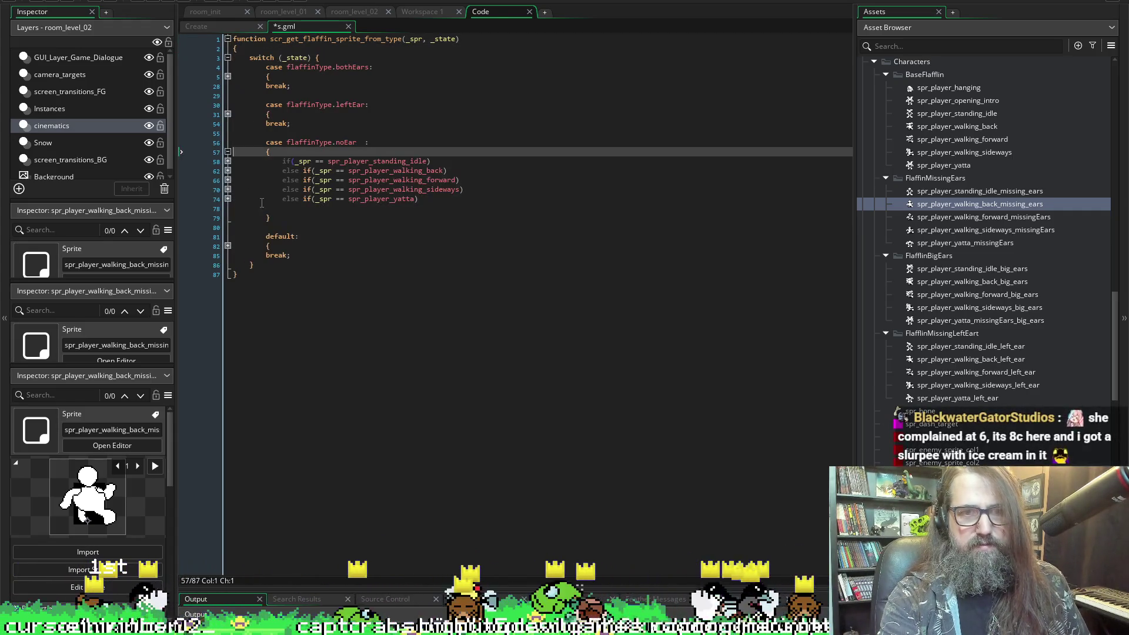
pyautogui.click(228, 198)
pyautogui.click(227, 190)
pyautogui.click(228, 171)
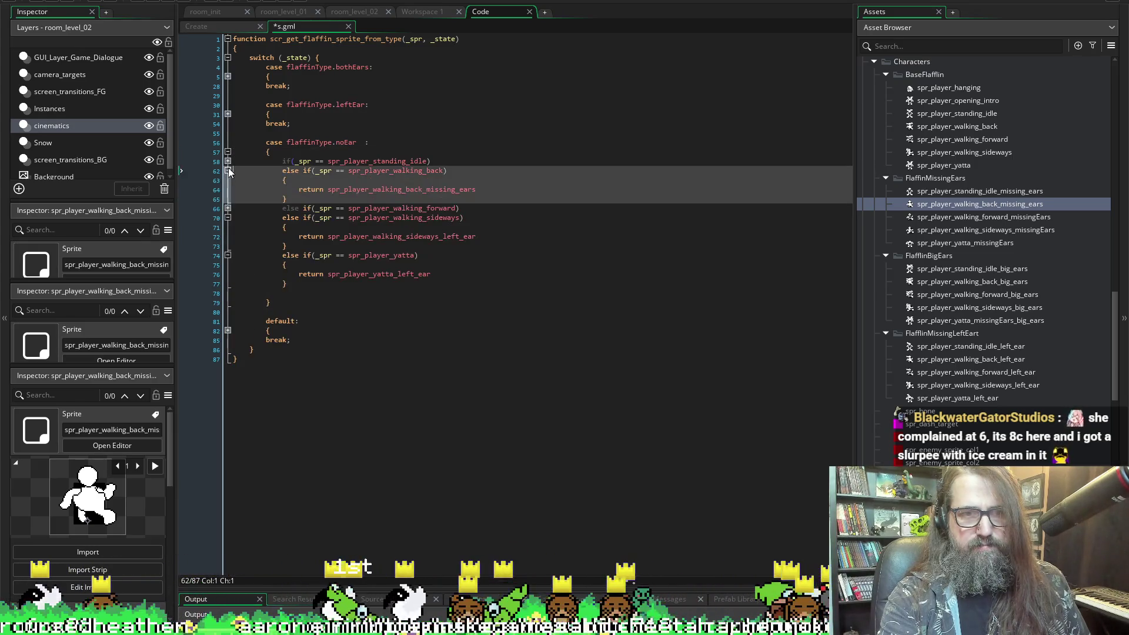
pyautogui.click(227, 208)
pyautogui.click(228, 161)
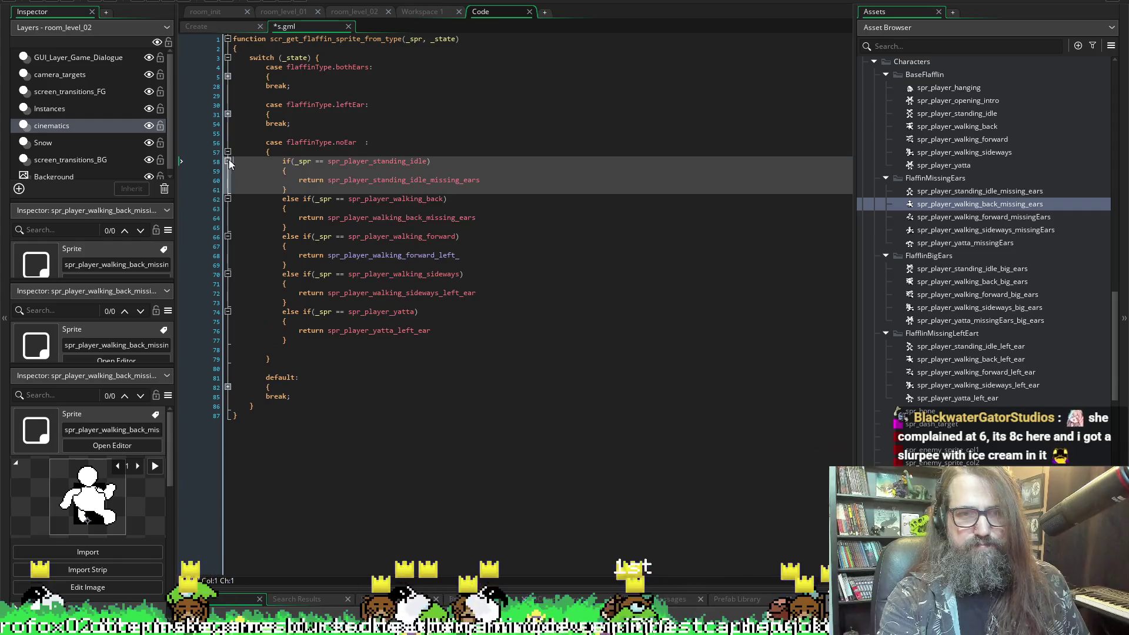
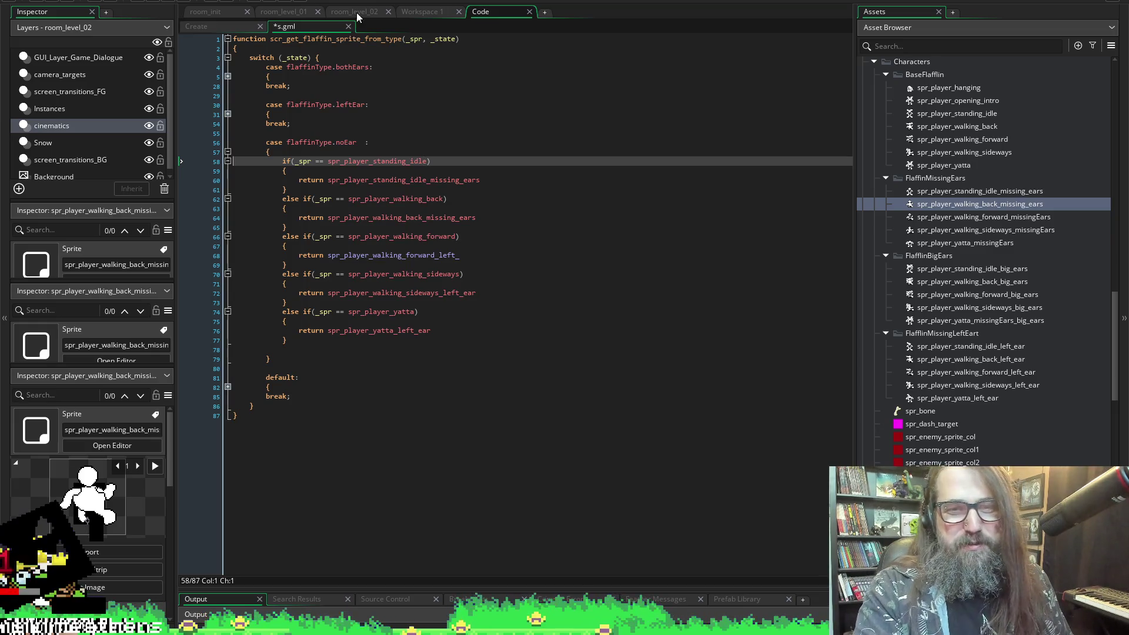
# - Switch the noEar walking forward and sideways returns to their missingEars sprites
pyautogui.click(456, 256)
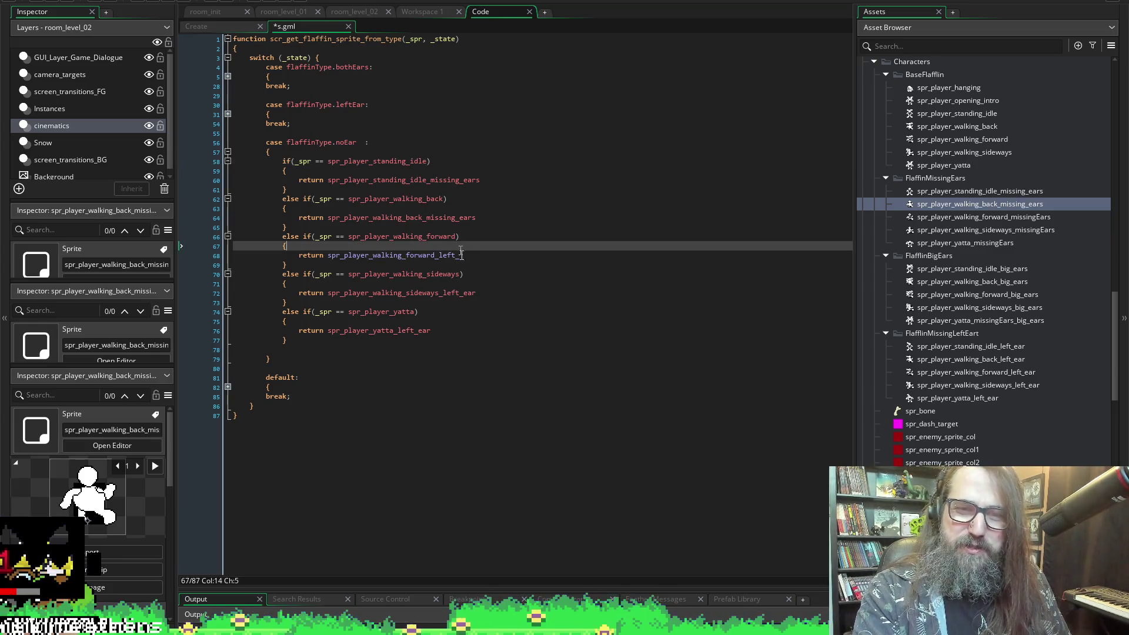
pyautogui.write('_')
pyautogui.press('BackSpace')
pyautogui.press('BackSpace')
pyautogui.press('BackSpace')
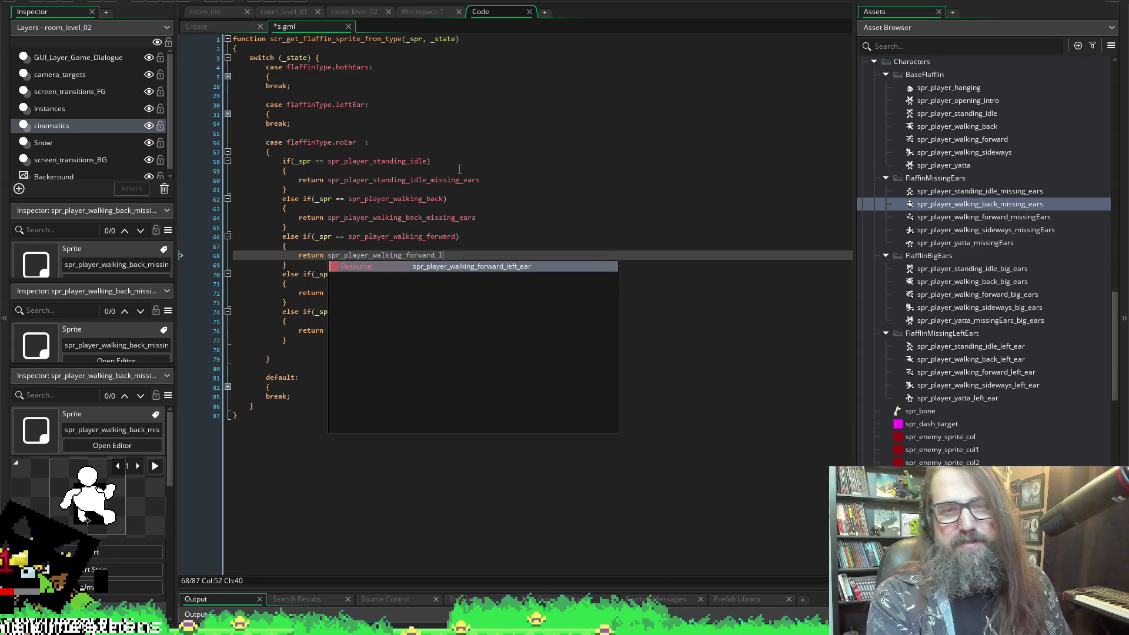
pyautogui.press('Down')
pyautogui.press('Down')
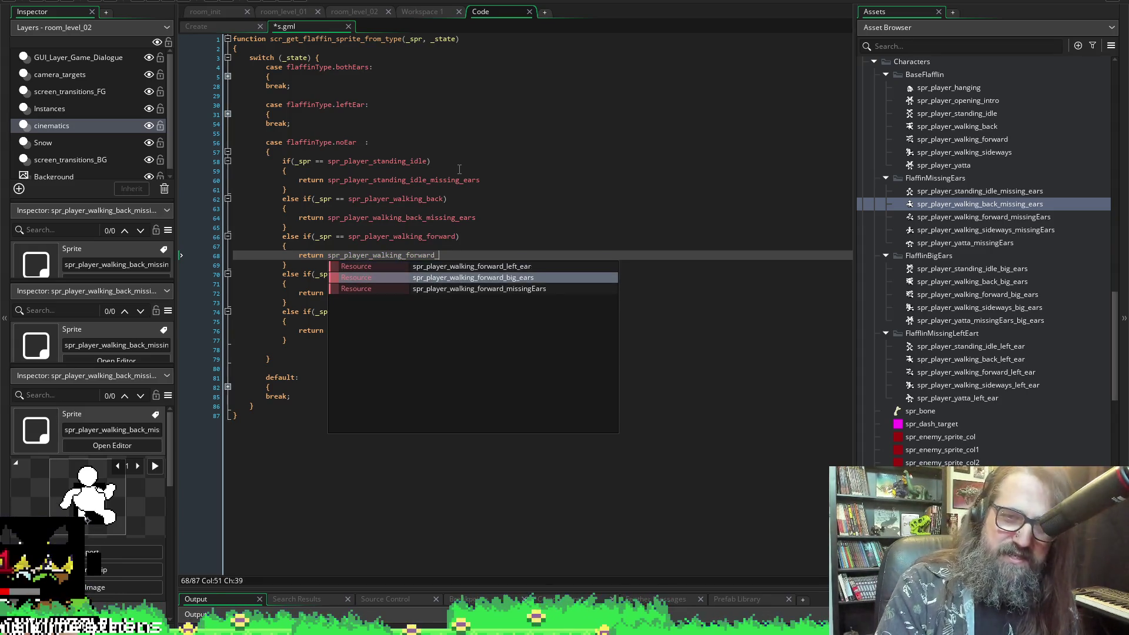
pyautogui.press('Return')
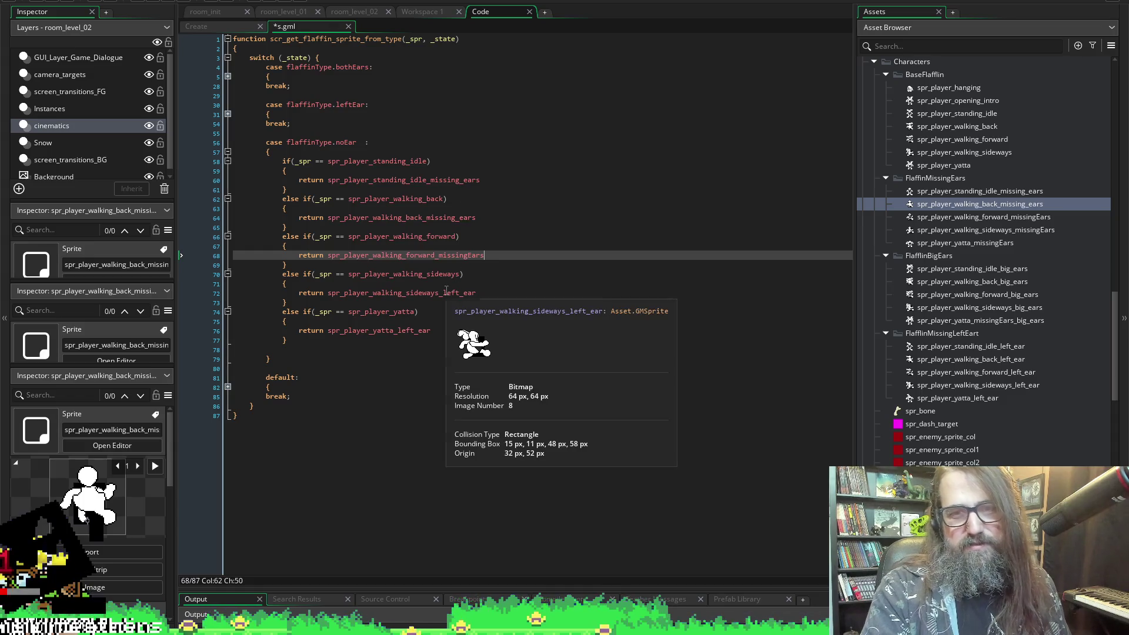
pyautogui.moveTo(439, 293); pyautogui.dragTo(516, 301)
pyautogui.write('_mi')
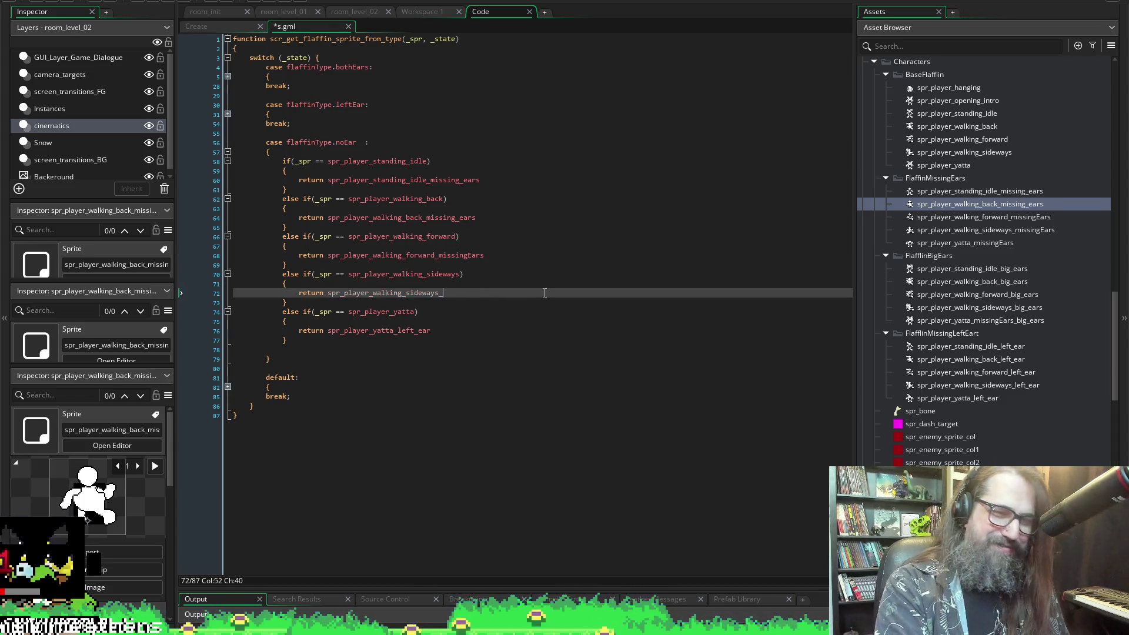
pyautogui.press('Return')
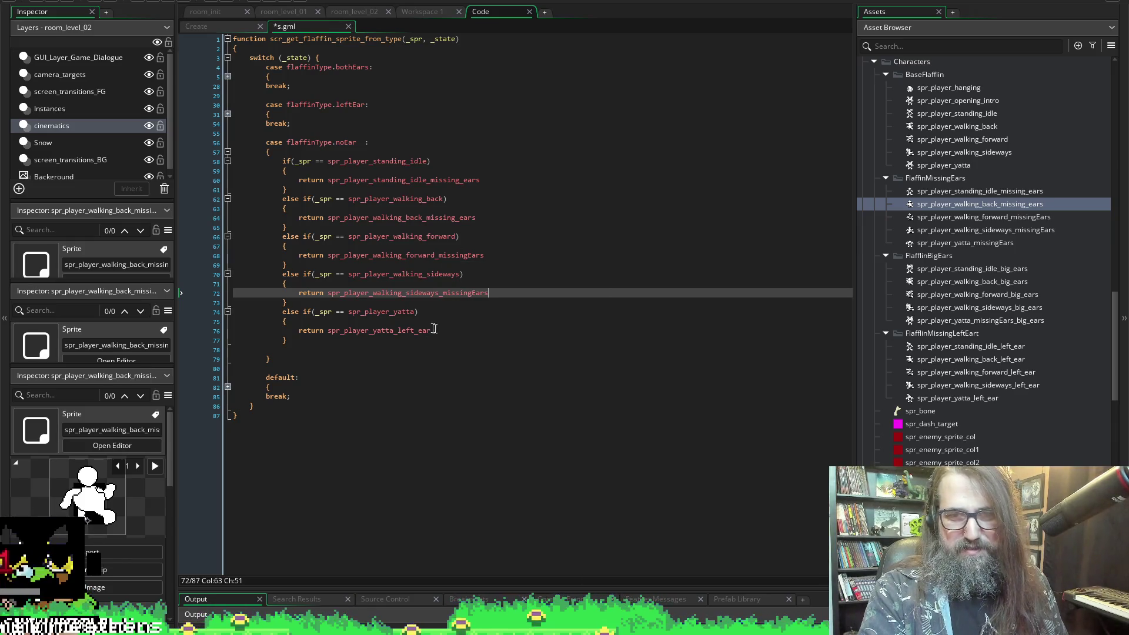
# - Switch the noEar yatta return to its missingEars sprite and save the script
pyautogui.click(509, 331)
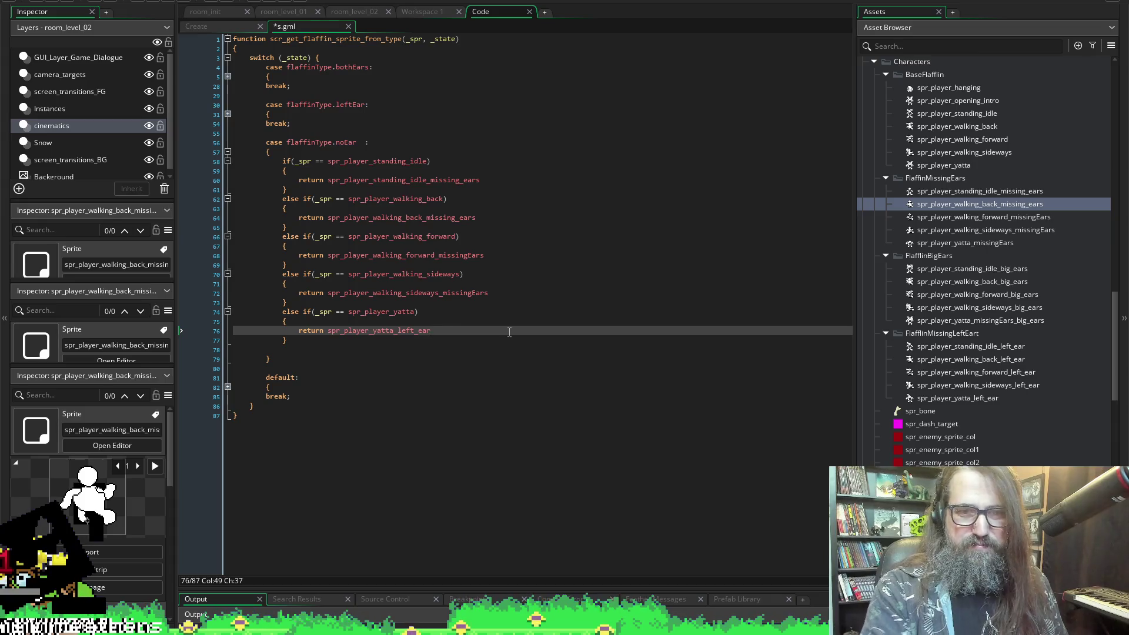
pyautogui.press('BackSpace')
pyautogui.press('BackSpace')
pyautogui.press('BackSpace')
pyautogui.write('mi')
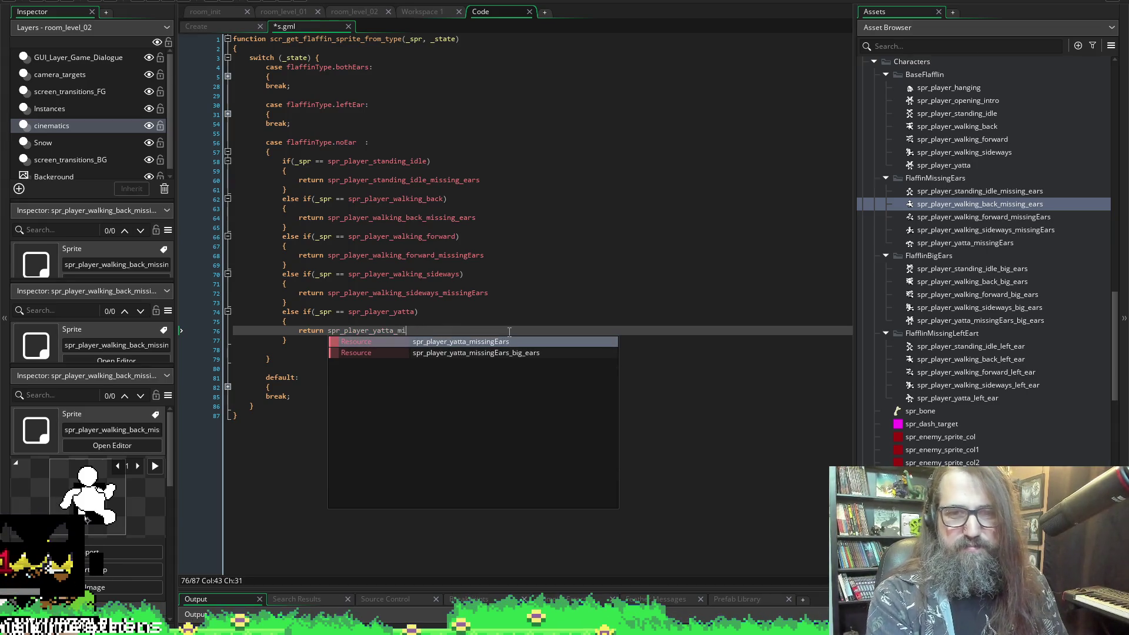
pyautogui.press('Return')
pyautogui.hotkey('ctrl', 's')
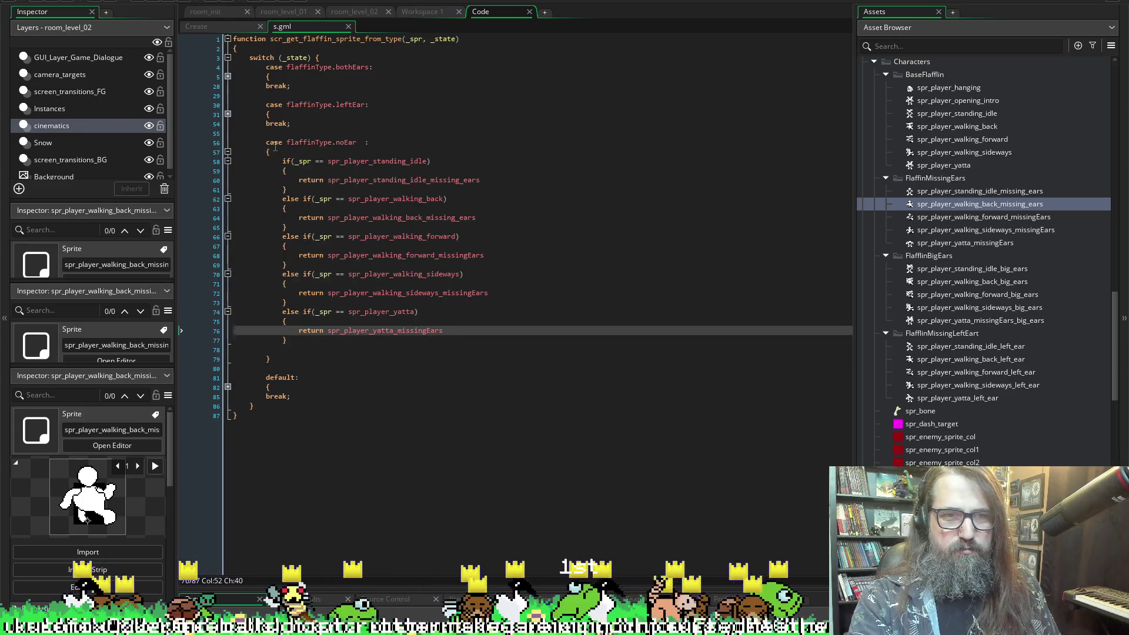
pyautogui.click(276, 369)
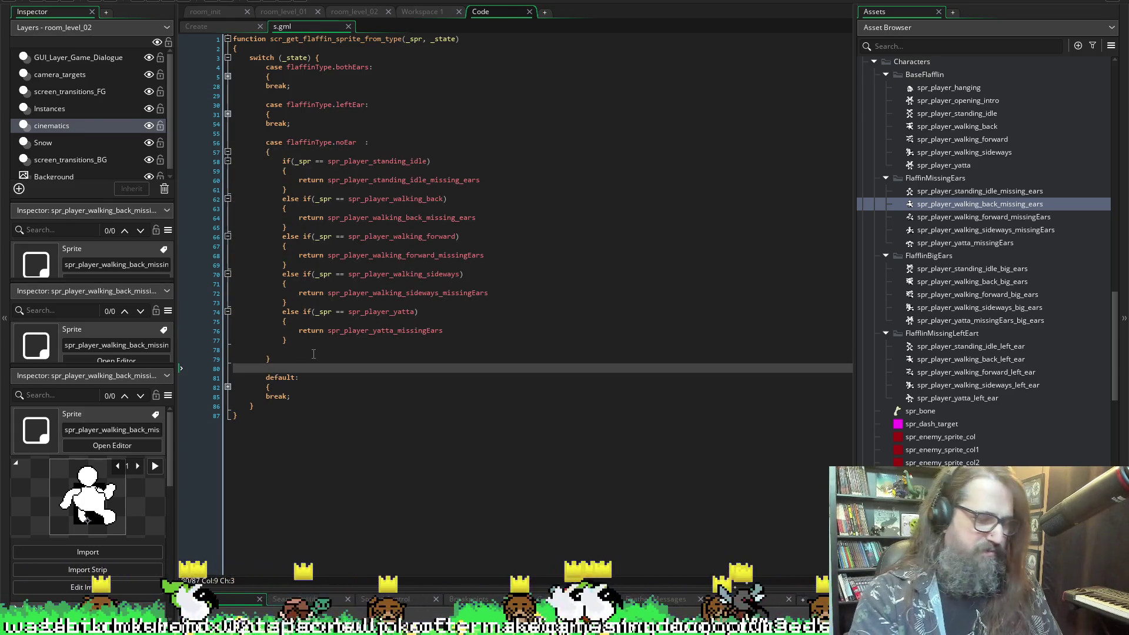
# - Add a break; statement after the noEar if/else block on line 80 and save
pyautogui.write('breal')
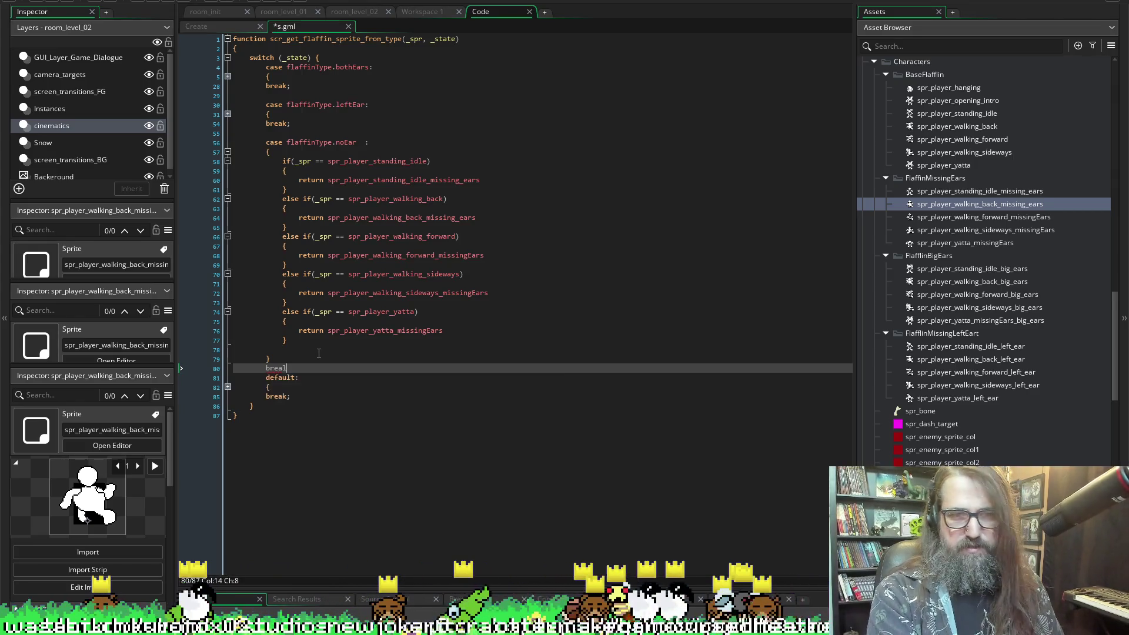
pyautogui.press('BackSpace')
pyautogui.write('k')
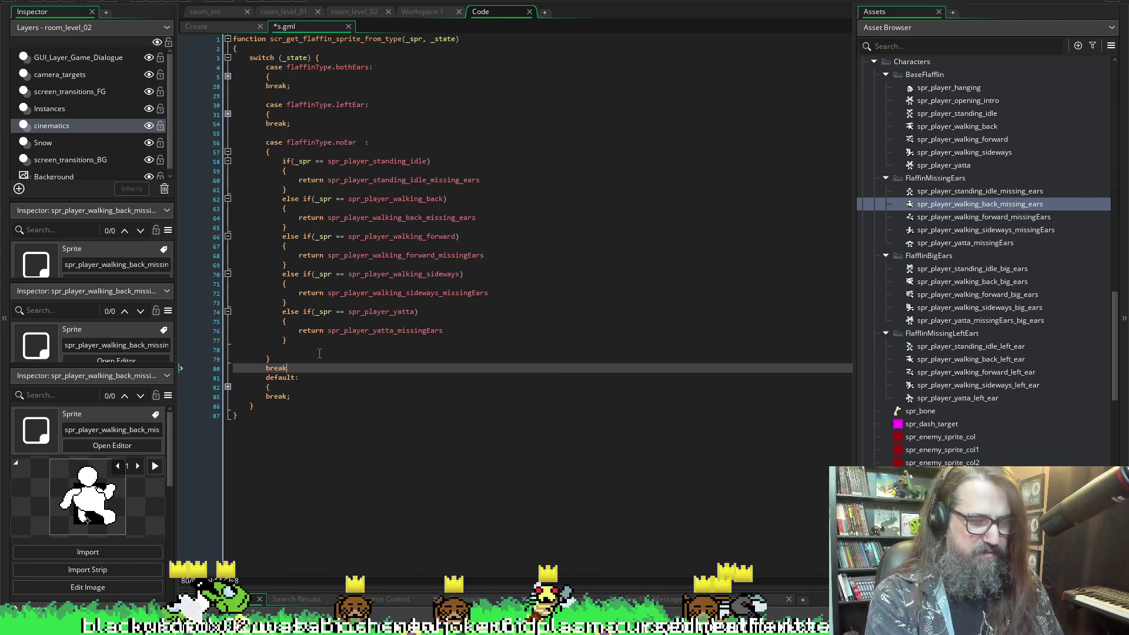
pyautogui.write(';')
pyautogui.press('Return')
pyautogui.press('Return')
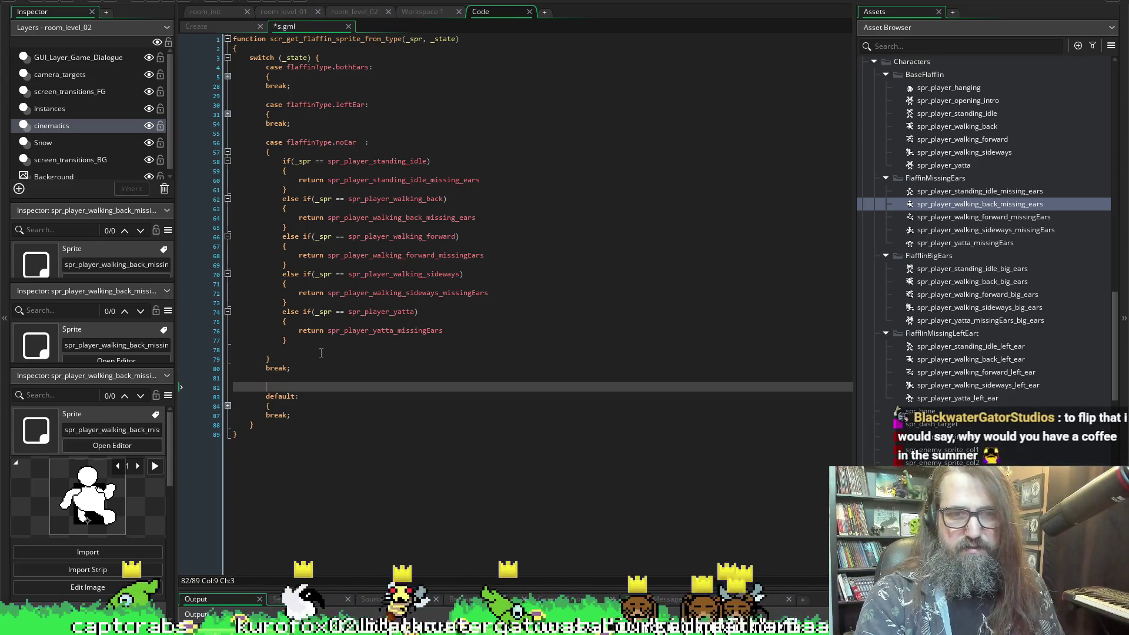
pyautogui.hotkey('ctrl', 's')
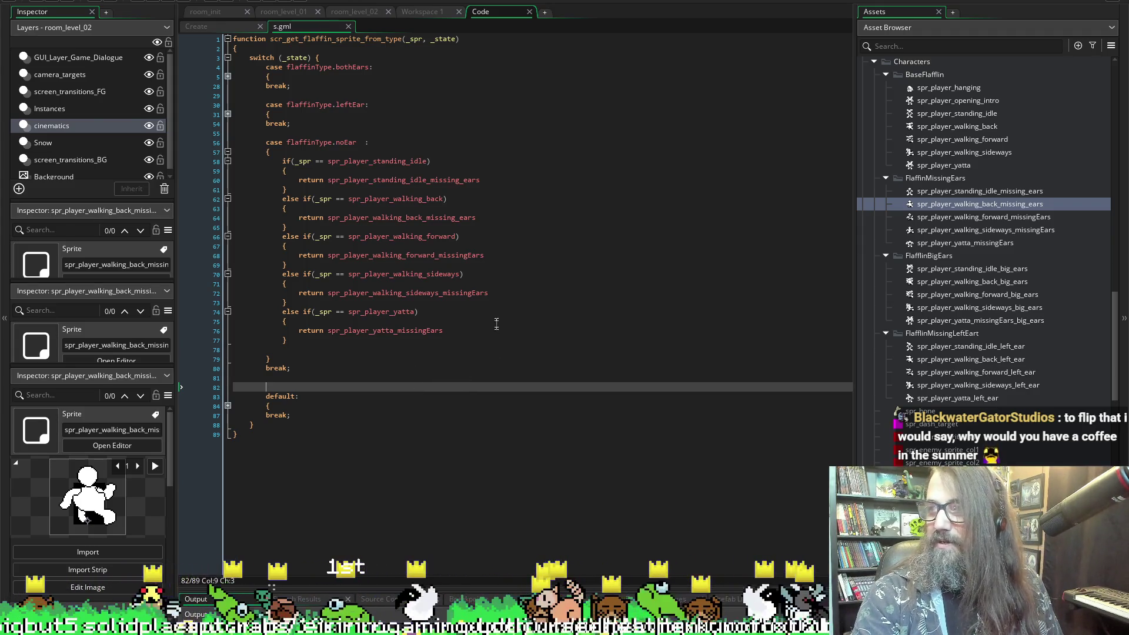
pyautogui.moveTo(470, 221)
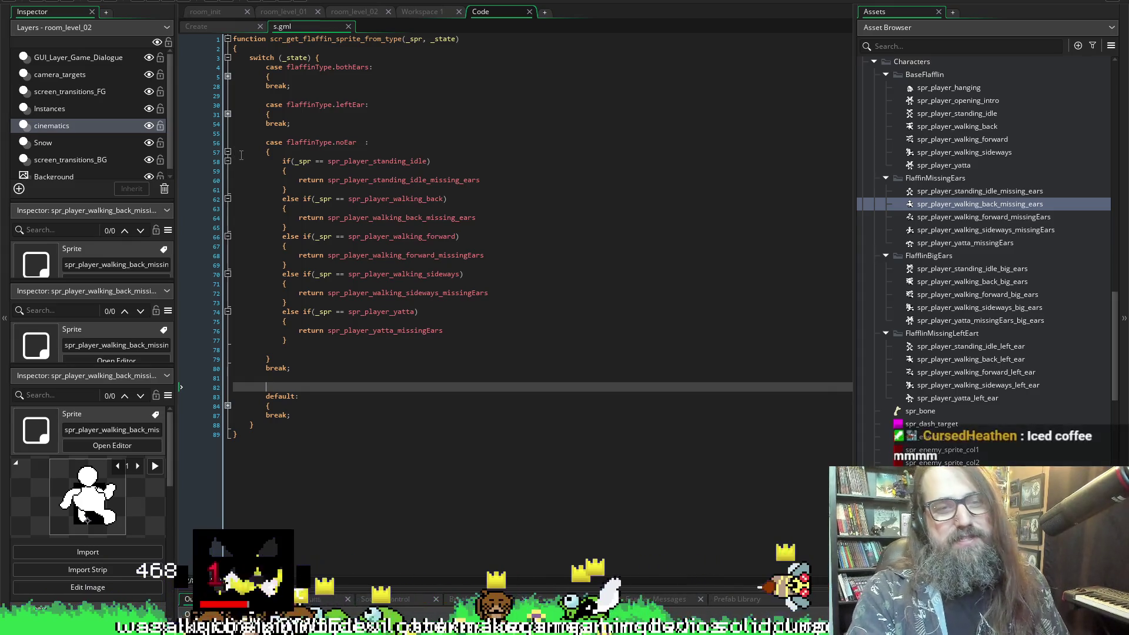
# - Paste a copy of the noEar case block below the collapsed original
pyautogui.moveTo(266, 142)
pyautogui.mouseDown()
pyautogui.moveTo(288, 360)
pyautogui.moveTo(316, 368)
pyautogui.mouseUp()
pyautogui.hotkey('ctrl', 'c')
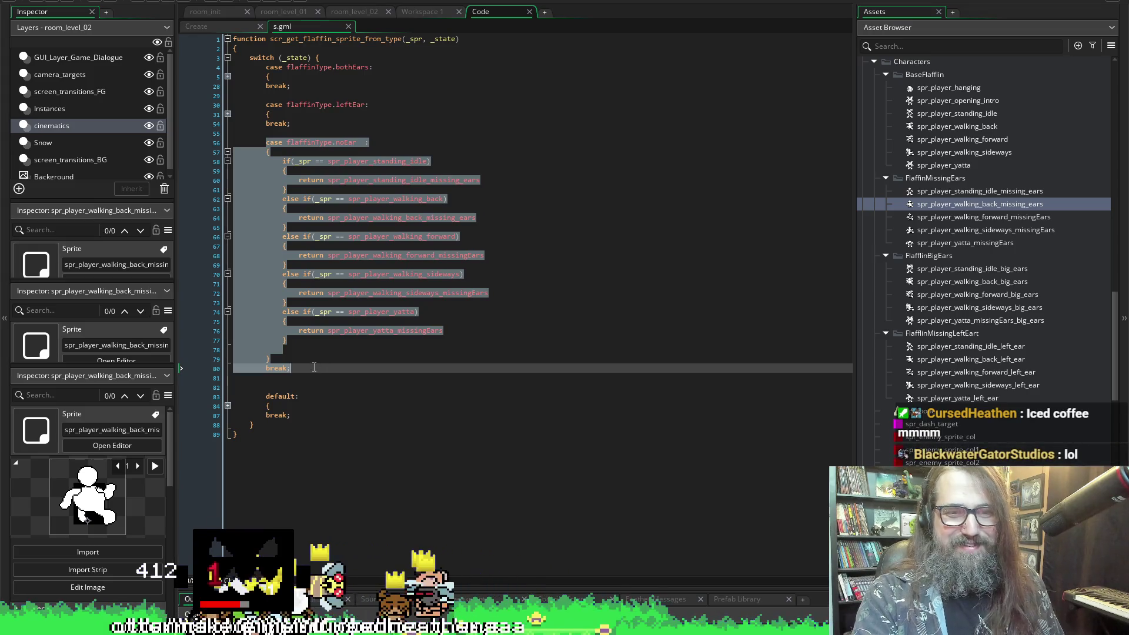
pyautogui.click(314, 368)
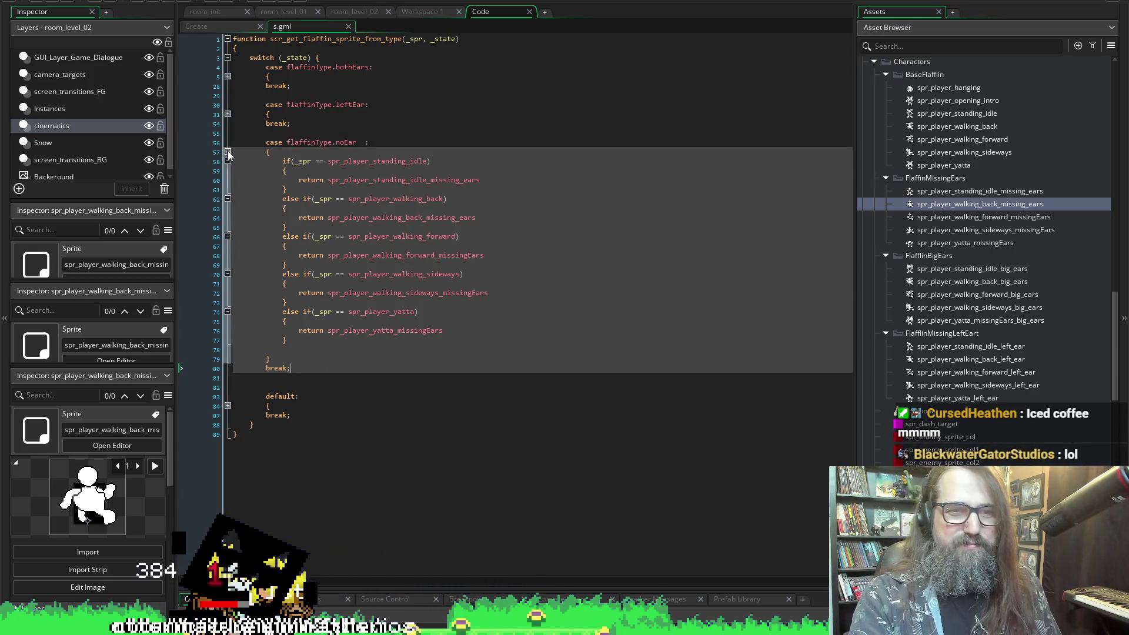
pyautogui.click(228, 152)
pyautogui.click(269, 177)
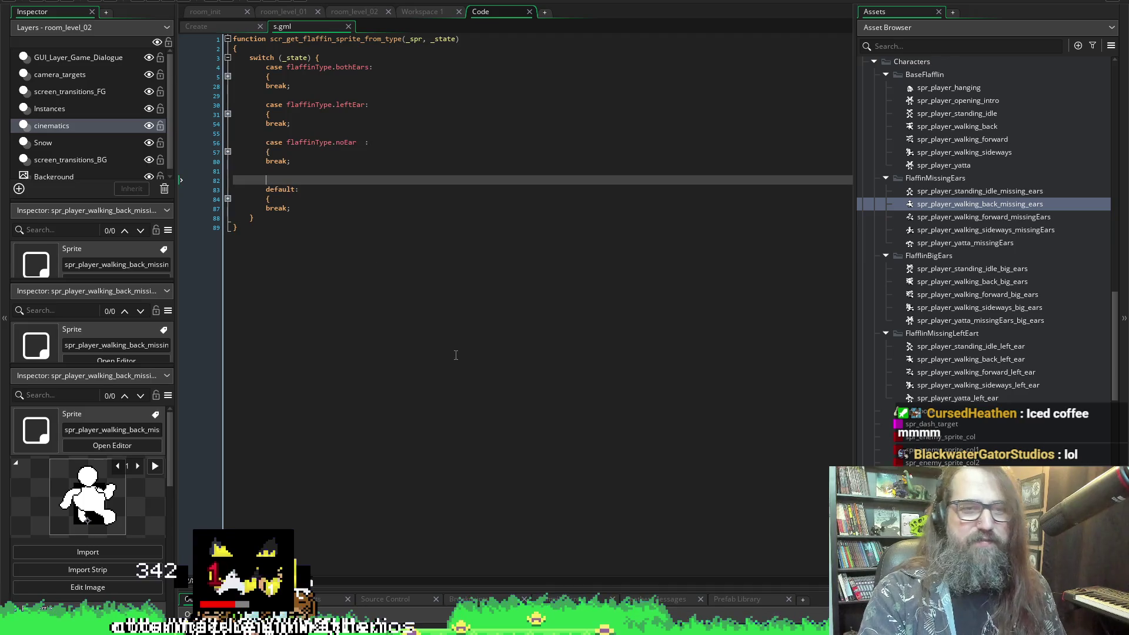
pyautogui.press('Return')
pyautogui.hotkey('ctrl', 'v')
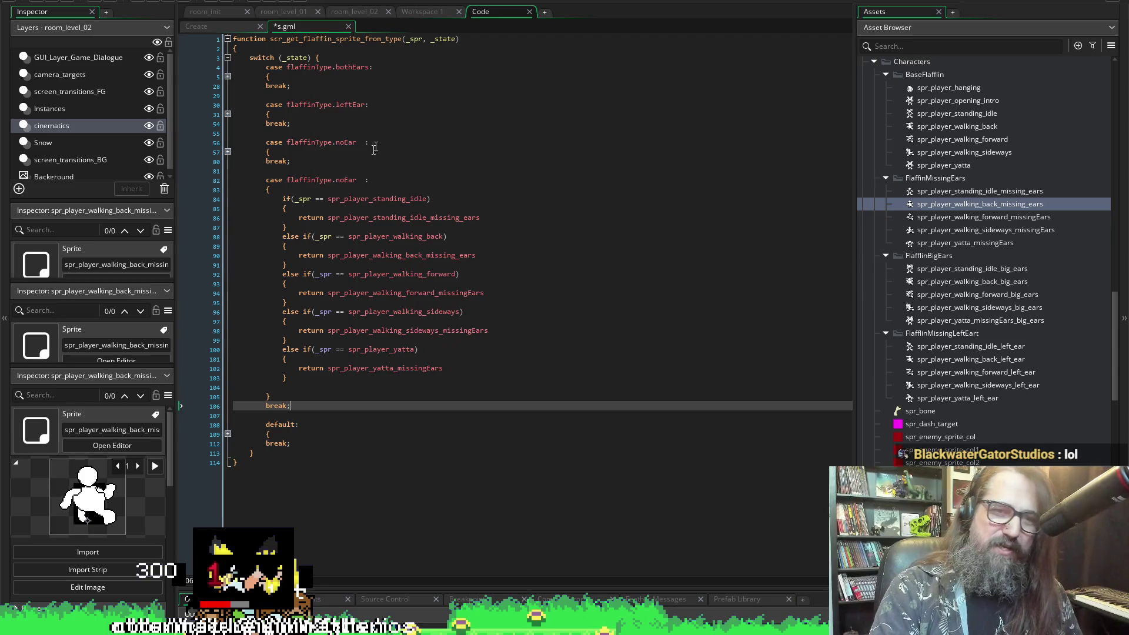
# - Change the copied case's label from noEar to bigEar
pyautogui.doubleClick(341, 182)
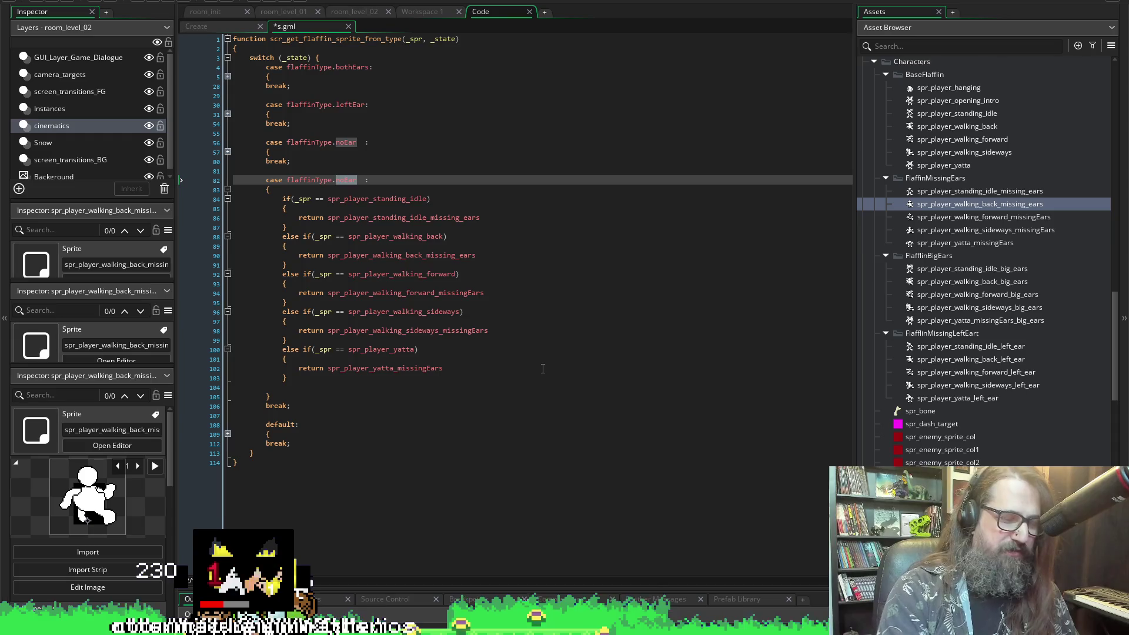
pyautogui.press('BackSpace')
pyautogui.hotkey('ctrl', 'space')
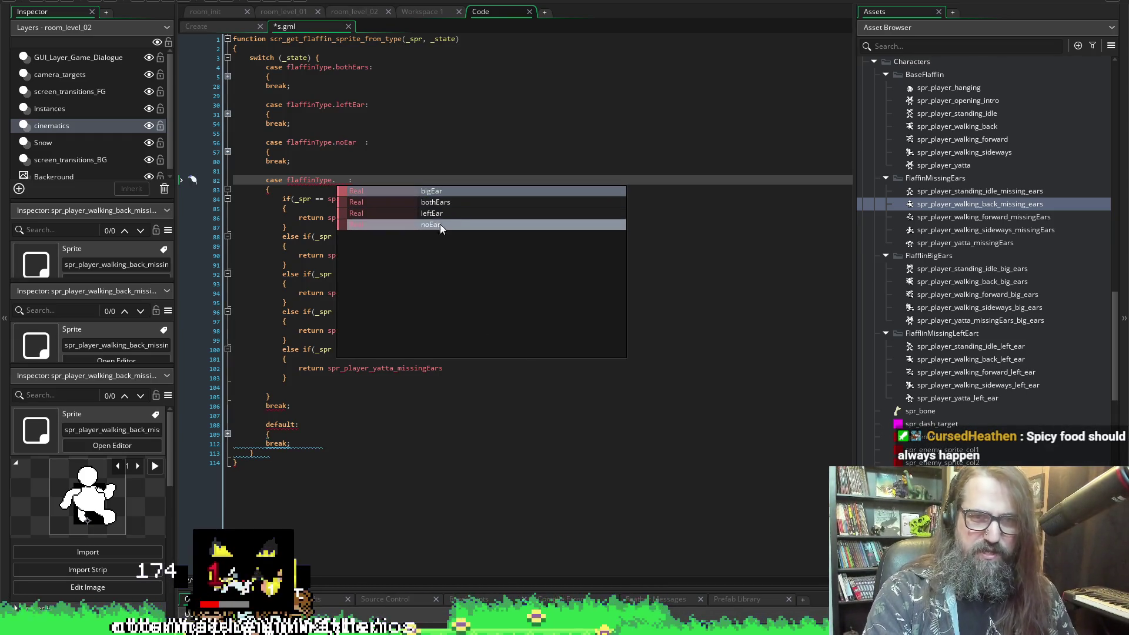
pyautogui.click(456, 190)
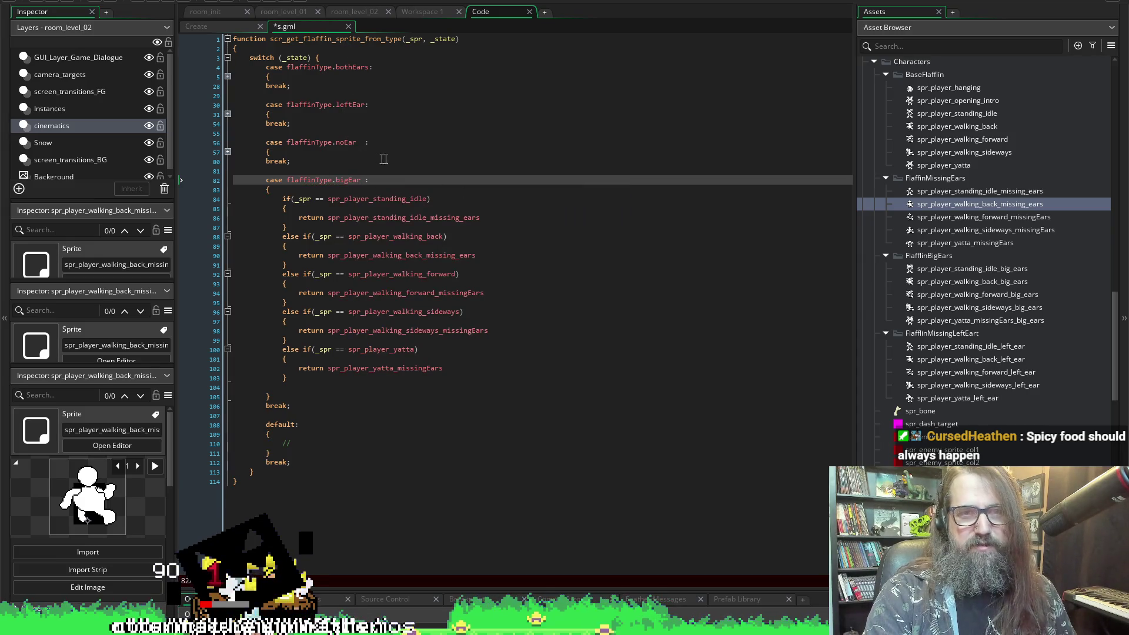
pyautogui.click(488, 219)
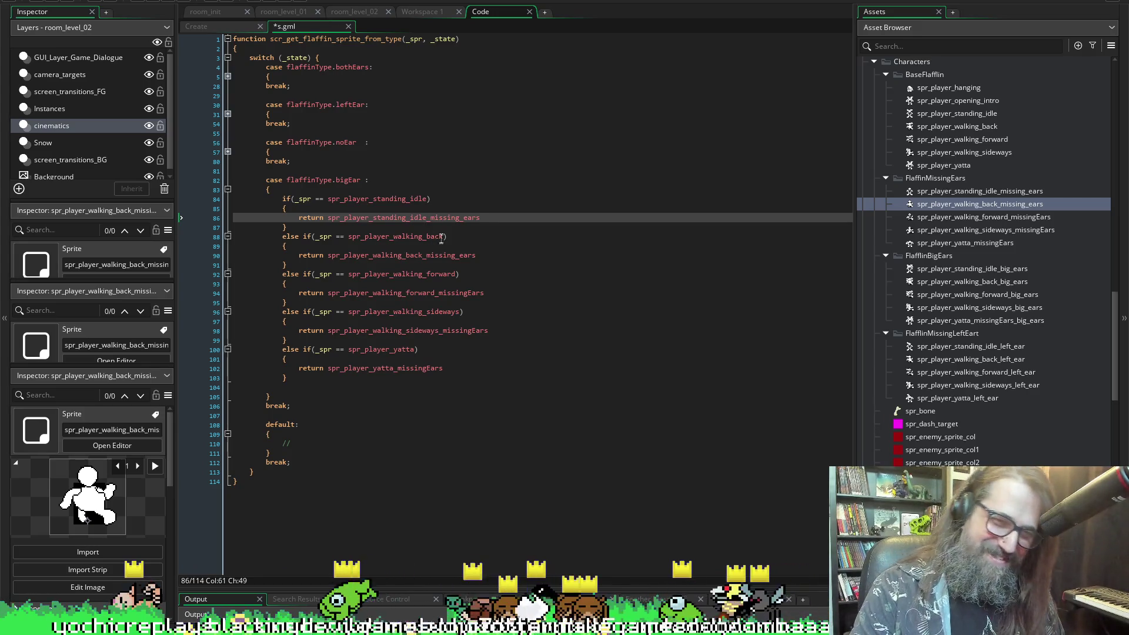
# - Make the bigEar standing idle return spr_player_standing_idle_big_ears and save
pyautogui.moveTo(449, 254)
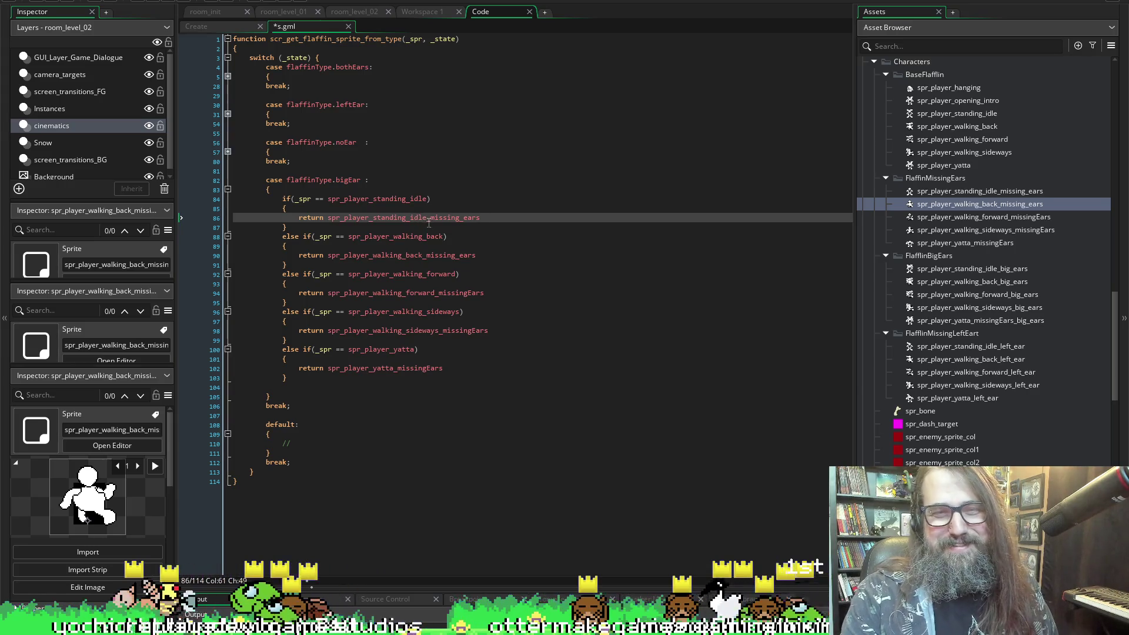
pyautogui.moveTo(430, 218); pyautogui.dragTo(549, 222)
pyautogui.write('_big')
pyautogui.press('Return')
pyautogui.hotkey('ctrl', 's')
# - Make the bigEar walking back return spr_player_walking_back_big_ears
pyautogui.moveTo(423, 255); pyautogui.dragTo(509, 257)
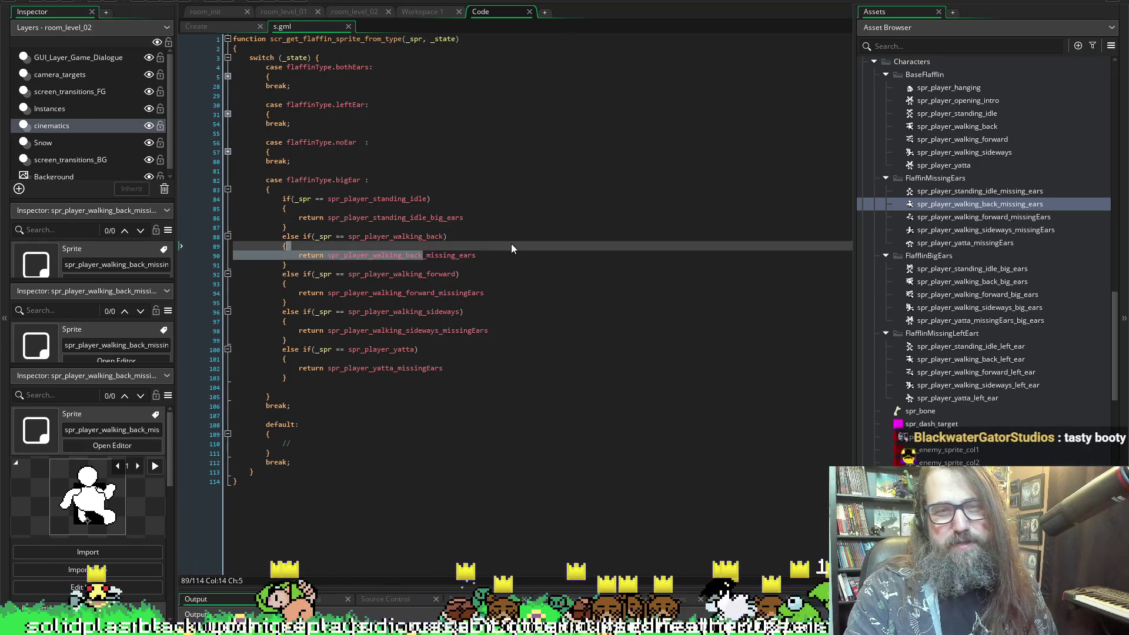
pyautogui.press('BackSpace')
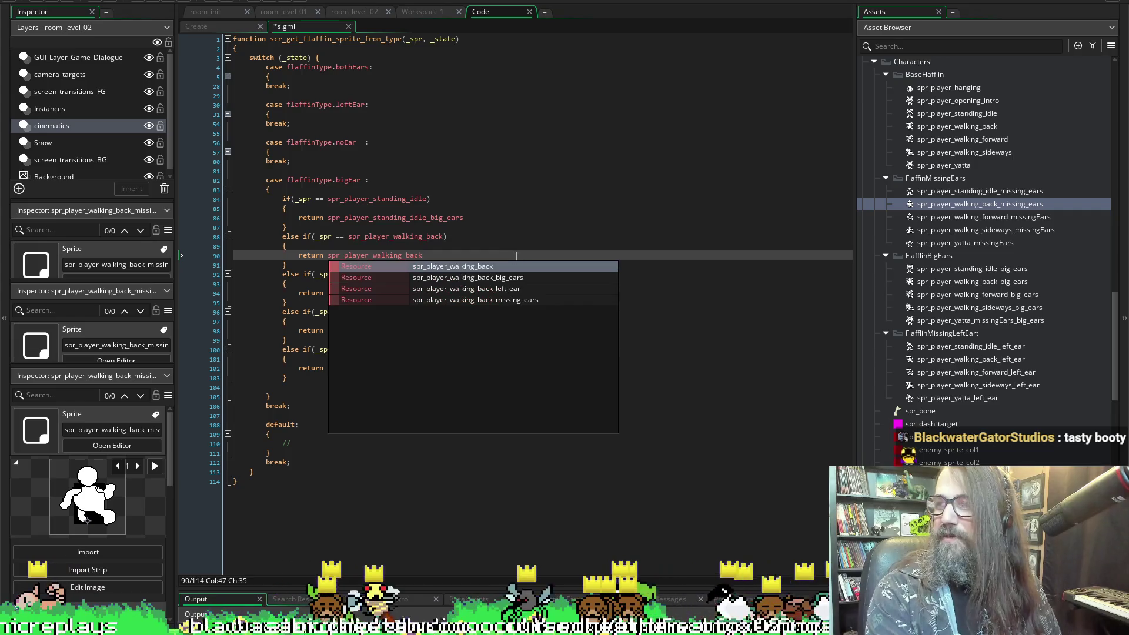
pyautogui.write('_')
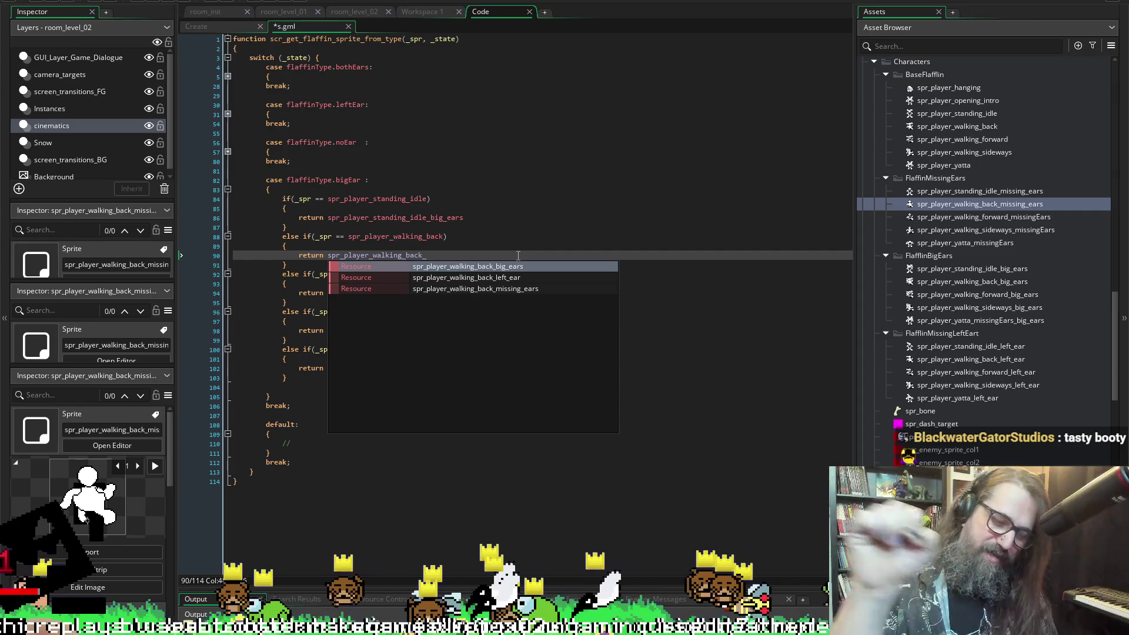
pyautogui.write('big_ears')
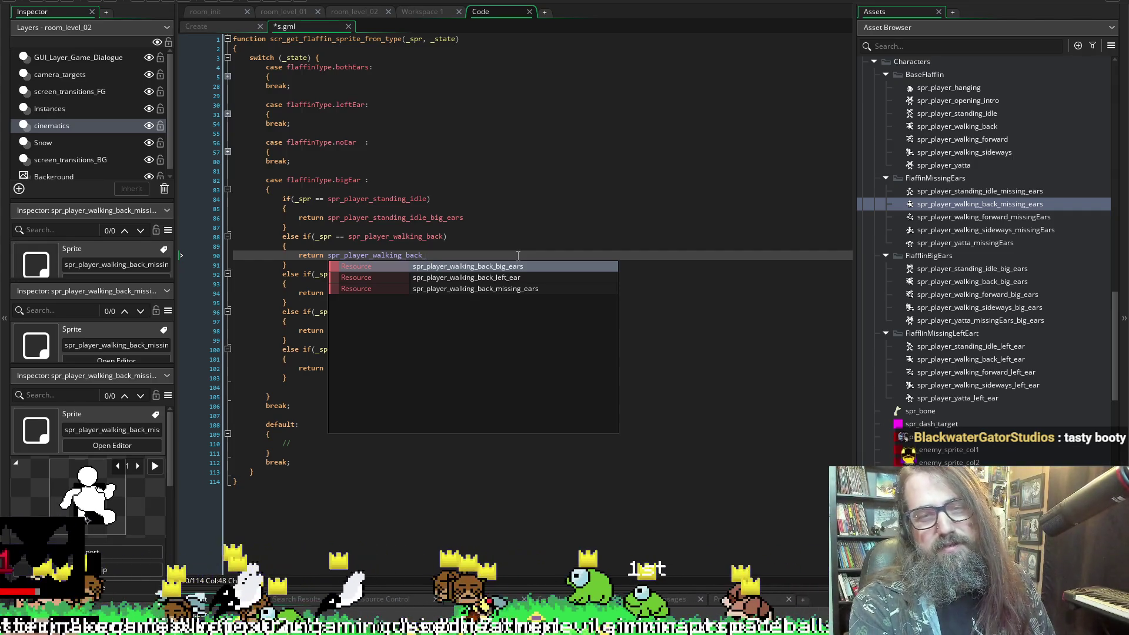
pyautogui.press('Escape')
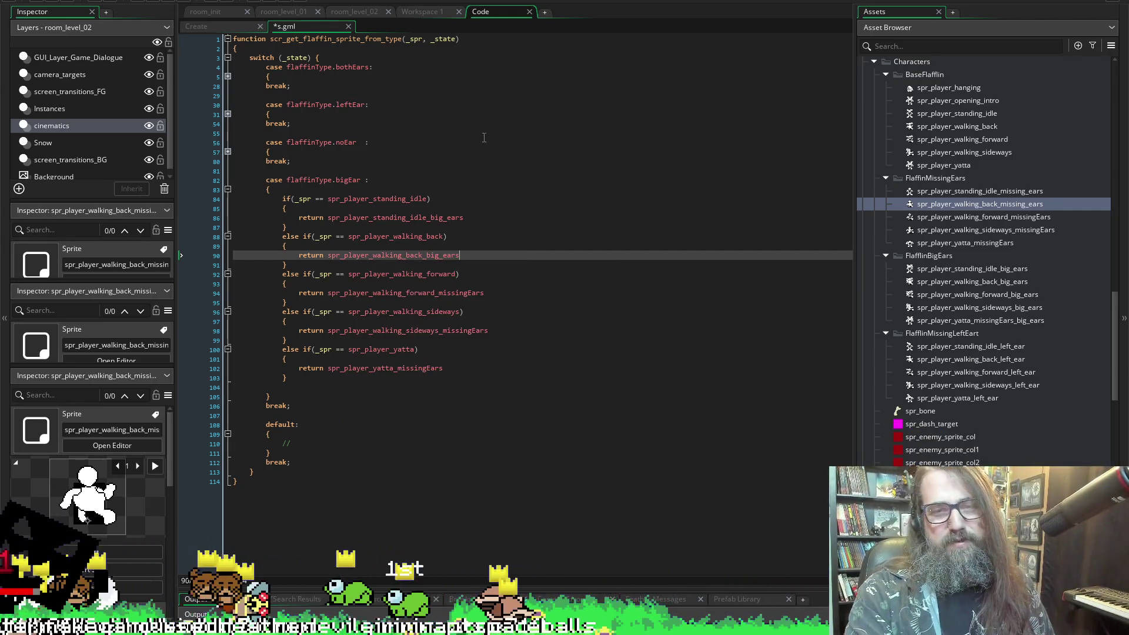
pyautogui.click(422, 255)
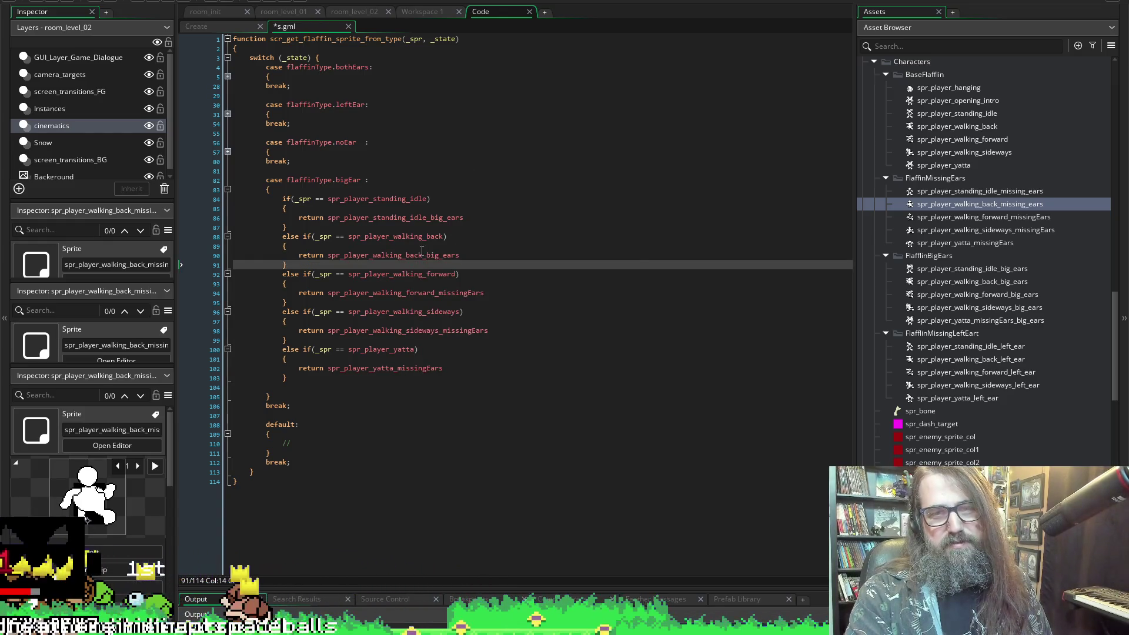
# - Make the bigEar forward return spr_player_walking_forward_big_ears on line 94
pyautogui.keyDown('shift'); pyautogui.click(491, 269); pyautogui.keyUp('shift')
pyautogui.moveTo(423, 254); pyautogui.dragTo(466, 253)
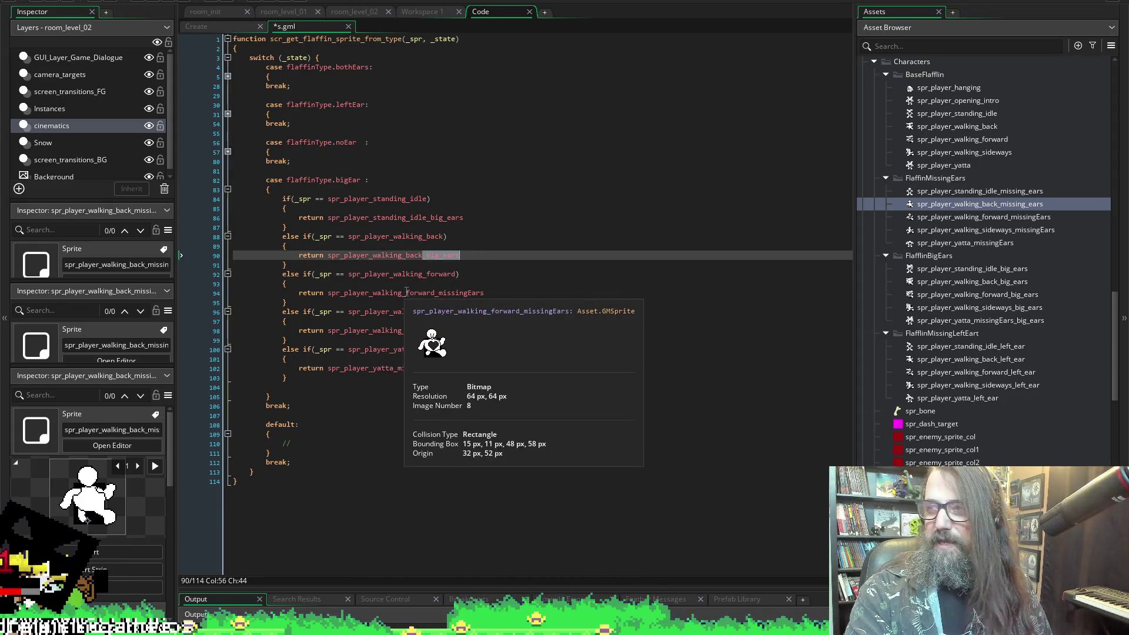
pyautogui.moveTo(405, 292); pyautogui.dragTo(487, 292)
pyautogui.write('big_ears')
pyautogui.hotkey('ctrl', 's')
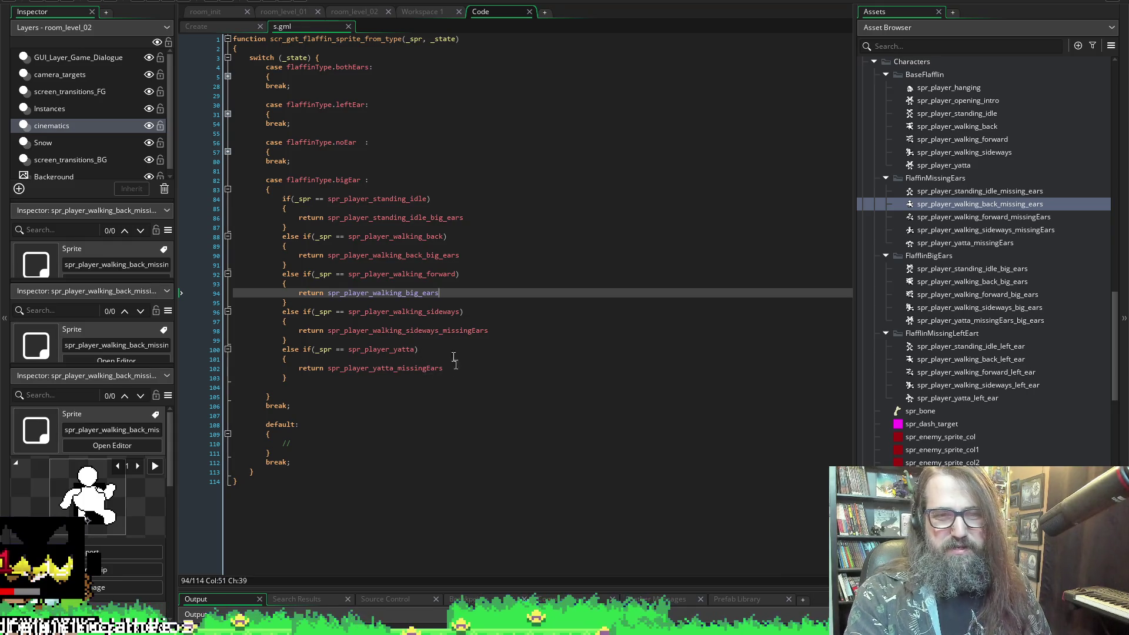
pyautogui.moveTo(438, 292); pyautogui.dragTo(401, 291)
pyautogui.press('BackSpace')
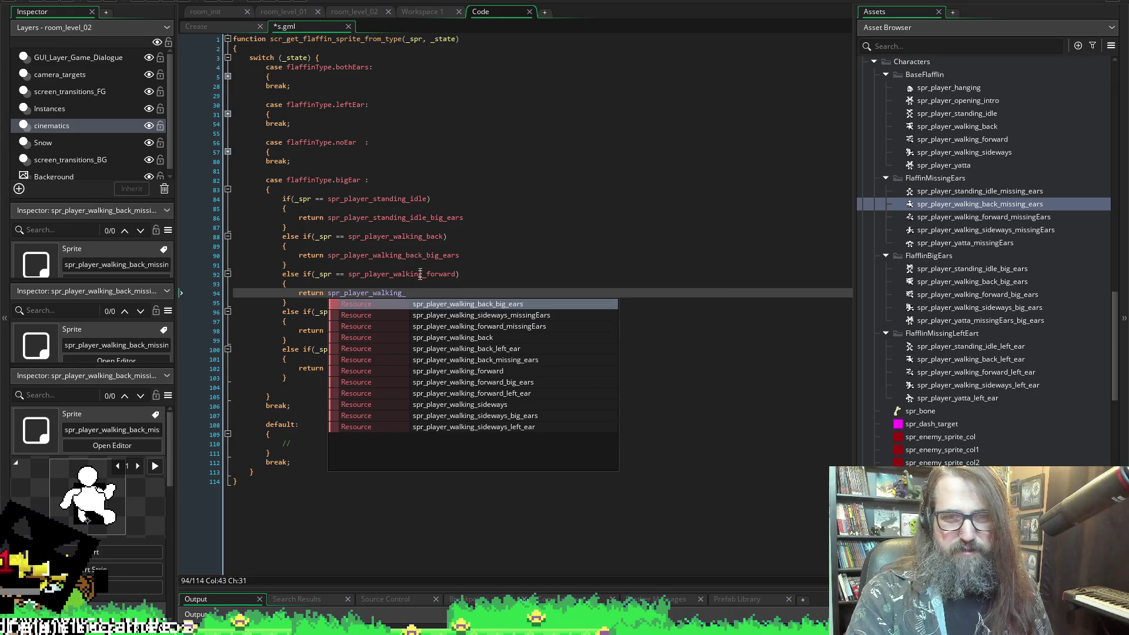
pyautogui.press('Escape')
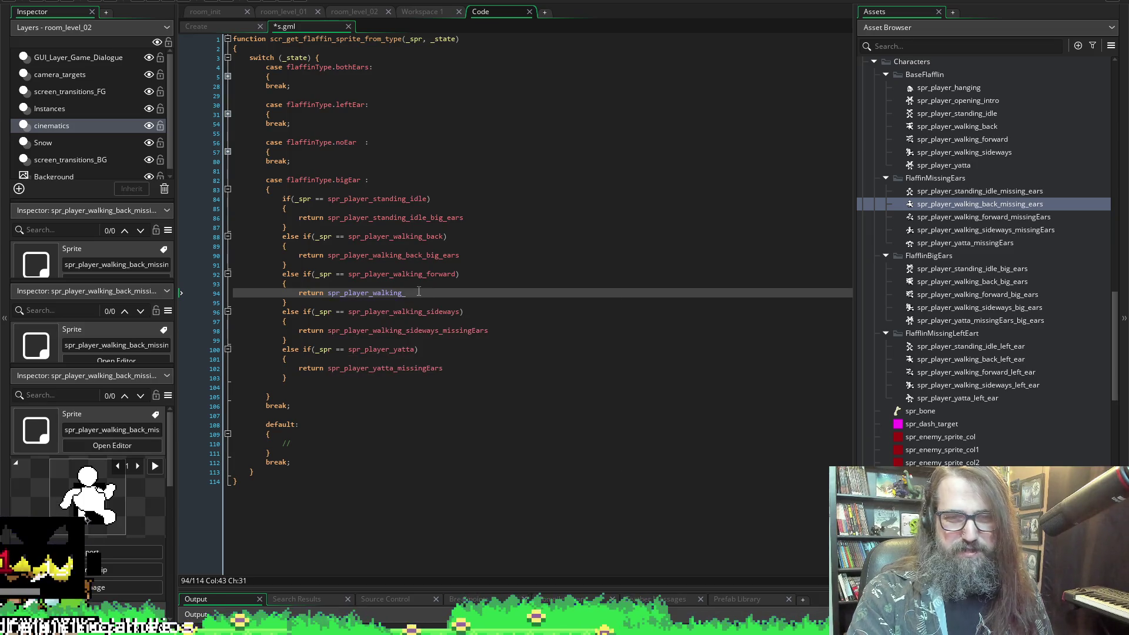
pyautogui.press('BackSpace')
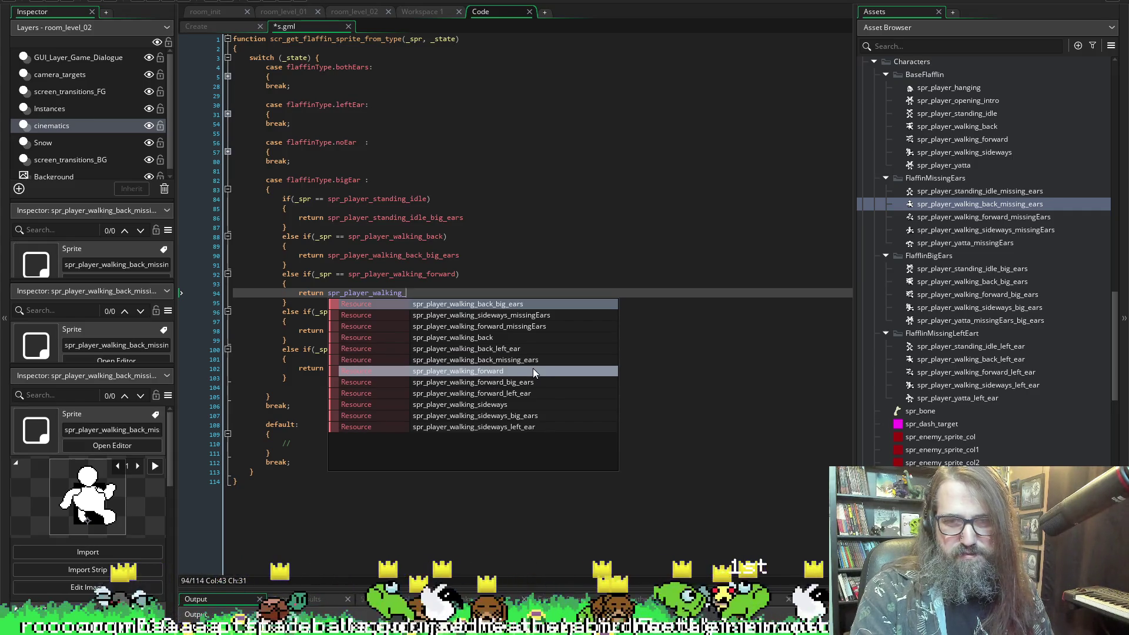
pyautogui.click(531, 383)
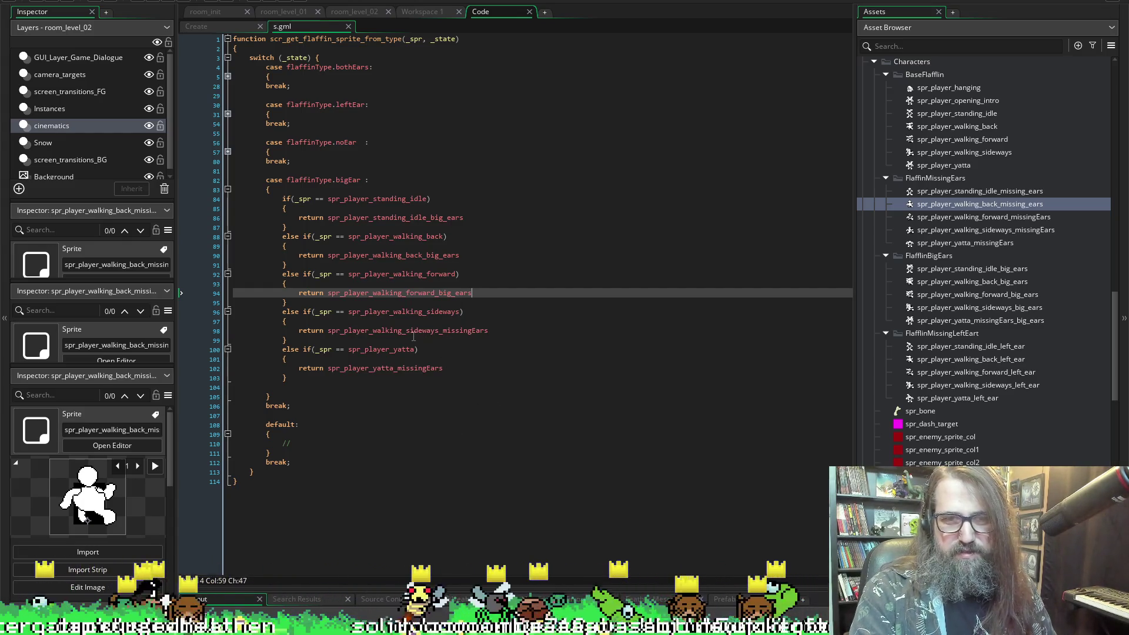
# - Make the bigEar sideways return on line 98 use its big_ears sprite
pyautogui.click(444, 330)
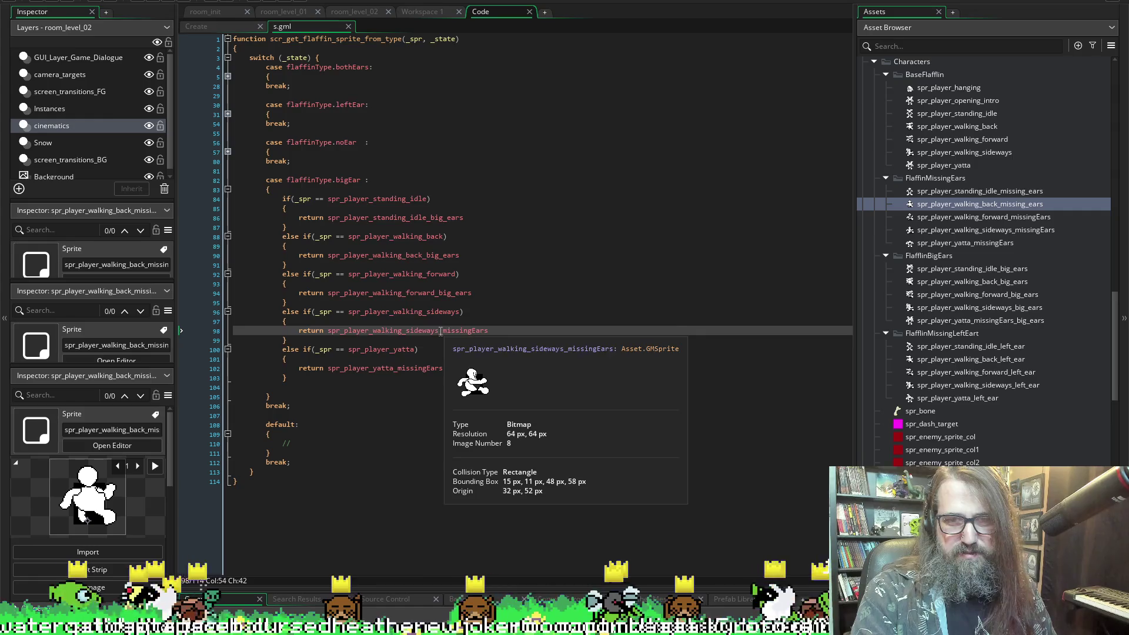
pyautogui.hotkey('shift', 'Down')
pyautogui.hotkey('shift', 'Up')
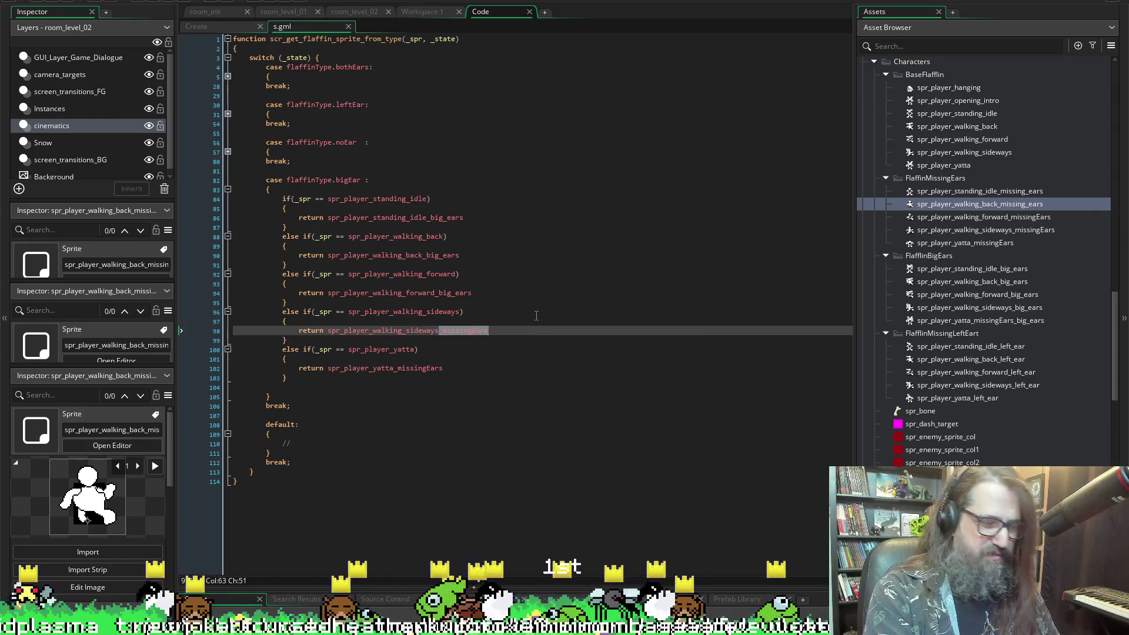
pyautogui.write('_bi')
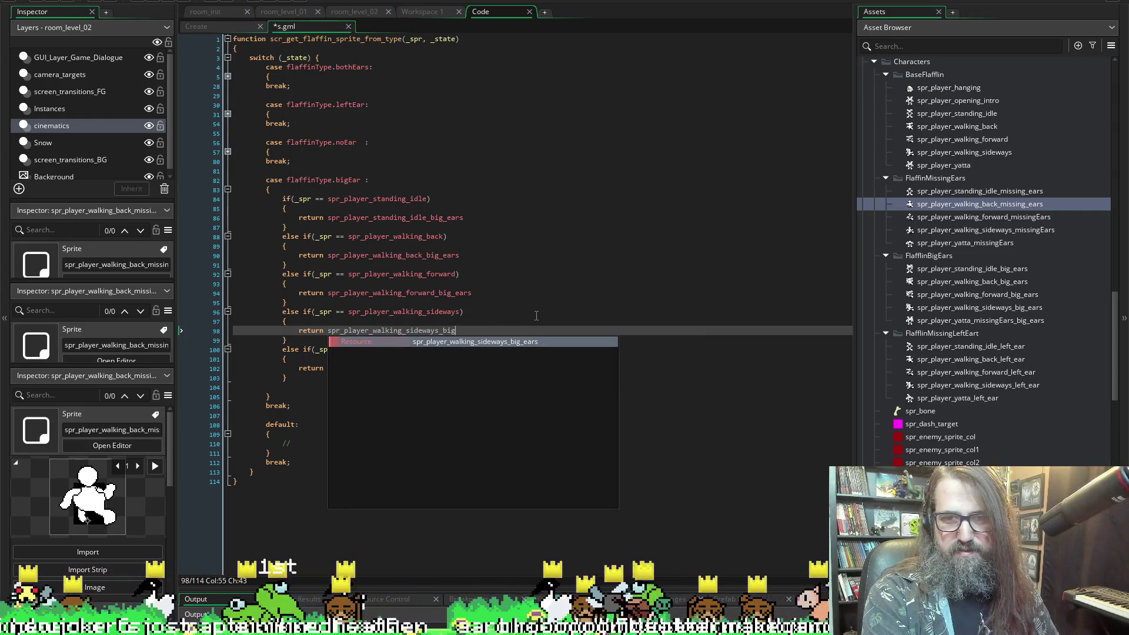
pyautogui.press('Return')
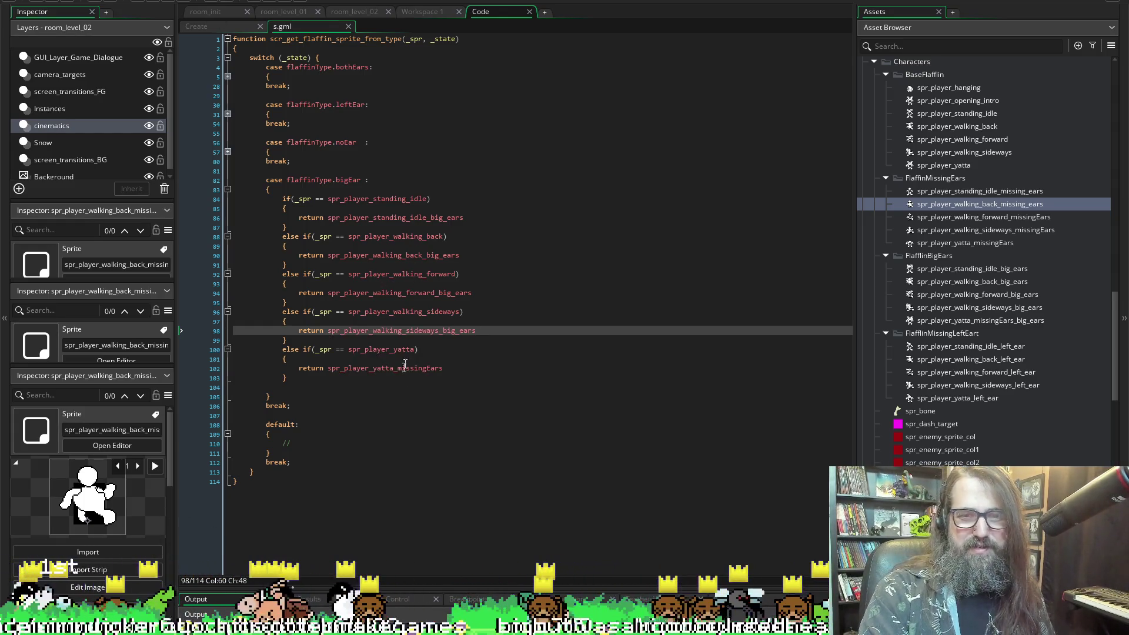
# - Make the bigEar yatta return spr_player_yatta_missingEars_big_ears on line 102
pyautogui.moveTo(395, 368); pyautogui.dragTo(476, 373)
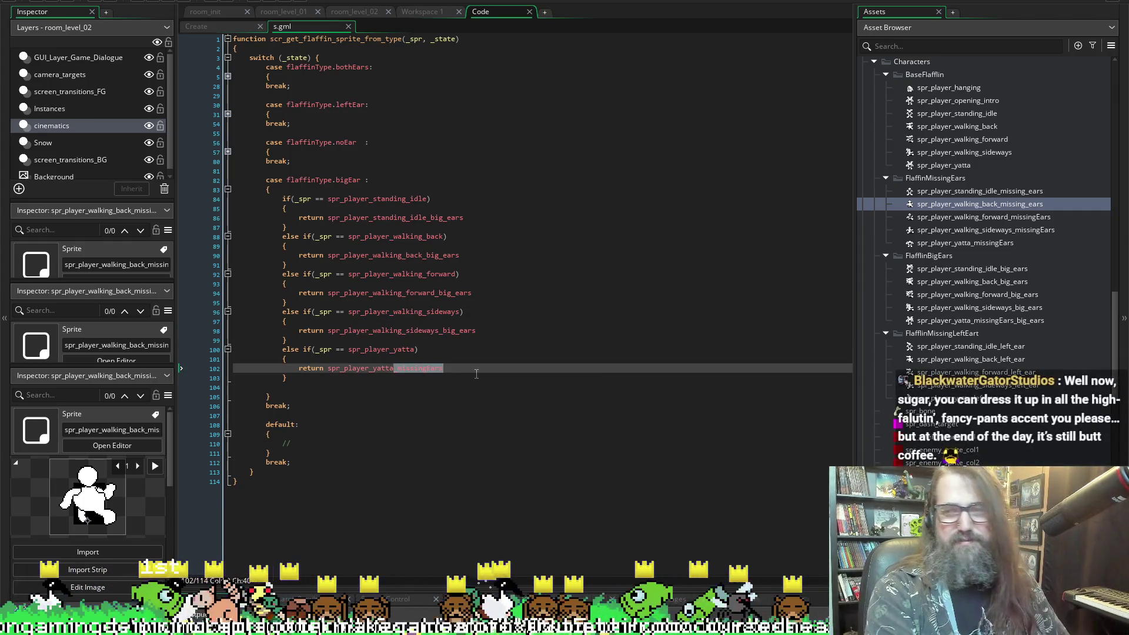
pyautogui.press('BackSpace')
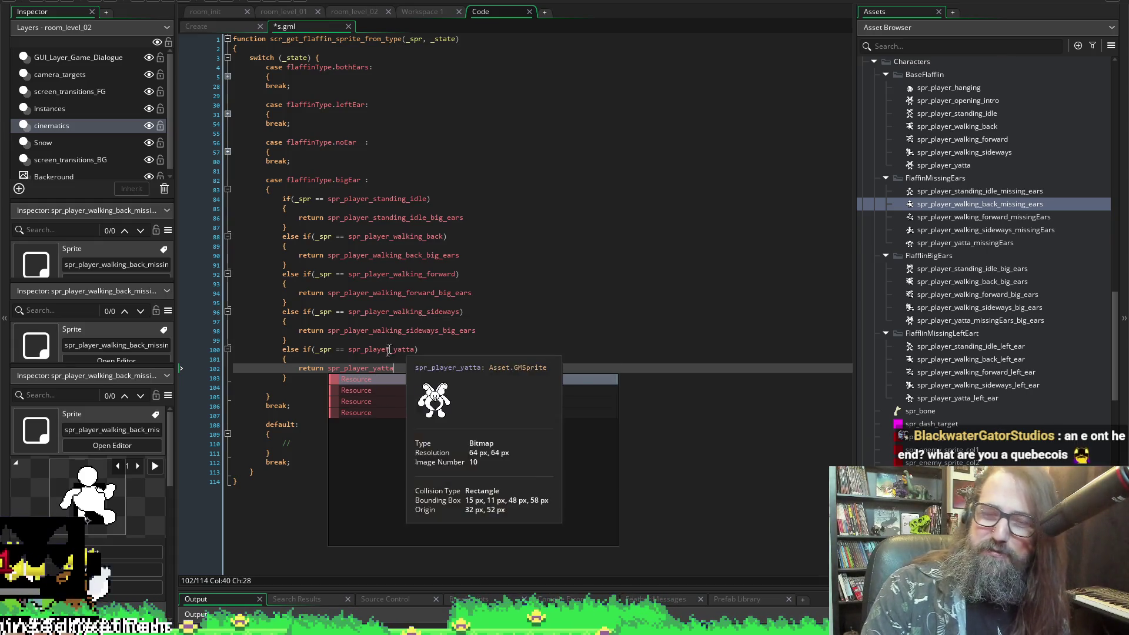
pyautogui.press('Escape')
pyautogui.moveTo(449, 325)
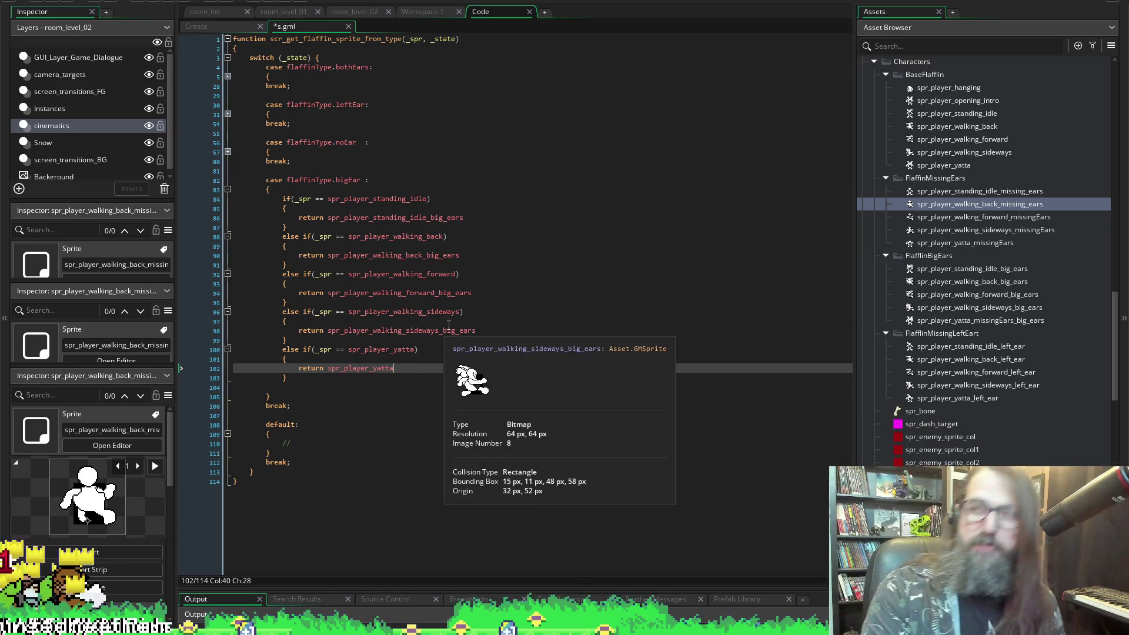
pyautogui.write('_')
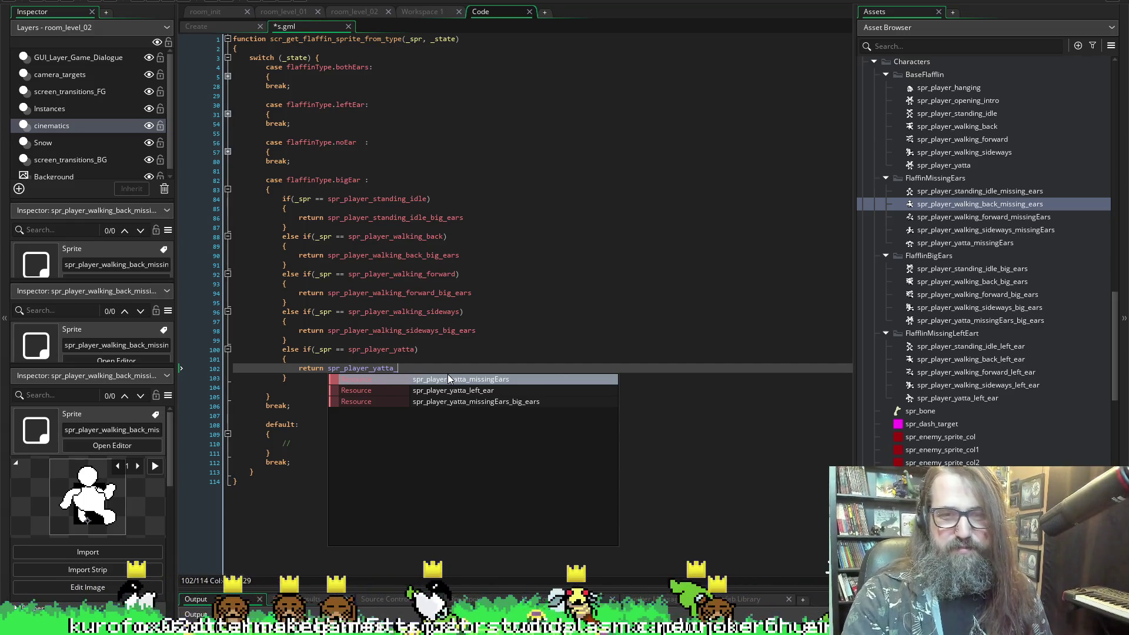
pyautogui.press('Down')
pyautogui.press('Down')
pyautogui.press('Return')
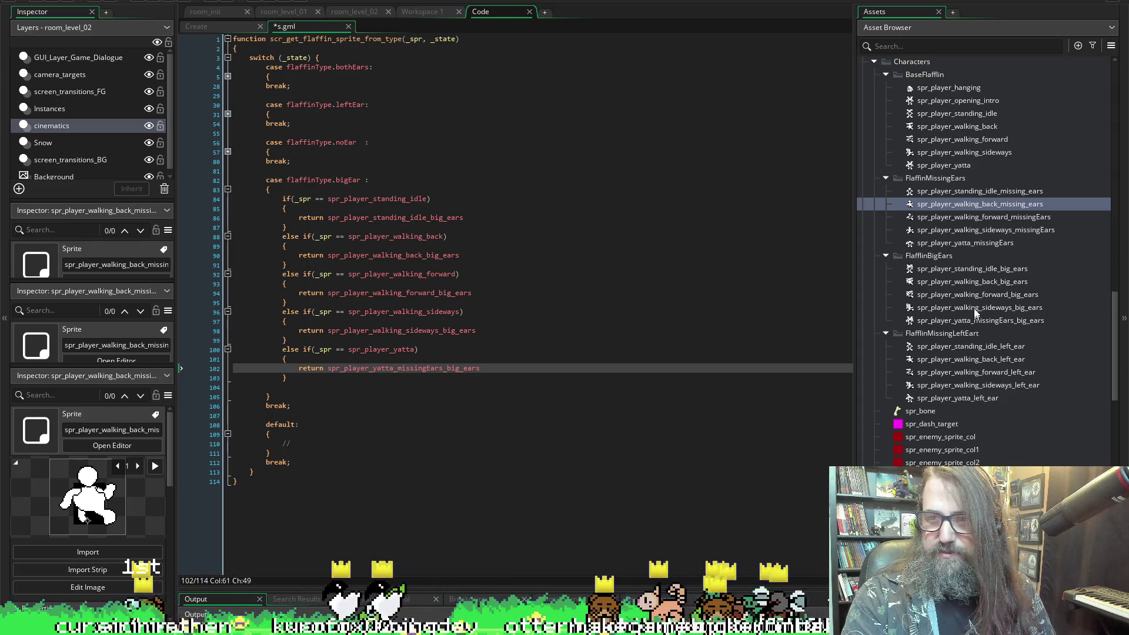
pyautogui.doubleClick(974, 320)
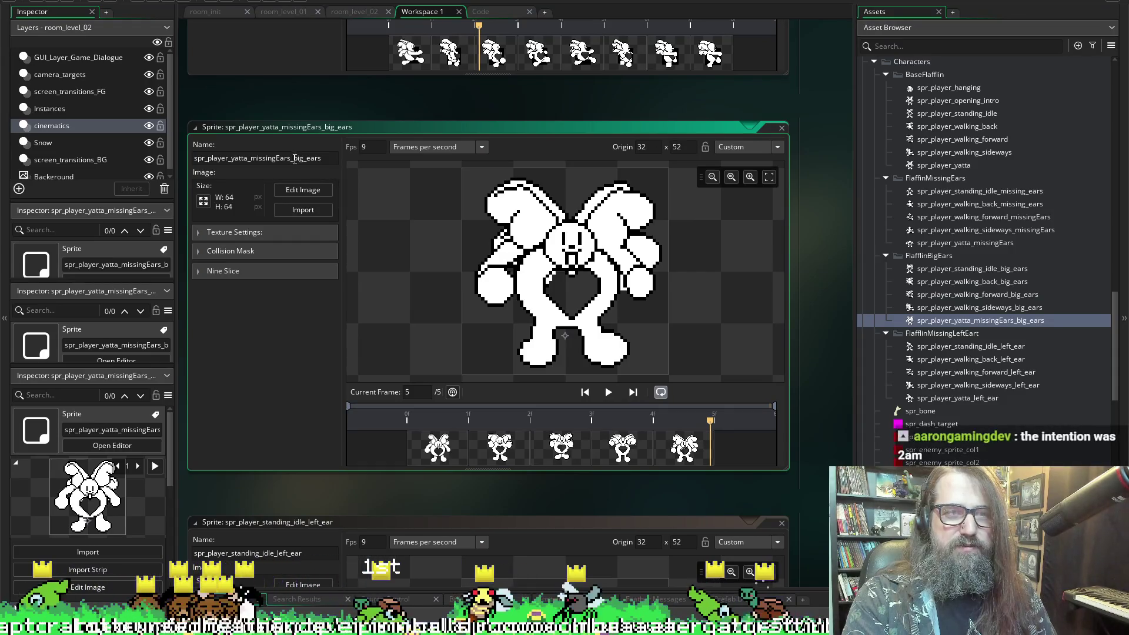
# - Remove 'missingEars' from the yatta sprite's name, making it spr_player_yatta_big_ears
pyautogui.moveTo(288, 158); pyautogui.dragTo(249, 158)
pyautogui.press('BackSpace')
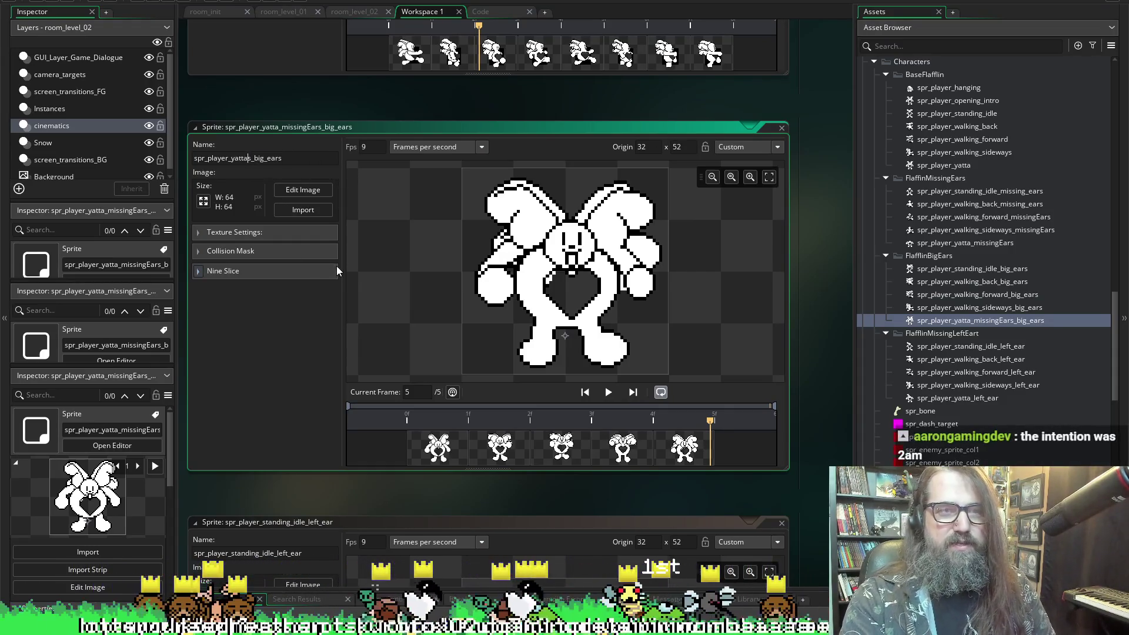
pyautogui.write('s')
pyautogui.press('Delete')
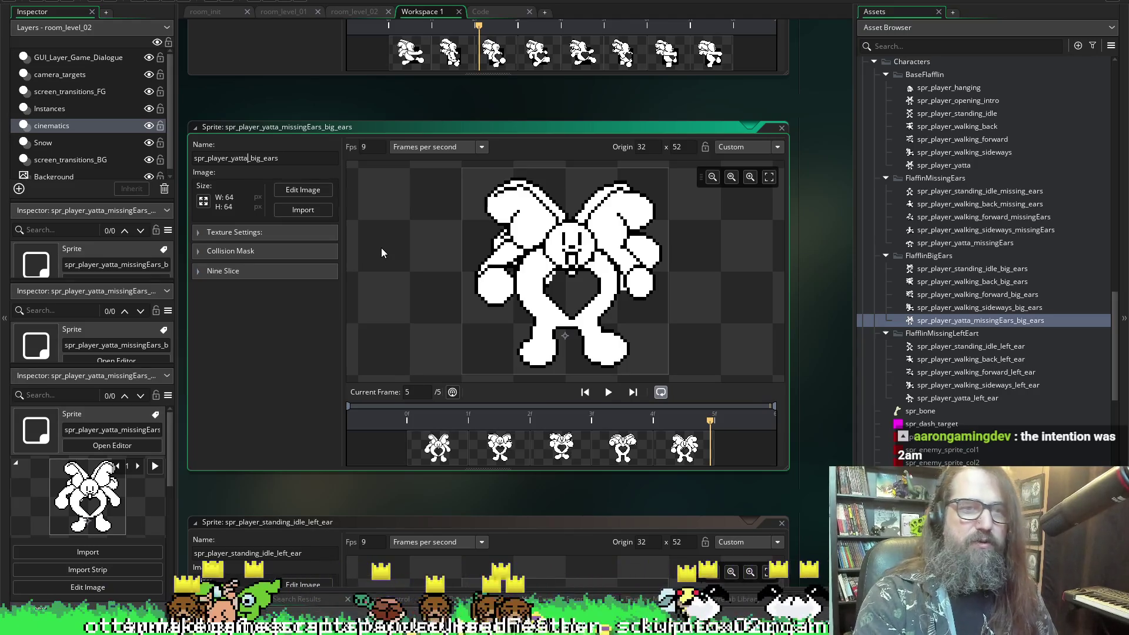
pyautogui.hotkey('ctrl', 'Tab')
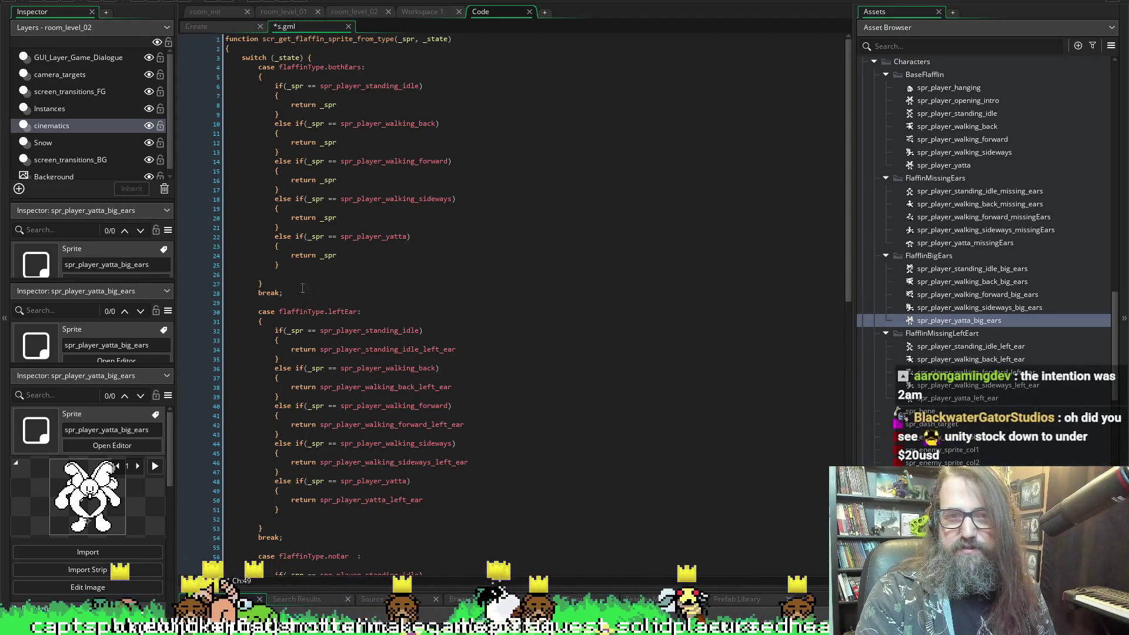
pyautogui.scroll(-2, 487, 355)
pyautogui.click(361, 452)
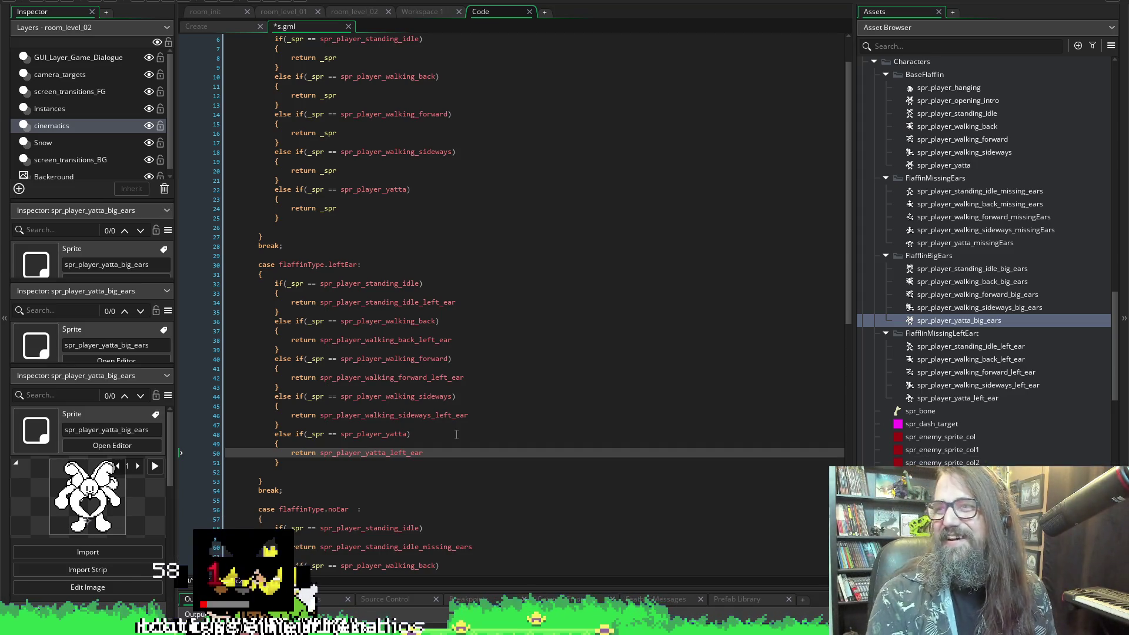
pyautogui.scroll(-15, 459, 313)
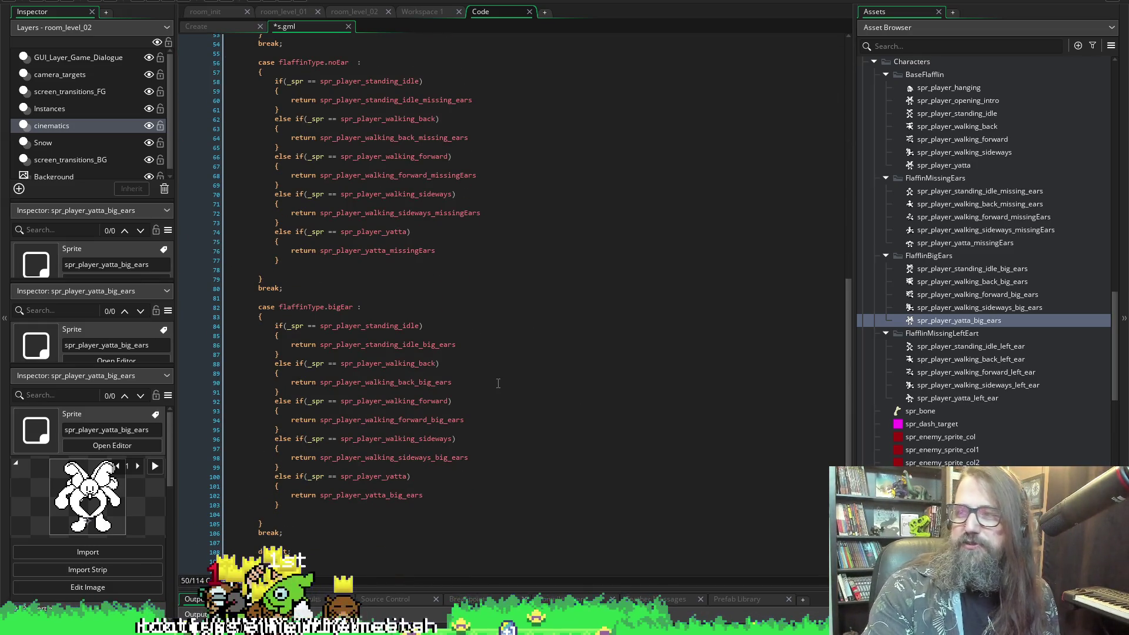
pyautogui.scroll(-2, 411, 294)
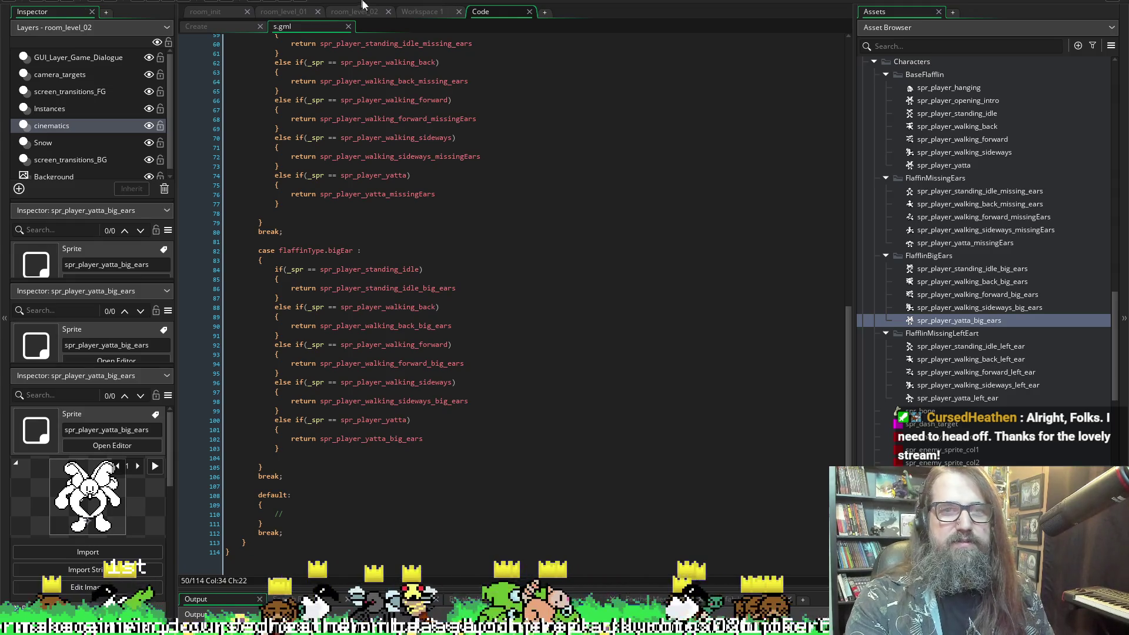
pyautogui.click(417, 12)
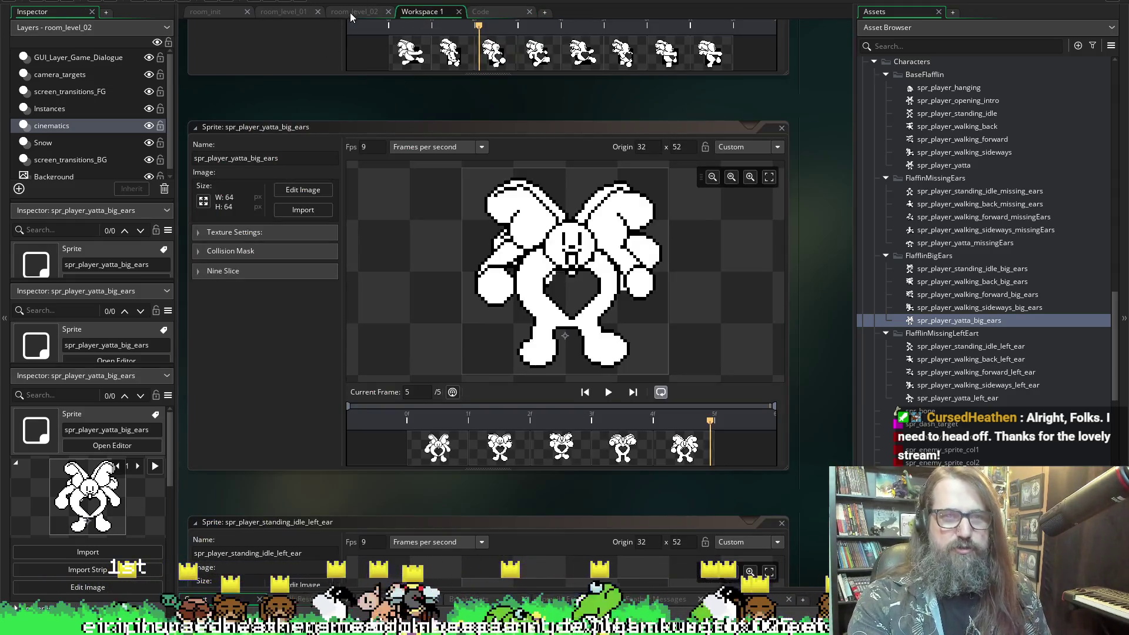
# - Look over obj_player's Create event code, then return to the sprite-lookup script
pyautogui.scroll(15, 970, 282)
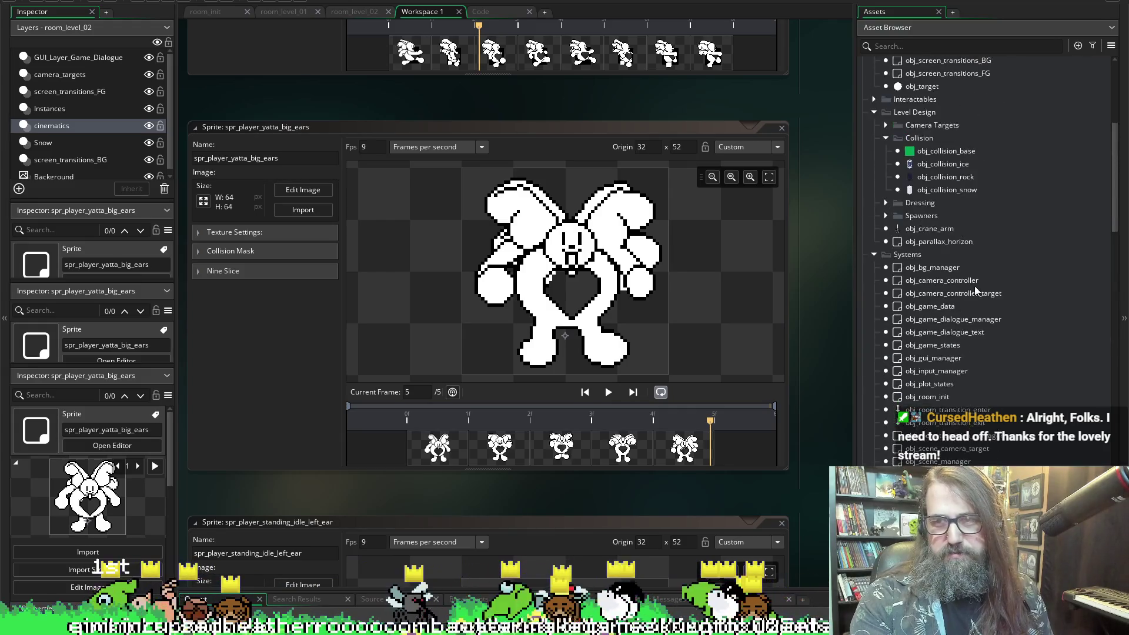
pyautogui.scroll(2, 893, 337)
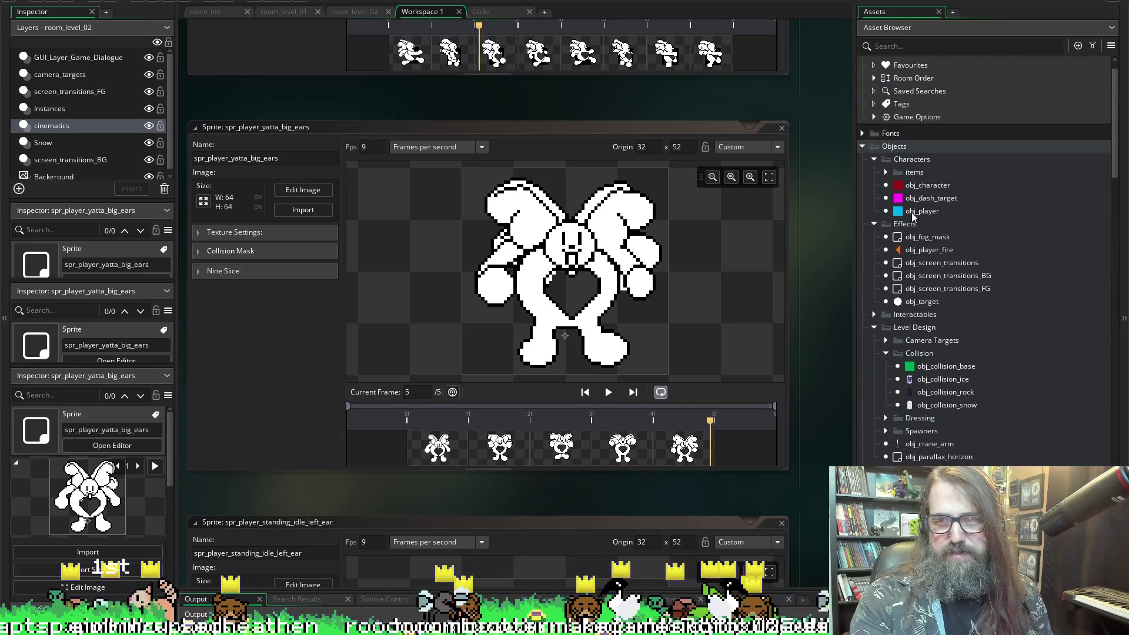
pyautogui.doubleClick(915, 212)
pyautogui.click(488, 12)
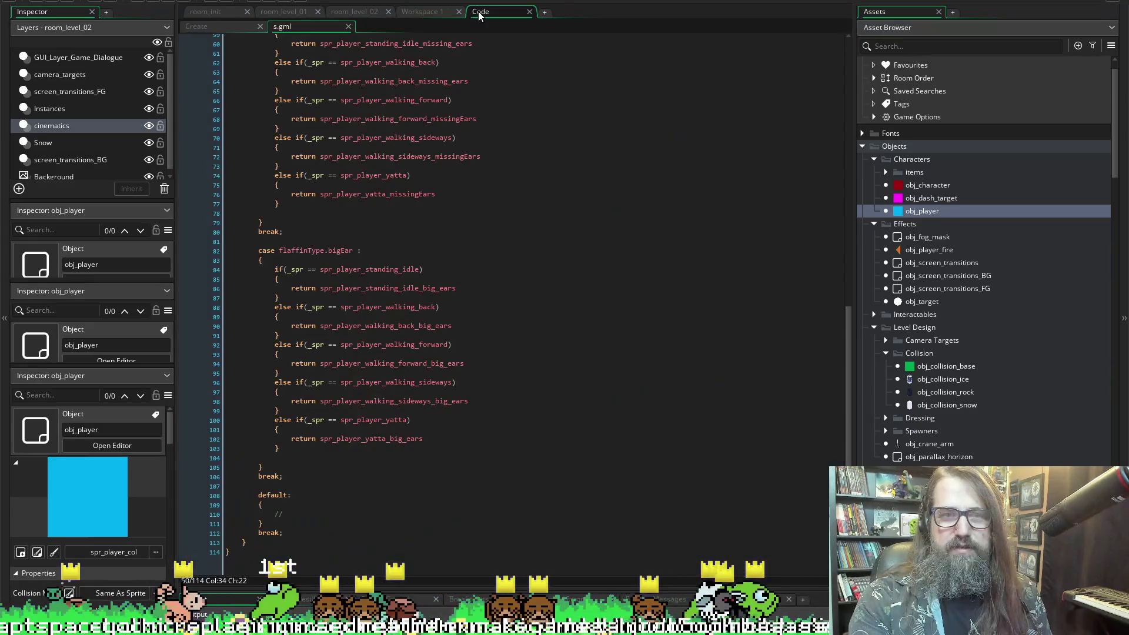
pyautogui.click(376, 139)
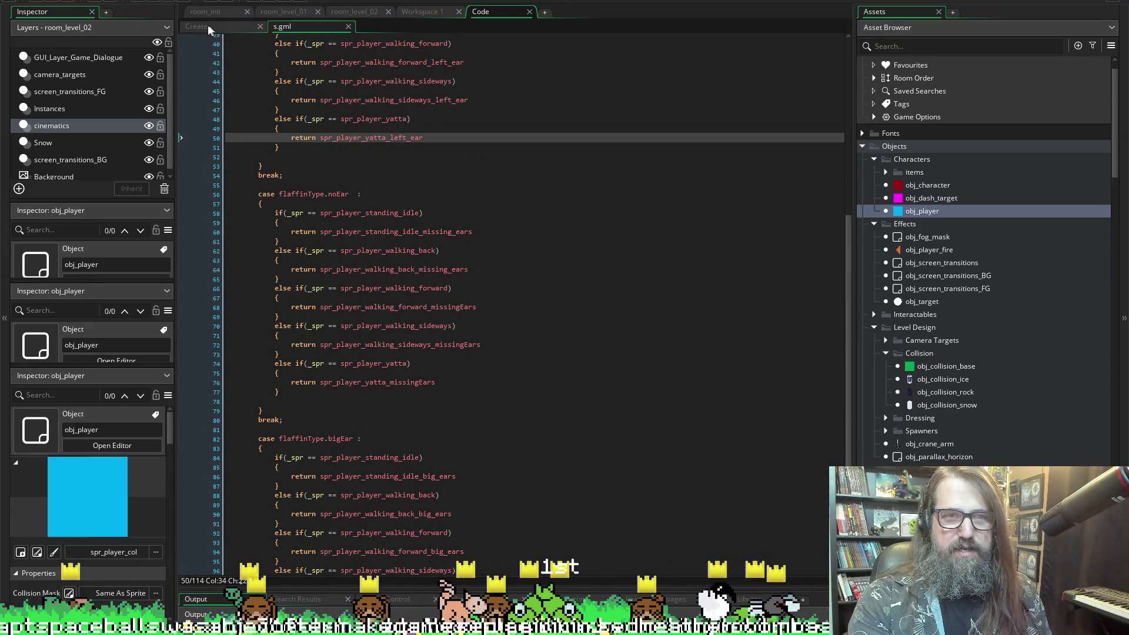
pyautogui.click(228, 26)
pyautogui.click(282, 26)
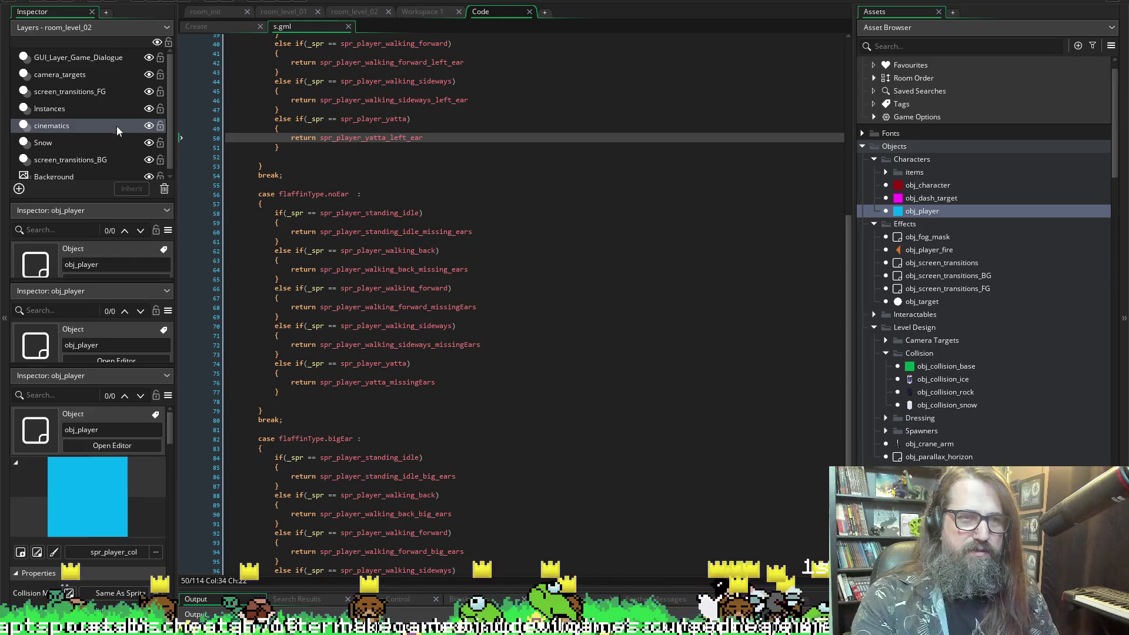
pyautogui.scroll(-15, 967, 349)
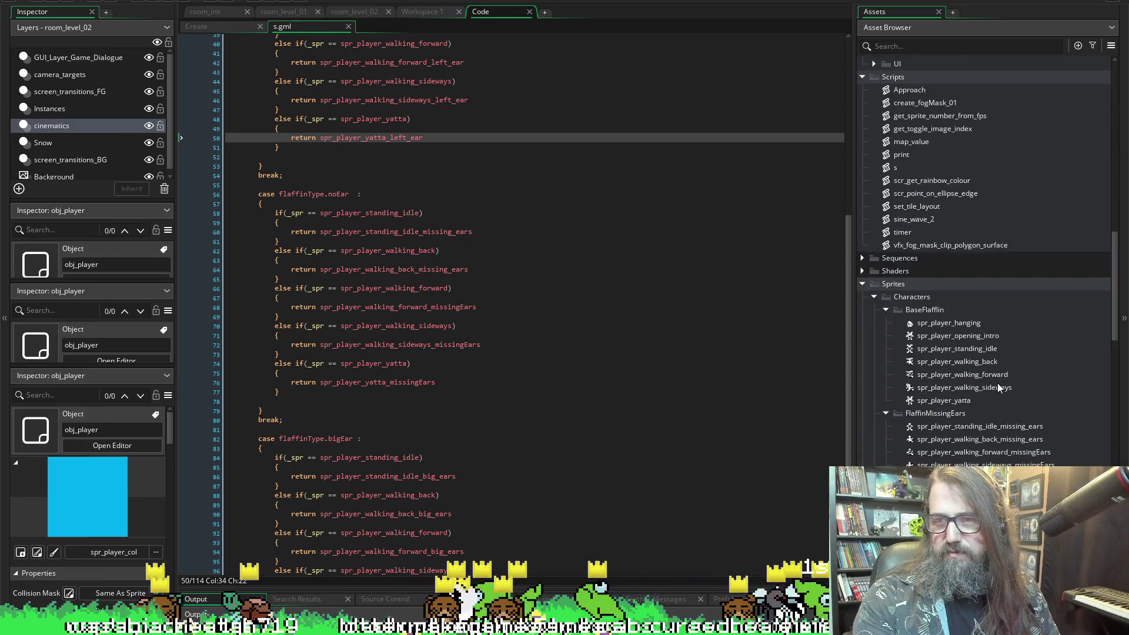
# - Rename the script asset to scr_get_sprite_from_flaffin_type
pyautogui.click(903, 167)
pyautogui.click(920, 167)
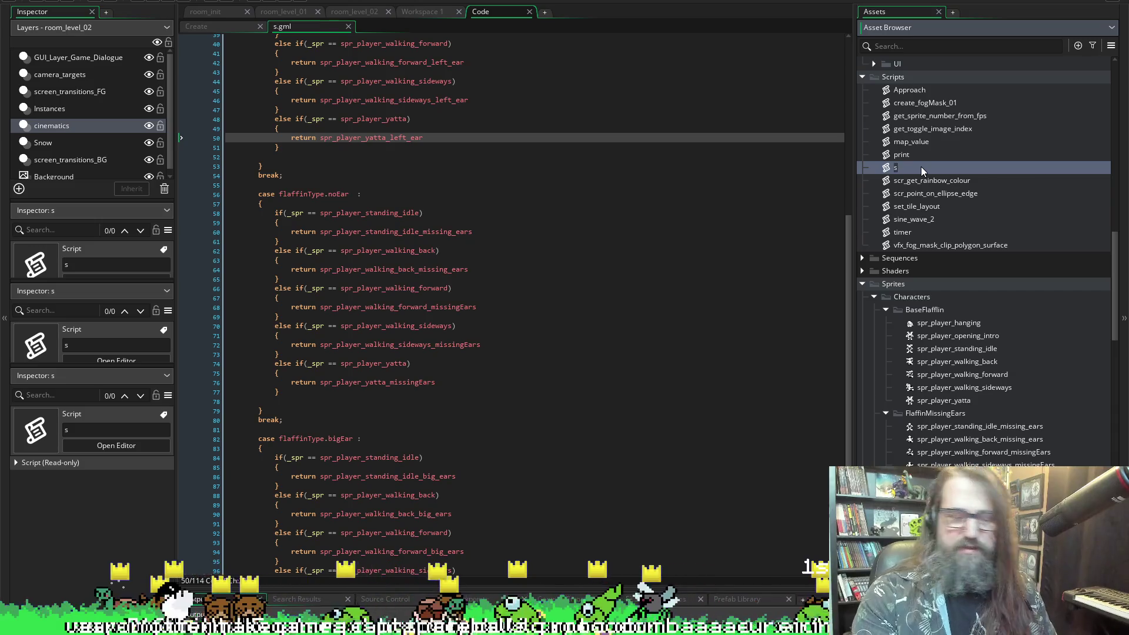
pyautogui.write('cr_')
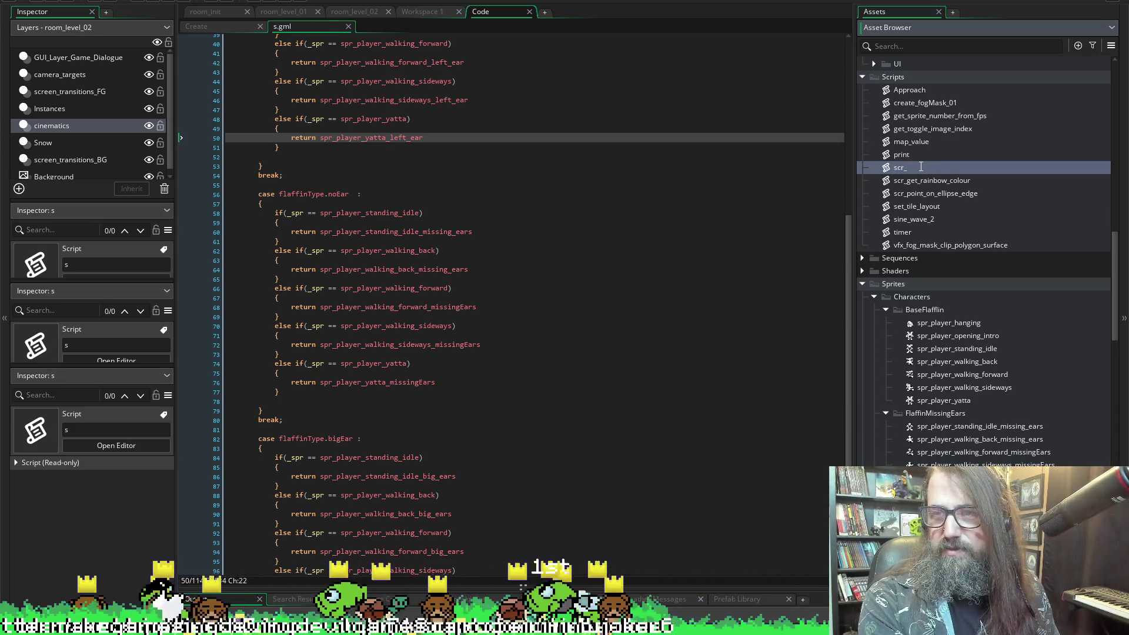
pyautogui.write('get_')
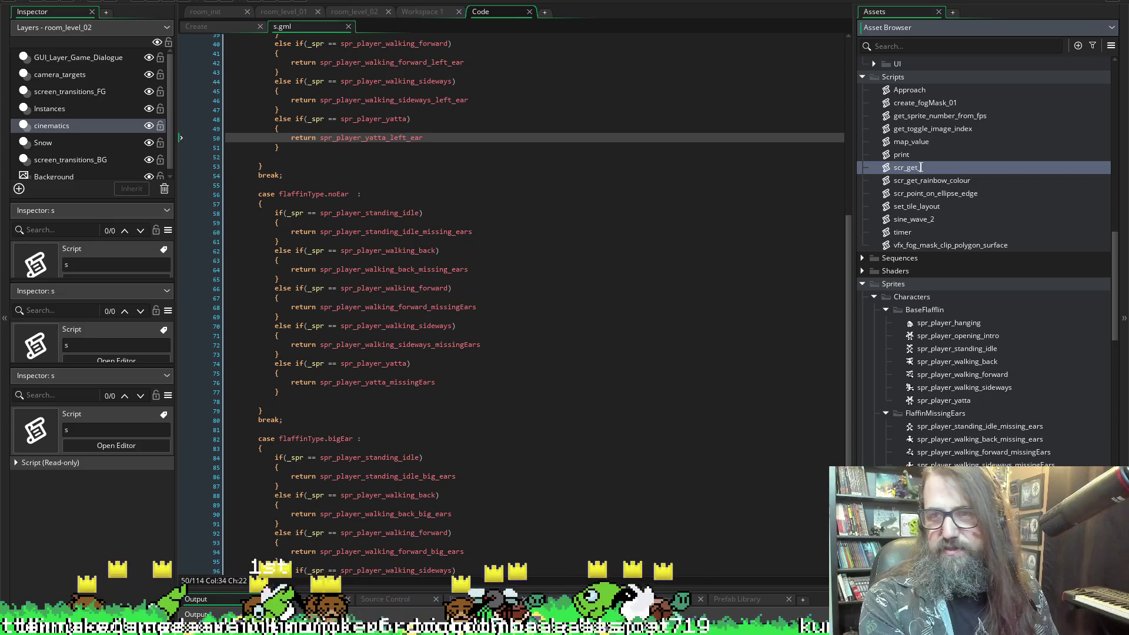
pyautogui.write('sprite_from')
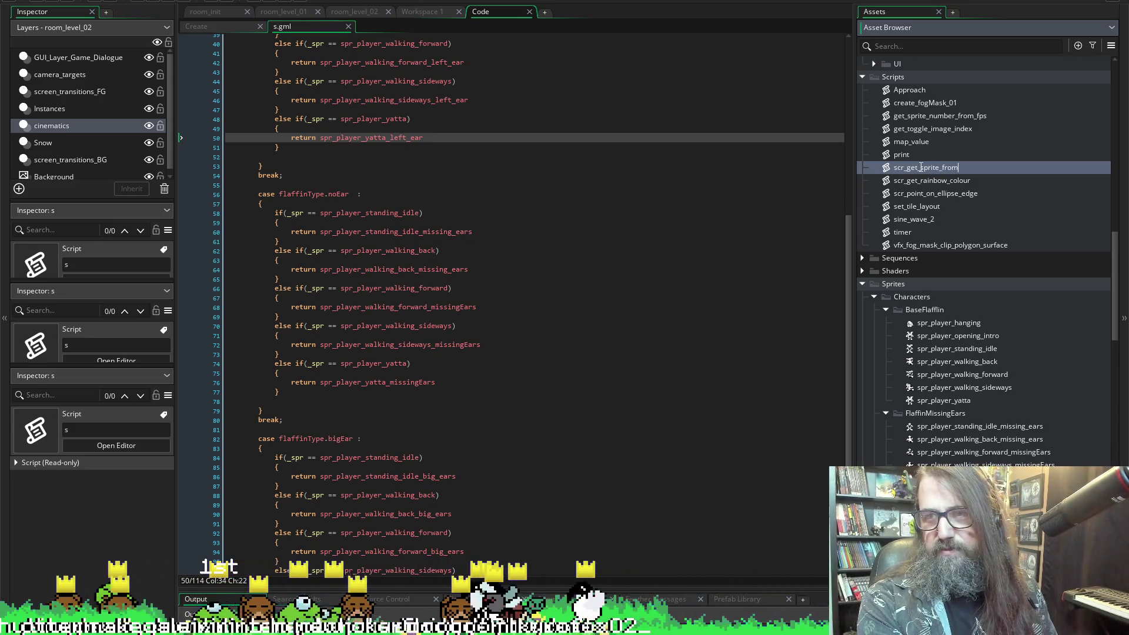
pyautogui.write('_flaffin')
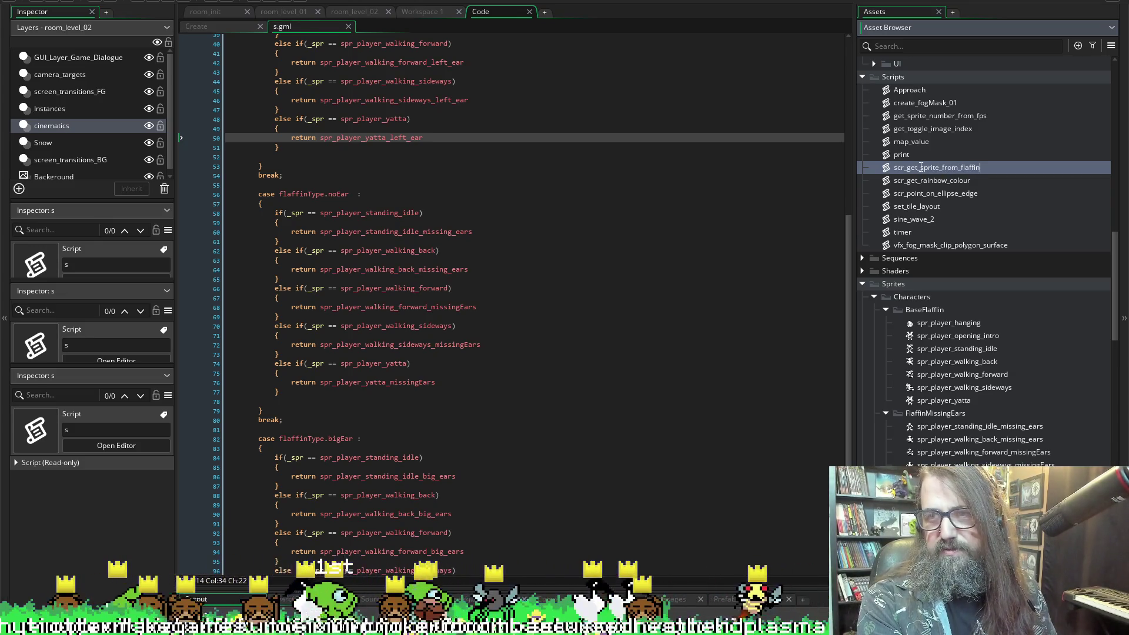
pyautogui.write('_type')
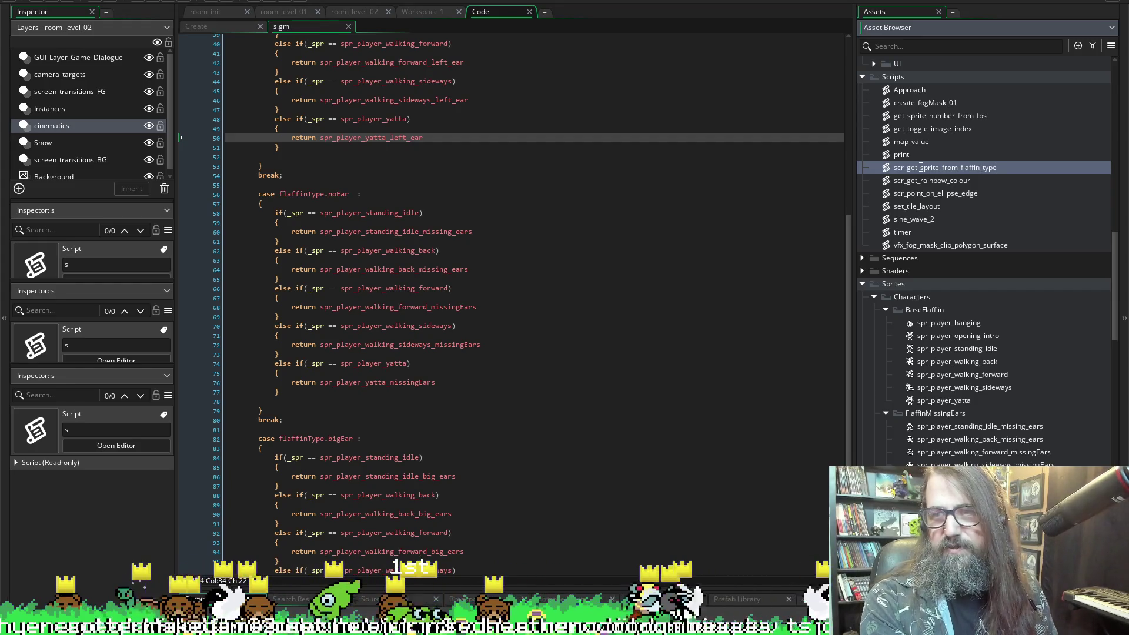
pyautogui.press('Return')
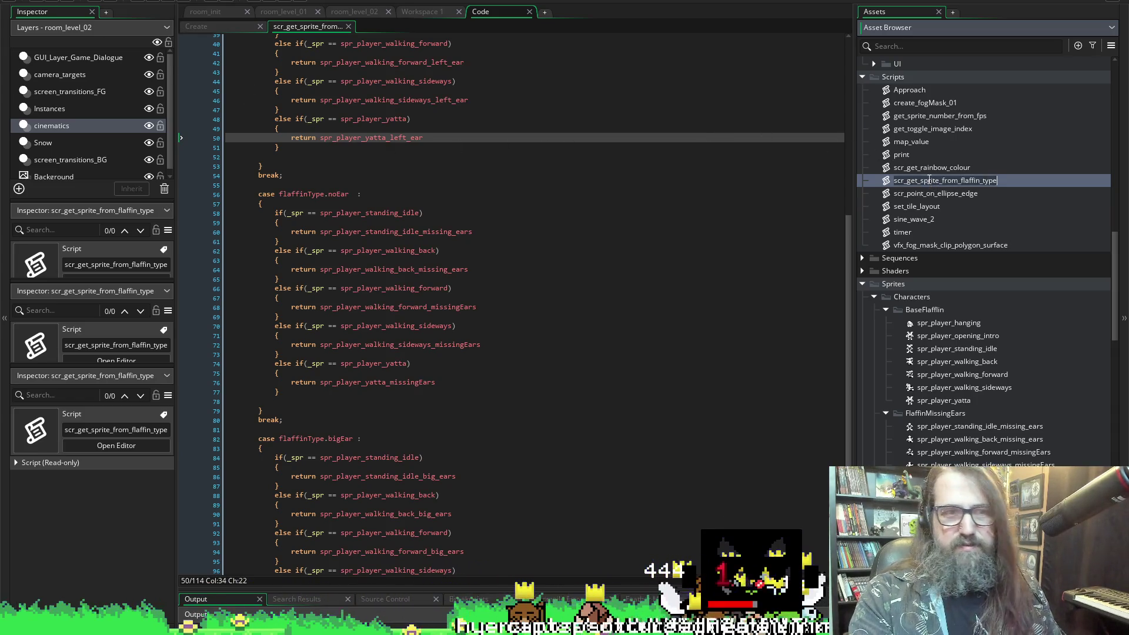
pyautogui.click(315, 26)
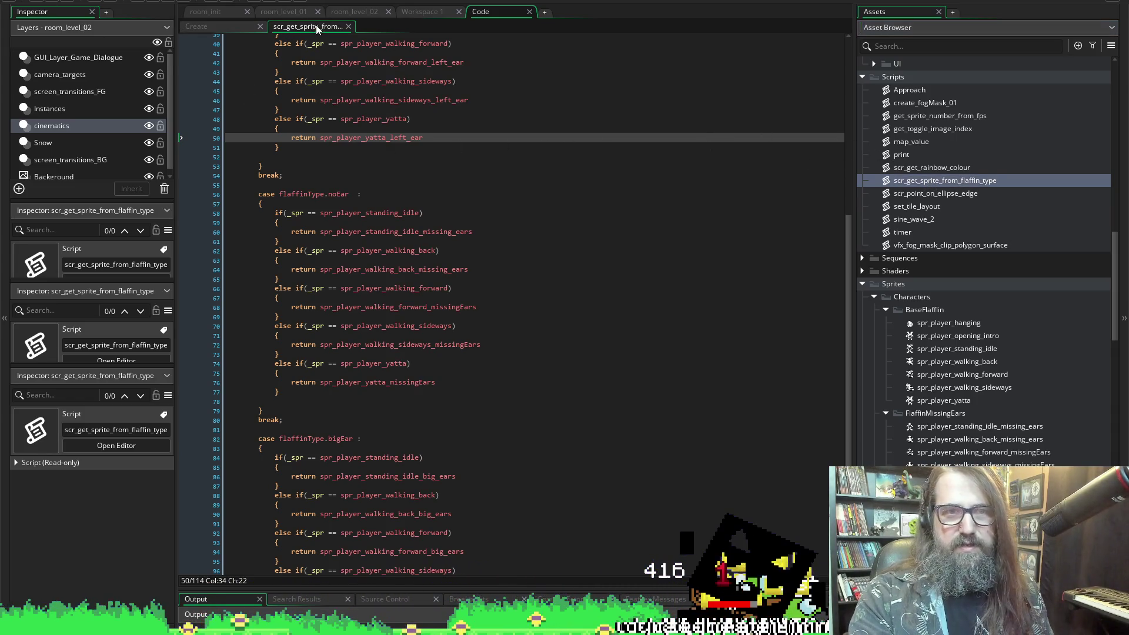
pyautogui.click(208, 30)
pyautogui.click(288, 24)
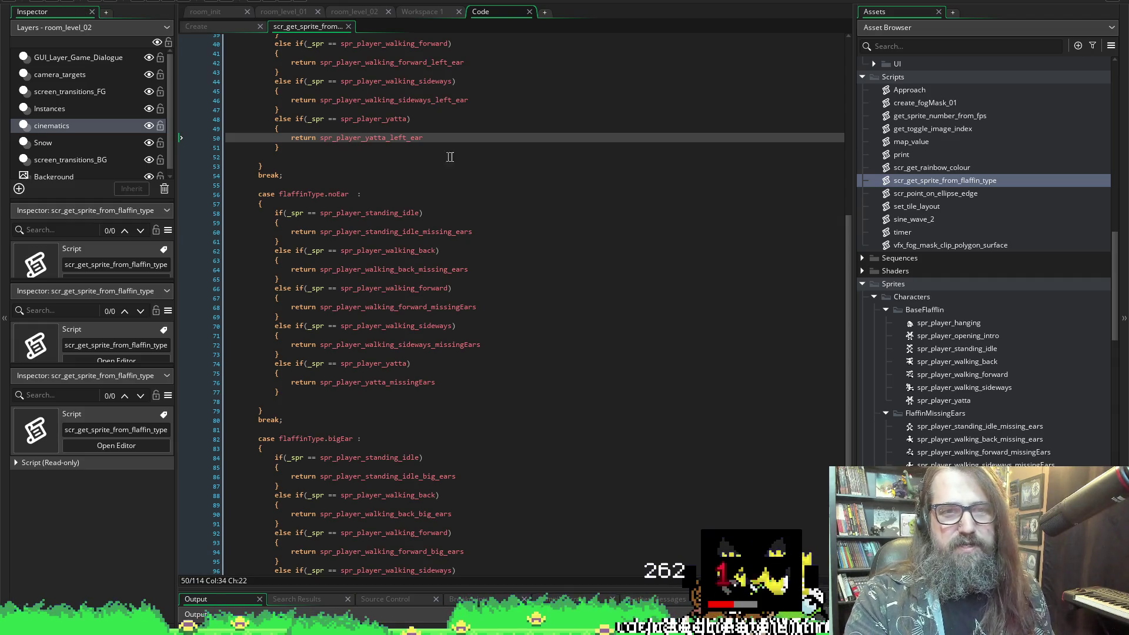
pyautogui.scroll(7, 311, 177)
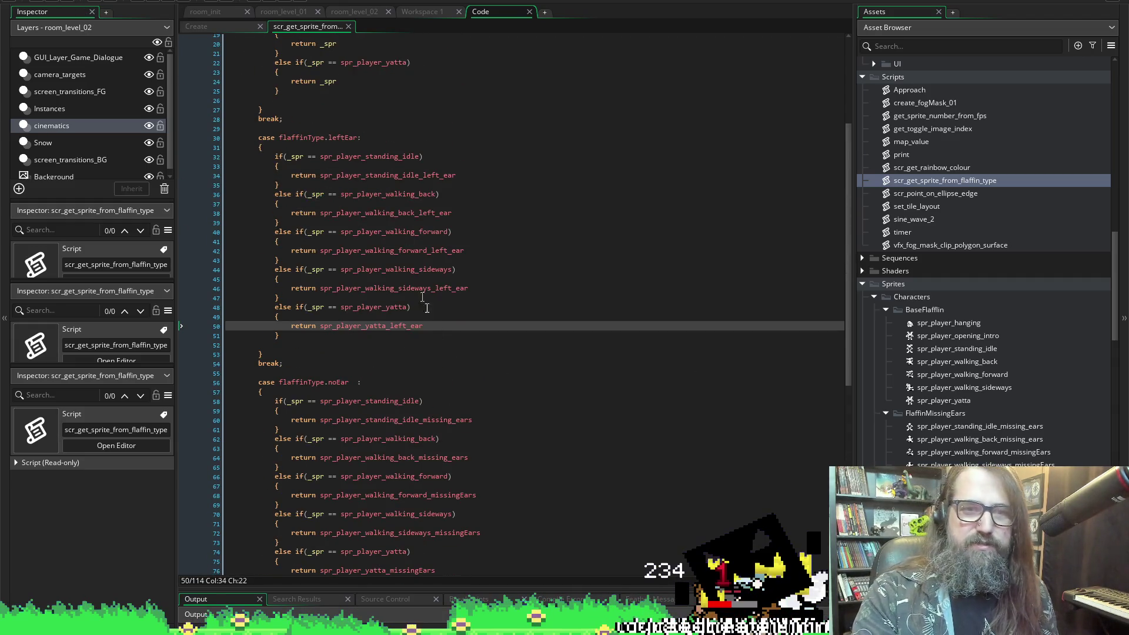
# - Expand the idle, shoot and crane state blocks in obj_player's Create code to locate sprite_index lines
pyautogui.click(198, 25)
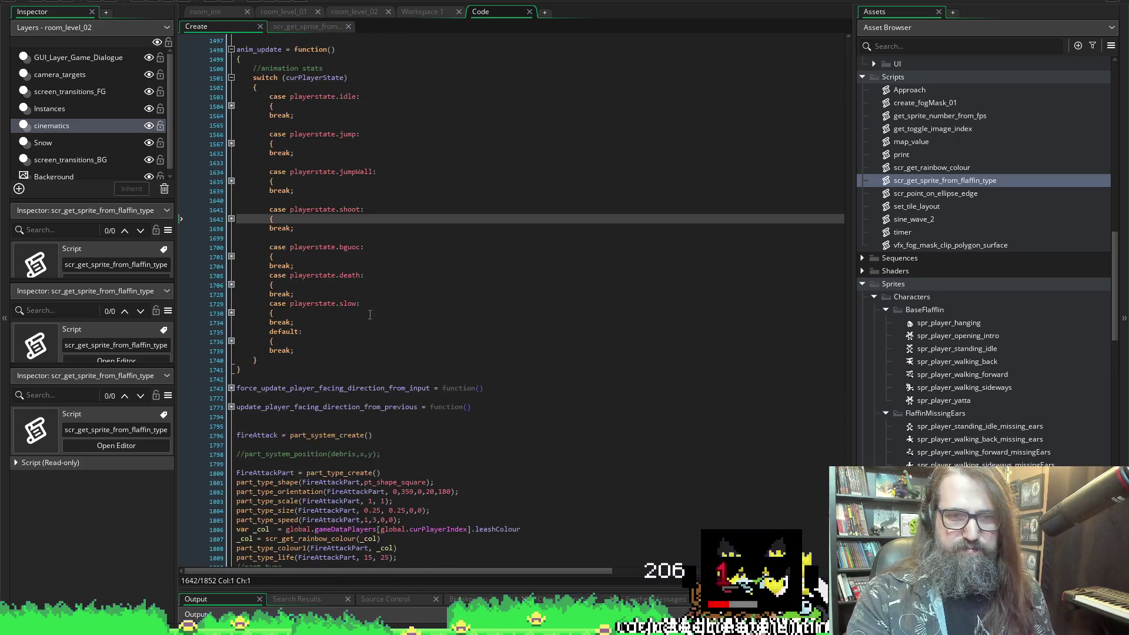
pyautogui.click(231, 360)
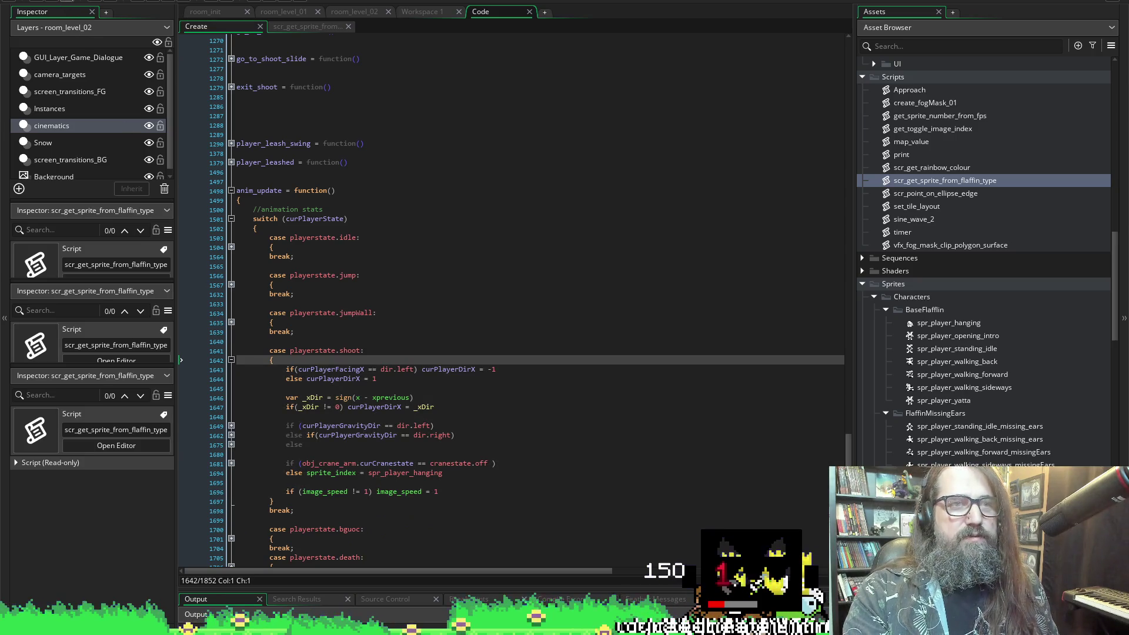
pyautogui.click(231, 248)
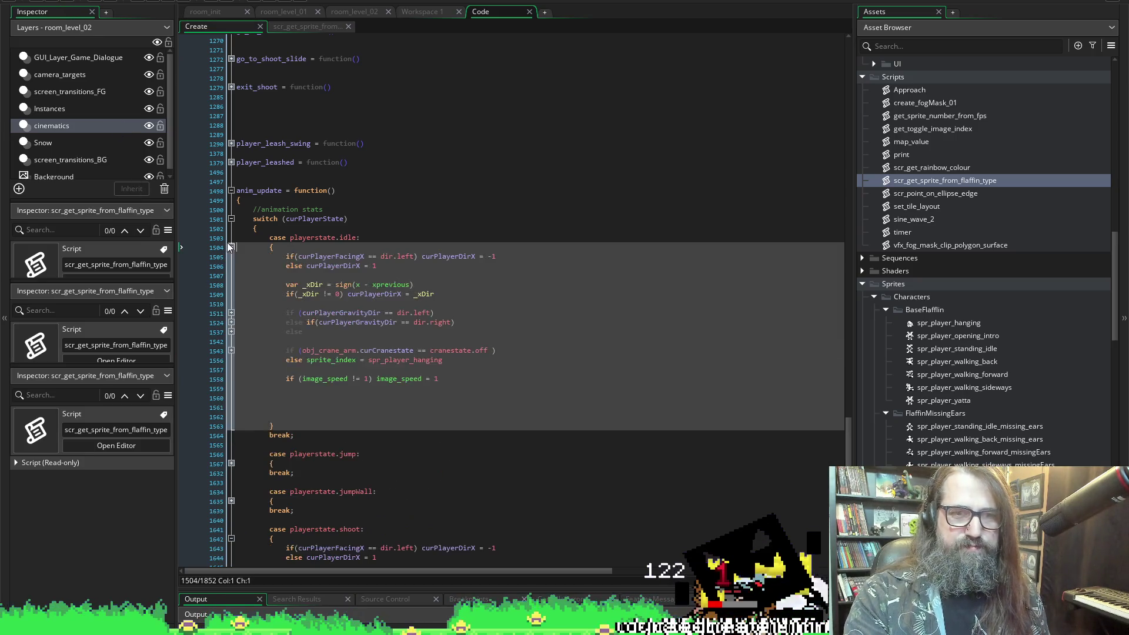
pyautogui.doubleClick(330, 360)
pyautogui.click(514, 339)
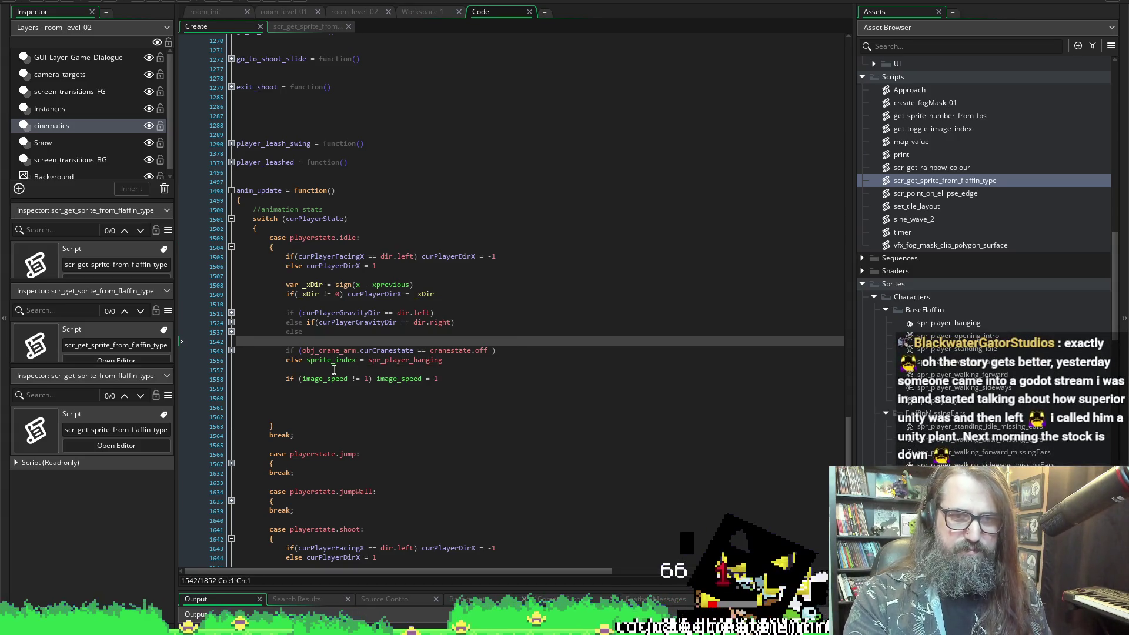
pyautogui.doubleClick(331, 360)
pyautogui.hotkey('ctrl', 'f')
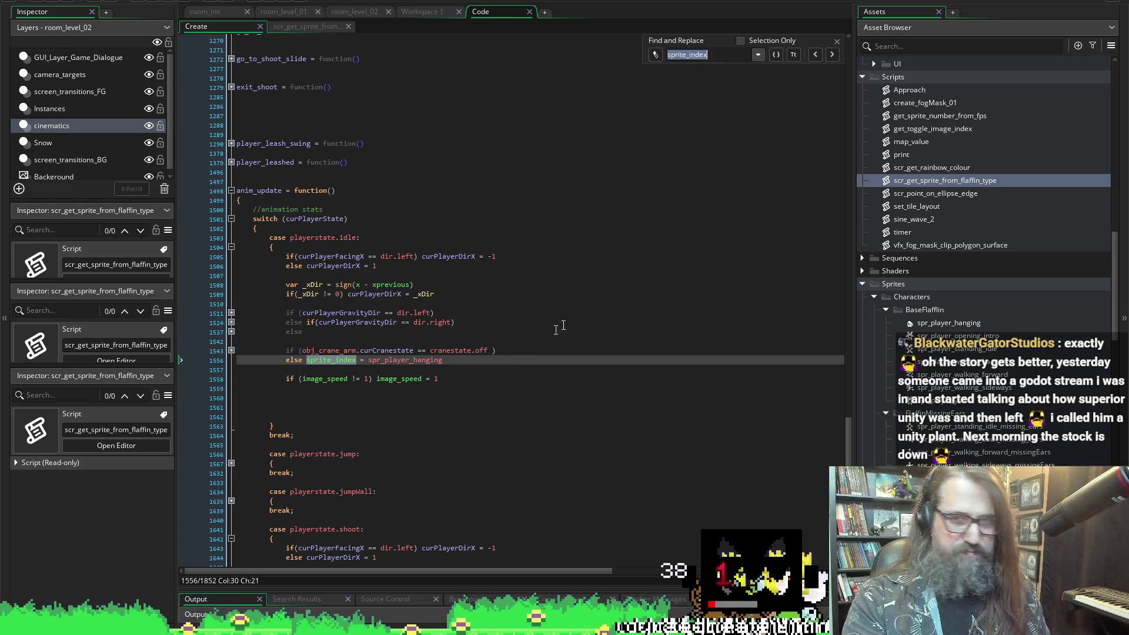
pyautogui.click(231, 323)
pyautogui.click(230, 312)
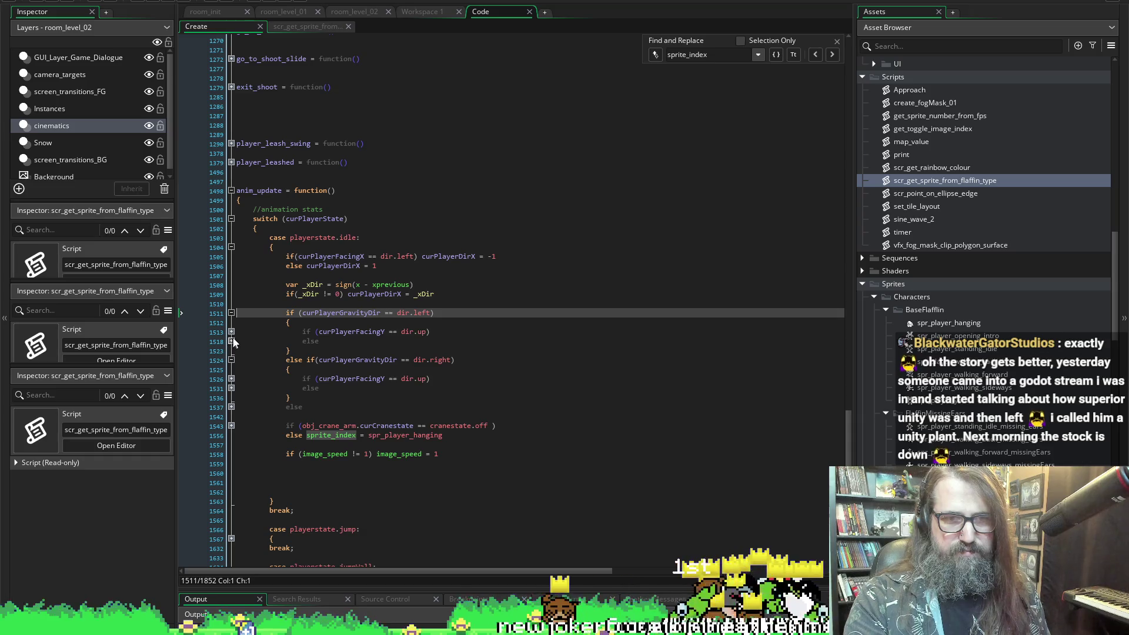
pyautogui.click(231, 331)
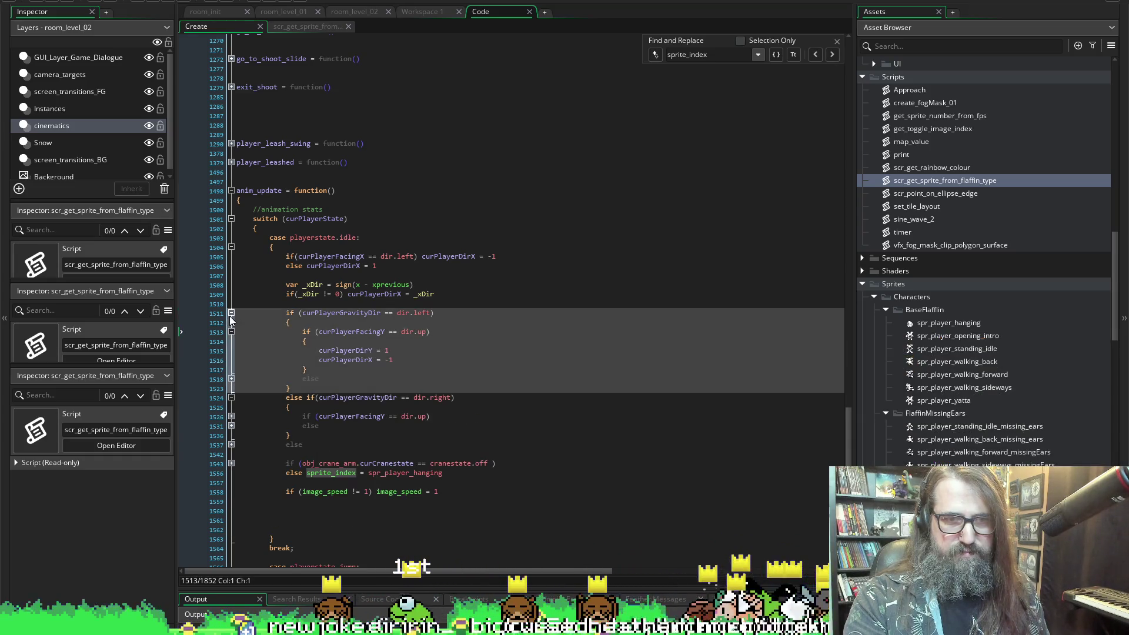
pyautogui.click(230, 313)
pyautogui.scroll(-2, 382, 341)
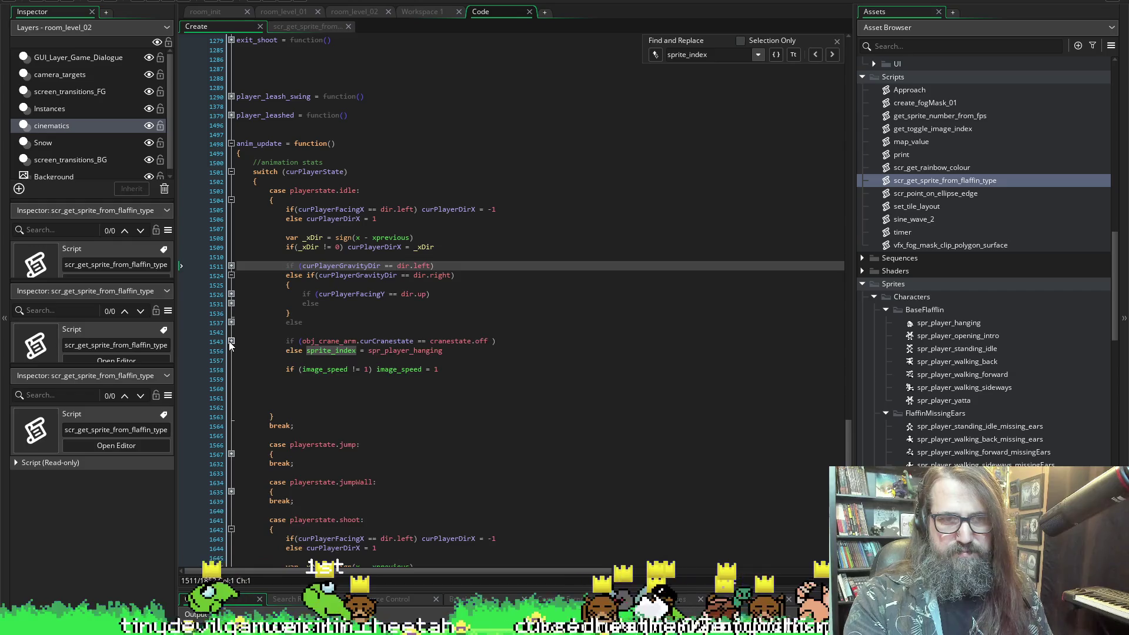
pyautogui.click(230, 341)
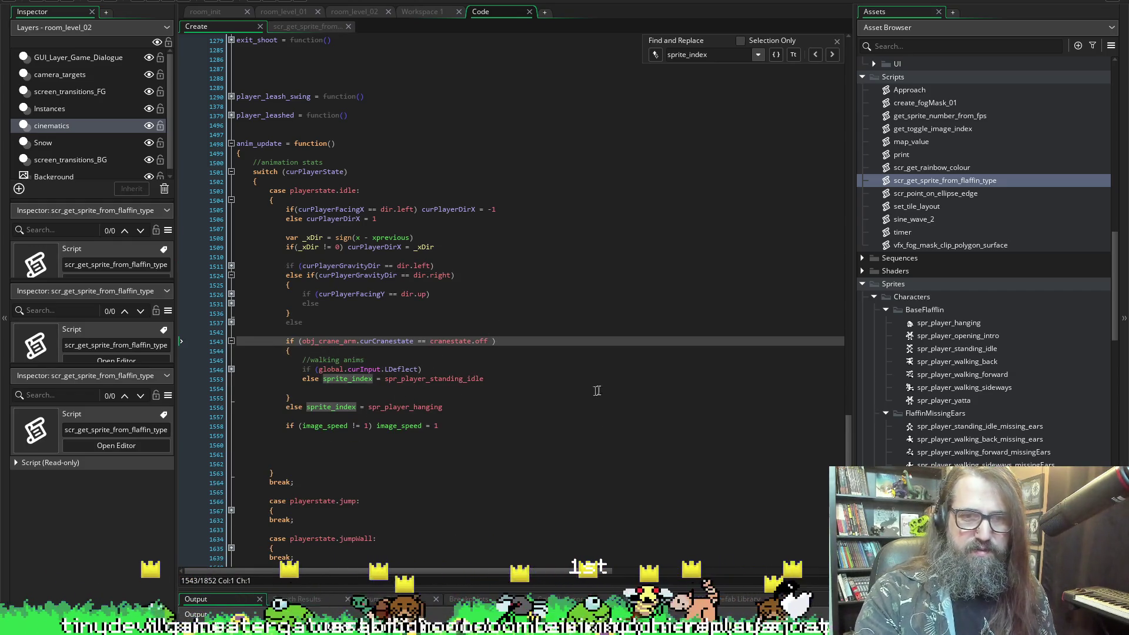
# - Type scr_get_sprite_from_flaffin_type() after spr_player_hanging on line 1556
pyautogui.moveTo(366, 405)
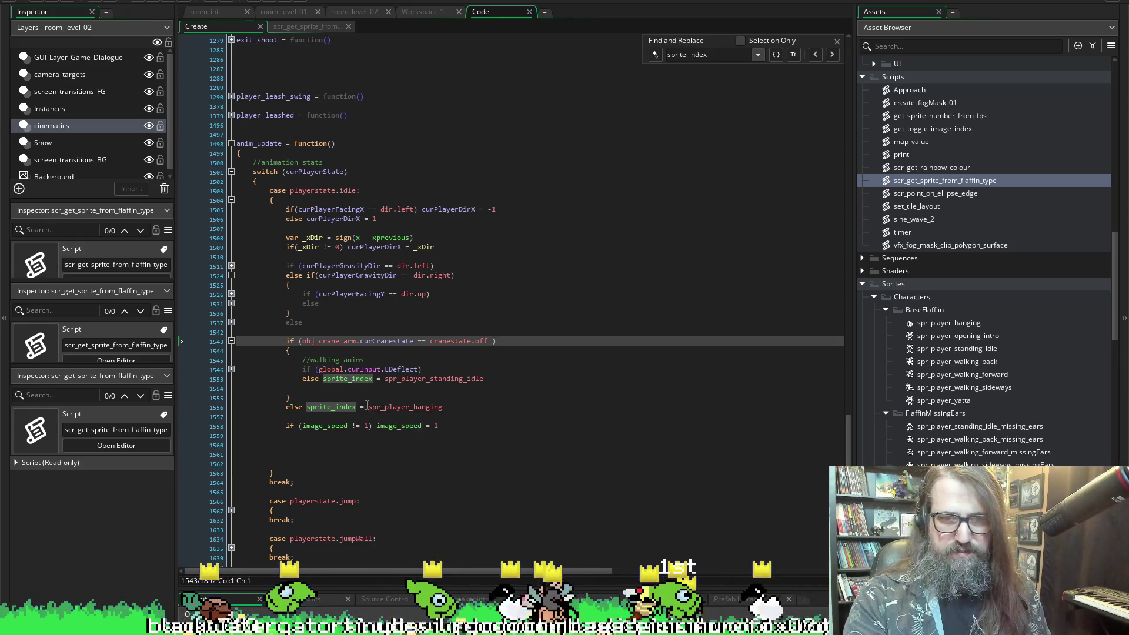
pyautogui.click(458, 407)
pyautogui.write('scr_get_sprite_from_flaffin_type(_')
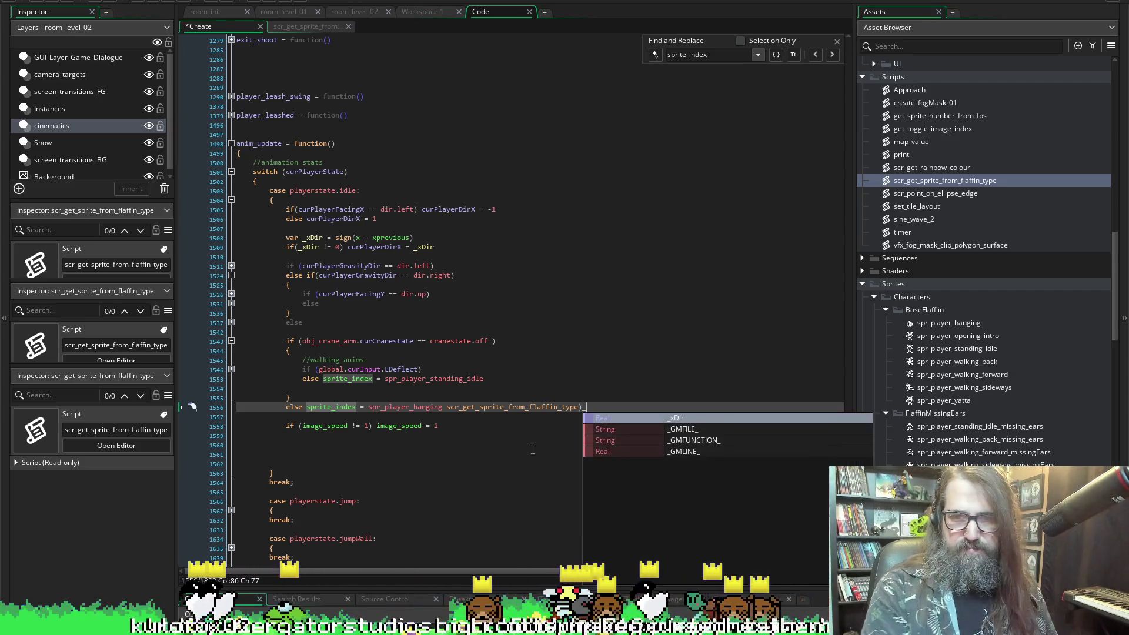
pyautogui.press('BackSpace')
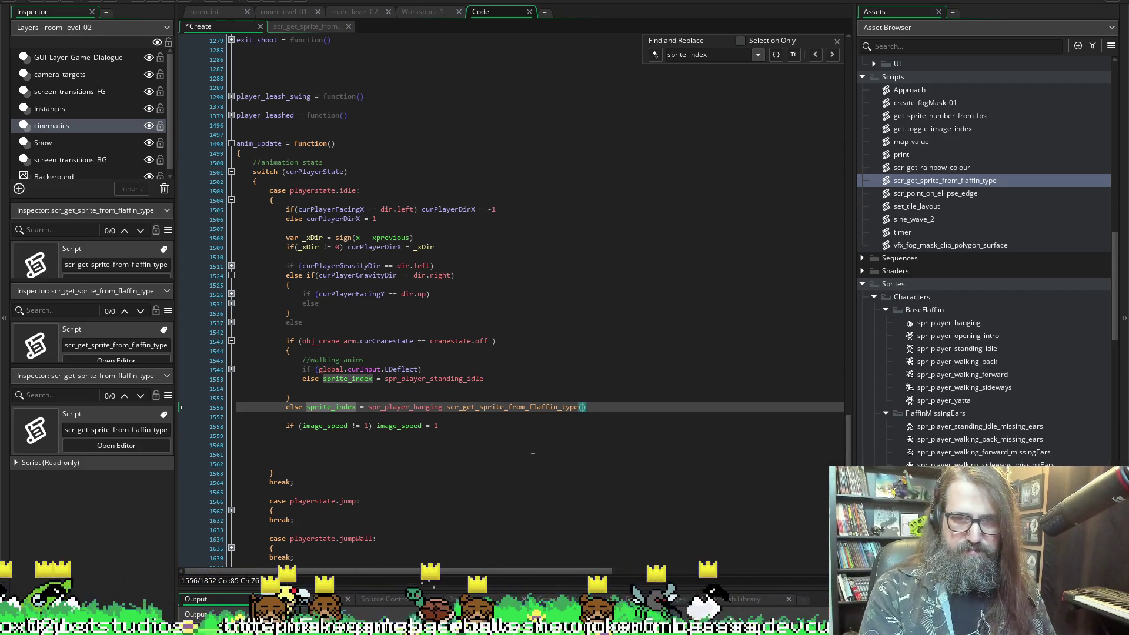
pyautogui.moveTo(554, 404)
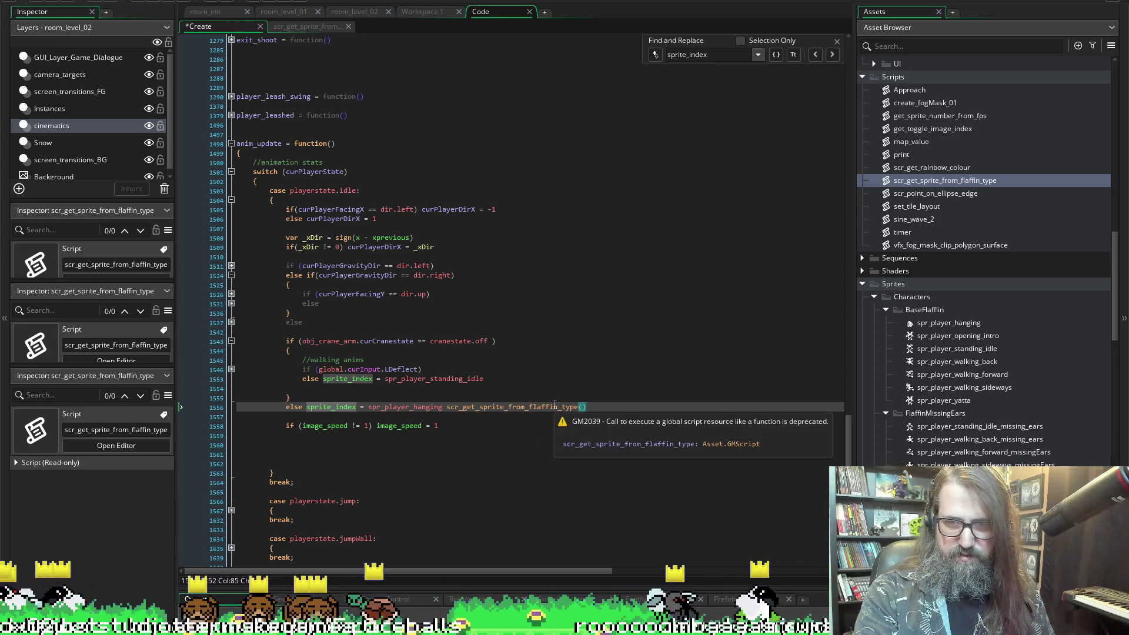
# - Fold the lookup function to check its signature, then go back to the Create code
pyautogui.click(293, 28)
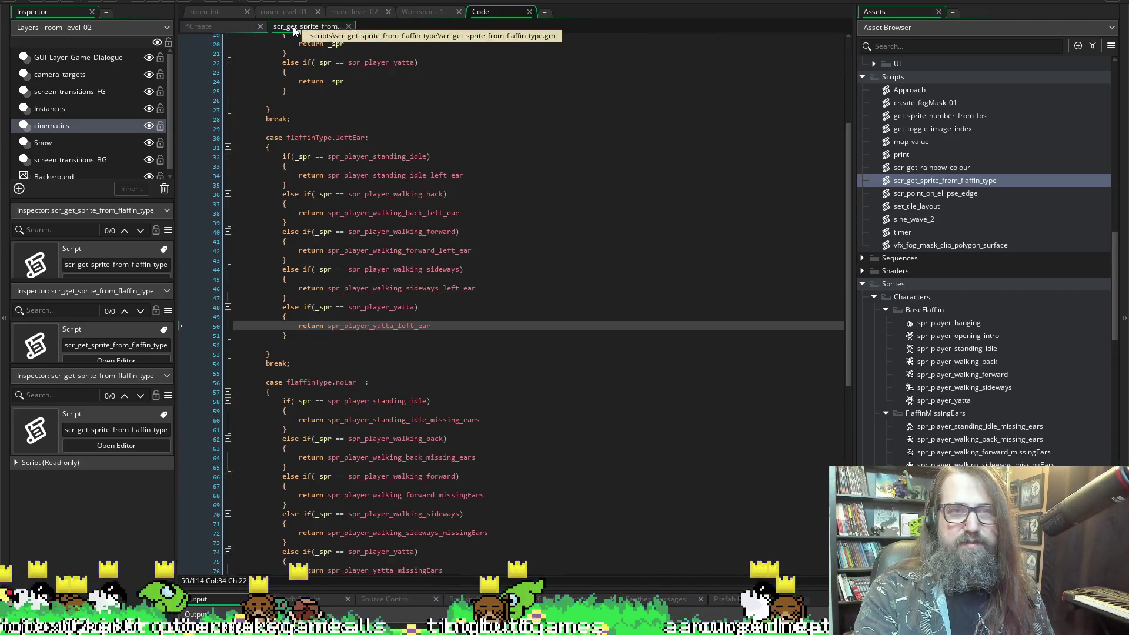
pyautogui.scroll(6, 517, 353)
pyautogui.click(518, 358)
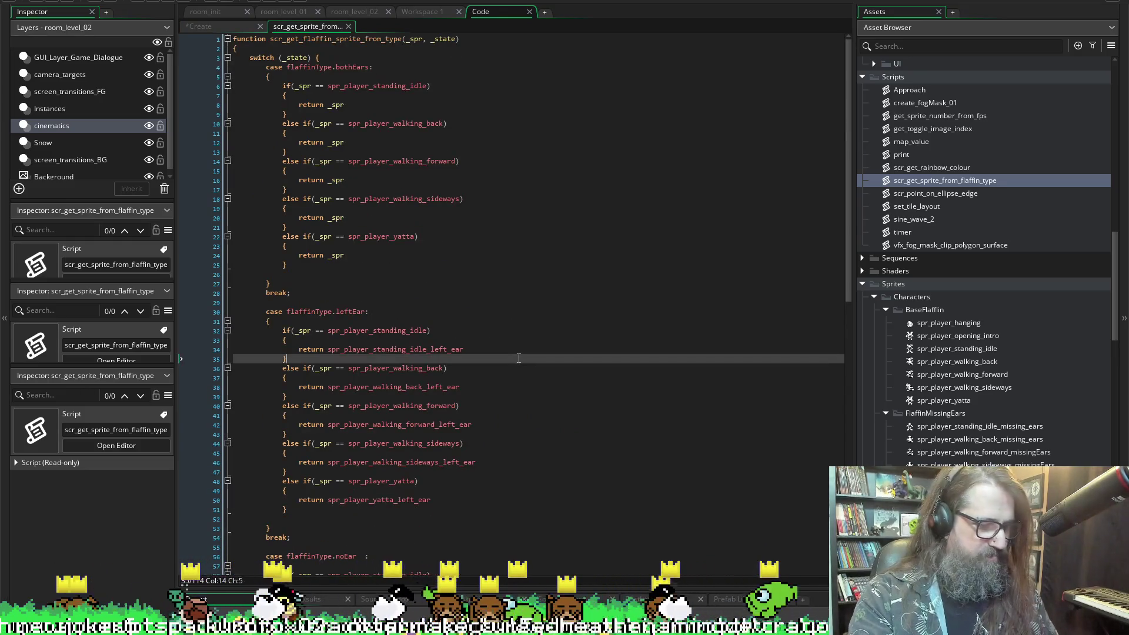
pyautogui.hotkey('ctrl', 'shift', '[')
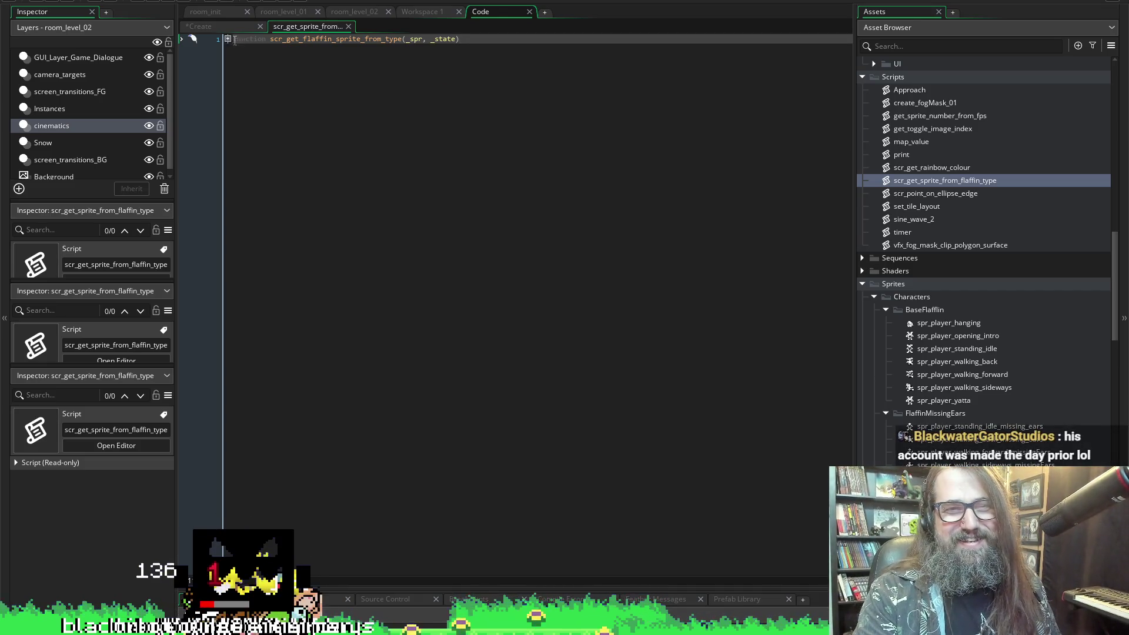
pyautogui.click(227, 39)
pyautogui.click(227, 39)
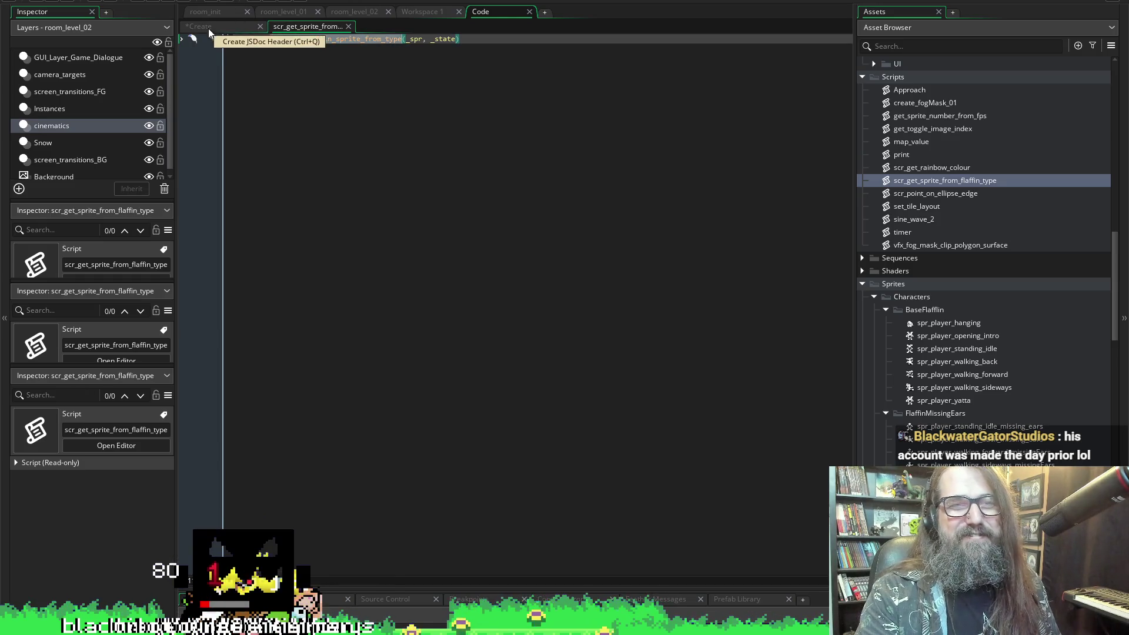
pyautogui.click(207, 27)
pyautogui.click(583, 407)
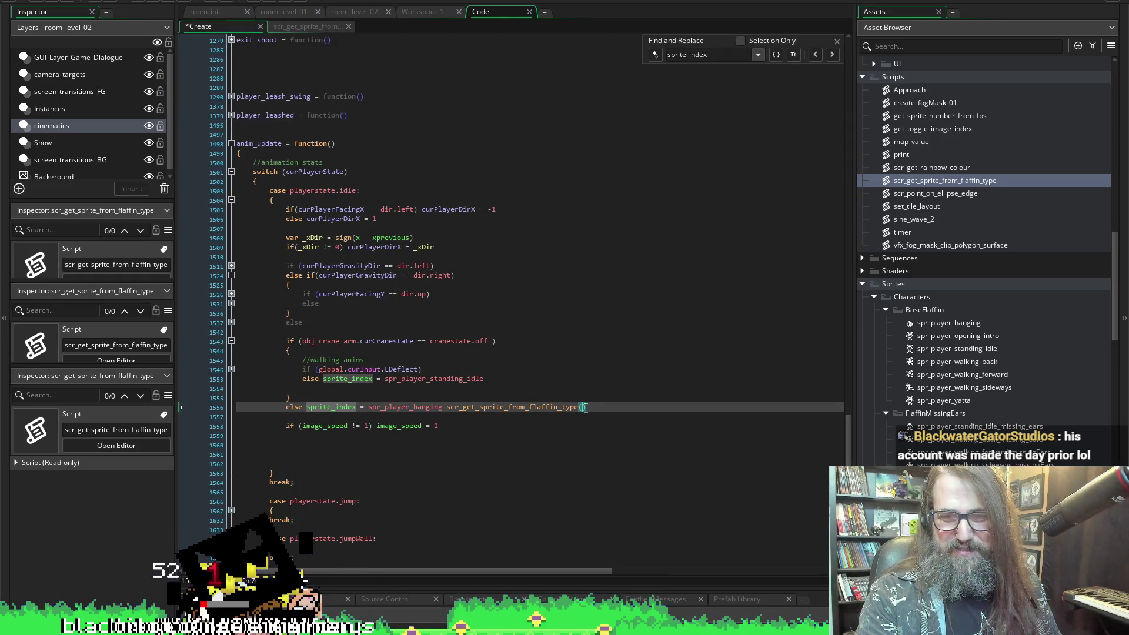
# - Give the call the curFlaffinType argument and remove it from the hanging line
pyautogui.write(', curFlaffinType')
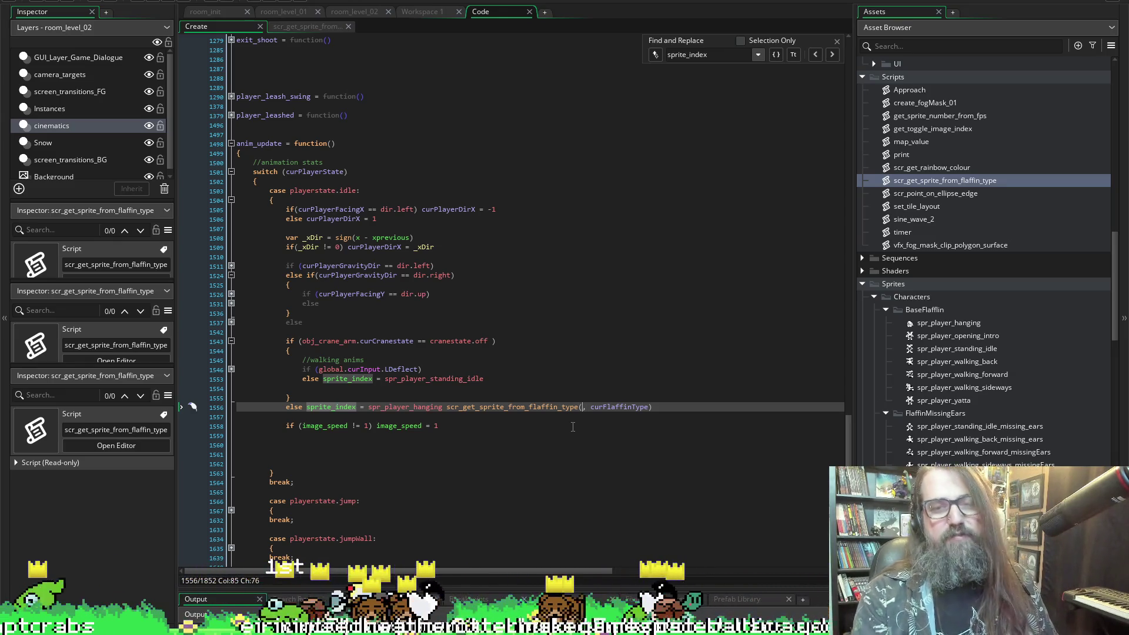
pyautogui.doubleClick(383, 408)
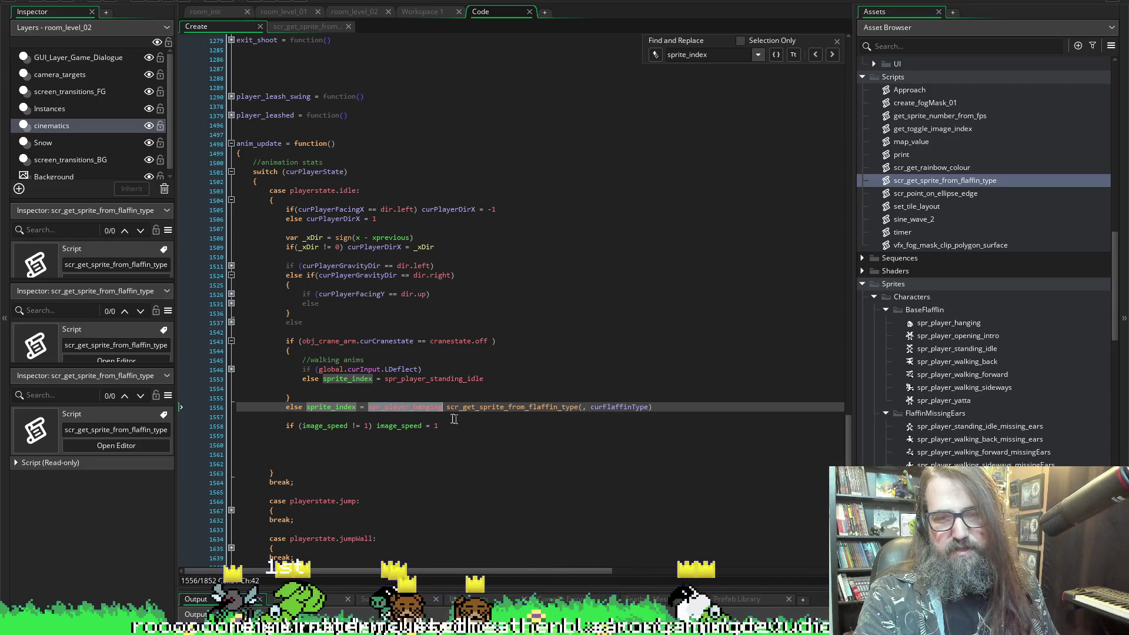
pyautogui.moveTo(447, 407); pyautogui.dragTo(723, 400)
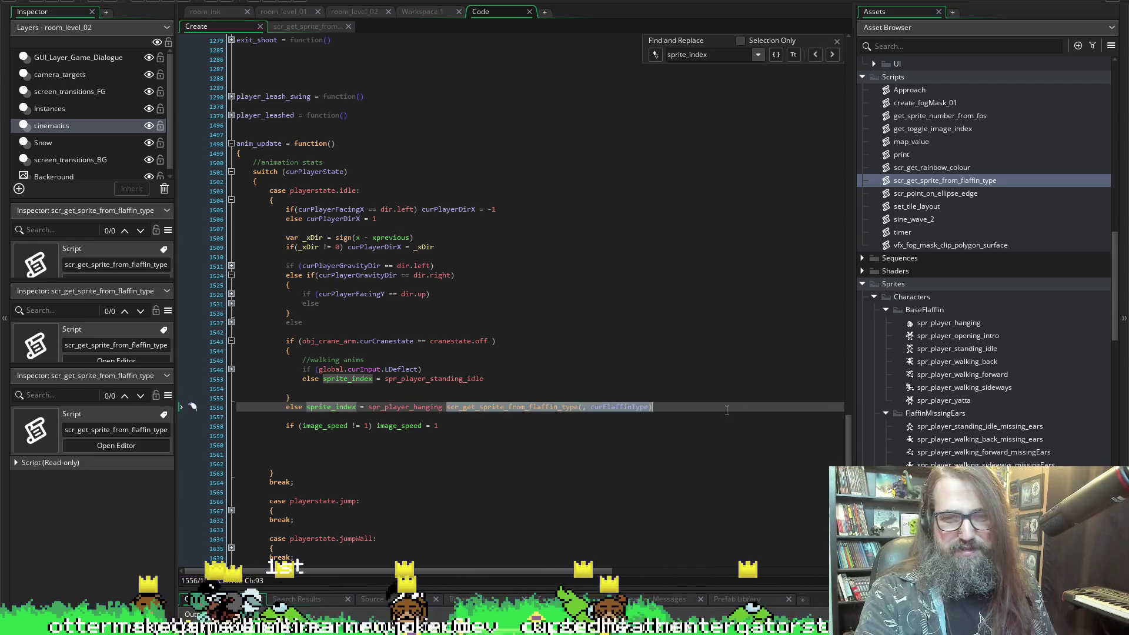
pyautogui.press('Delete')
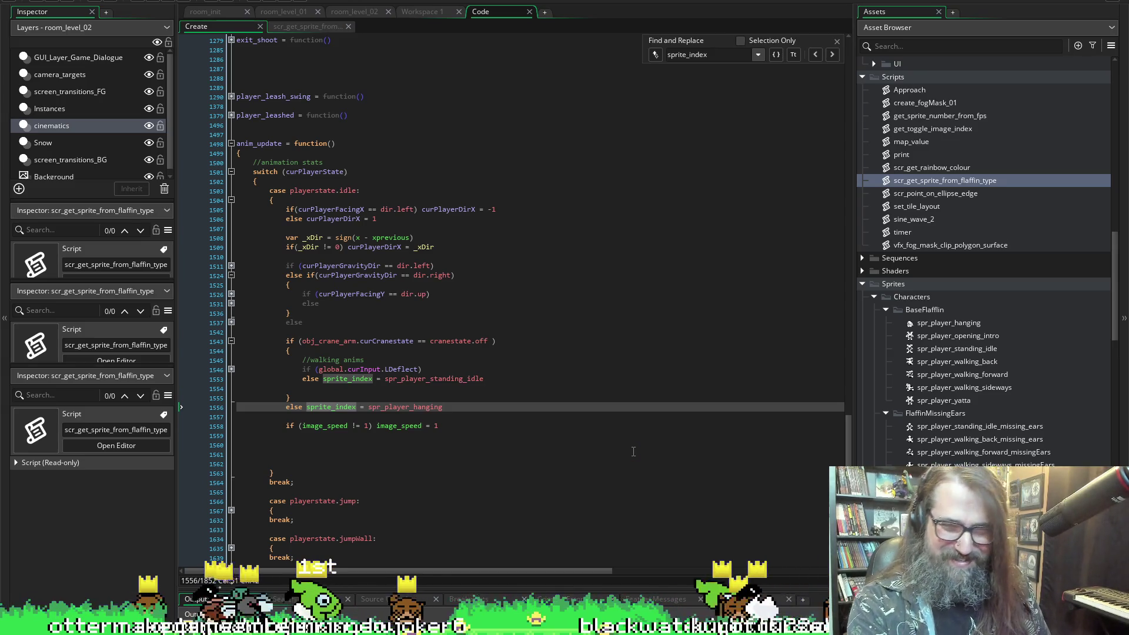
# - Place the call on the standing-idle line with spr_player_standing_idle as first argument
pyautogui.click(386, 379)
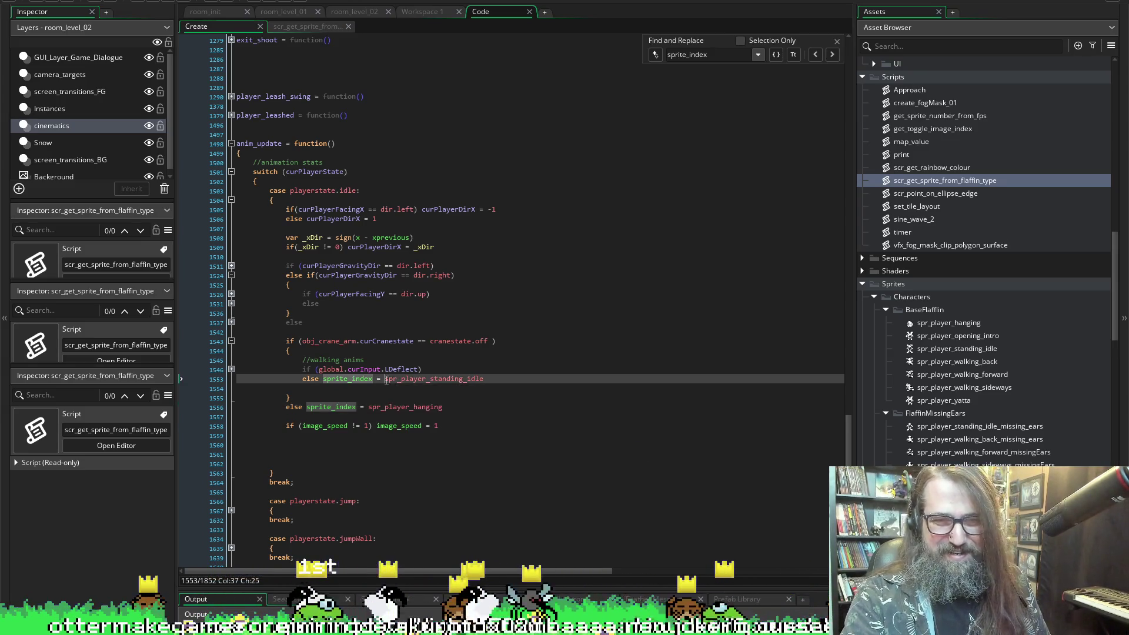
pyautogui.write('scr_get_sprite_from_flaffin_type(, curFlaffinType)')
pyautogui.hotkey('shift', 'End')
pyautogui.hotkey('ctrl', 'c')
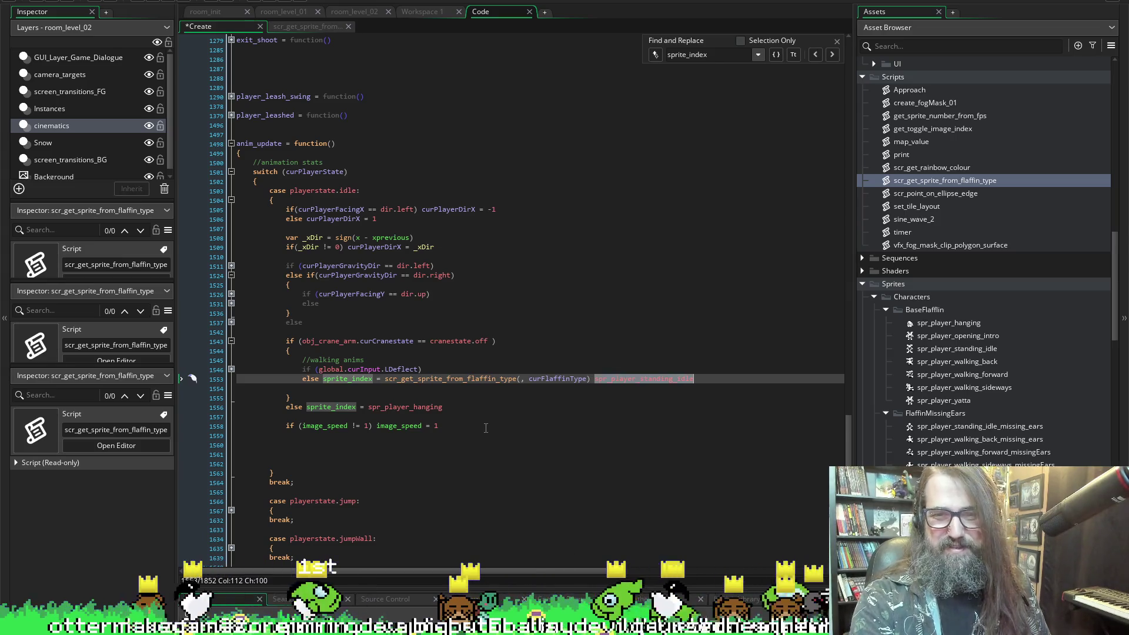
pyautogui.press('Delete')
pyautogui.press('Left')
pyautogui.press('Left')
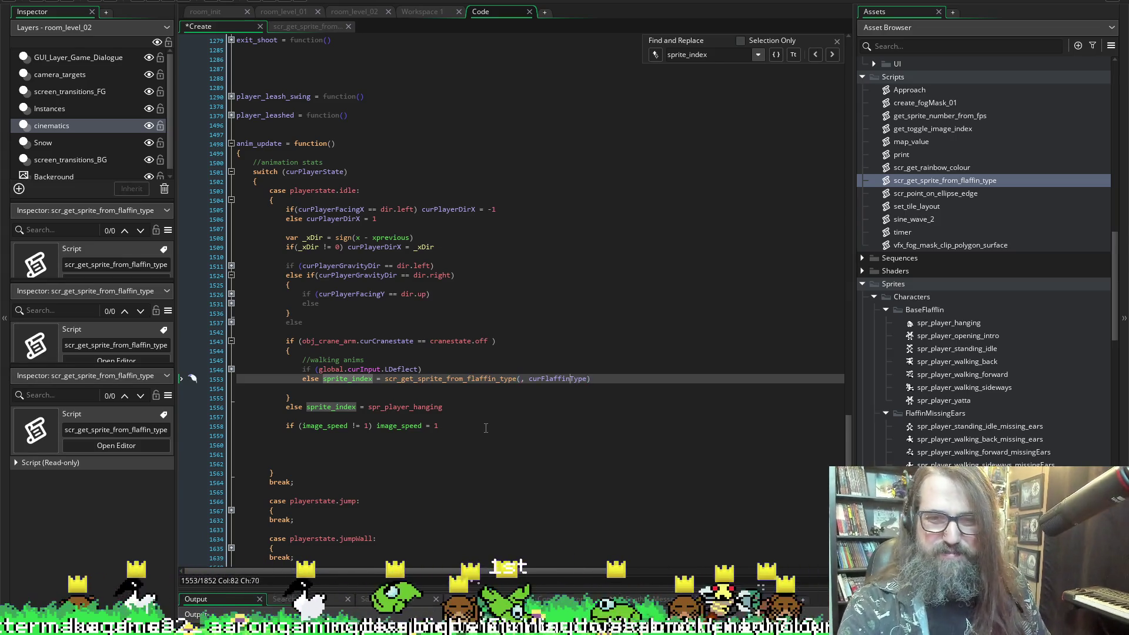
pyautogui.hotkey('ctrl', 'v')
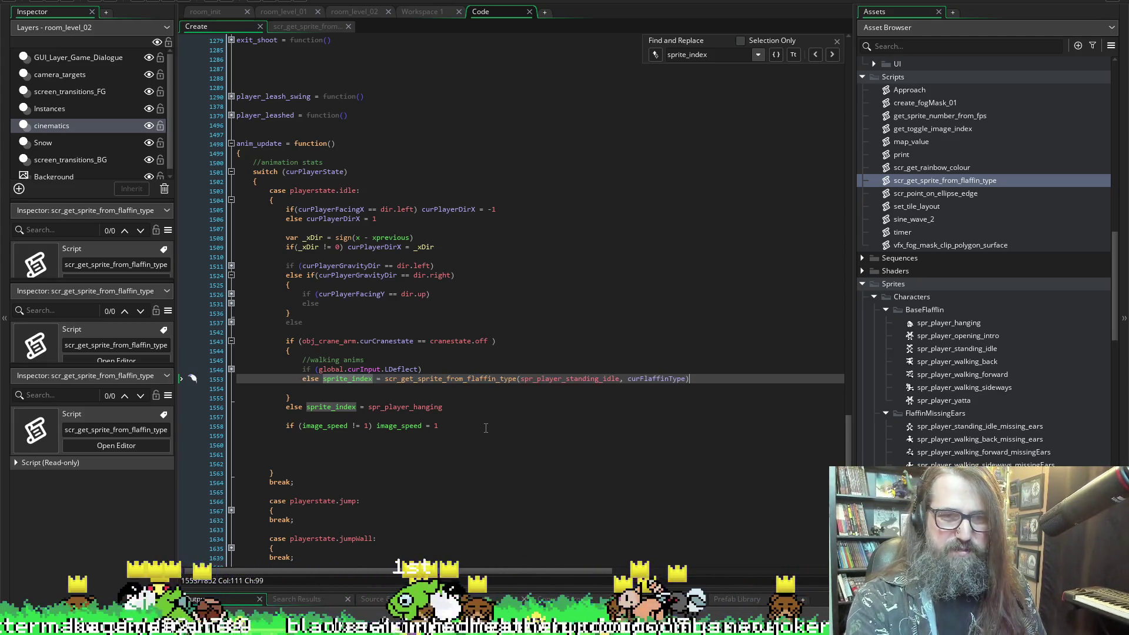
# - Expand the walking block and make line 1551 look up spr_player_walking_forward via scr_get_sprite_from_flaffin_type
pyautogui.click(231, 369)
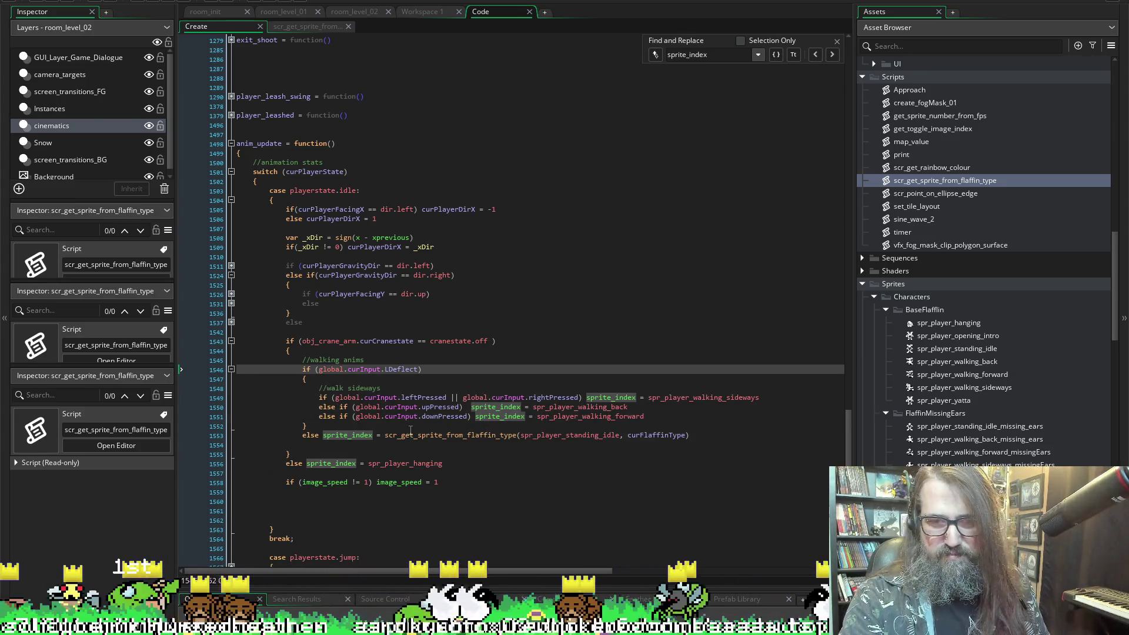
pyautogui.click(388, 442)
pyautogui.moveTo(385, 435); pyautogui.dragTo(691, 436)
pyautogui.hotkey('ctrl', 'c')
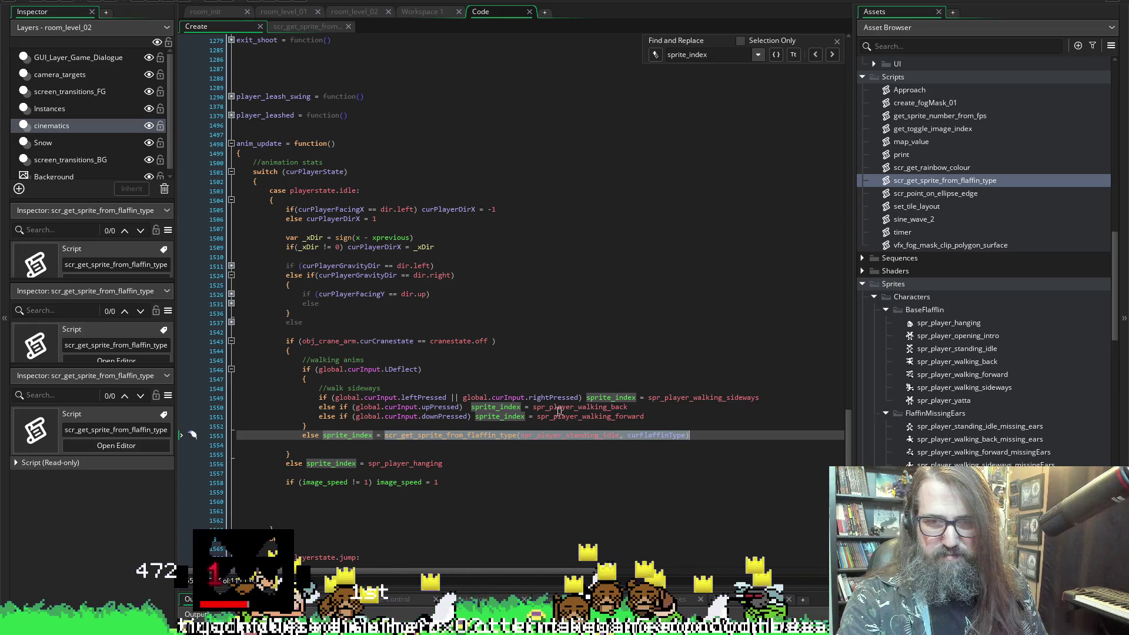
pyautogui.click(539, 416)
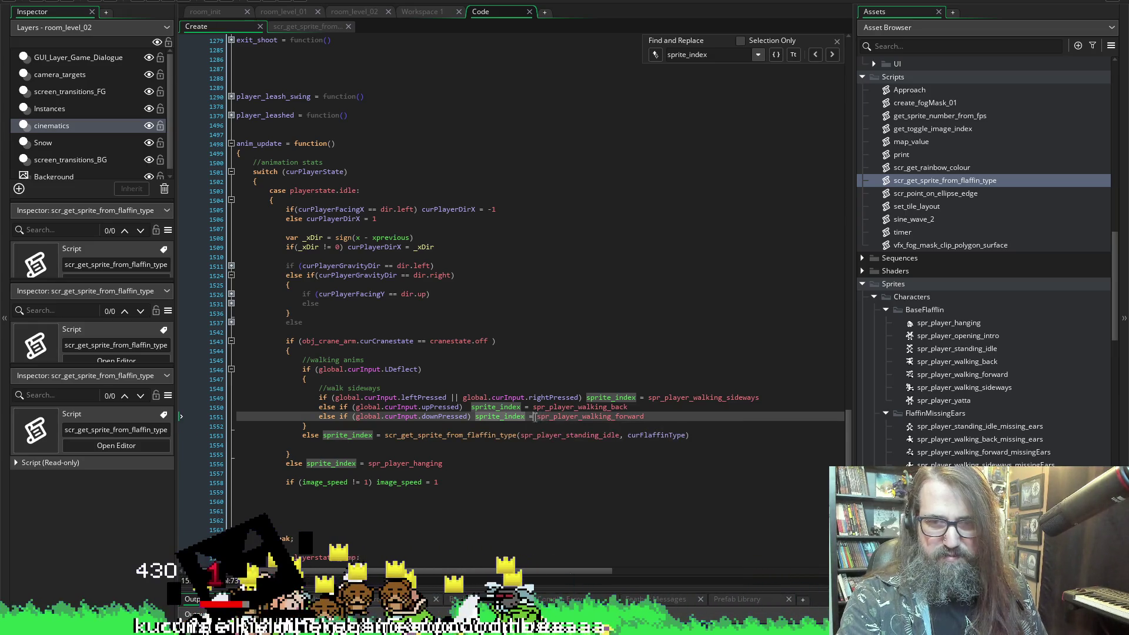
pyautogui.hotkey('ctrl', 'v')
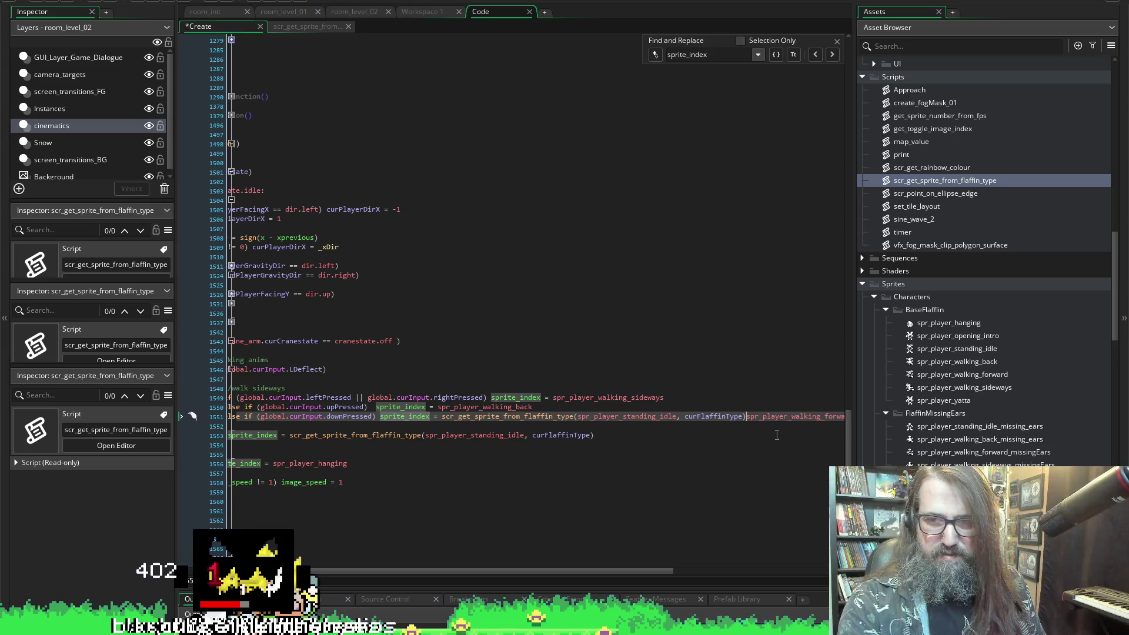
pyautogui.hotkey('shift', 'End')
pyautogui.hotkey('ctrl', 'c')
pyautogui.press('Delete')
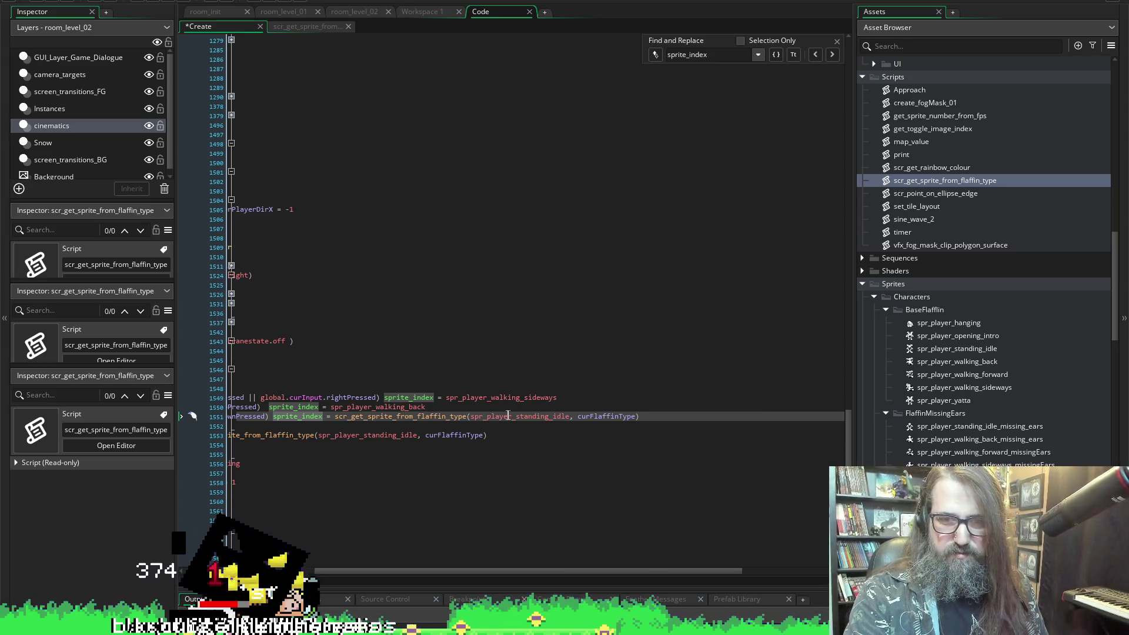
pyautogui.doubleClick(514, 417)
pyautogui.hotkey('ctrl', 'v')
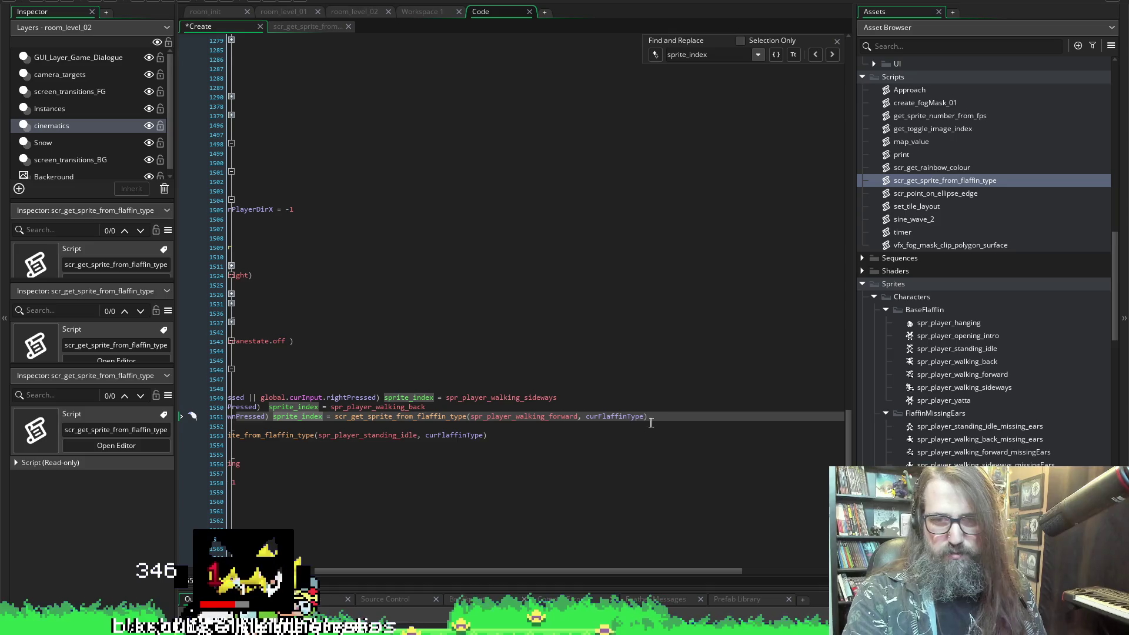
# - Make line 1550 call the lookup with spr_player_walking_back and curFlaffinType
pyautogui.moveTo(593, 422); pyautogui.dragTo(336, 422)
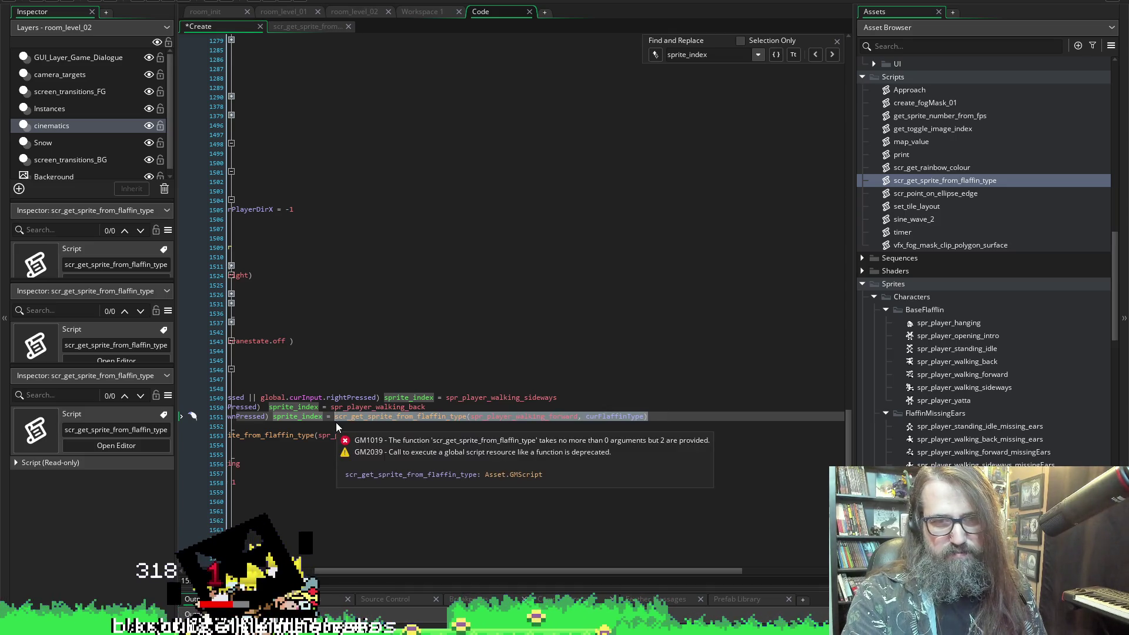
pyautogui.hotkey('ctrl', 'c')
pyautogui.press('Up')
pyautogui.hotkey('ctrl', 'v')
pyautogui.hotkey('shift', 'End')
pyautogui.hotkey('ctrl', 'x')
pyautogui.doubleClick(515, 406)
pyautogui.hotkey('ctrl', 'v')
# - Make line 1549 call the lookup with spr_player_walking_sideways and curFlaffinType
pyautogui.moveTo(331, 407); pyautogui.dragTo(663, 412)
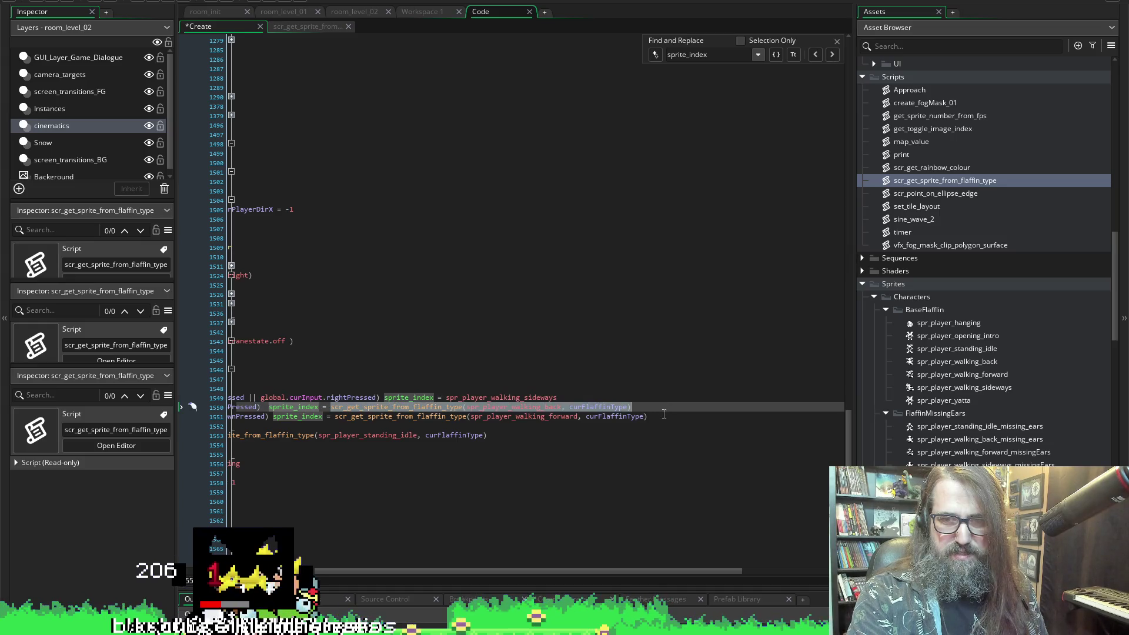
pyautogui.hotkey('ctrl', 'c')
pyautogui.click(447, 397)
pyautogui.hotkey('ctrl', 'v')
pyautogui.hotkey('shift', 'End')
pyautogui.press('Delete')
pyautogui.hotkey('ctrl', 'z')
pyautogui.hotkey('ctrl', 'z')
pyautogui.hotkey('ctrl', 'z')
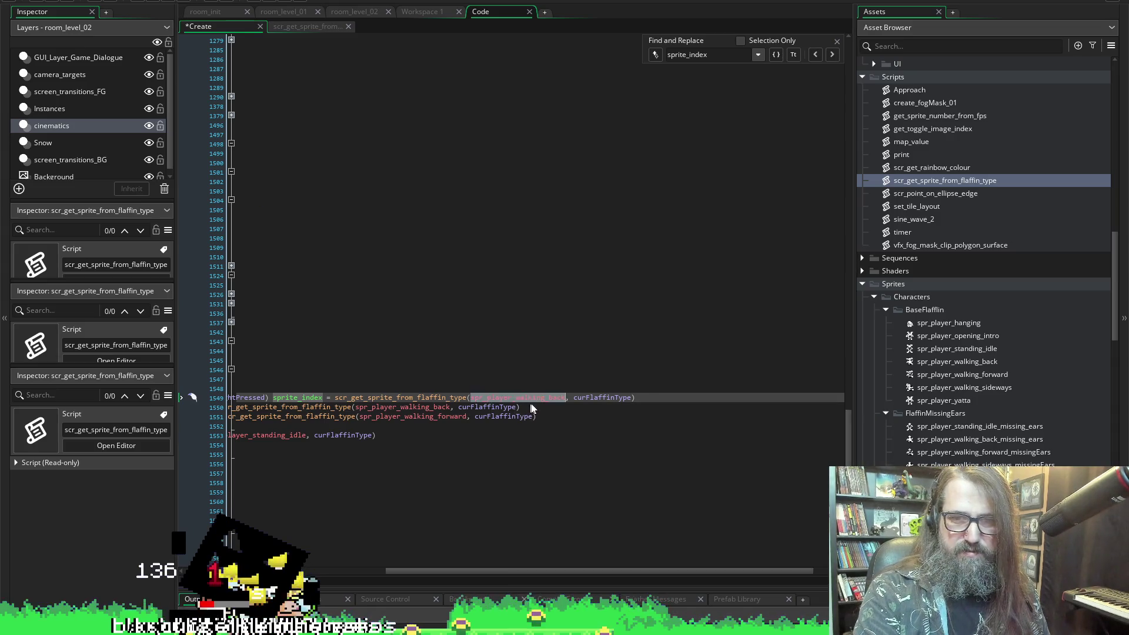
# - Dismiss the argument-count error popup and scroll down to the shoot case
pyautogui.click(402, 407)
pyautogui.hotkey('shift', 'End')
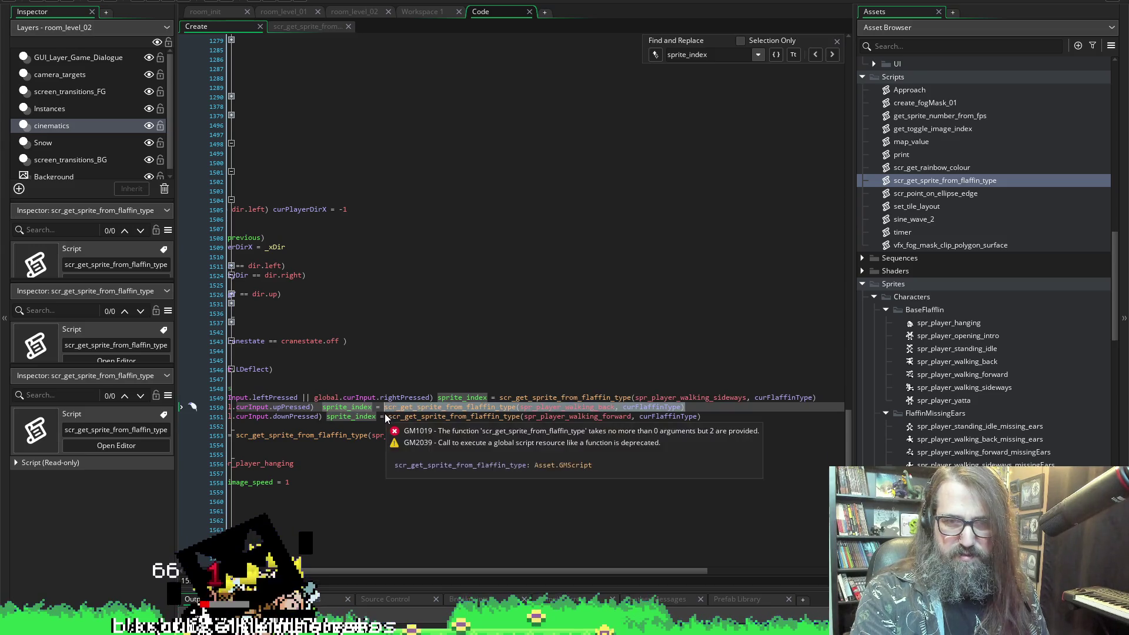
pyautogui.hotkey('ctrl', 'shift', 'Left')
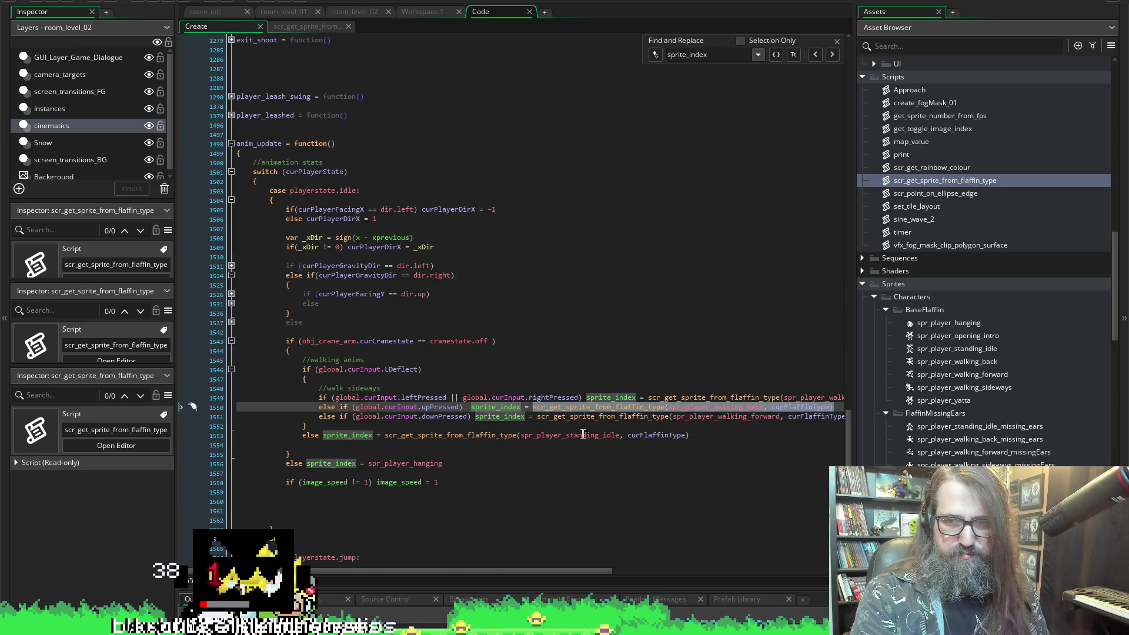
pyautogui.scroll(-2, 635, 462)
pyautogui.scroll(-2, 636, 462)
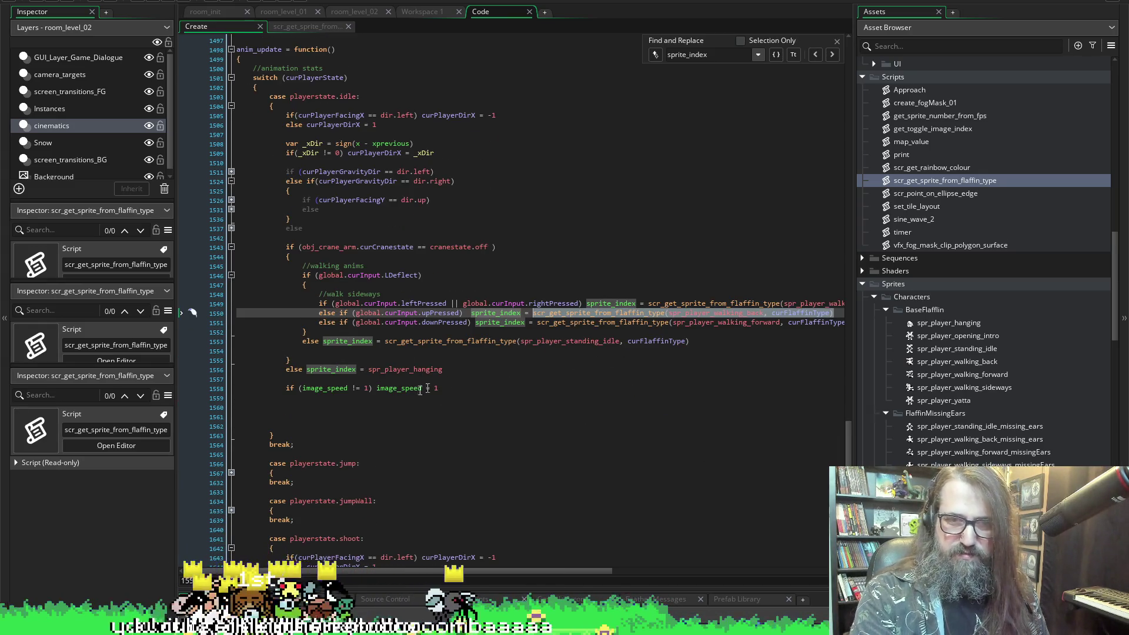
pyautogui.scroll(-7, 414, 274)
pyautogui.scroll(-3, 415, 274)
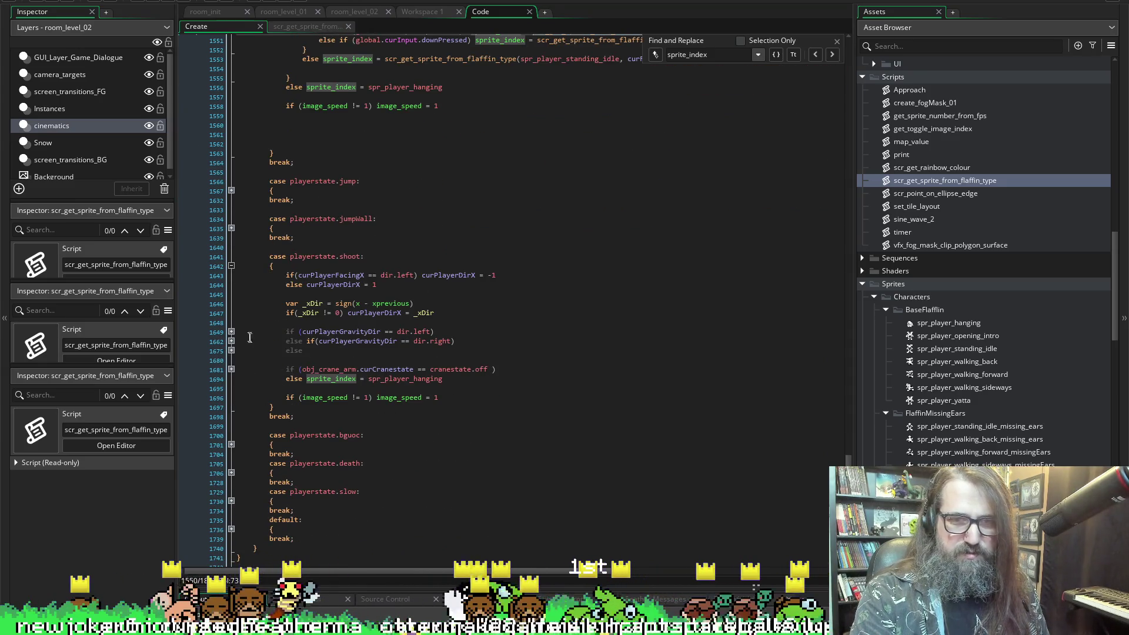
# - Unfold the shoot case's crane-arm and walking blocks, undoing a first trial paste
pyautogui.click(231, 369)
pyautogui.click(231, 397)
pyautogui.scroll(1, 463, 425)
pyautogui.scroll(2, 352, 95)
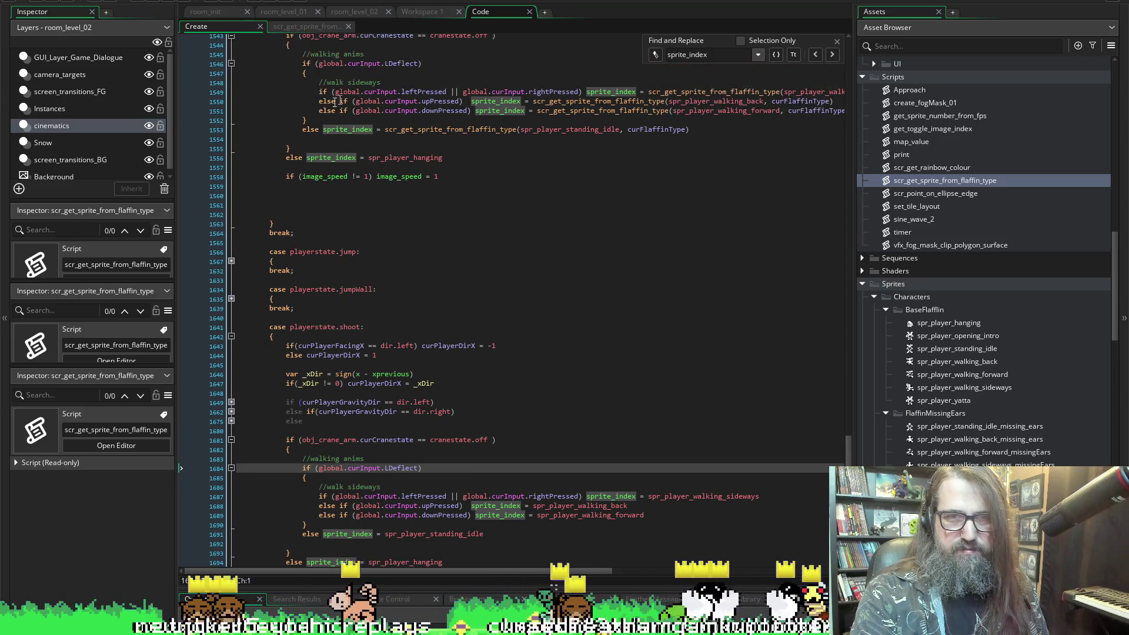
pyautogui.moveTo(301, 62)
pyautogui.mouseDown()
pyautogui.moveTo(315, 94)
pyautogui.moveTo(306, 120)
pyautogui.mouseUp()
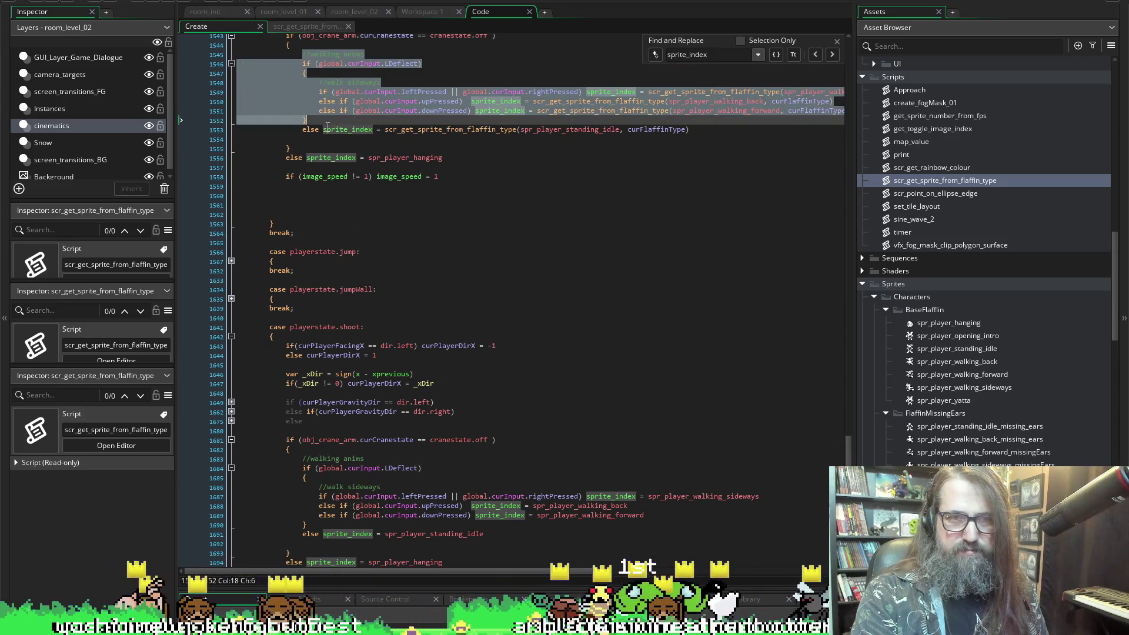
pyautogui.scroll(-2, 295, 385)
pyautogui.moveTo(297, 402); pyautogui.dragTo(320, 479)
pyautogui.hotkey('ctrl', 'v')
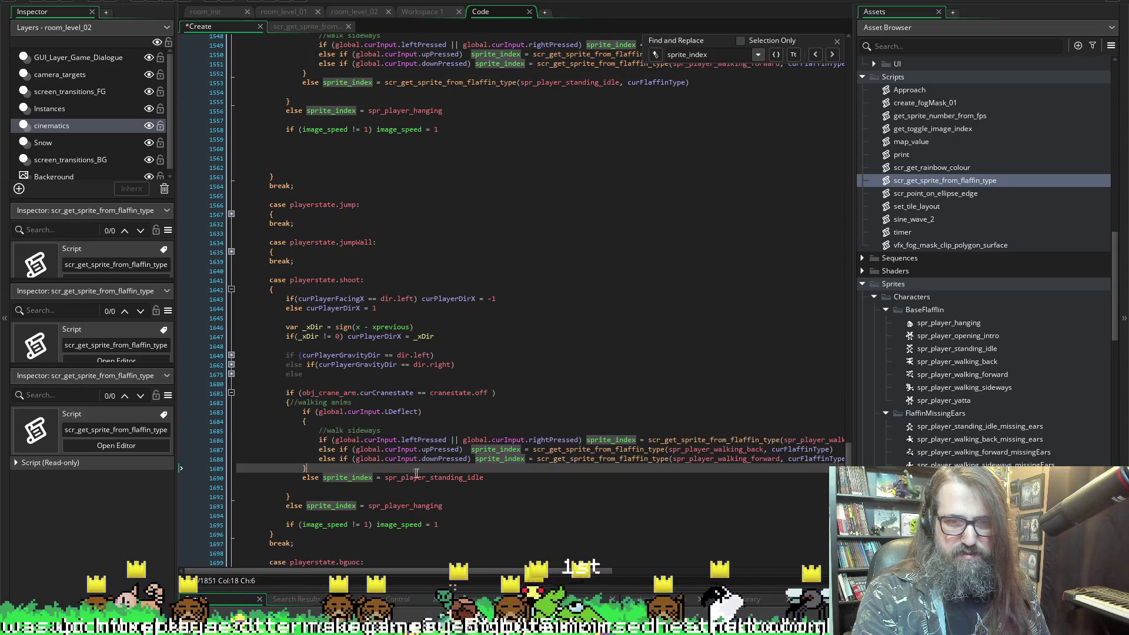
pyautogui.hotkey('ctrl', 'z')
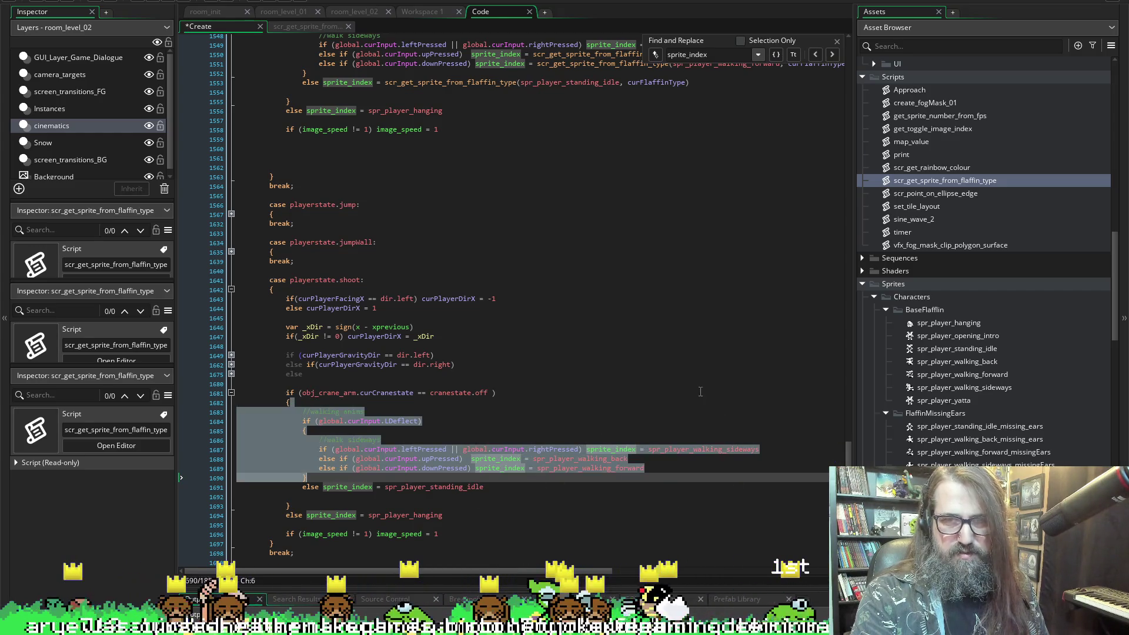
# - Replace the shoot case's walking block with the idle case's lookup-based version and save
pyautogui.scroll(2, 422, 457)
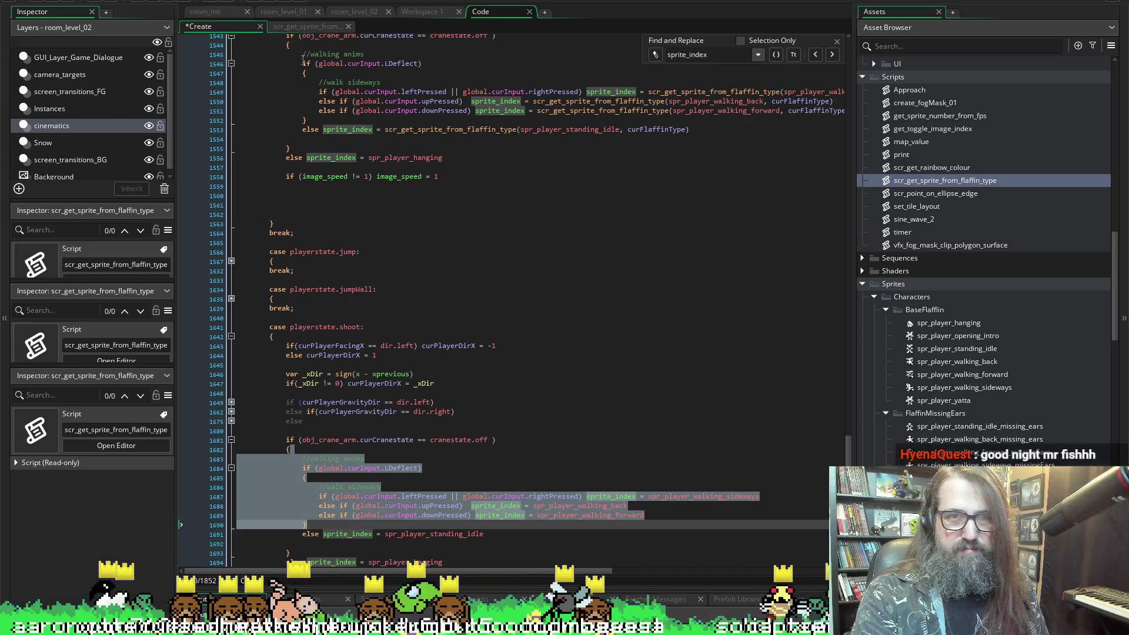
pyautogui.moveTo(301, 63); pyautogui.dragTo(307, 120)
pyautogui.moveTo(705, 125); pyautogui.dragTo(706, 127)
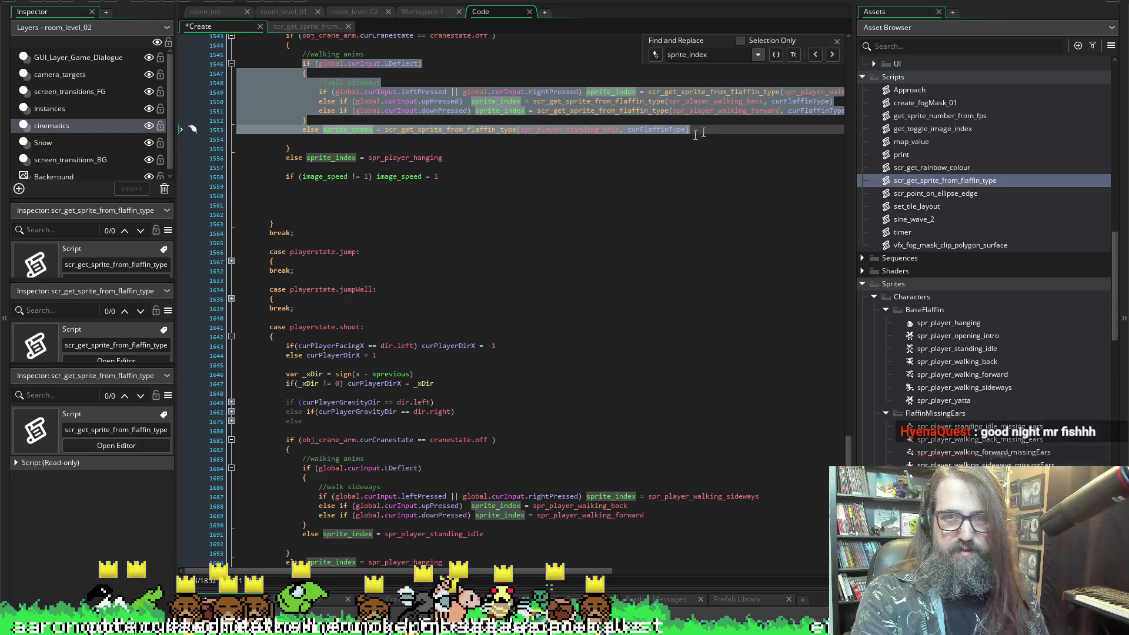
pyautogui.scroll(-1, 286, 461)
pyautogui.moveTo(299, 432)
pyautogui.mouseDown()
pyautogui.moveTo(412, 496)
pyautogui.moveTo(504, 511)
pyautogui.mouseUp()
pyautogui.hotkey('ctrl', 'v')
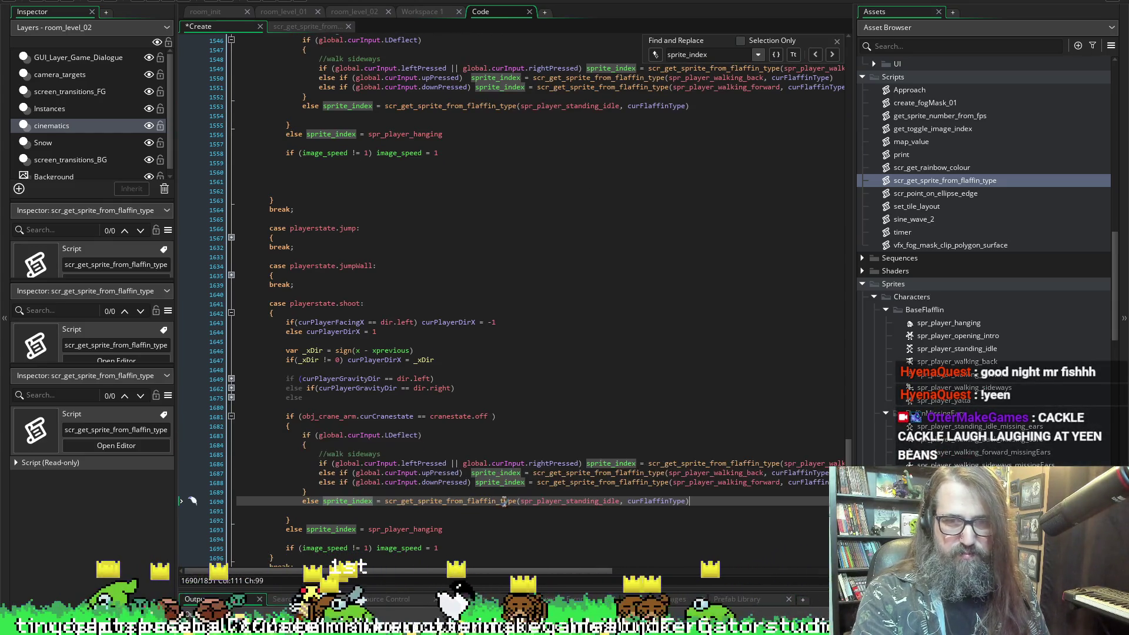
pyautogui.hotkey('ctrl', 's')
pyautogui.scroll(-15, 357, 361)
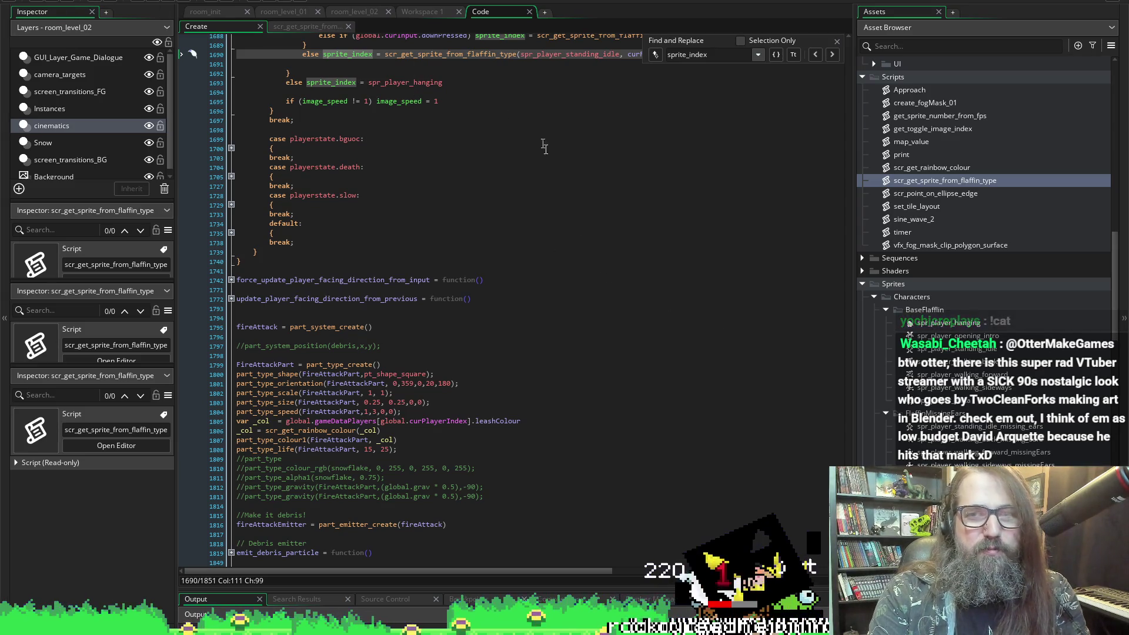
# - Locate the curFlaffinType default value line in obj_player's Create code
pyautogui.scroll(15, 511, 293)
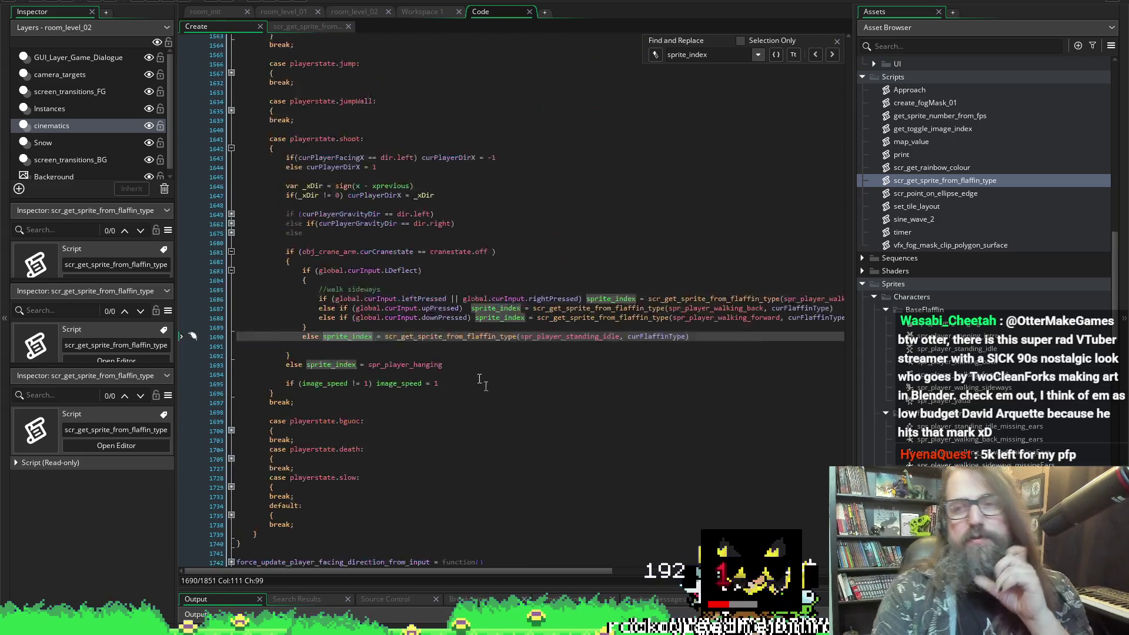
pyautogui.scroll(20, 795, 111)
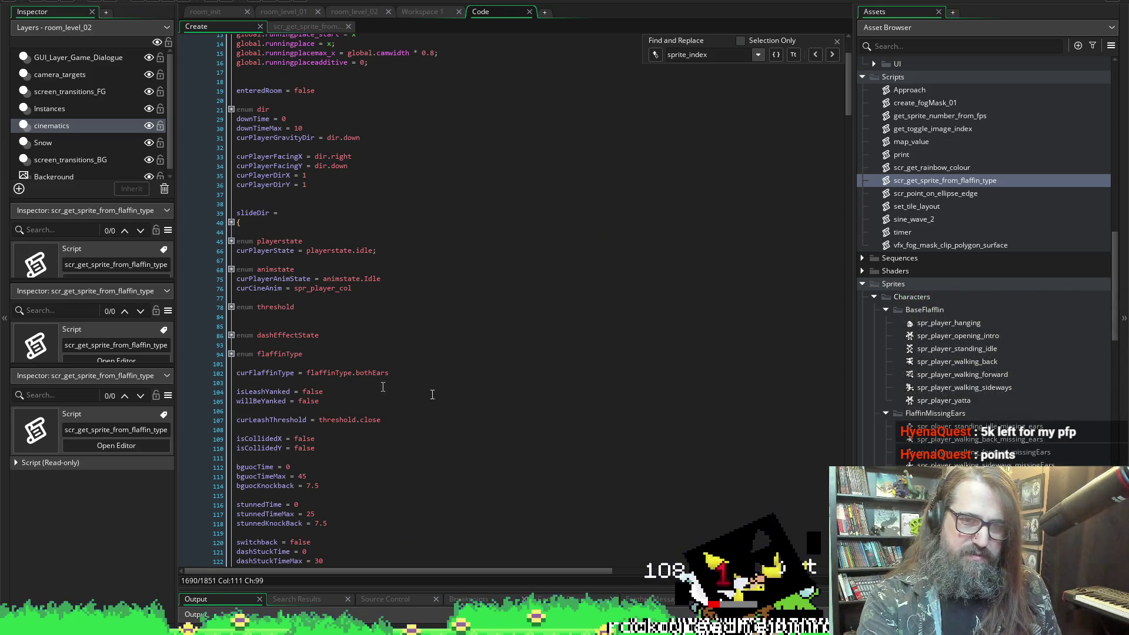
pyautogui.click(453, 380)
pyautogui.tripleClick(394, 370)
pyautogui.press('Down')
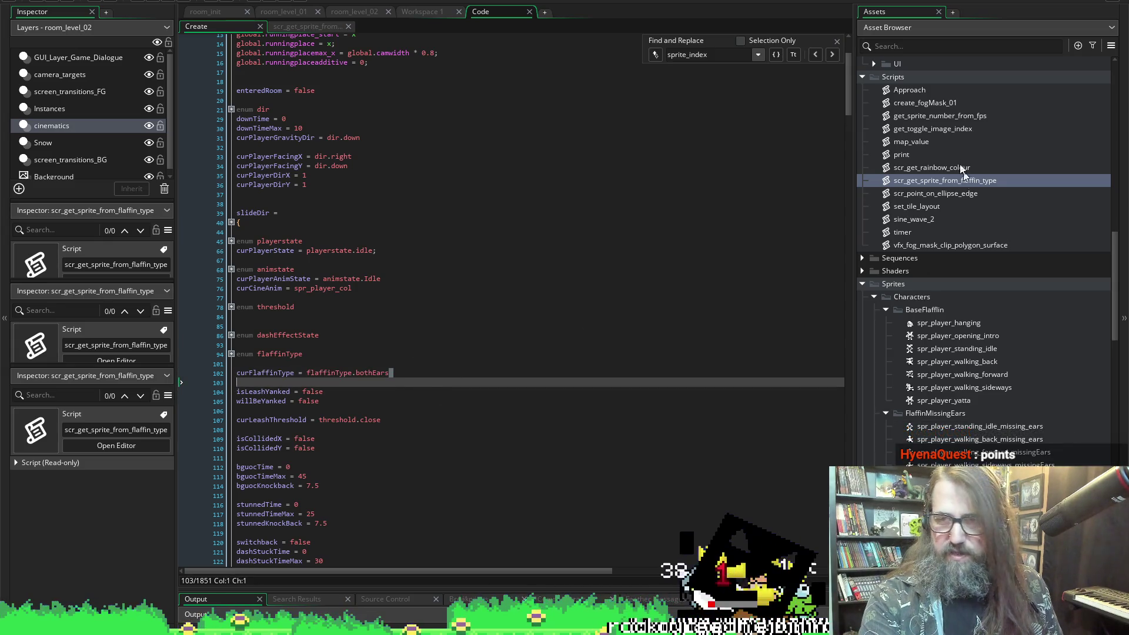
pyautogui.scroll(-4, 933, 269)
pyautogui.scroll(3, 971, 285)
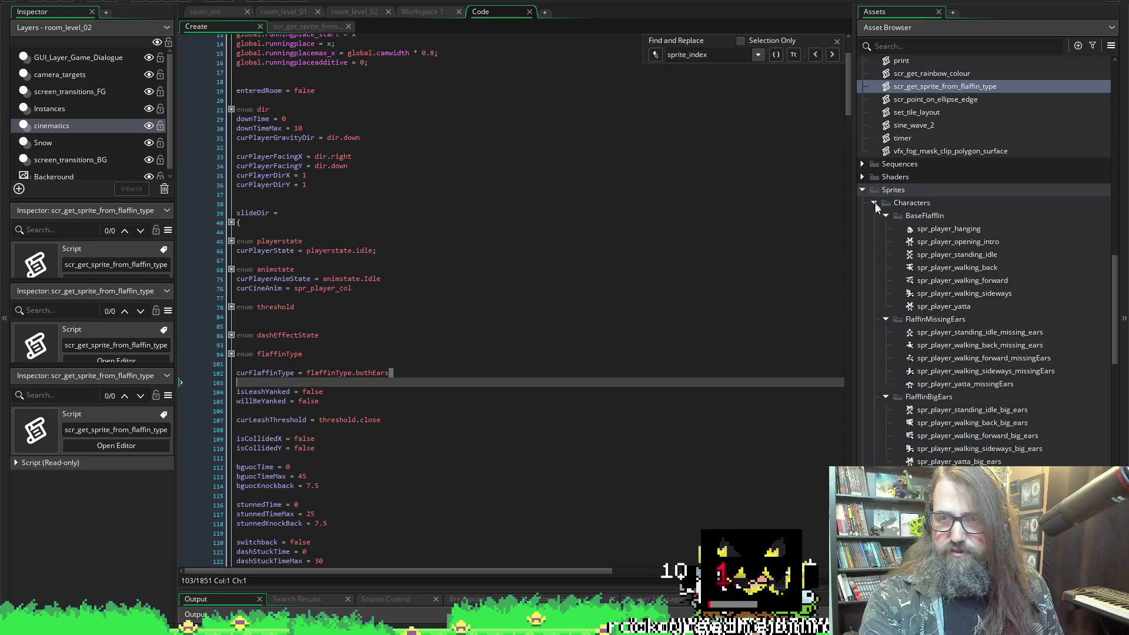
# - Collapse the Characters sprite folder, expand Interactables and inspect obj_npc
pyautogui.click(873, 202)
pyautogui.scroll(10, 909, 330)
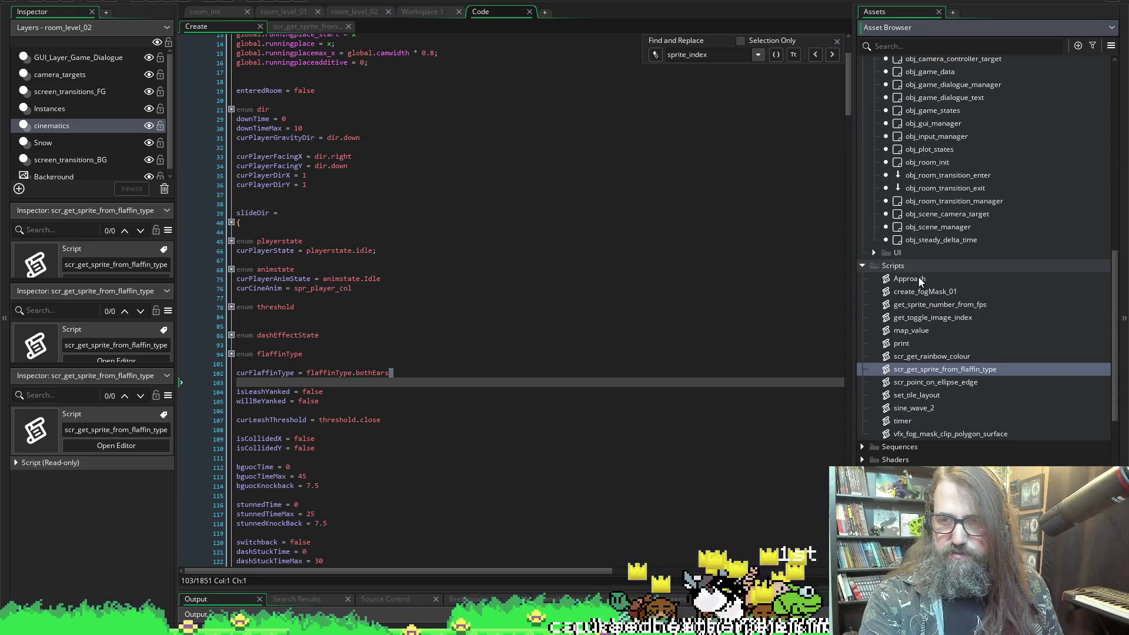
pyautogui.scroll(5, 926, 220)
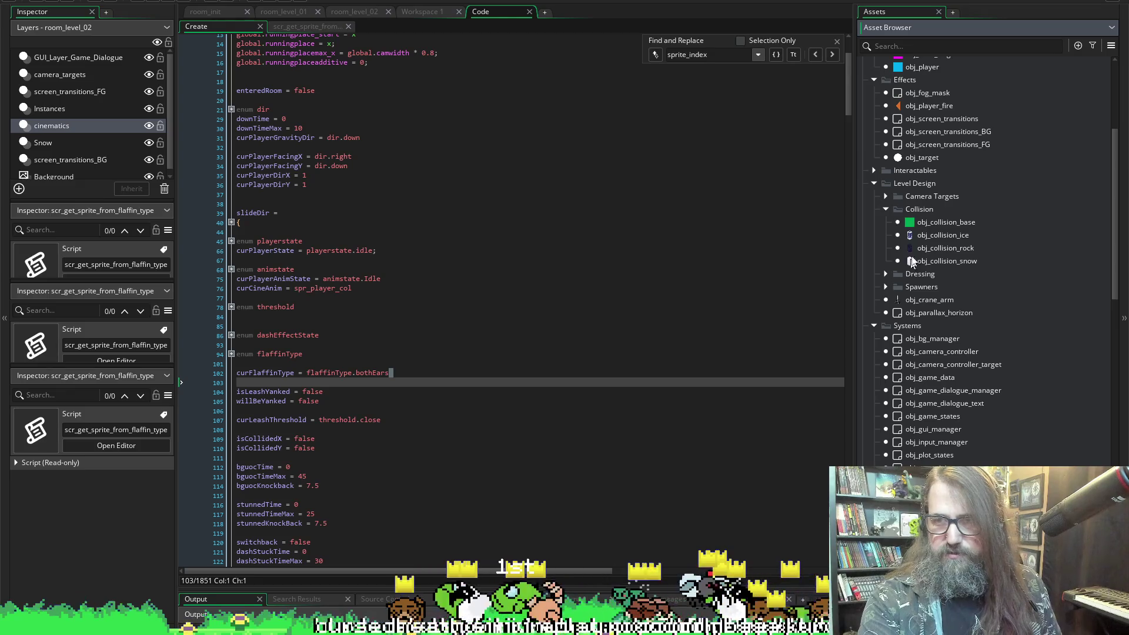
pyautogui.scroll(4, 915, 221)
pyautogui.scroll(-4, 905, 320)
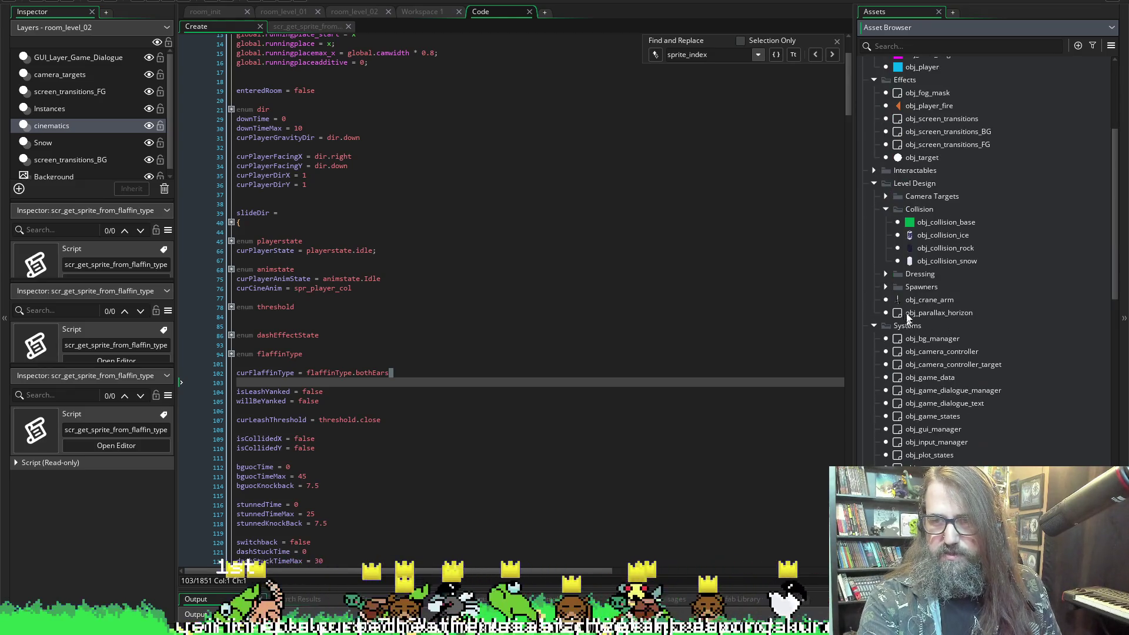
pyautogui.click(873, 171)
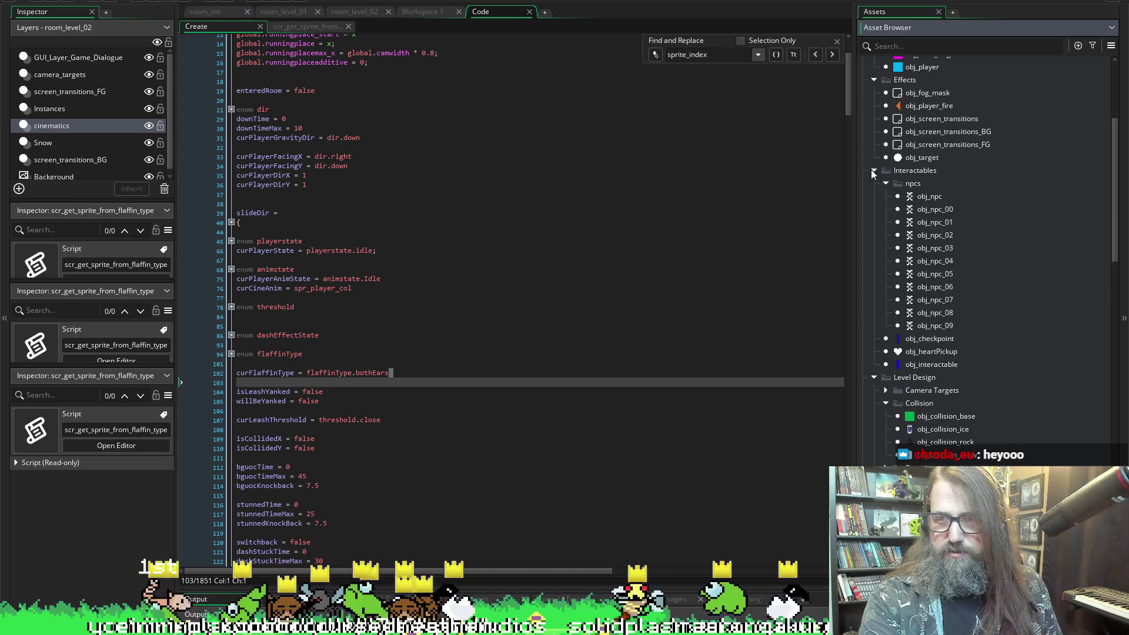
pyautogui.click(923, 196)
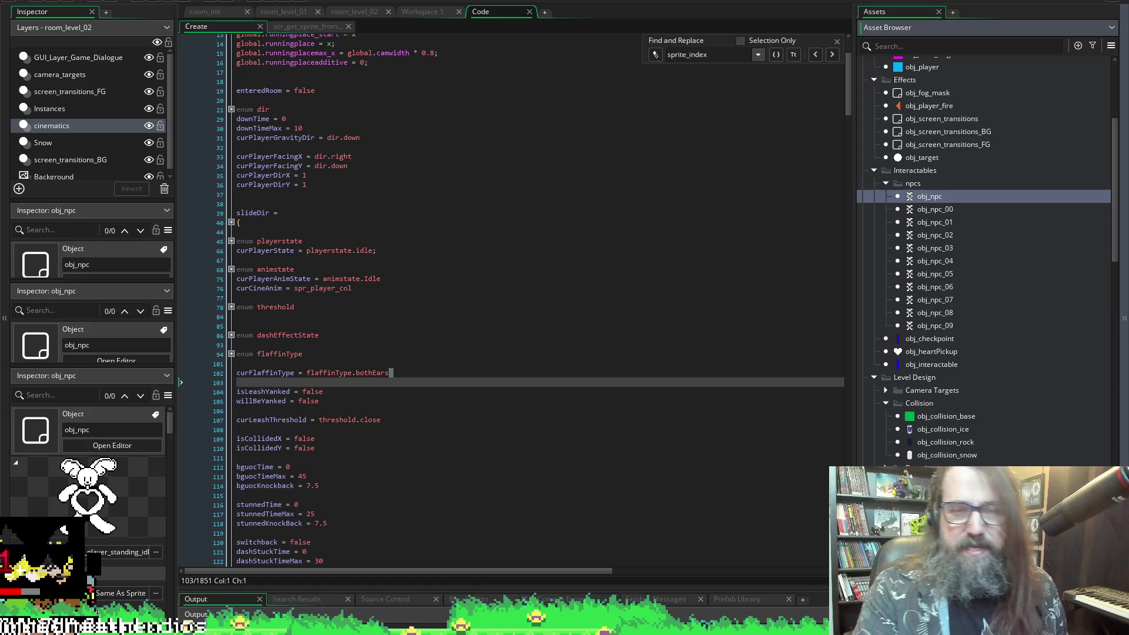
pyautogui.click(404, 364)
# - Paste curFlaffinType = flaffinType.bothEars into obj_npc's Create above npcLocations, then view obj_npc_07
pyautogui.moveTo(404, 373); pyautogui.dragTo(174, 374)
pyautogui.hotkey('ctrl', 'c')
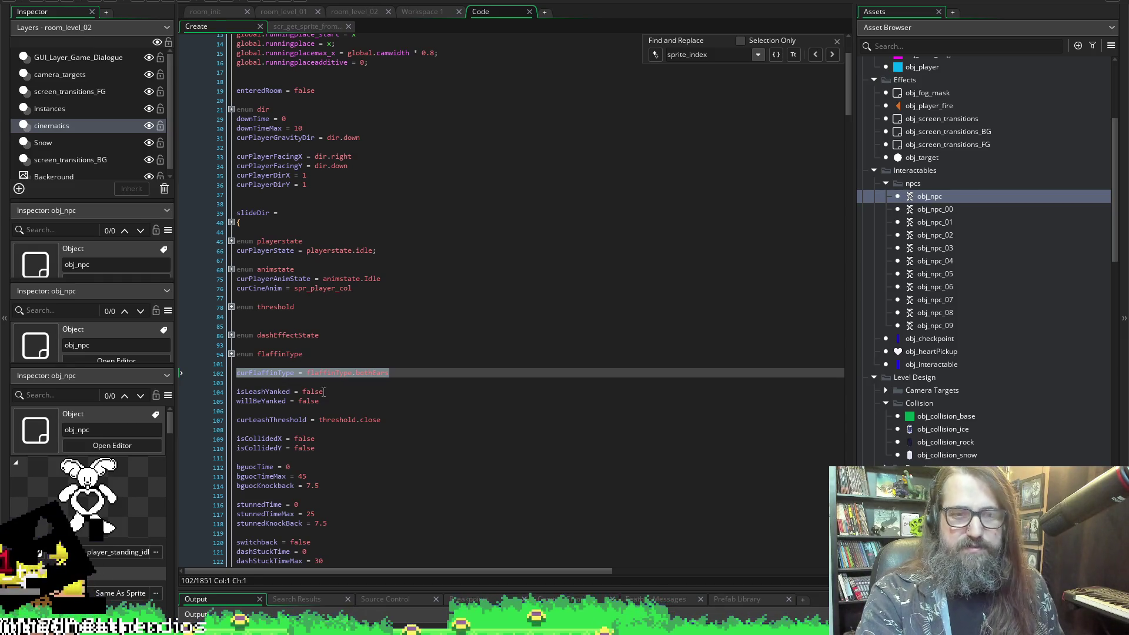
pyautogui.scroll(-7, 440, 350)
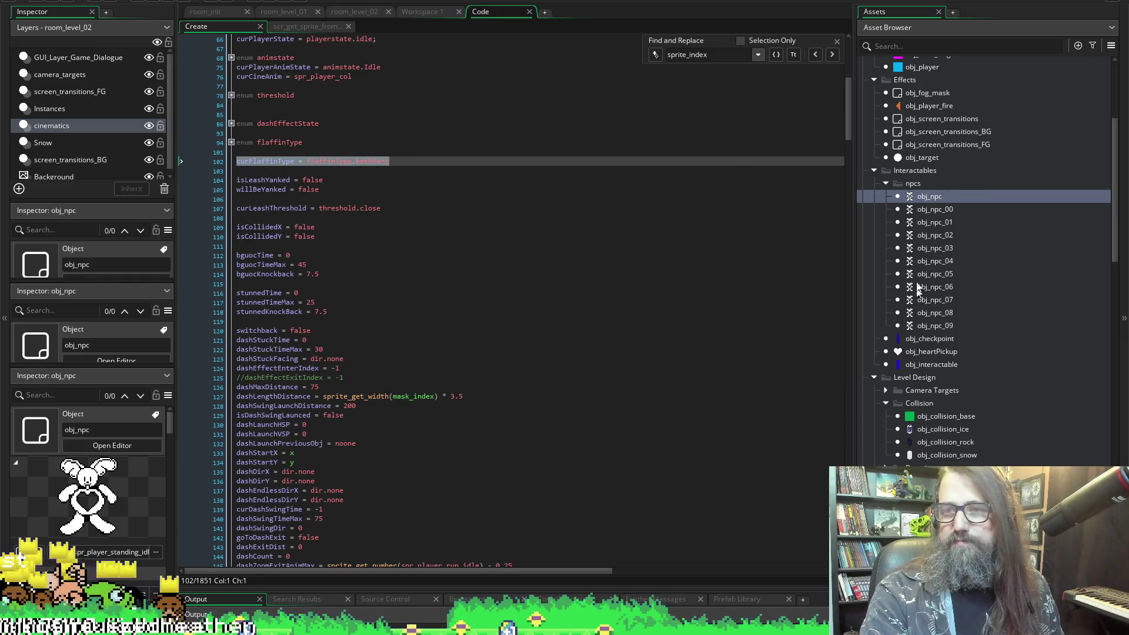
pyautogui.doubleClick(916, 195)
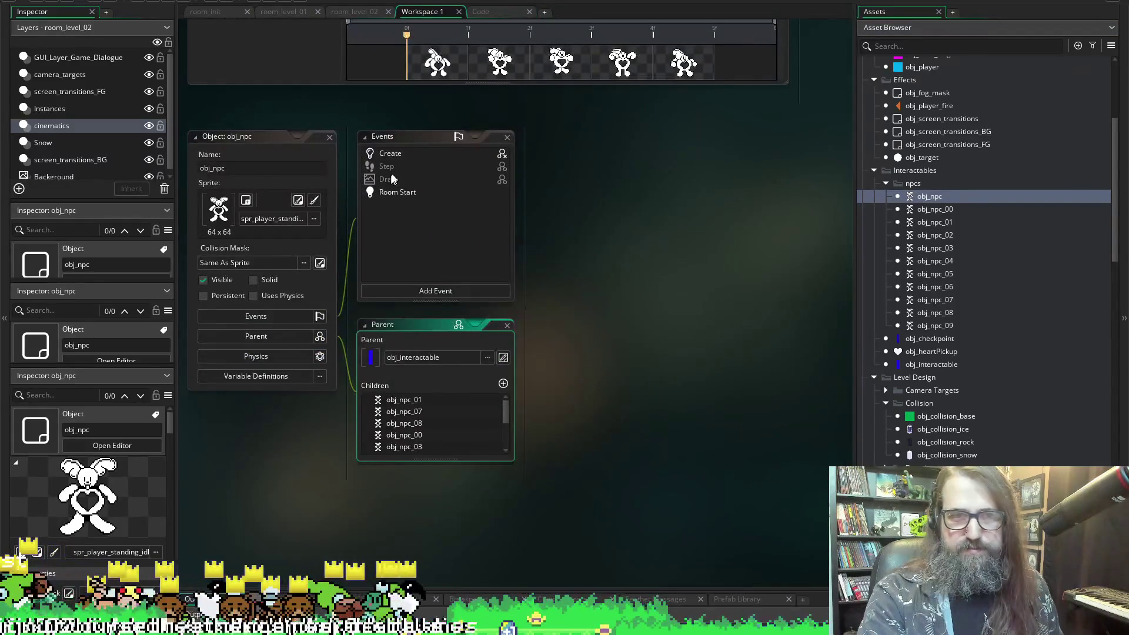
pyautogui.doubleClick(395, 154)
pyautogui.click(611, 241)
pyautogui.press('Return')
pyautogui.hotkey('ctrl', 'v')
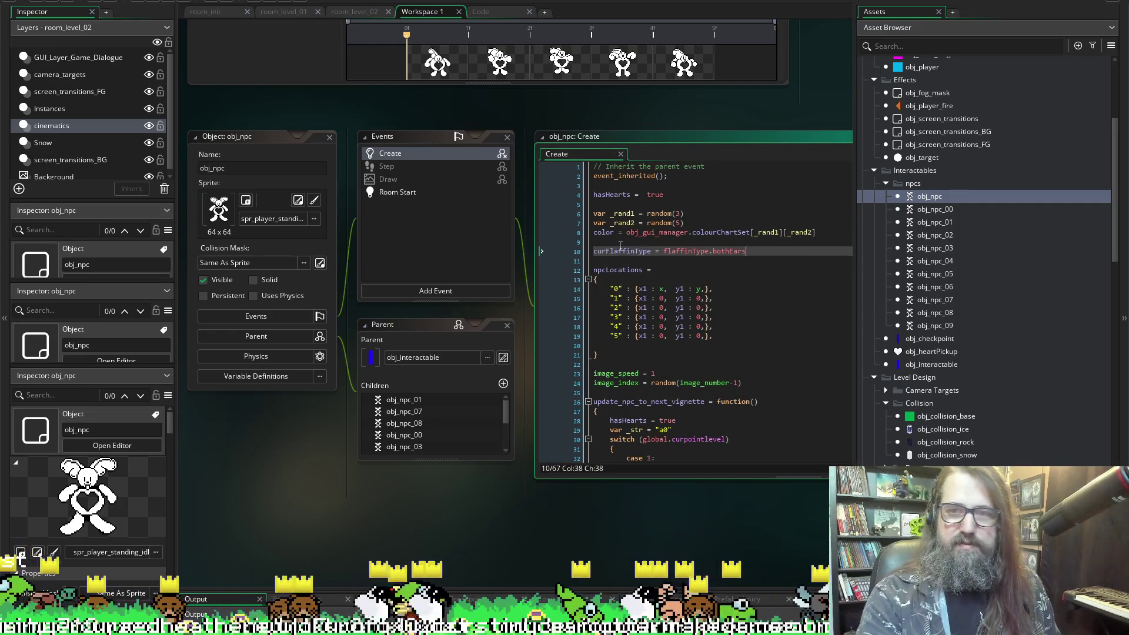
pyautogui.doubleClick(620, 251)
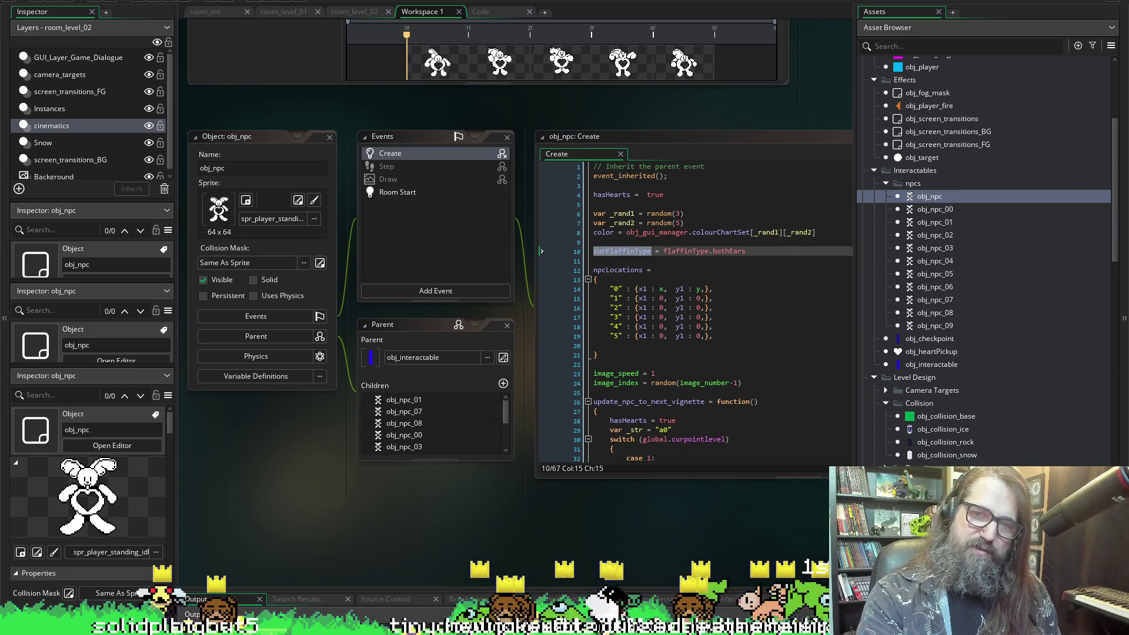
pyautogui.doubleClick(937, 300)
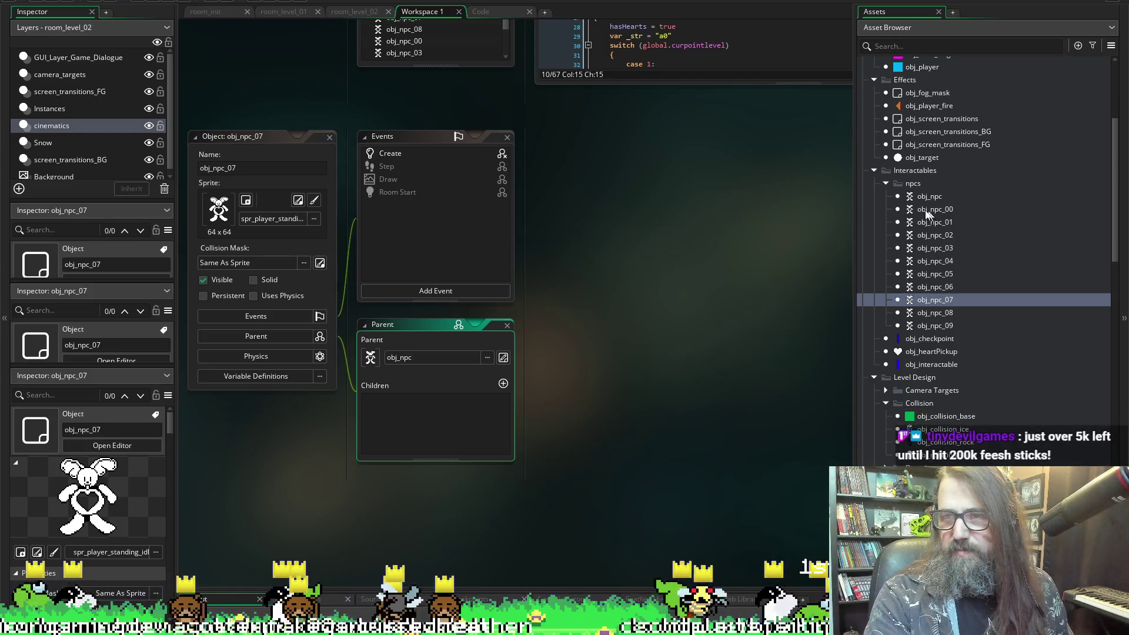
pyautogui.click(329, 136)
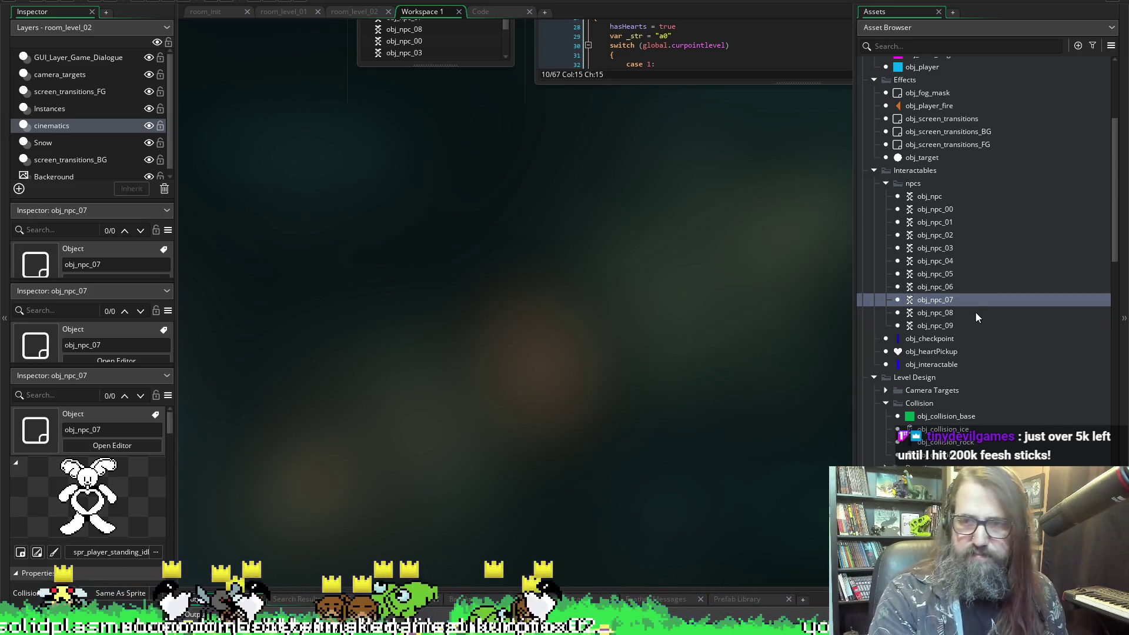
# - Open the obj_npc_00 object from the Asset Browser
pyautogui.doubleClick(931, 209)
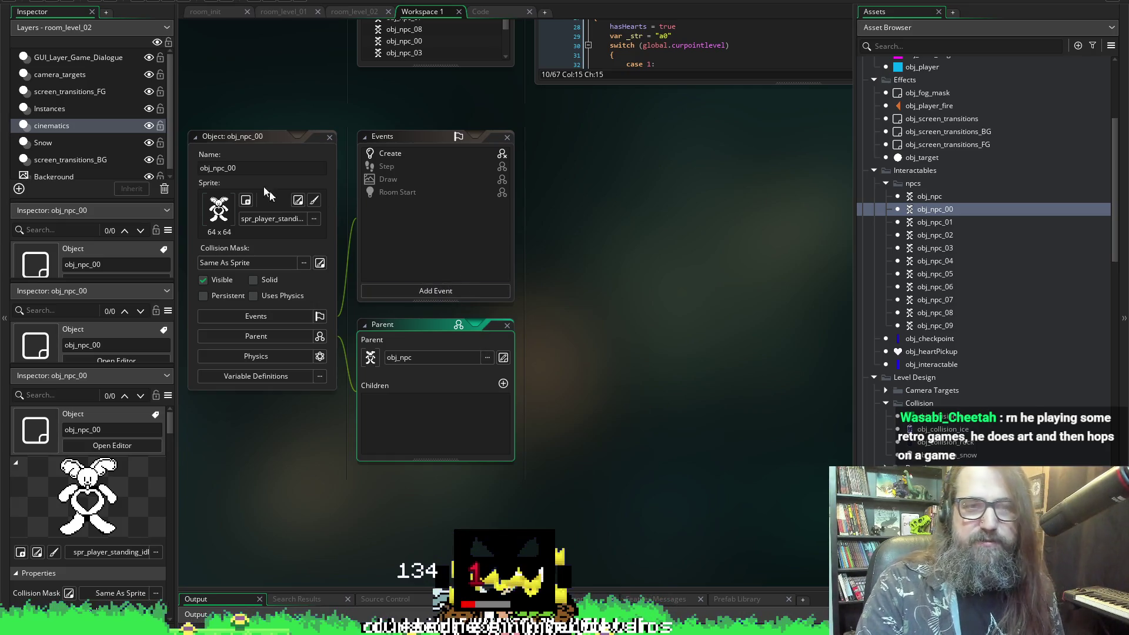
# - Add curFlaffinType = flaffinType.leftEar after interactableName in obj_npc_00's Create event
pyautogui.doubleClick(391, 154)
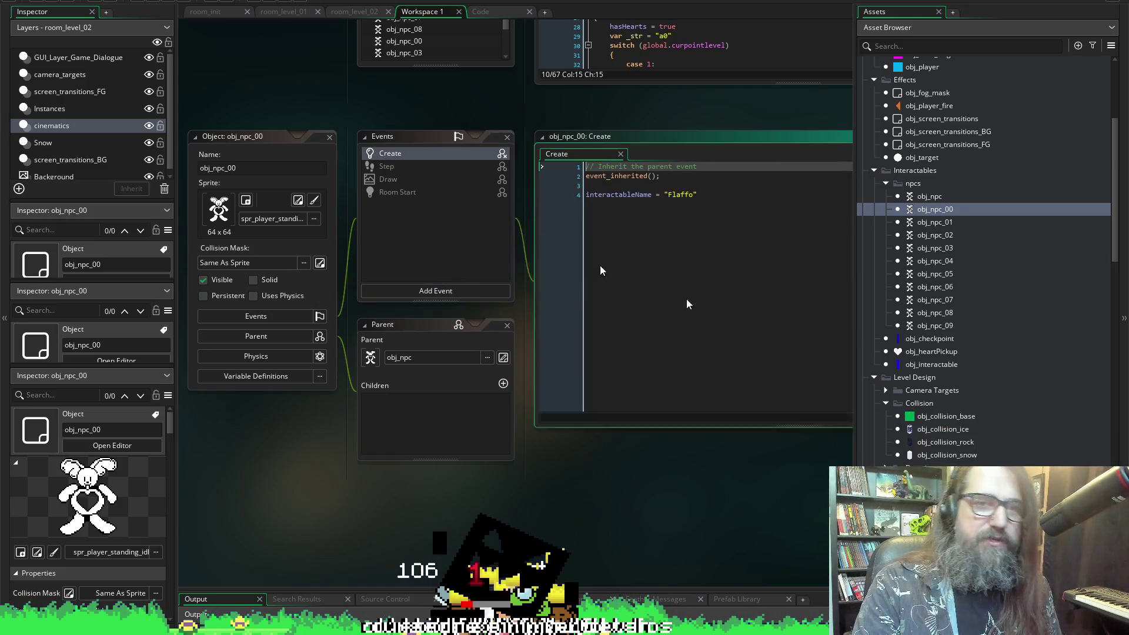
pyautogui.click(721, 214)
pyautogui.tripleClick(735, 210)
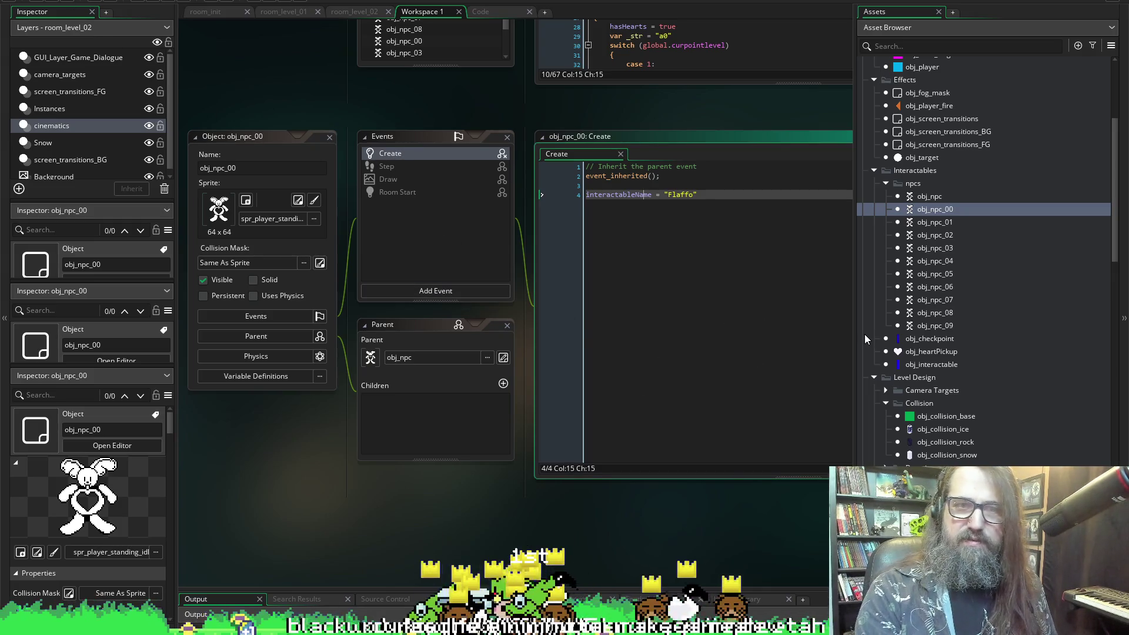
pyautogui.press('Return')
pyautogui.press('Return')
pyautogui.write('curFlaffinType ')
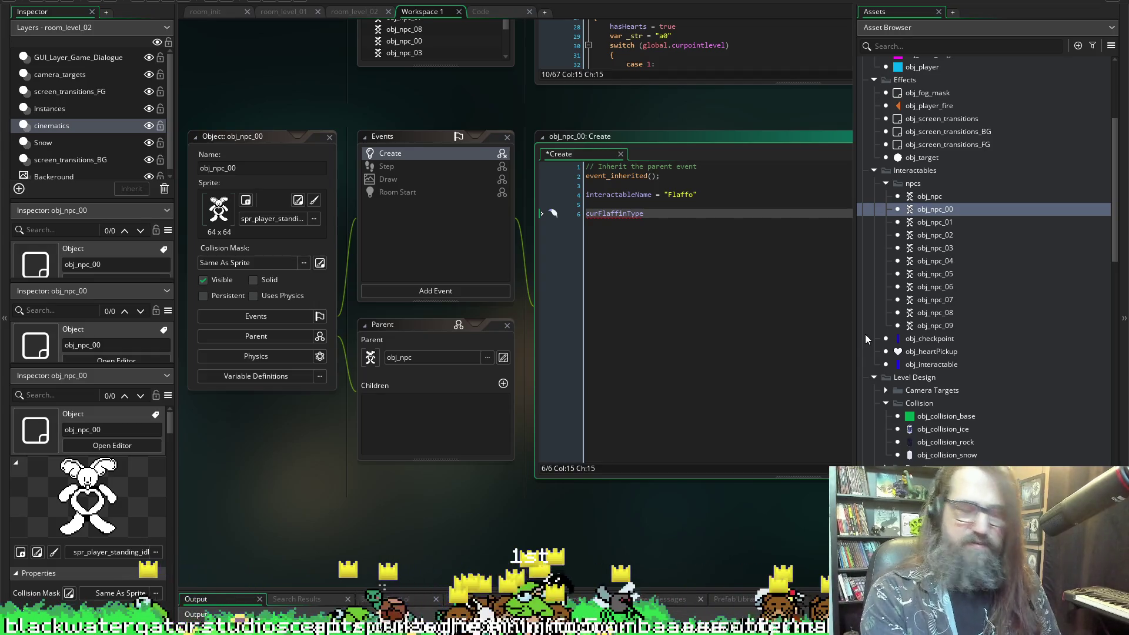
pyautogui.write('= ')
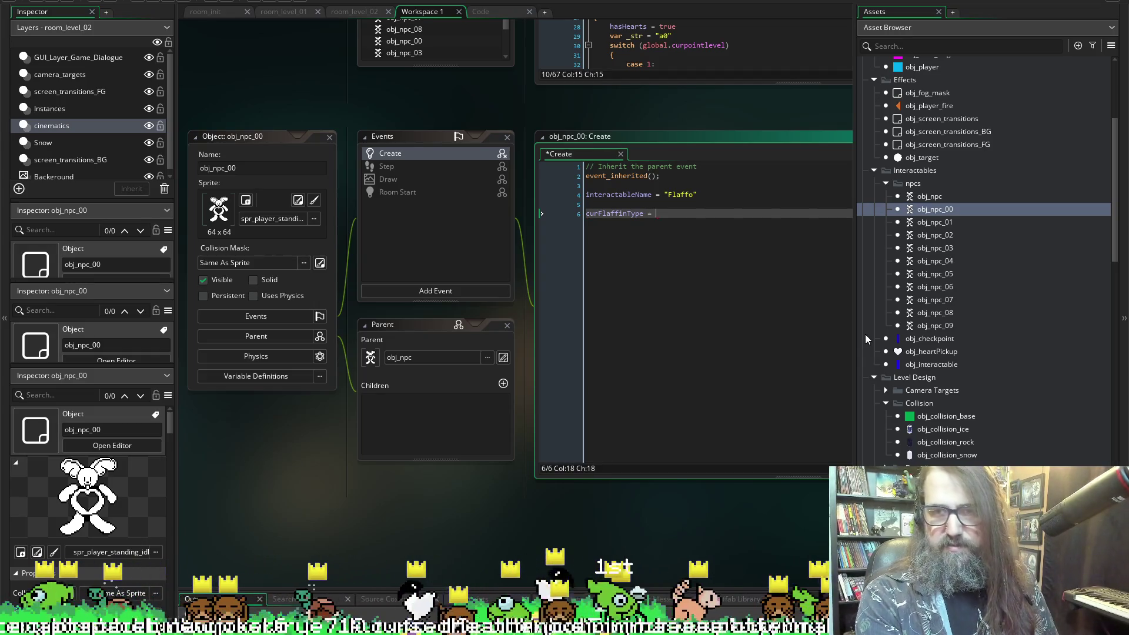
pyautogui.write('fla')
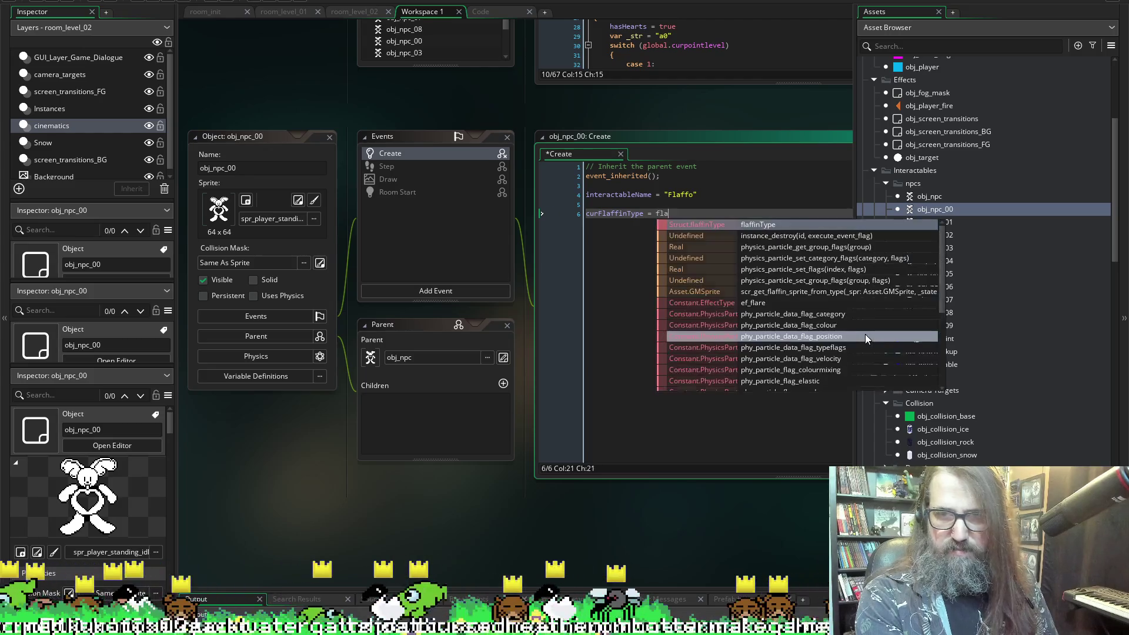
pyautogui.write('ffinType.')
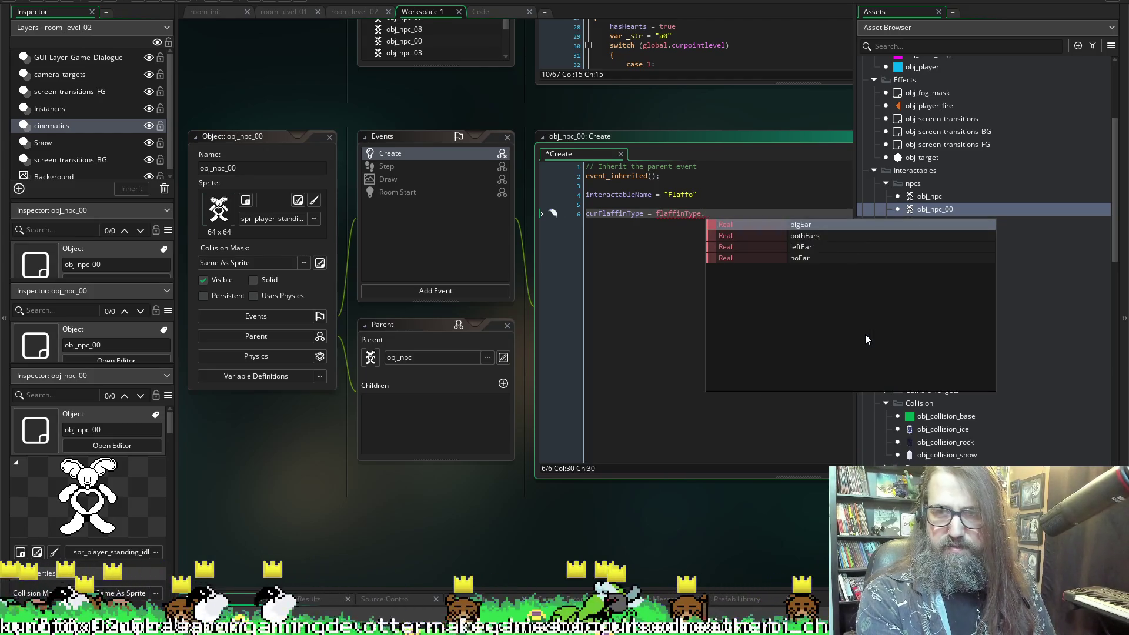
pyautogui.press('Down')
pyautogui.press('Down')
pyautogui.press('Return')
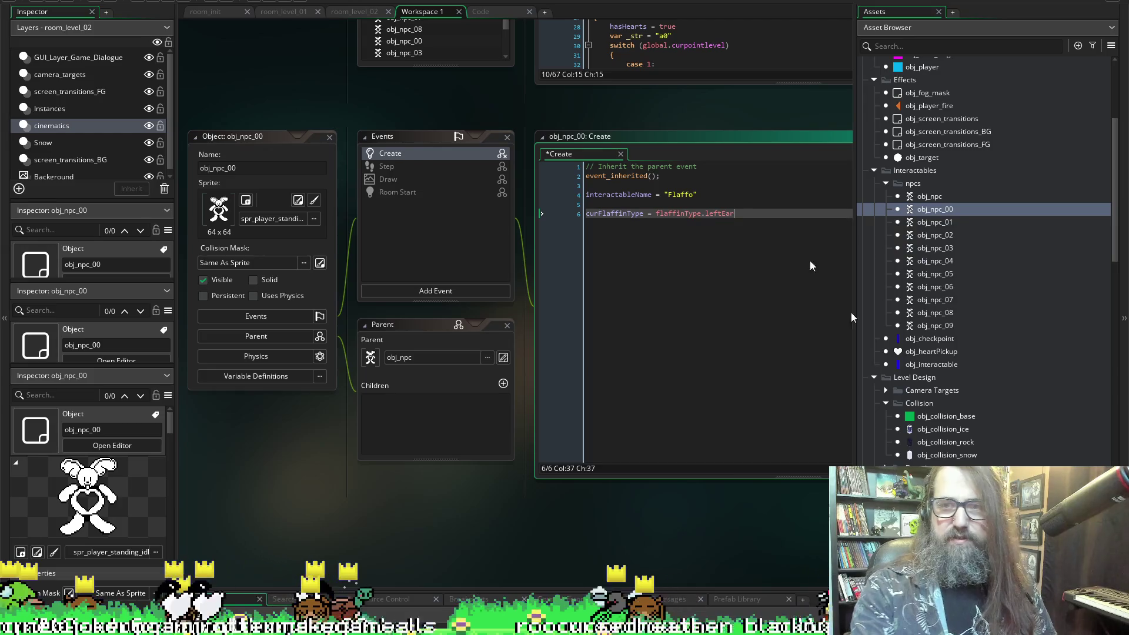
pyautogui.moveTo(759, 214); pyautogui.dragTo(493, 235)
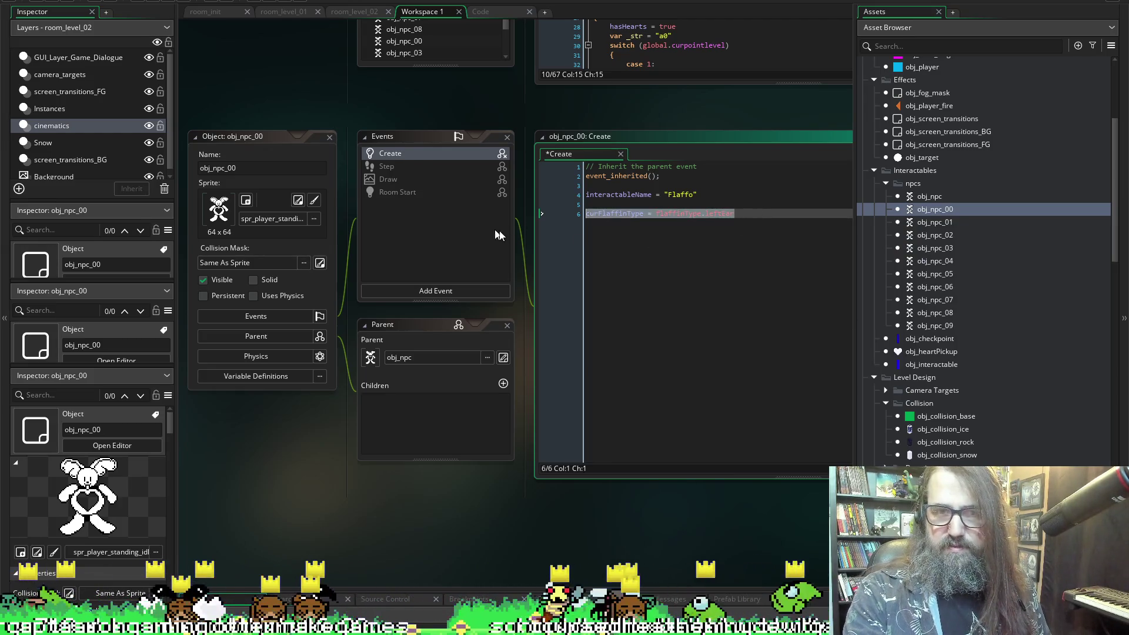
# - Add curFlaffinType = flaffinType.noEar to obj_npc_01's Create event
pyautogui.doubleClick(934, 221)
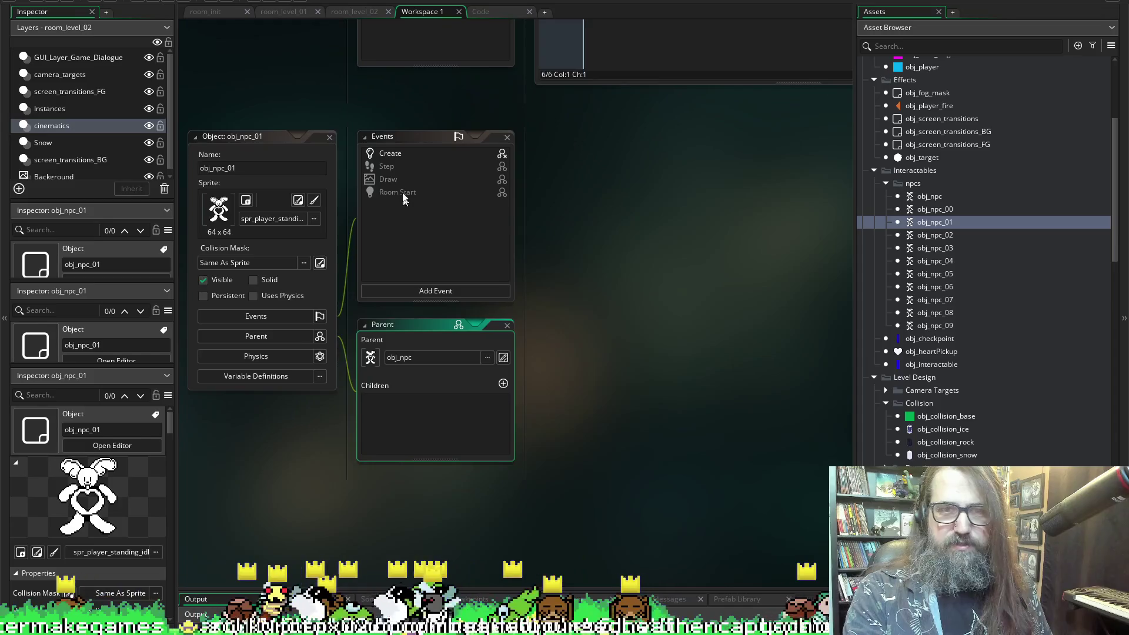
pyautogui.click(388, 154)
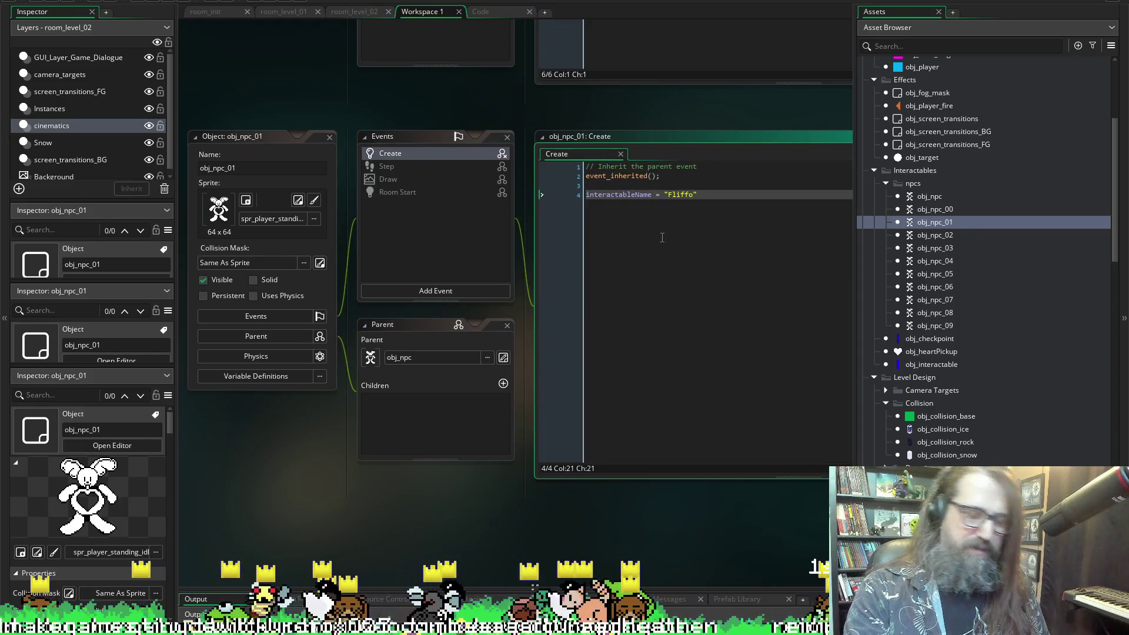
pyautogui.press('Return')
pyautogui.press('Return')
pyautogui.press('Return')
pyautogui.press('BackSpace')
pyautogui.press('BackSpace')
pyautogui.press('BackSpace')
pyautogui.write('e')
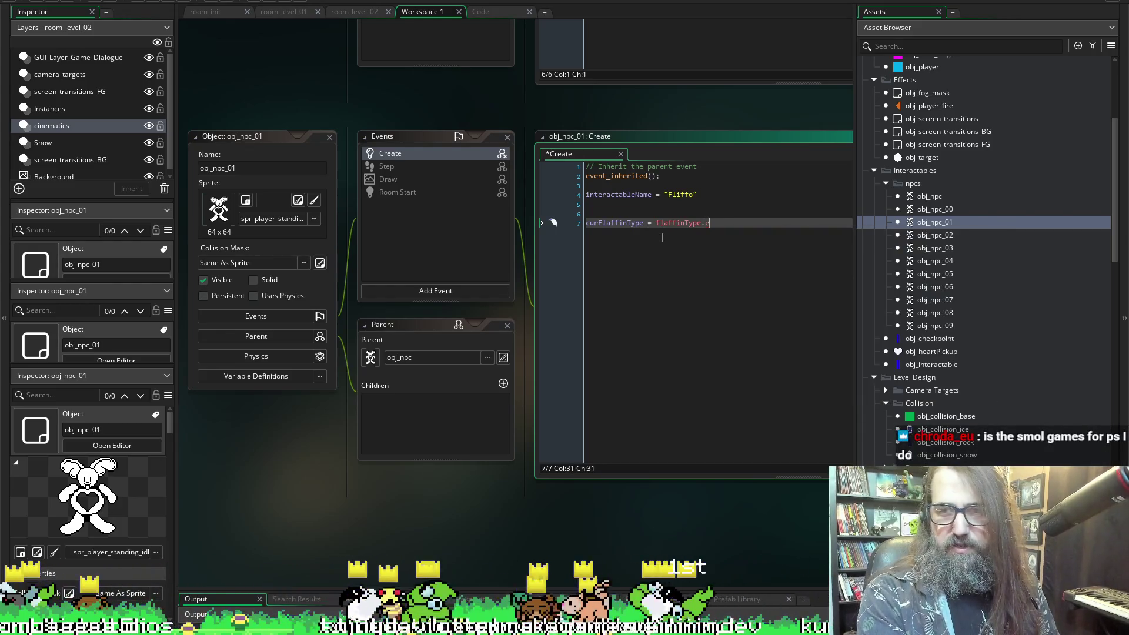
pyautogui.press('BackSpace')
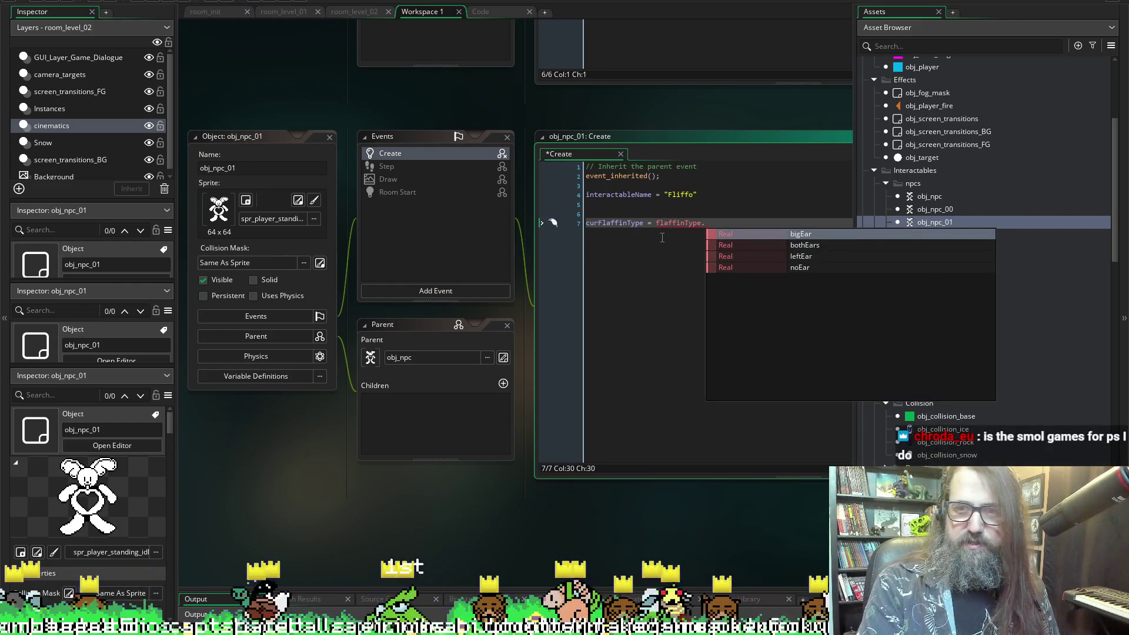
pyautogui.press('Down')
pyautogui.press('Down')
pyautogui.press('Down')
pyautogui.press('Return')
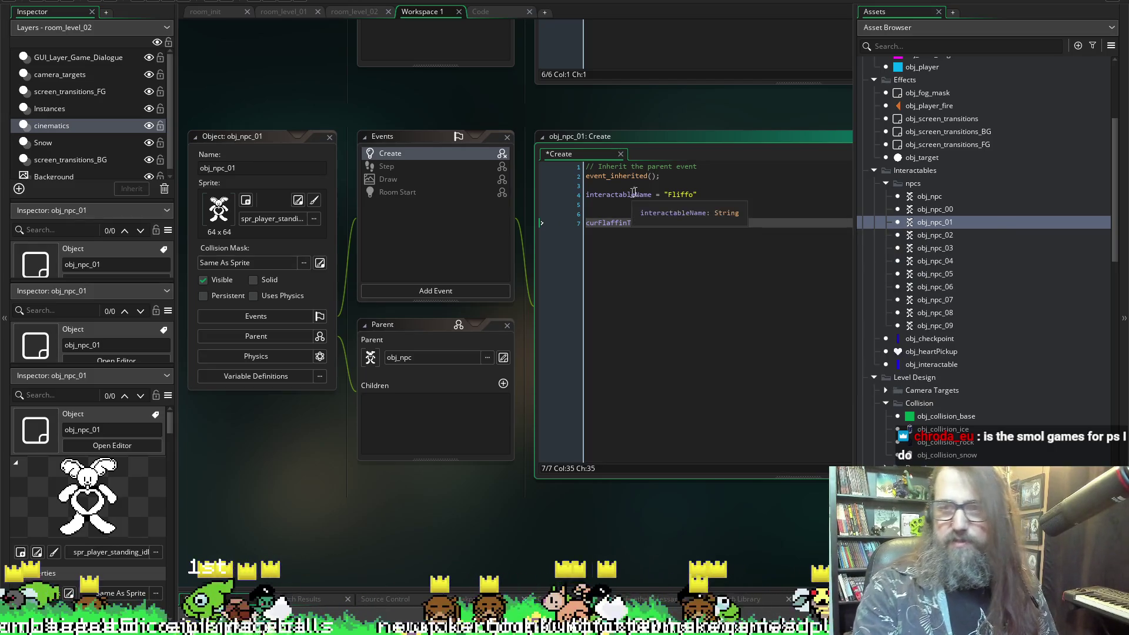
pyautogui.click(937, 234)
pyautogui.doubleClick(928, 235)
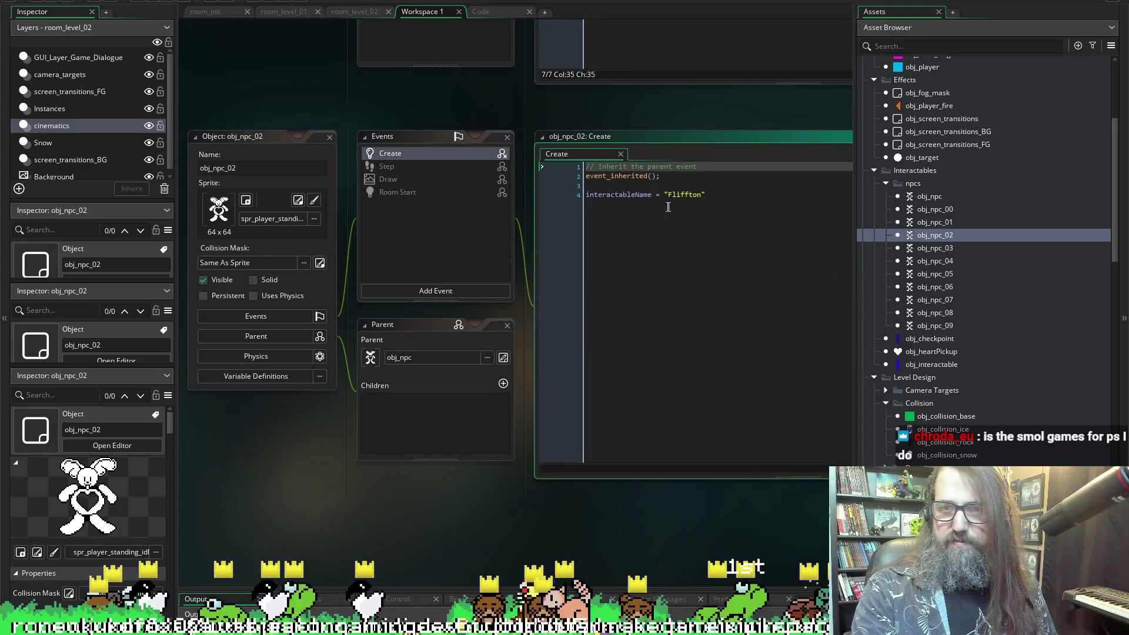
# - Add curFlaffinType = flaffinType.bothEars to obj_npc_02's Create code and save
pyautogui.press('Return')
pyautogui.press('Return')
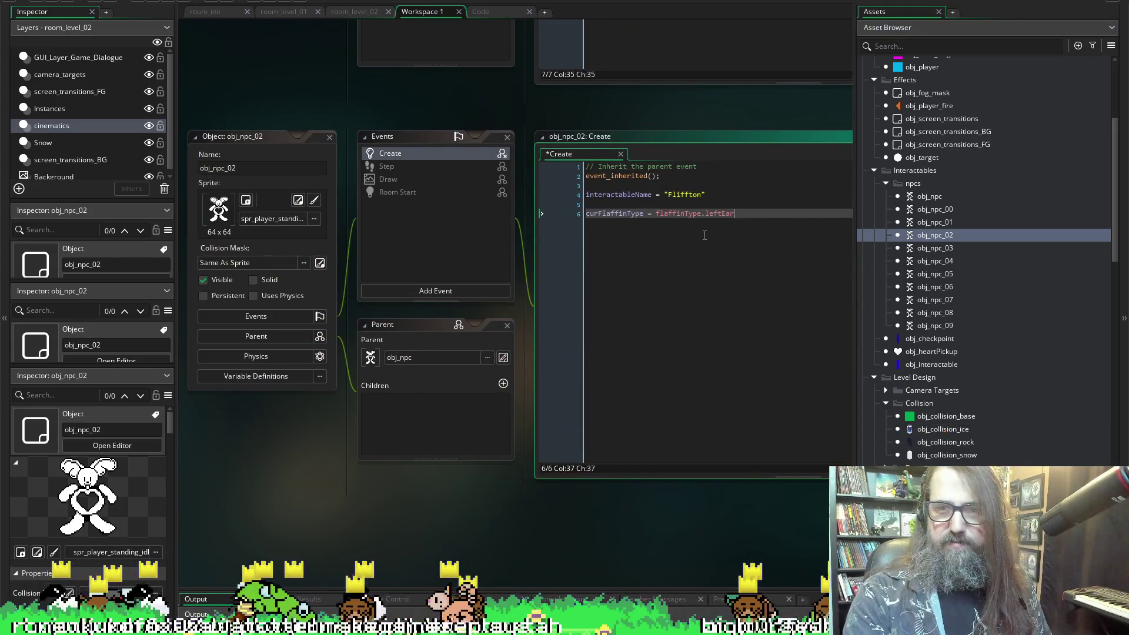
pyautogui.write('curFlaffinType = flaffinType.leftEar')
pyautogui.press('BackSpace')
pyautogui.press('BackSpace')
pyautogui.press('BackSpace')
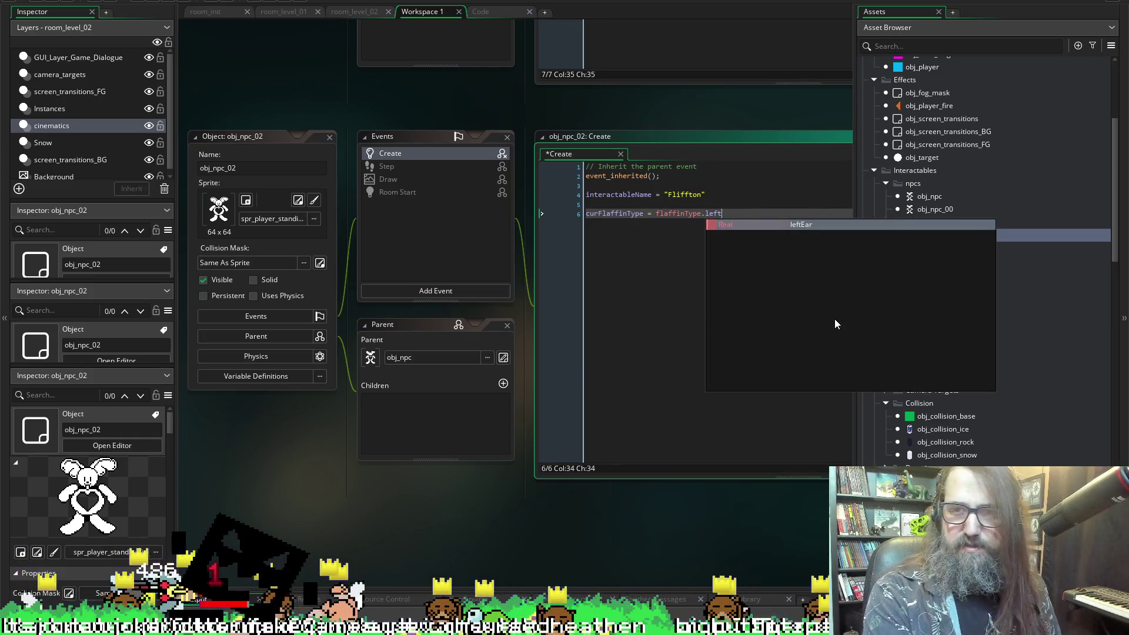
pyautogui.write('bo')
pyautogui.press('Return')
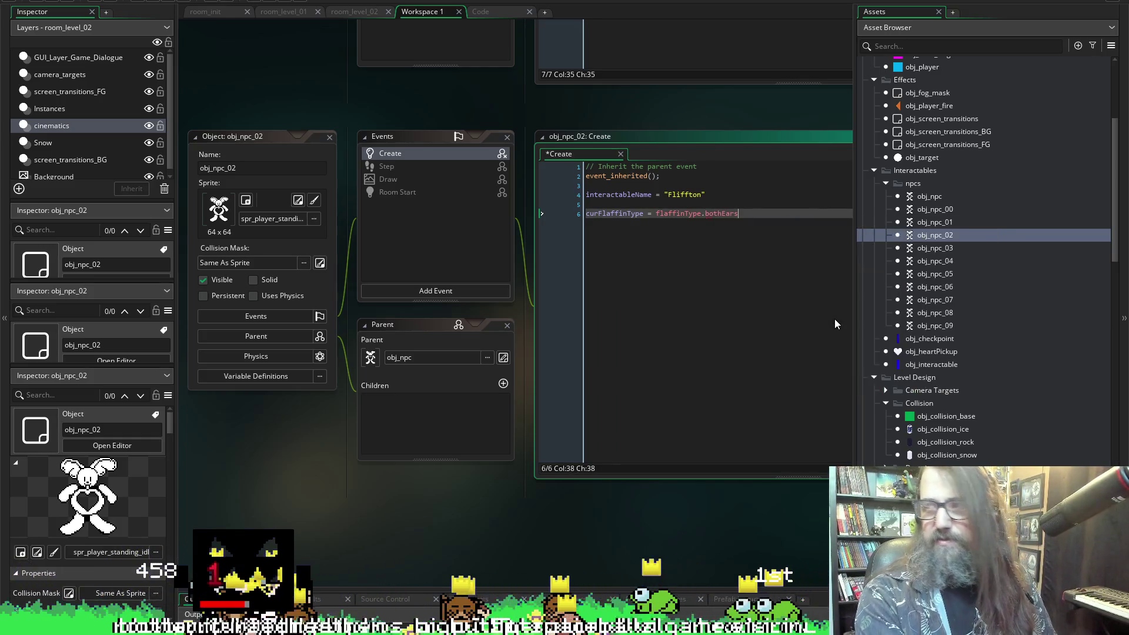
pyautogui.hotkey('ctrl', 's')
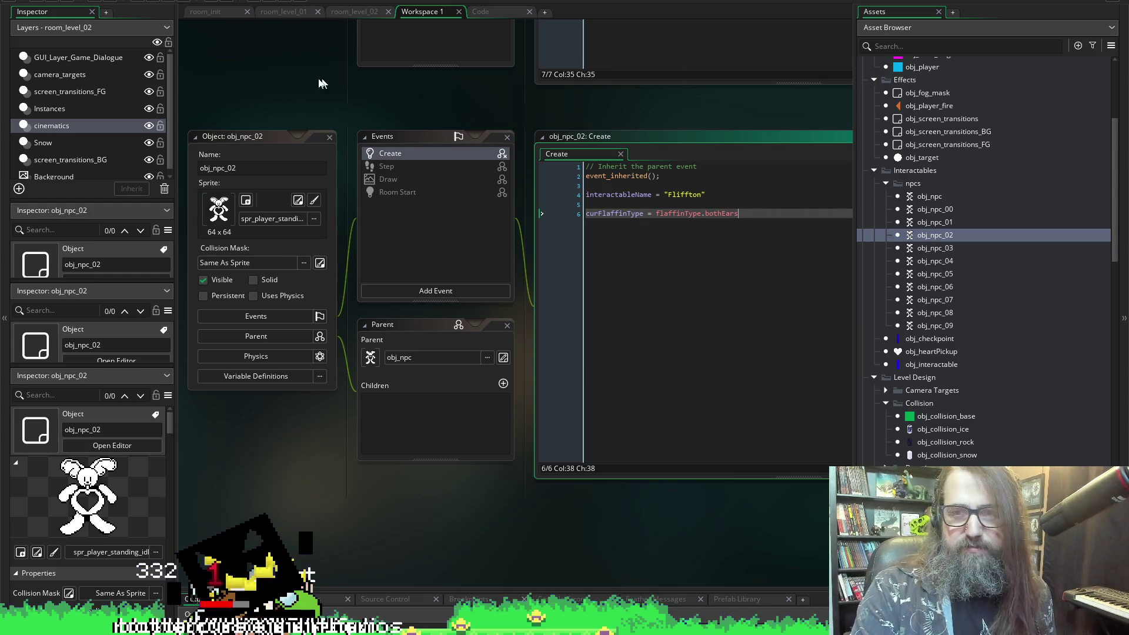
# - Bring up the output log and enlarge it to show the compile errors
pyautogui.click(338, 122)
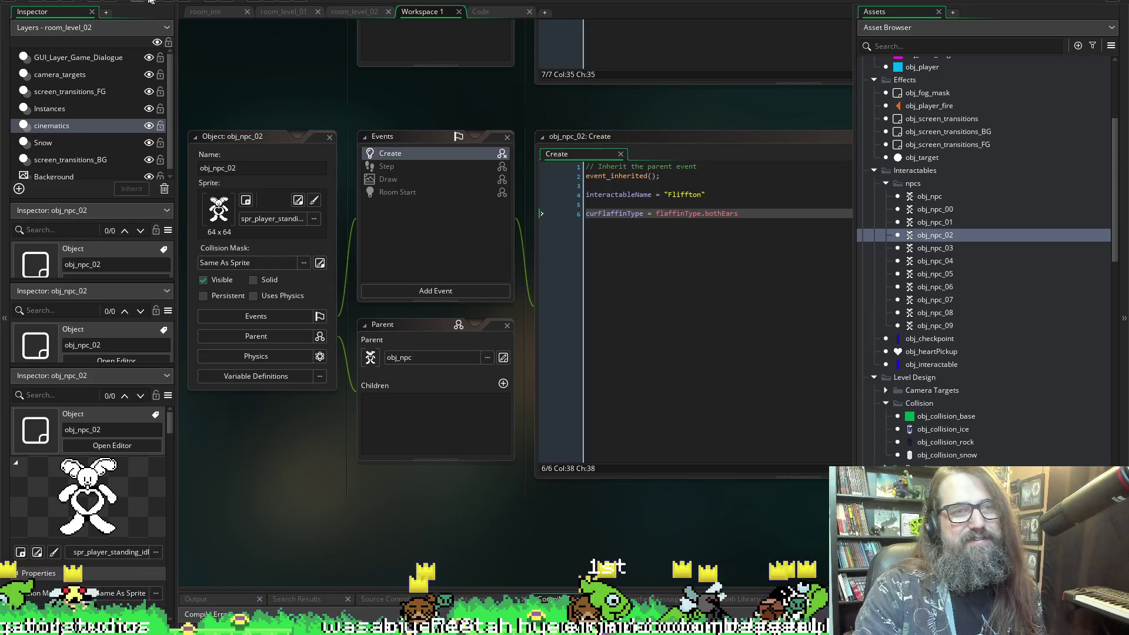
pyautogui.press('F5')
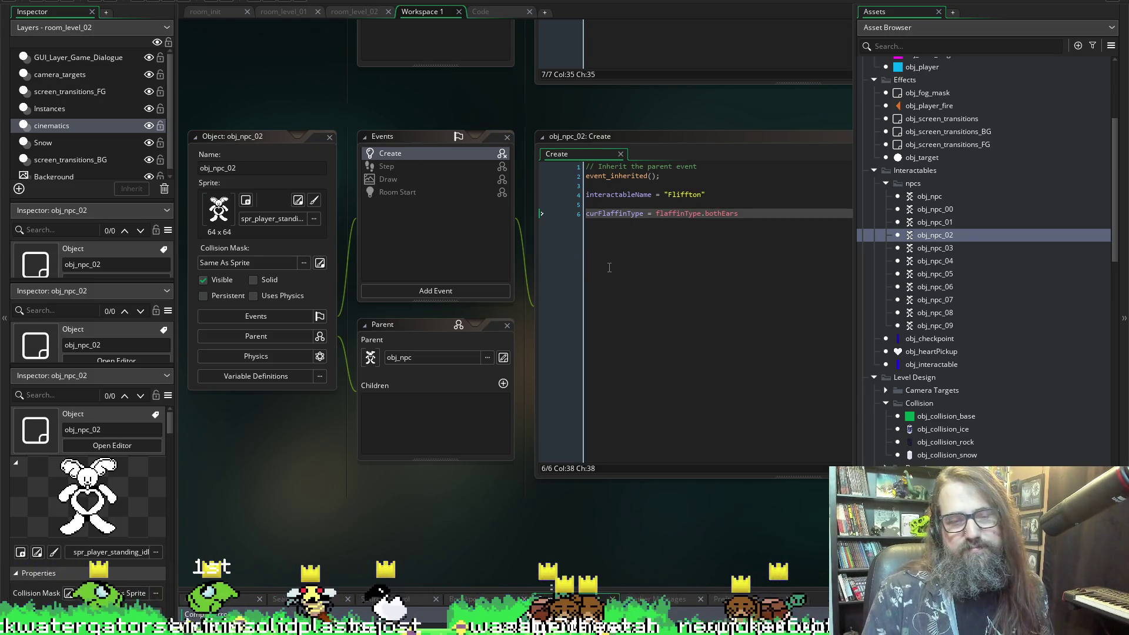
pyautogui.moveTo(404, 587)
pyautogui.mouseDown()
pyautogui.moveTo(398, 456)
pyautogui.moveTo(396, 494)
pyautogui.mouseUp()
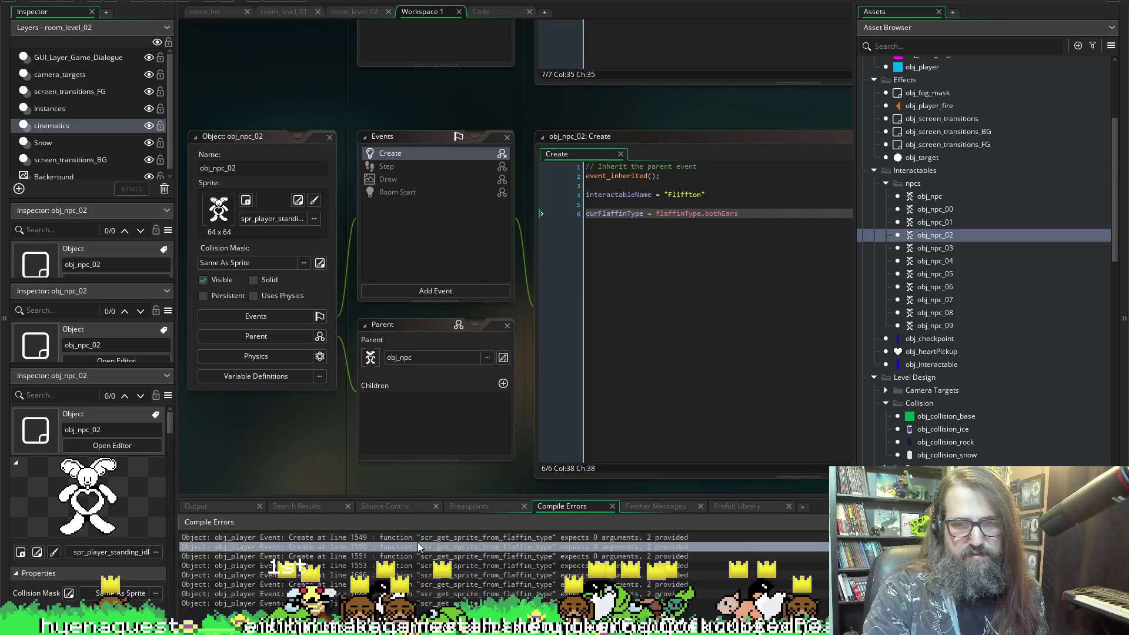
# - Jump to the line 1549 lookup call in obj_player Create and review the argument-count errors
pyautogui.doubleClick(421, 535)
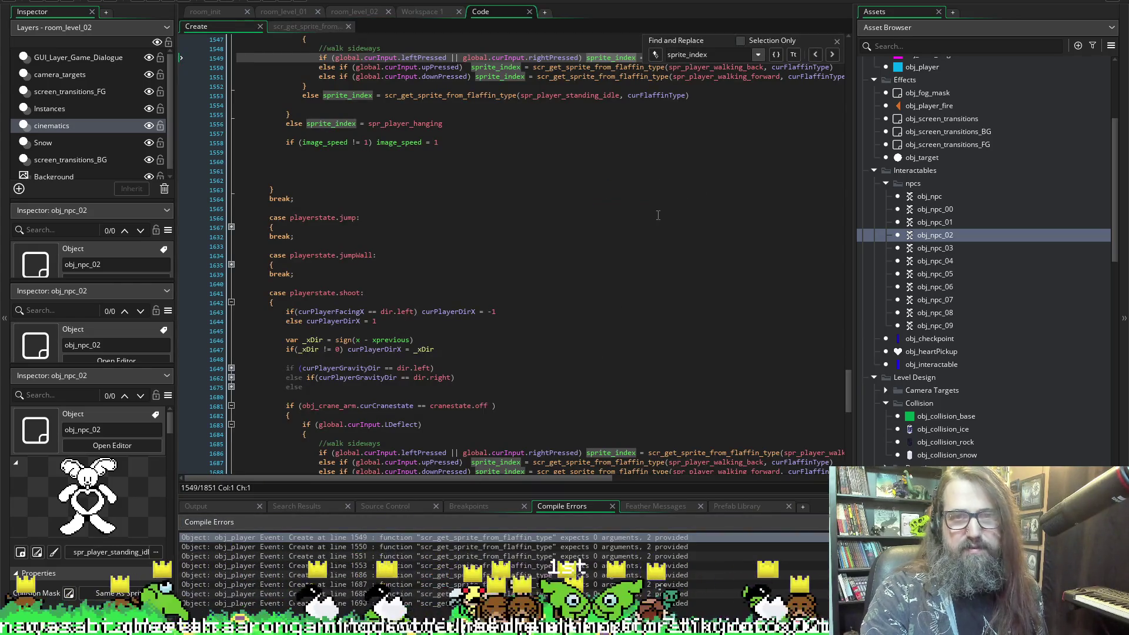
pyautogui.scroll(4, 595, 240)
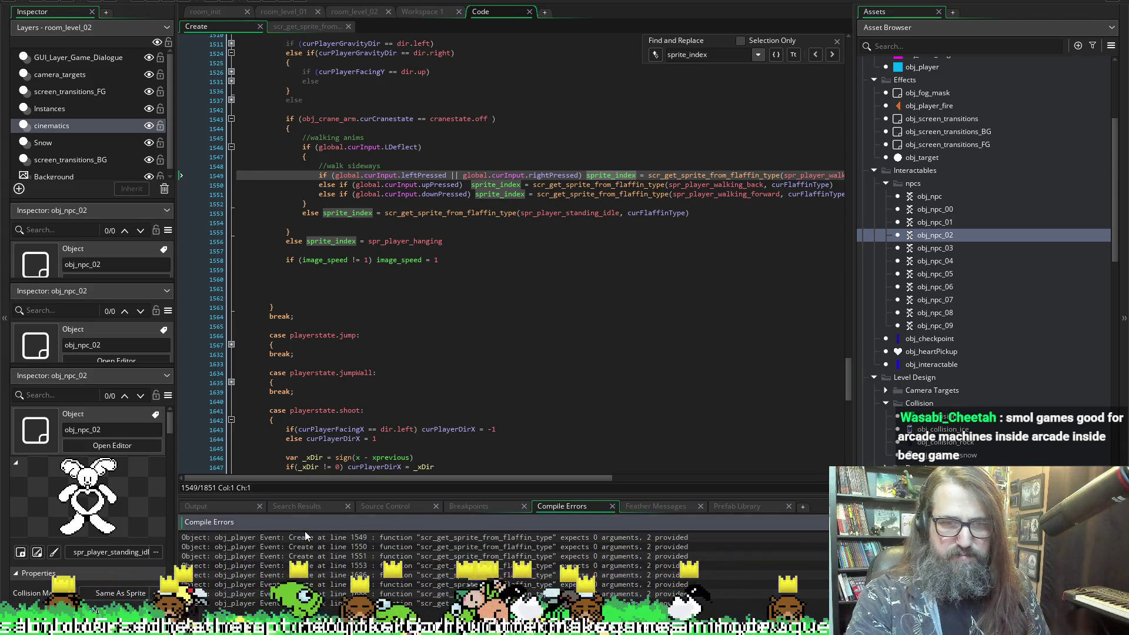
pyautogui.hscroll(4, 405, 265)
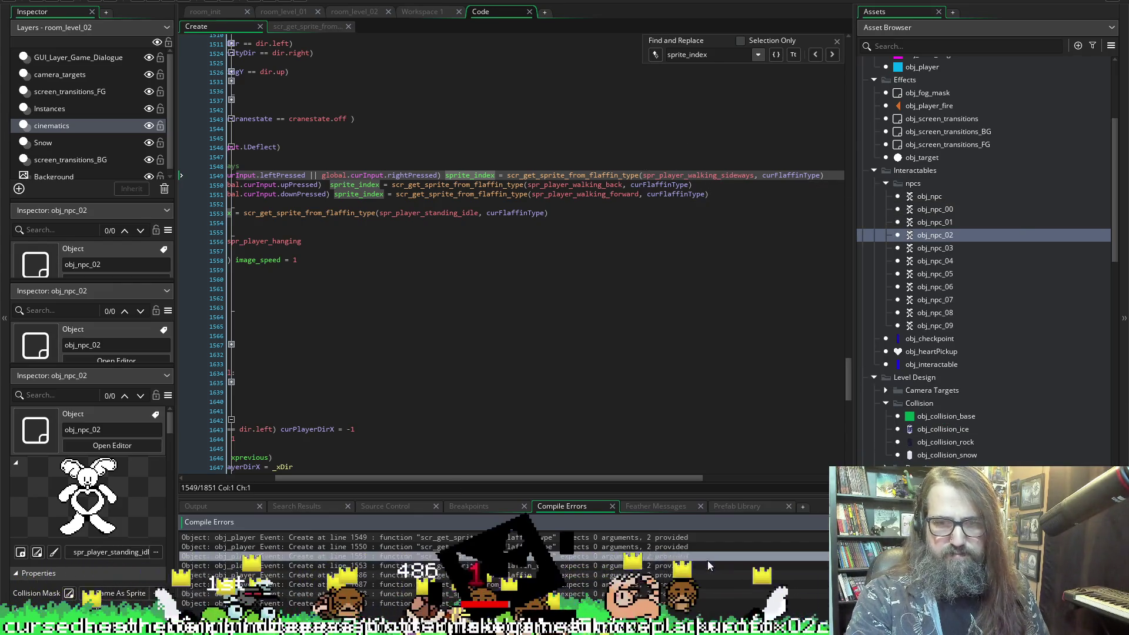
pyautogui.click(563, 538)
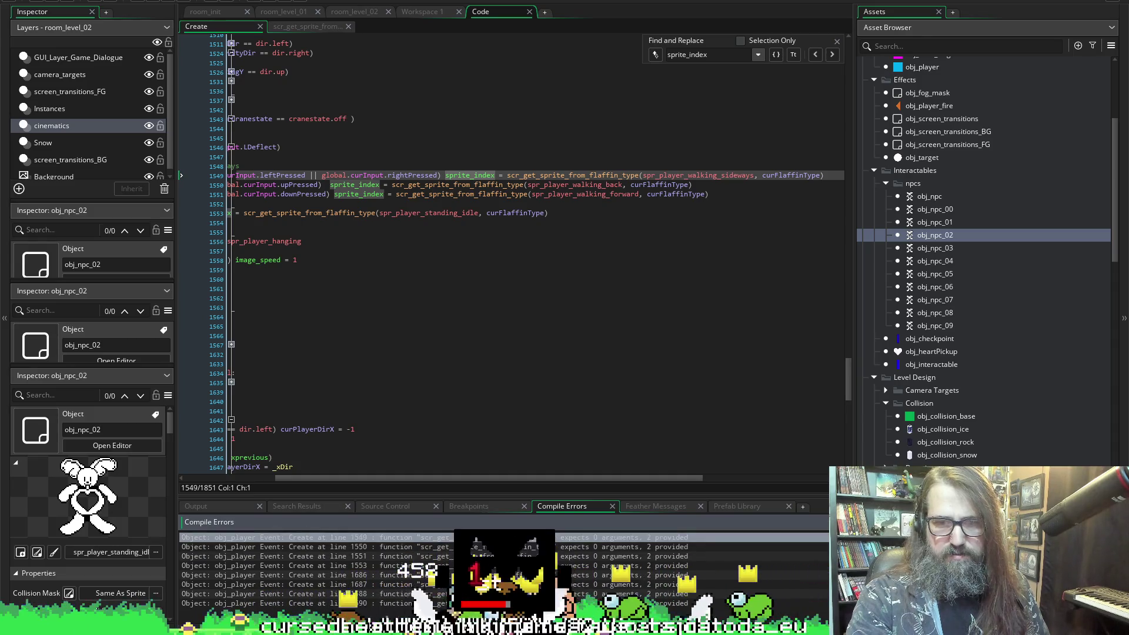
pyautogui.press('Down')
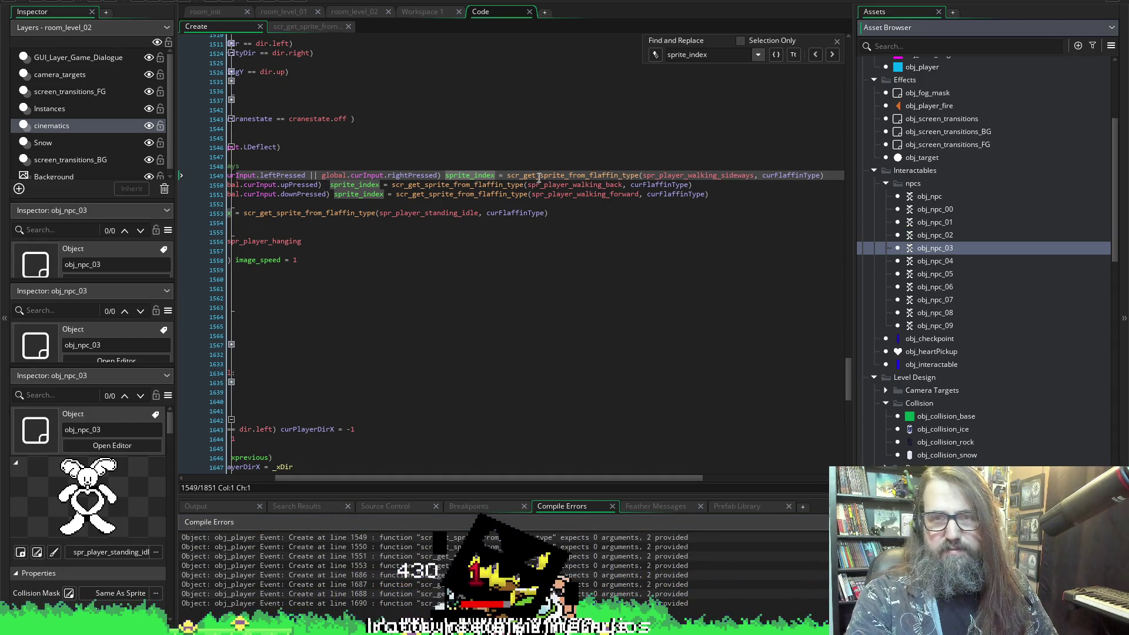
# - Try a default value for _spr in scr_get_flaffin_sprite_from_type, revert to (_spr, _state), and save
pyautogui.middleClick(538, 176)
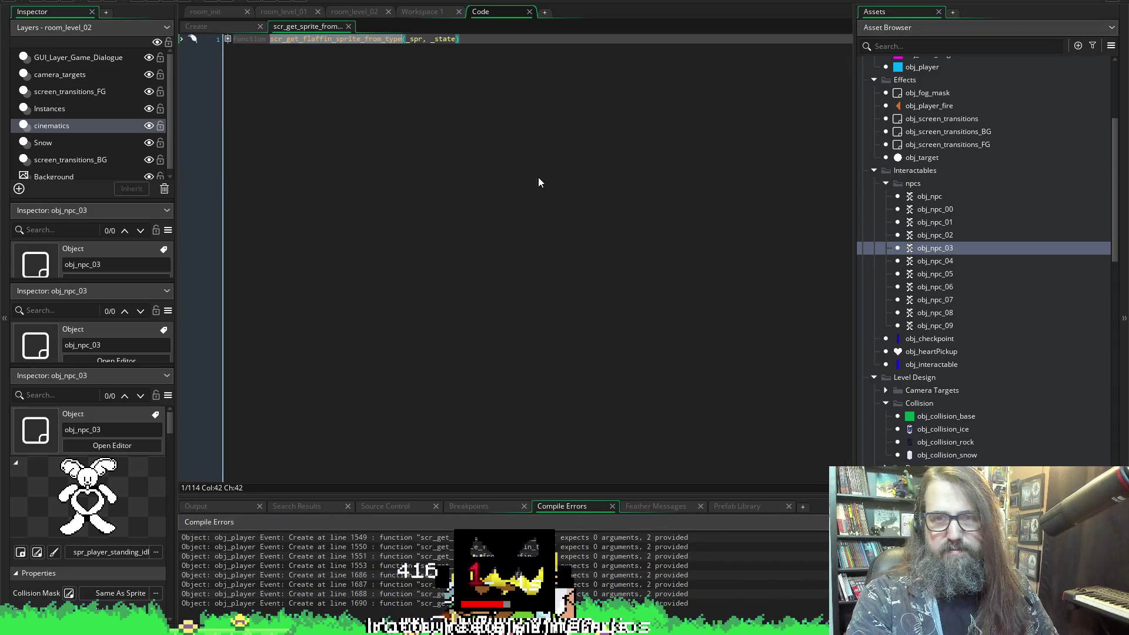
pyautogui.click(228, 38)
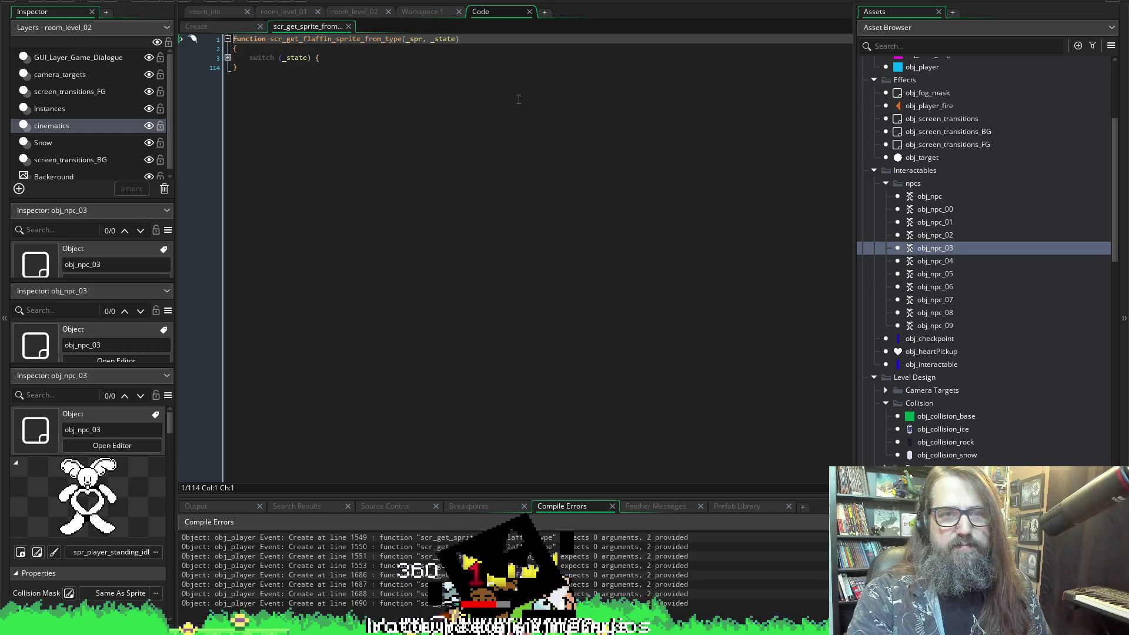
pyautogui.click(432, 57)
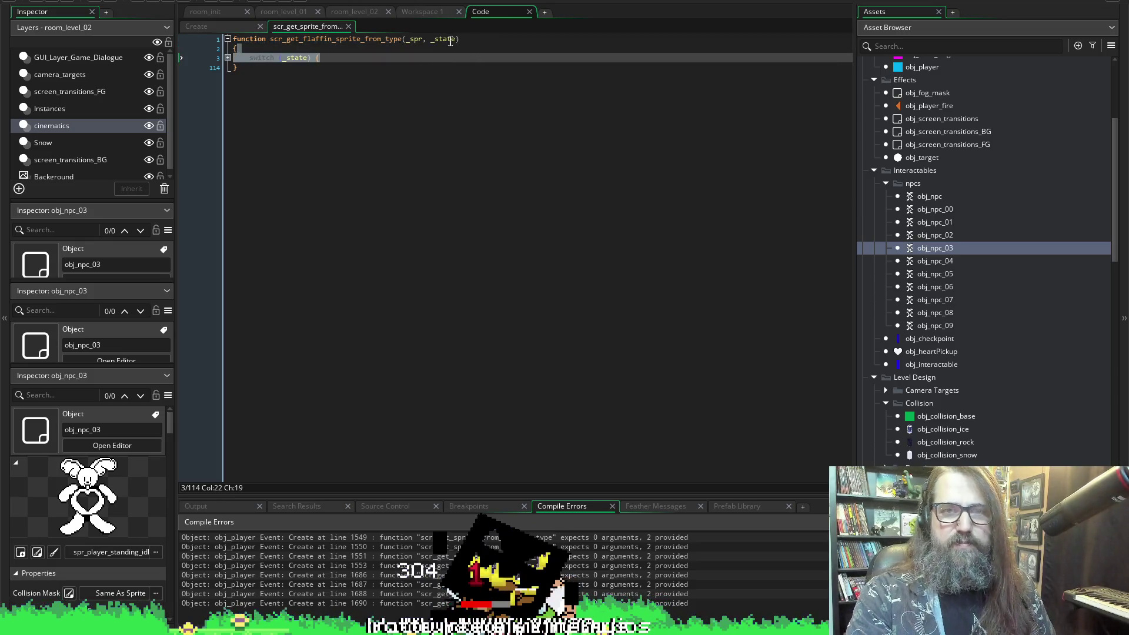
pyautogui.click(417, 40)
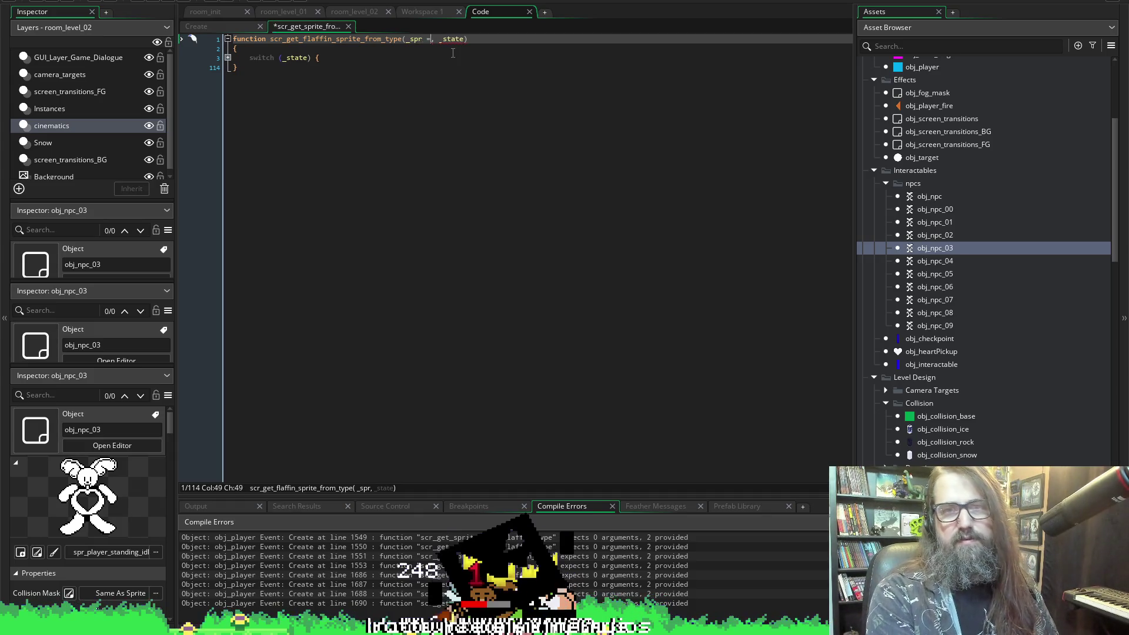
pyautogui.write('sprite')
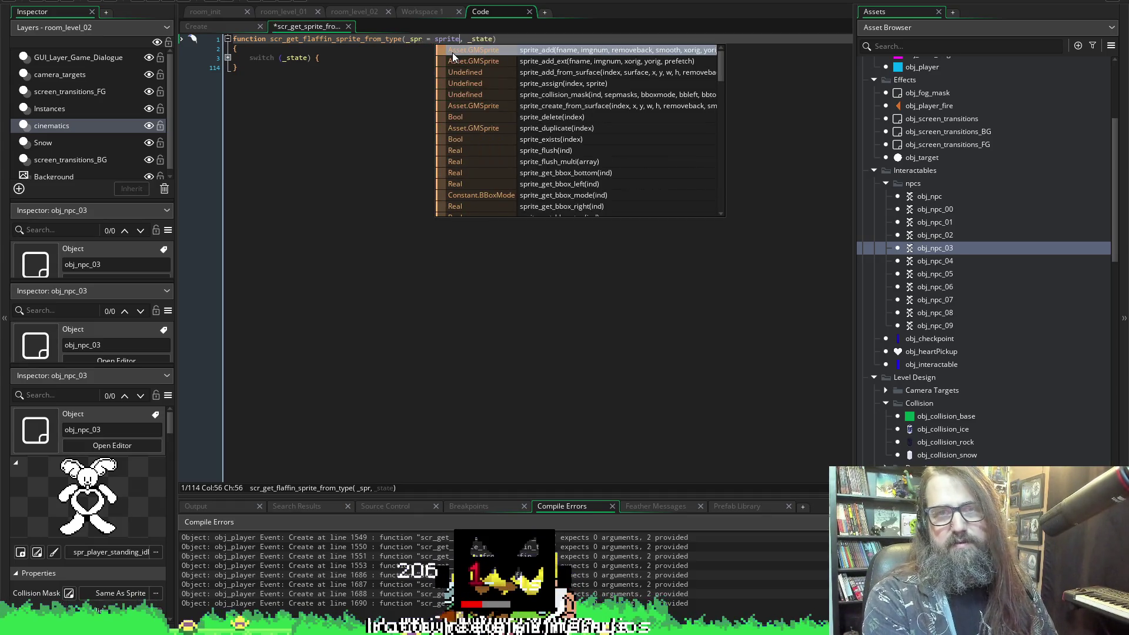
pyautogui.press('BackSpace')
pyautogui.press('BackSpace')
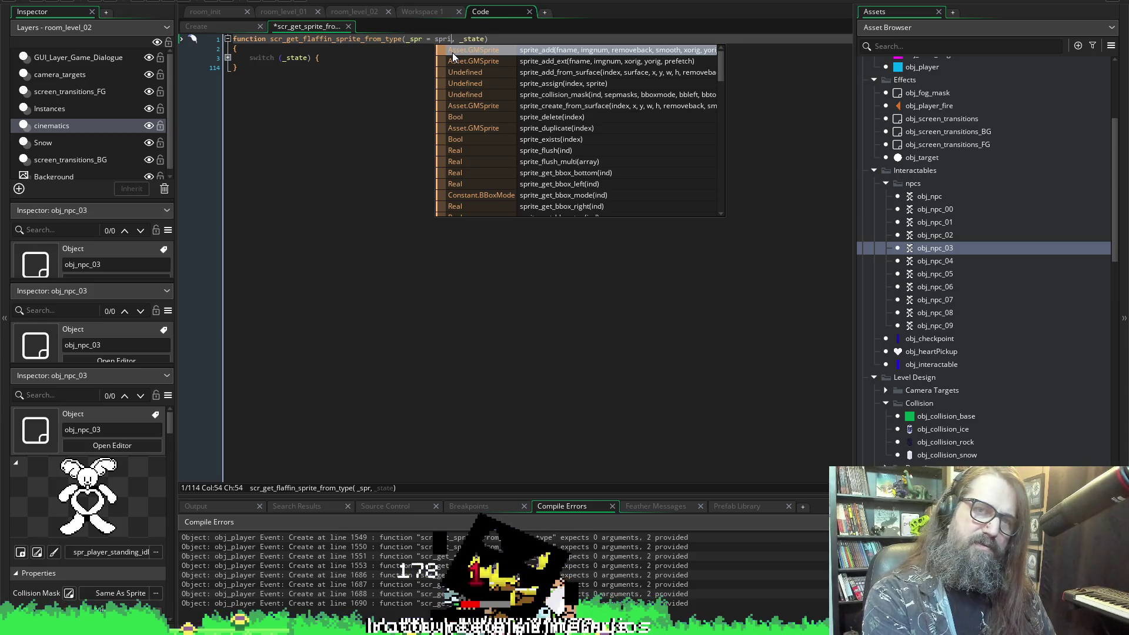
pyautogui.press('BackSpace')
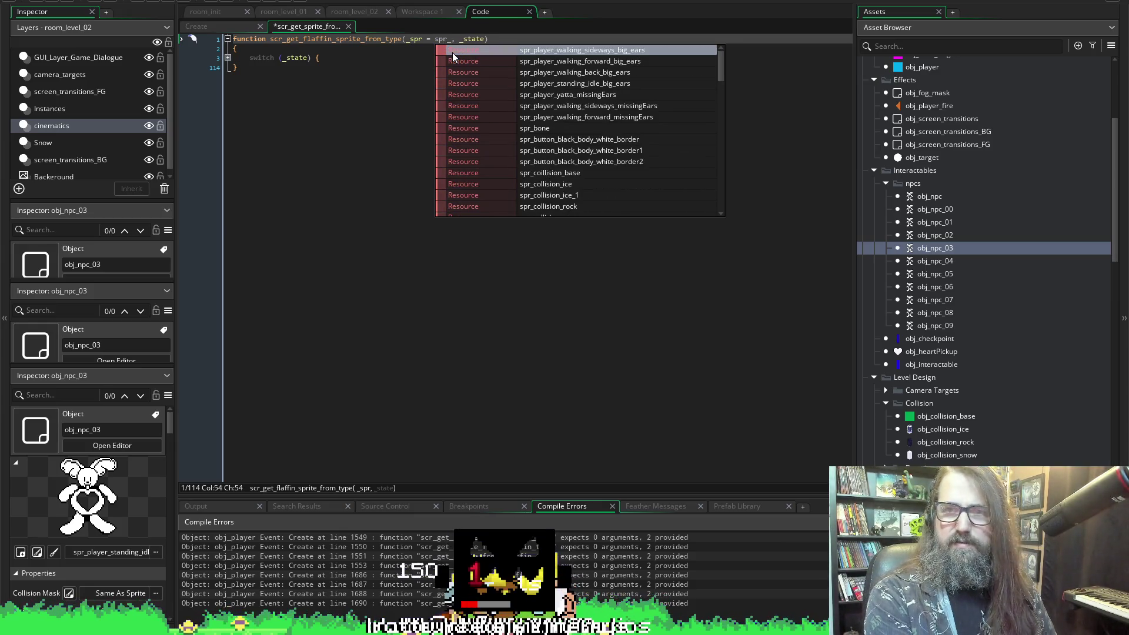
pyautogui.press('BackSpace')
pyautogui.press('BackSpace')
pyautogui.press('BackSpace')
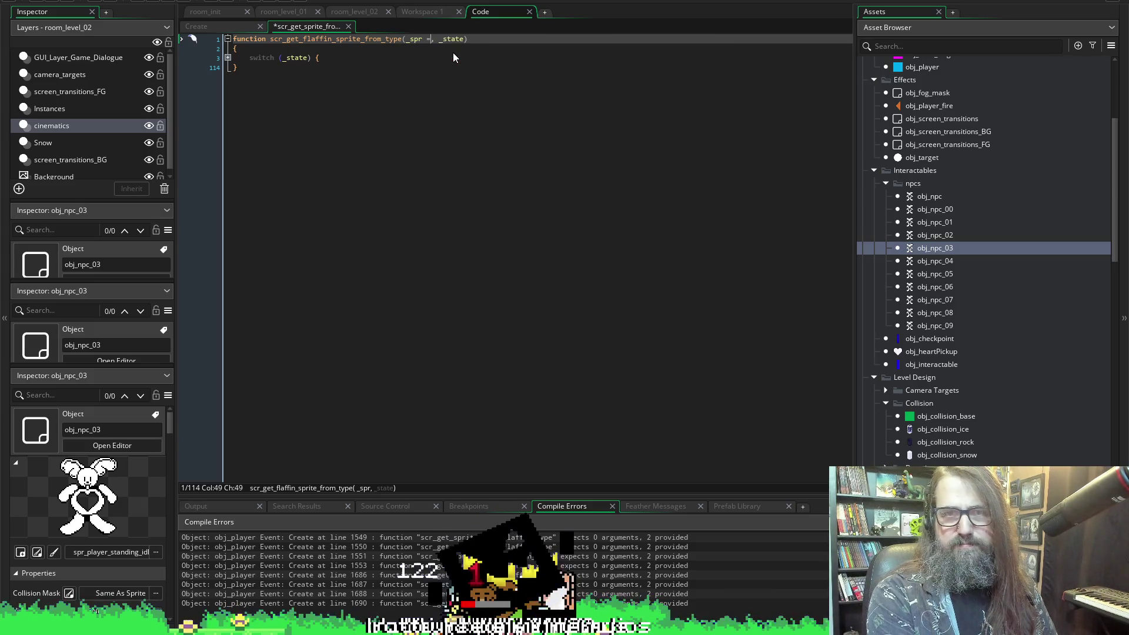
pyautogui.press('BackSpace')
pyautogui.press('BackSpace')
pyautogui.press('Right')
pyautogui.press('Right')
pyautogui.hotkey('ctrl', 's')
pyautogui.press('Right')
pyautogui.press('Right')
pyautogui.press('Right')
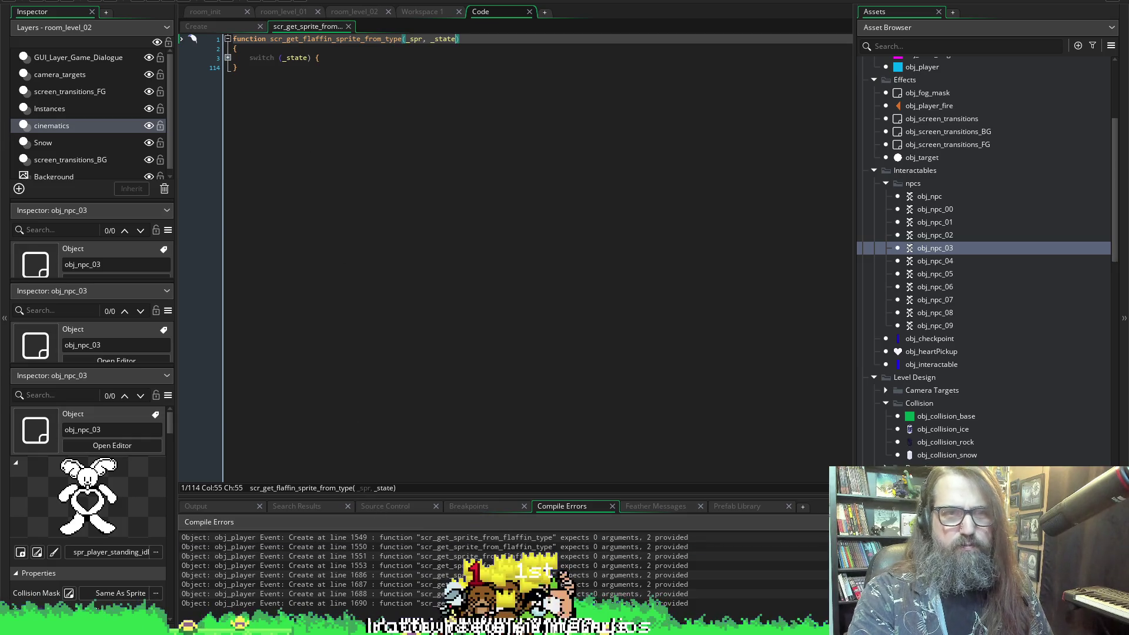
pyautogui.click(228, 57)
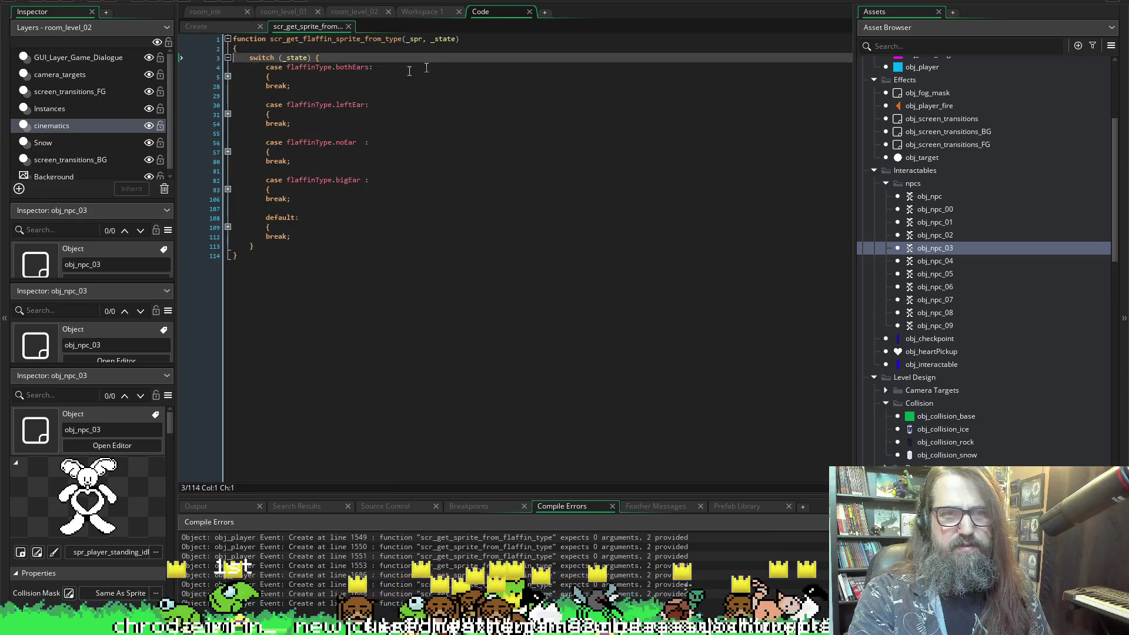
pyautogui.click(228, 115)
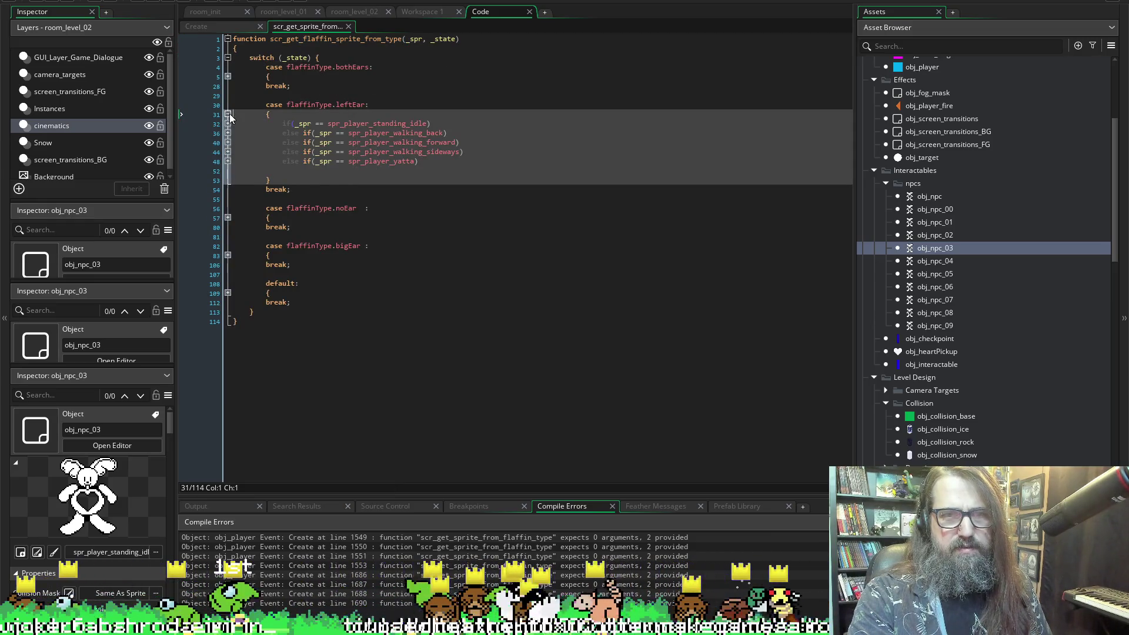
pyautogui.click(228, 114)
pyautogui.click(307, 57)
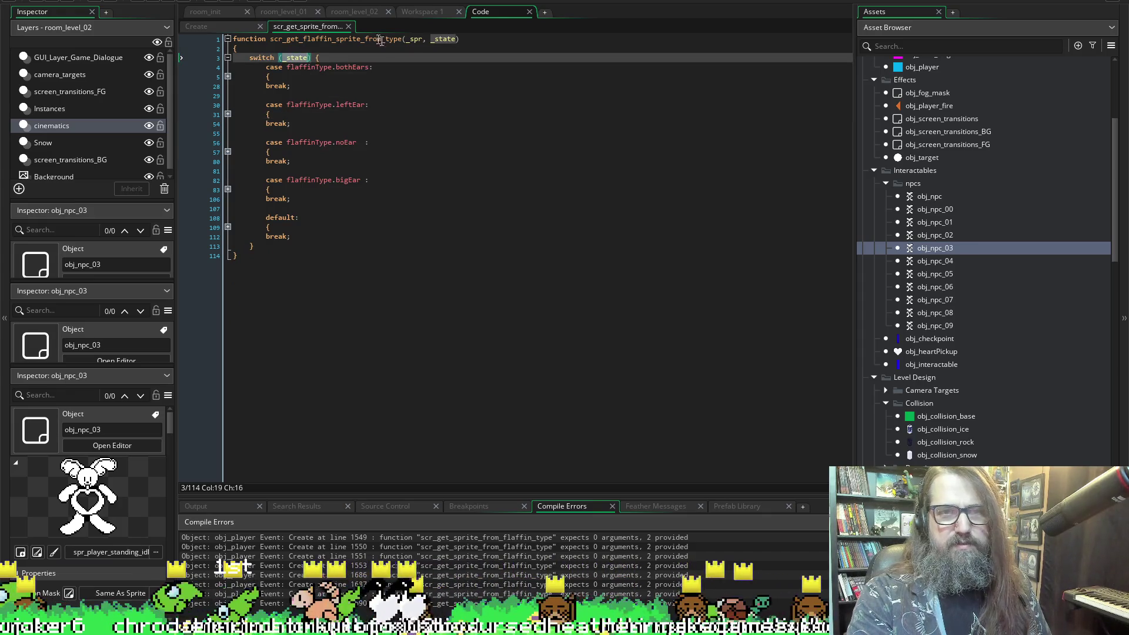
pyautogui.click(228, 58)
pyautogui.click(573, 565)
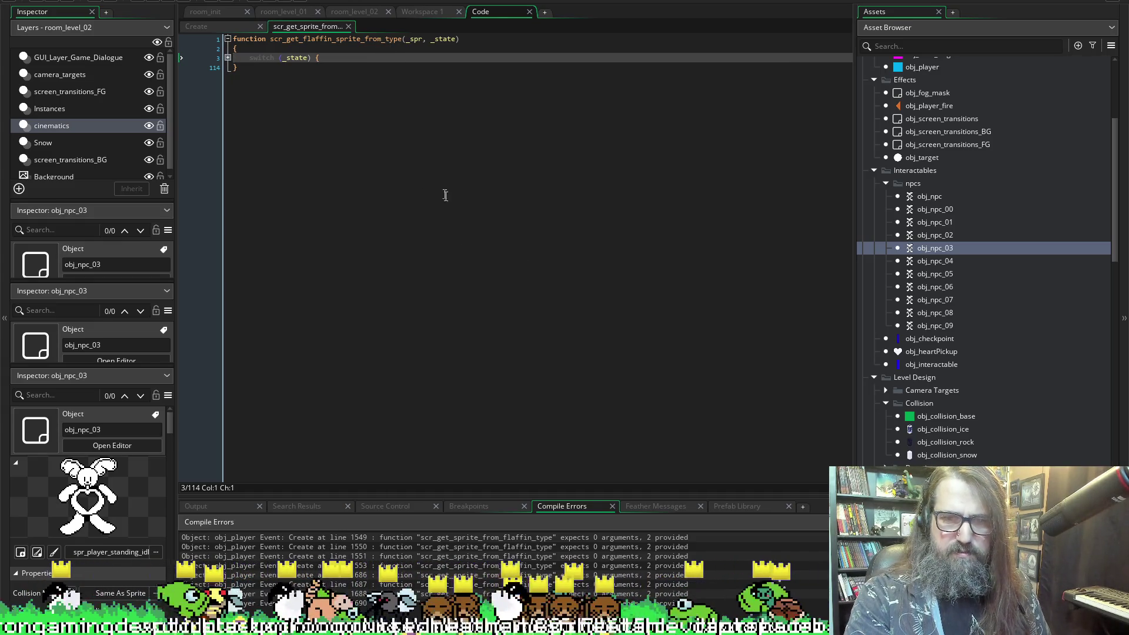
pyautogui.doubleClick(367, 41)
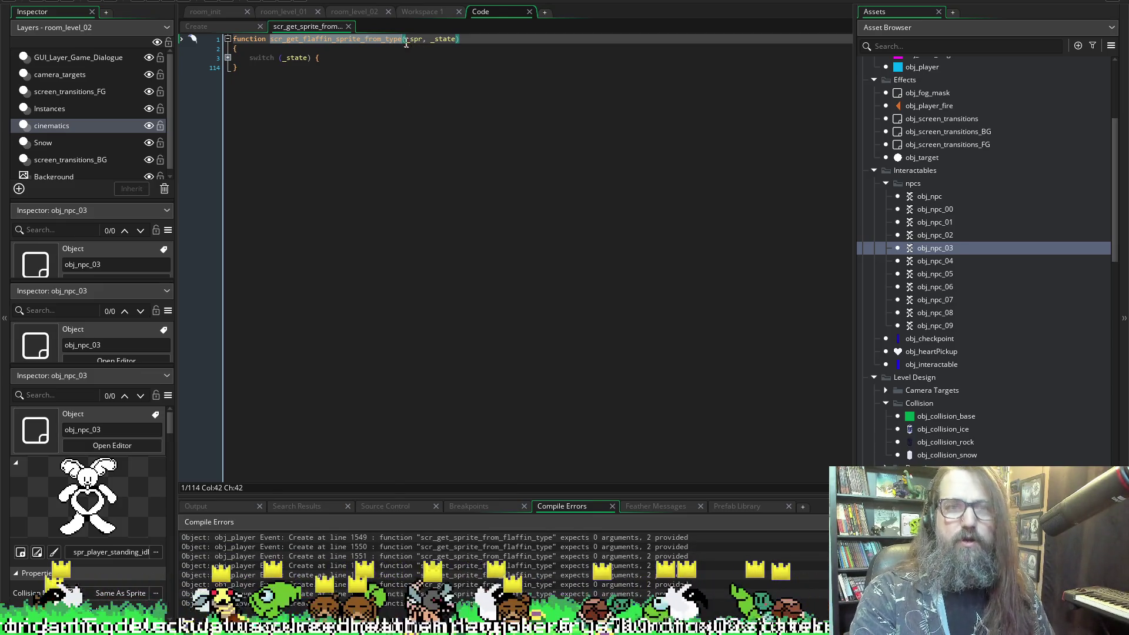
pyautogui.press('Left')
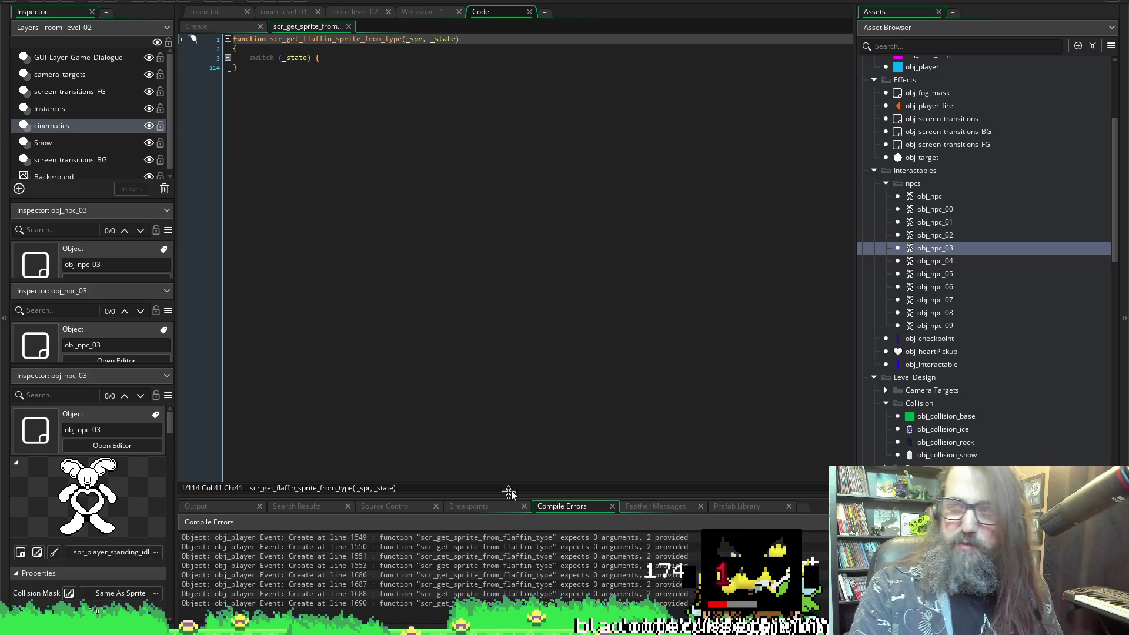
pyautogui.moveTo(507, 495)
pyautogui.mouseDown()
pyautogui.moveTo(511, 409)
pyautogui.moveTo(510, 437)
pyautogui.mouseUp()
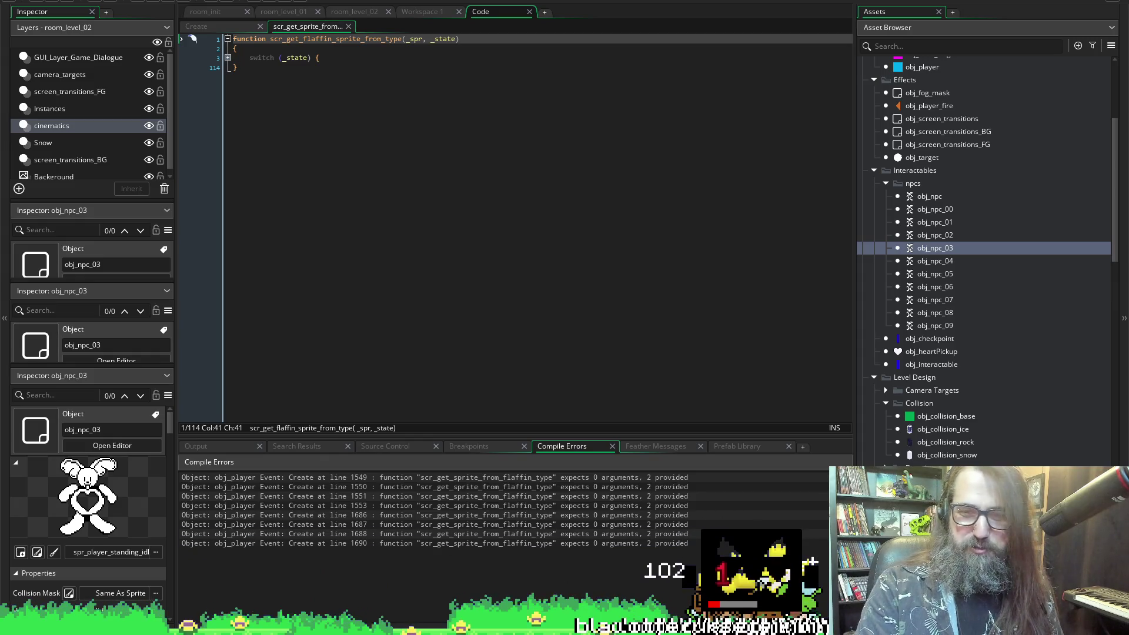
# - Inspect the line 1549 and 1550 argument-count errors in obj_player's Create, then return to the lookup script
pyautogui.click(612, 485)
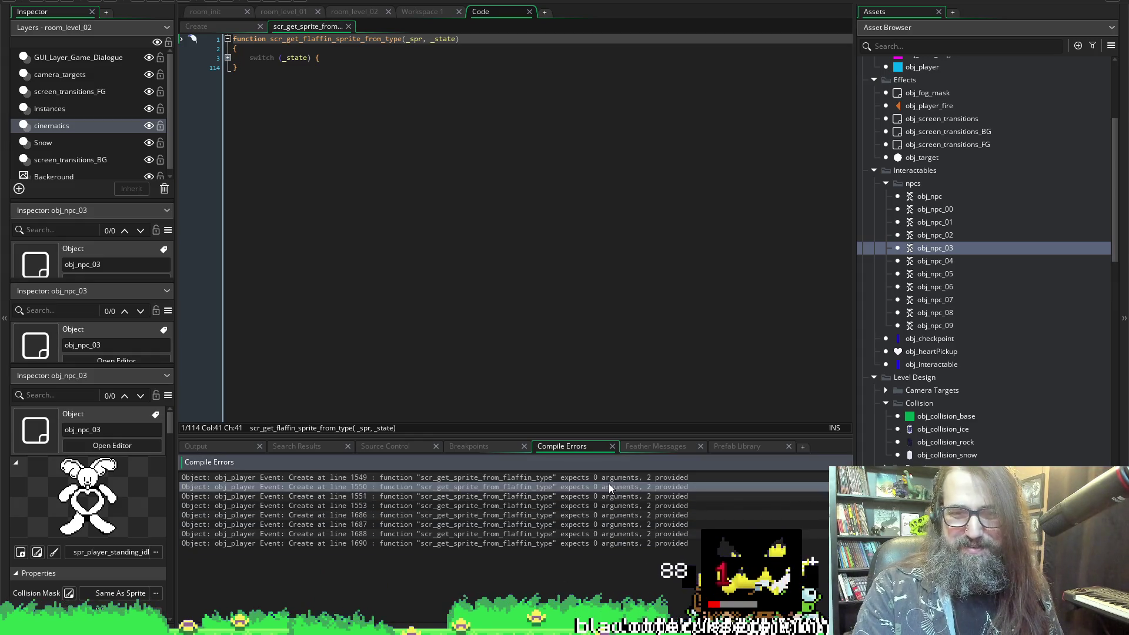
pyautogui.doubleClick(512, 478)
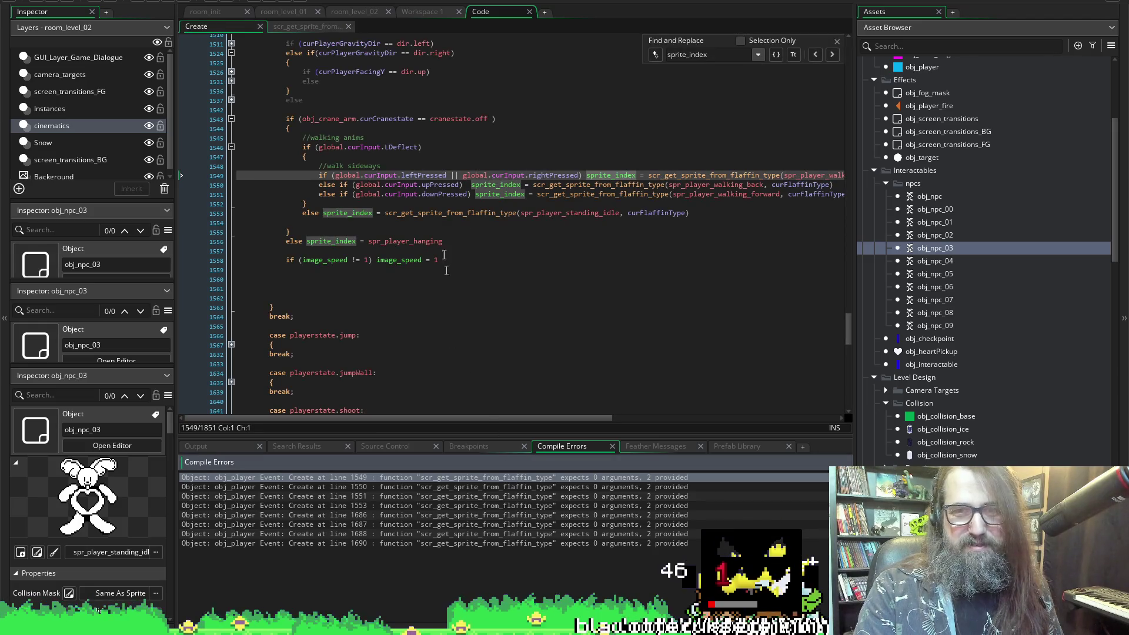
pyautogui.hscroll(2, 447, 271)
pyautogui.hscroll(2, 528, 168)
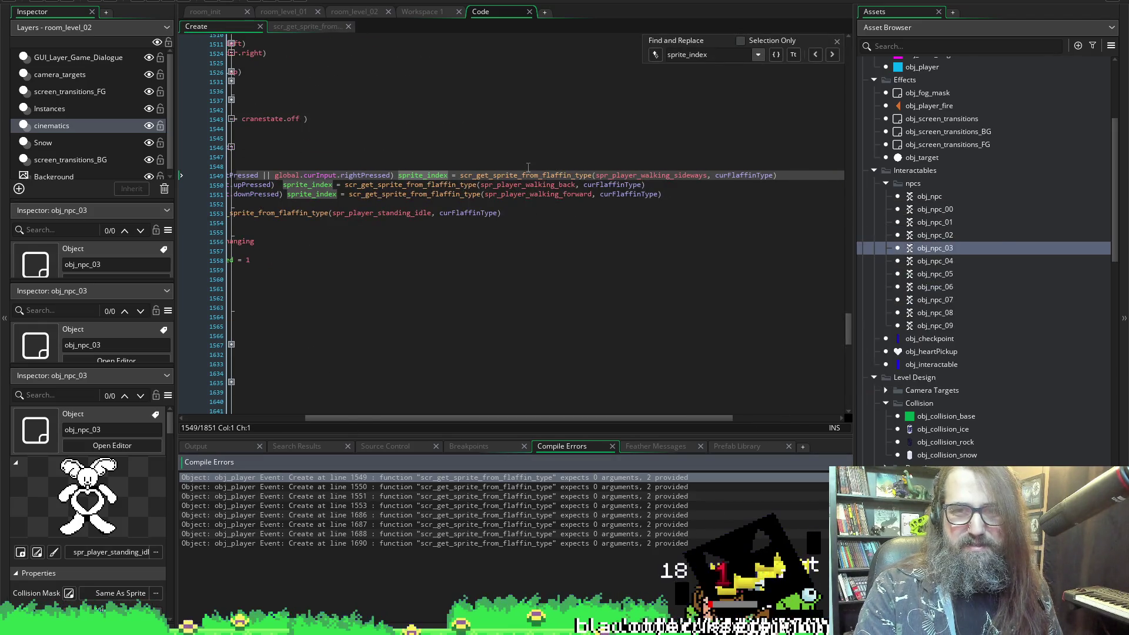
pyautogui.moveTo(517, 175)
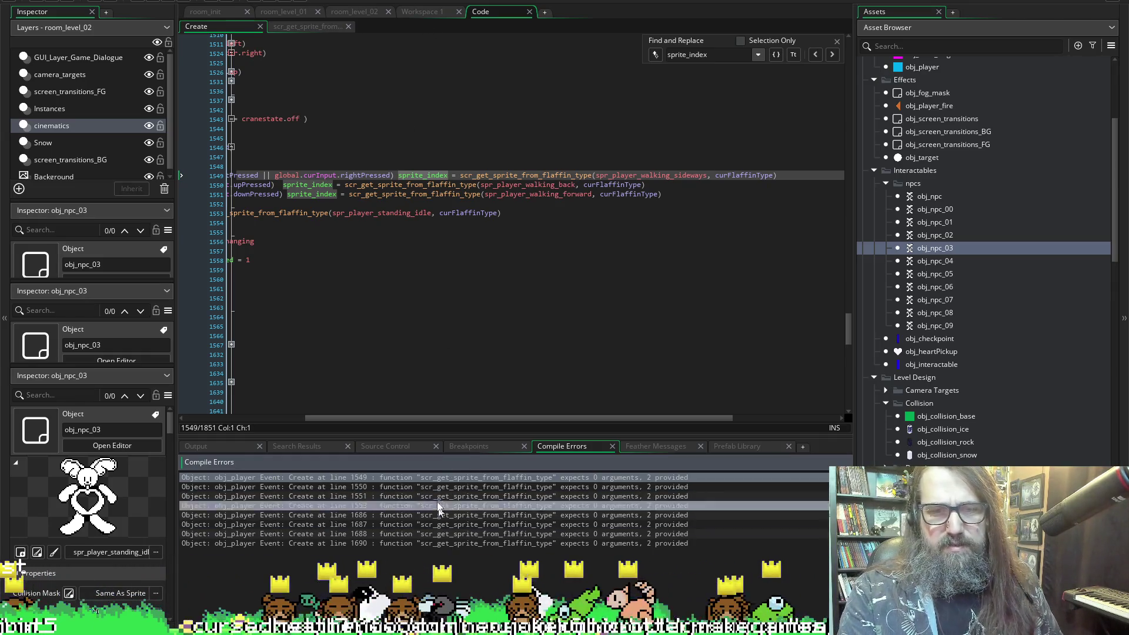
pyautogui.hscroll(-5, 447, 235)
pyautogui.scroll(-7, 457, 117)
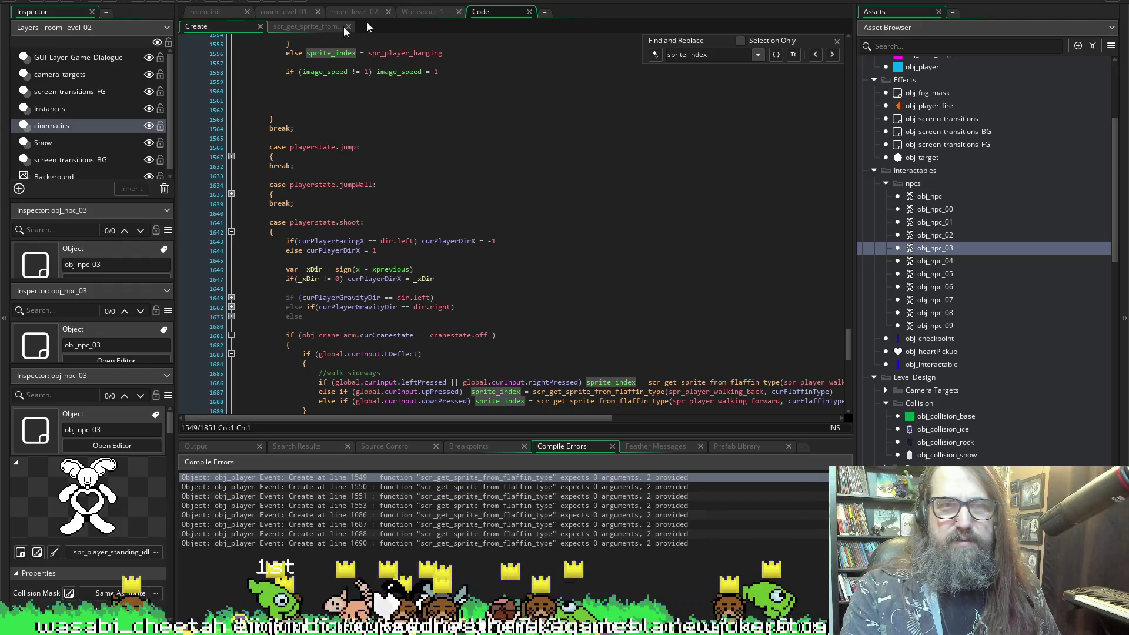
pyautogui.click(300, 27)
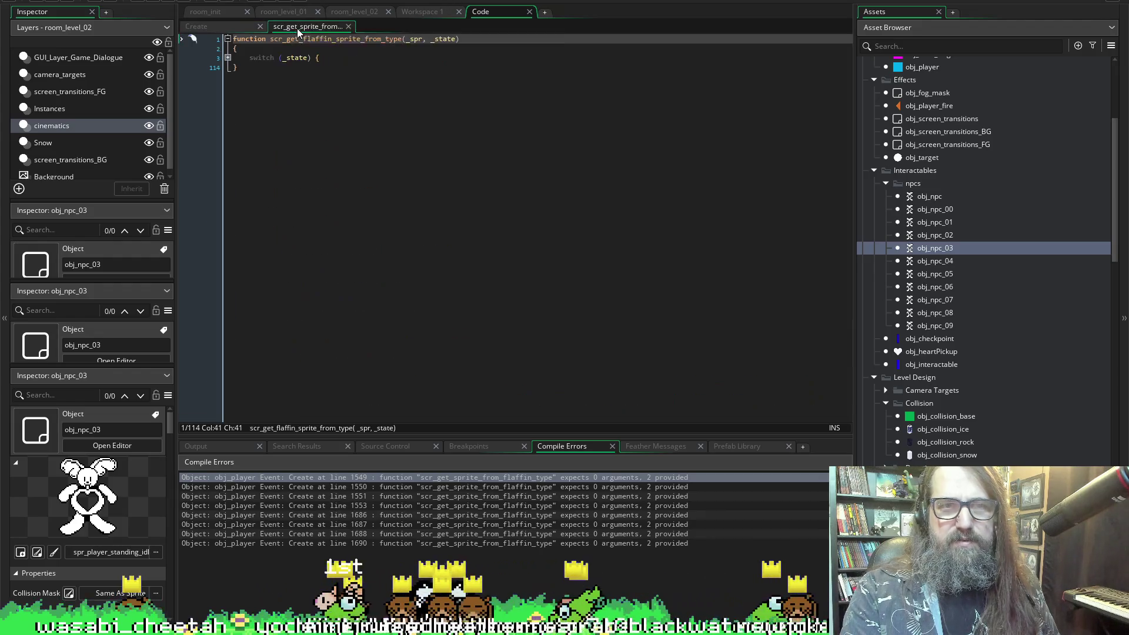
# - Unfold the switch on line 3, briefly expanding the default and bigEar cases to read them
pyautogui.click(228, 58)
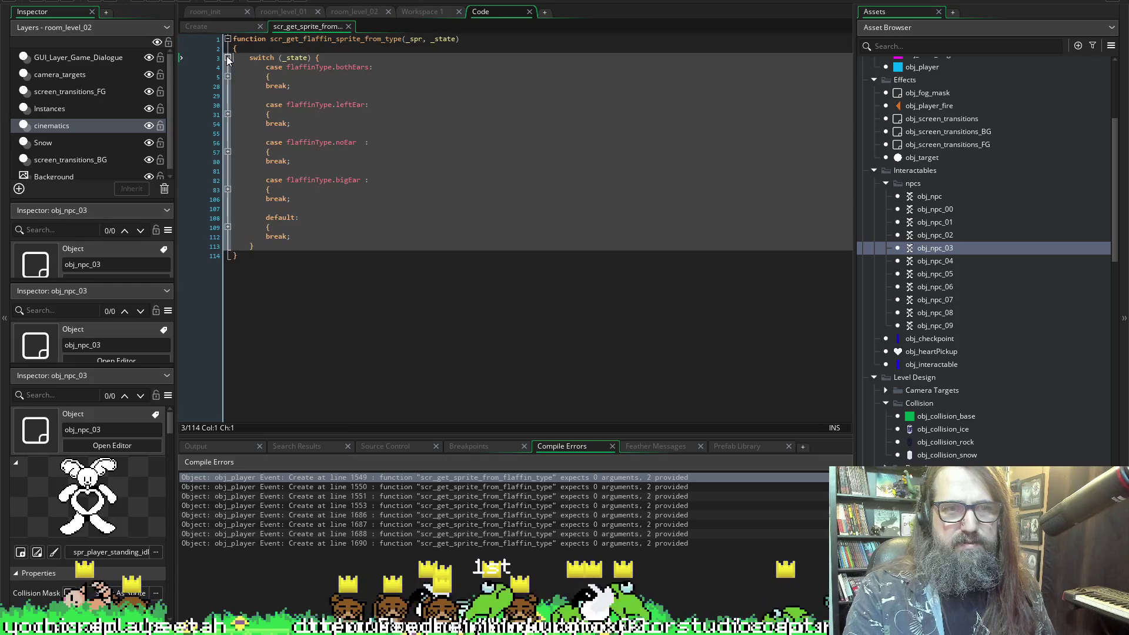
pyautogui.click(228, 227)
pyautogui.click(228, 227)
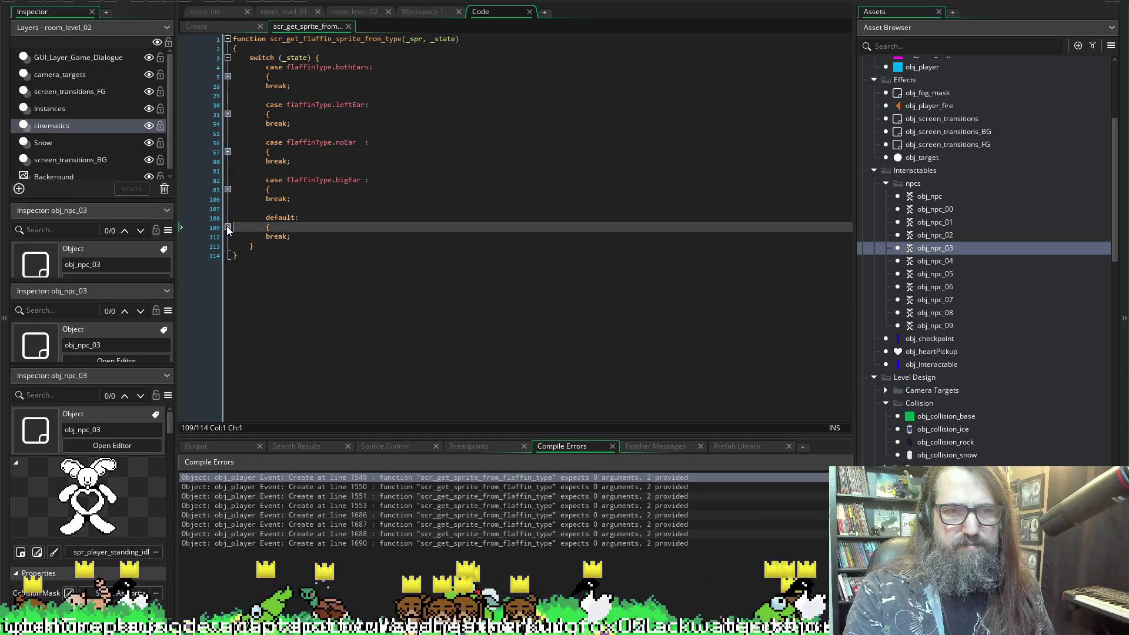
pyautogui.click(227, 190)
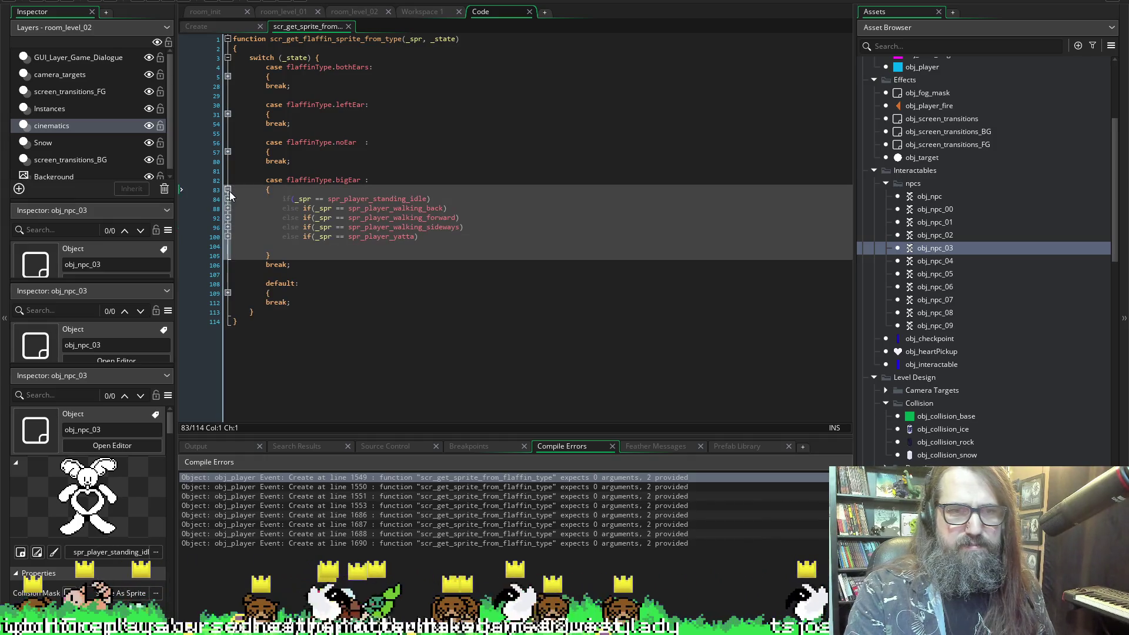
pyautogui.click(227, 190)
pyautogui.scroll(-10, 950, 358)
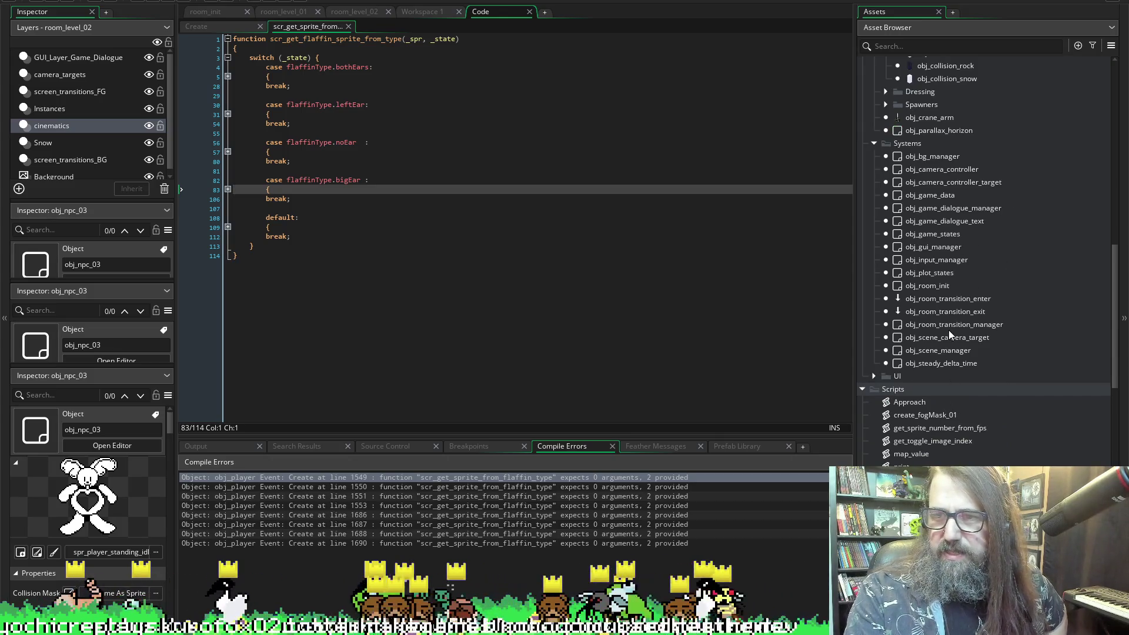
pyautogui.scroll(-4, 948, 338)
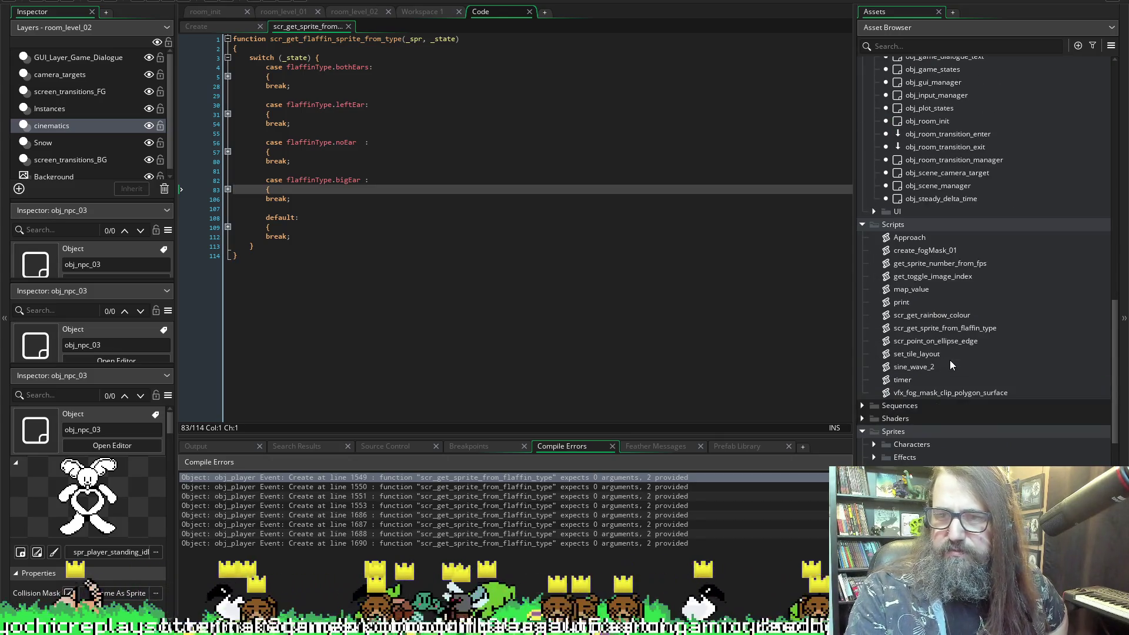
# - Check scr_get_rainbow_colour's default parameter, then return to obj_player's Create code at line 1549
pyautogui.doubleClick(943, 315)
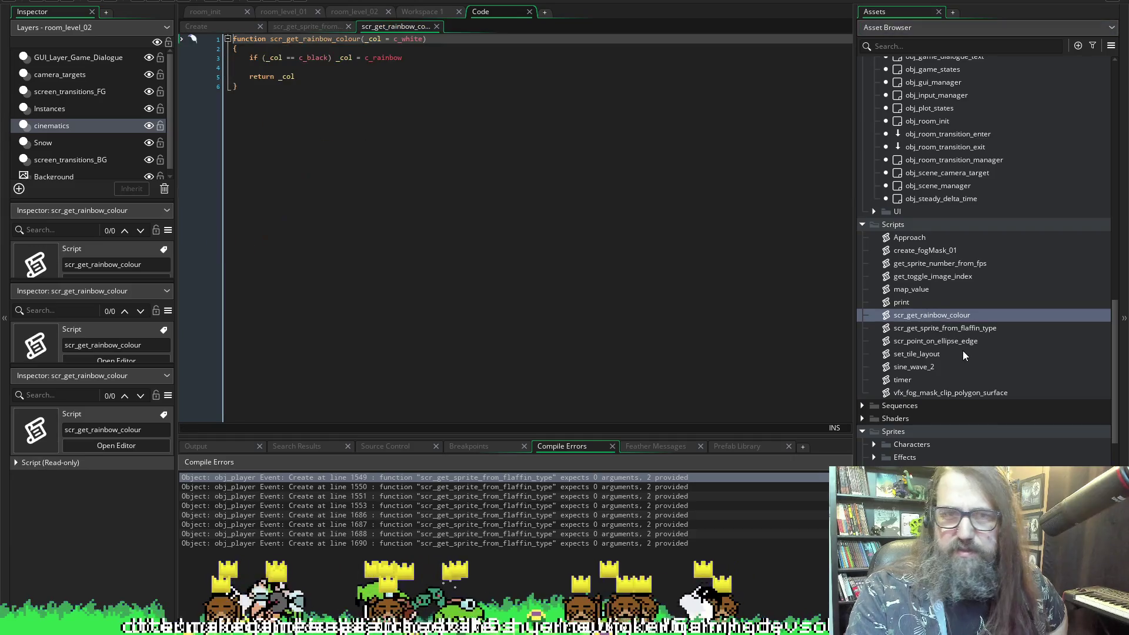
pyautogui.click(428, 12)
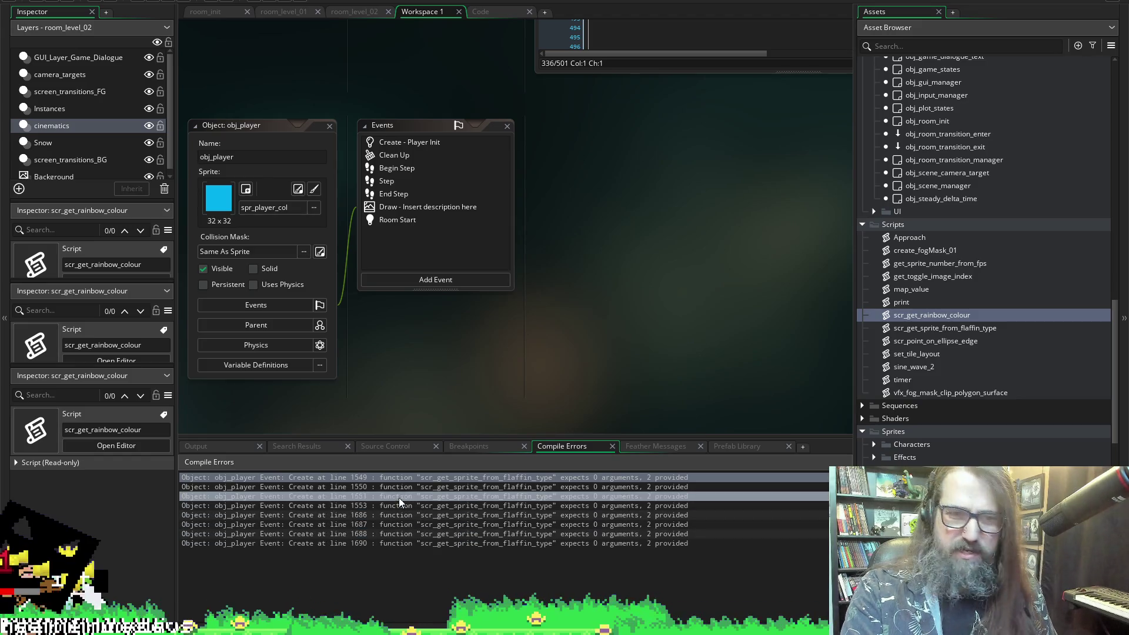
pyautogui.doubleClick(403, 478)
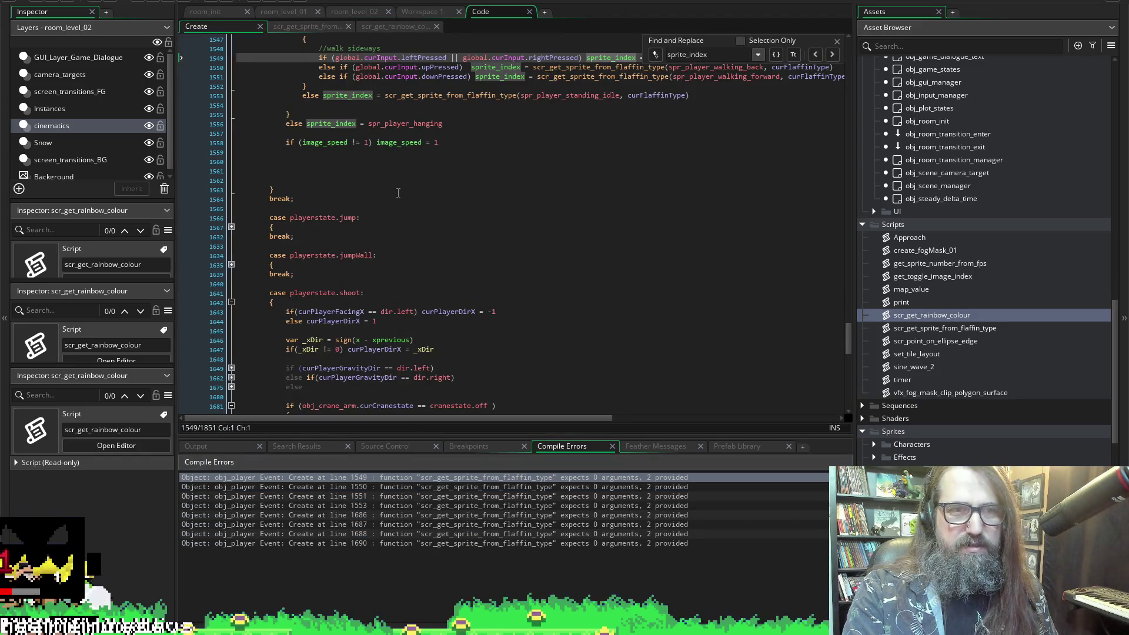
# - Look over the walking animation code in obj_player's Create event and collapse anim_update
pyautogui.scroll(6, 411, 235)
pyautogui.scroll(-4, 412, 205)
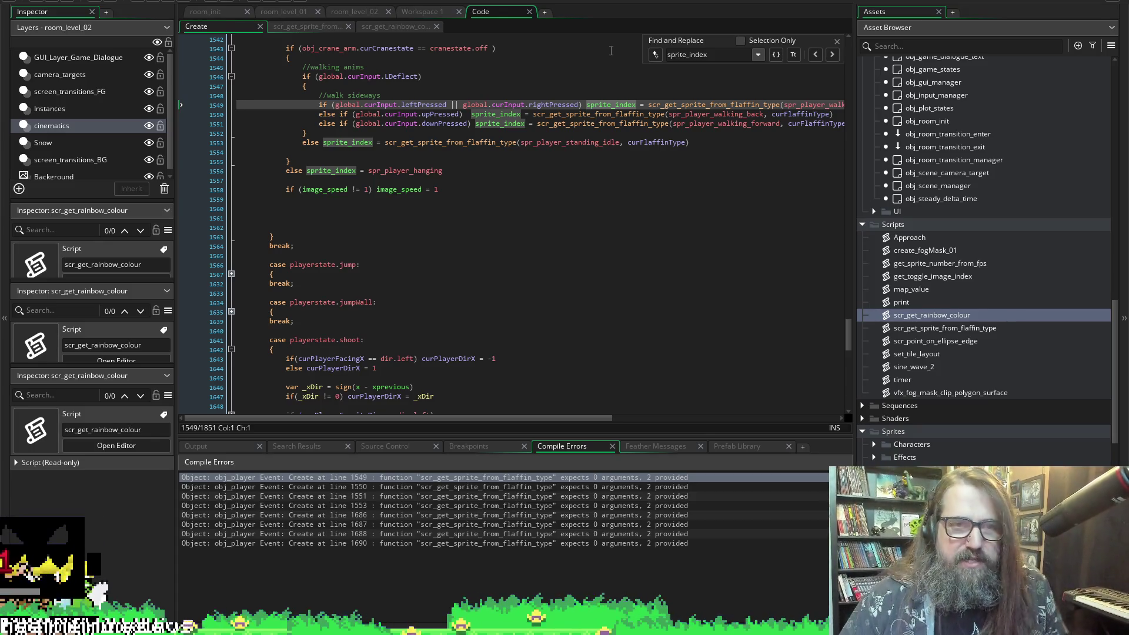
pyautogui.scroll(1, 649, 253)
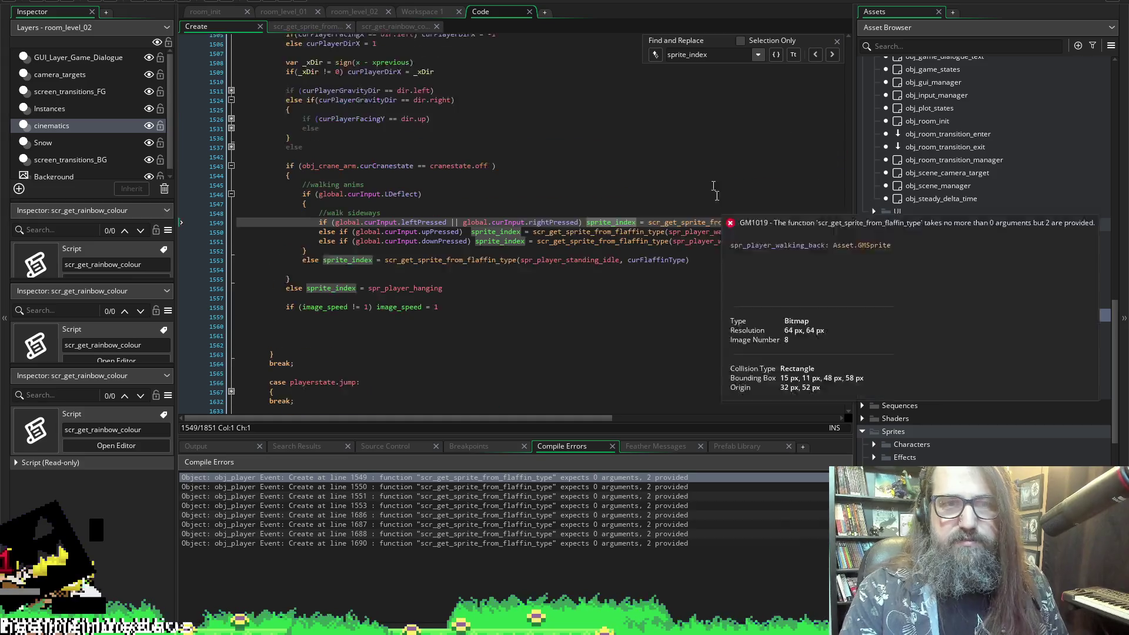
pyautogui.scroll(-1, 649, 254)
pyautogui.scroll(1, 649, 254)
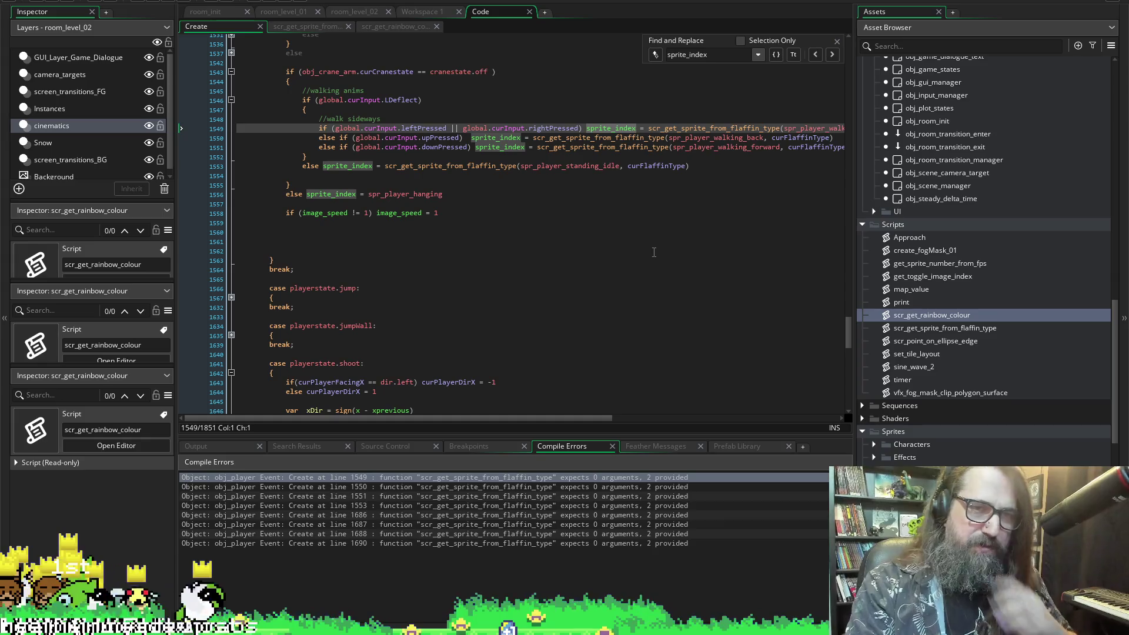
pyautogui.click(654, 251)
pyautogui.hotkey('ctrl', '-')
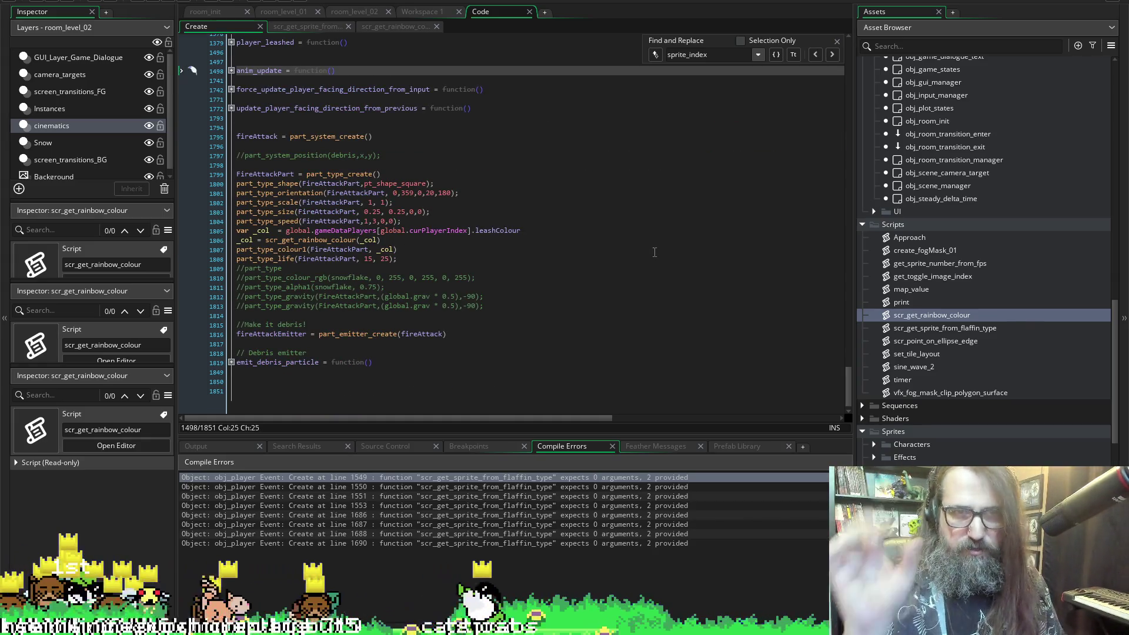
# - Re-expand anim_update and its player-state switch, then go back to the line 1549 error
pyautogui.scroll(8, 653, 251)
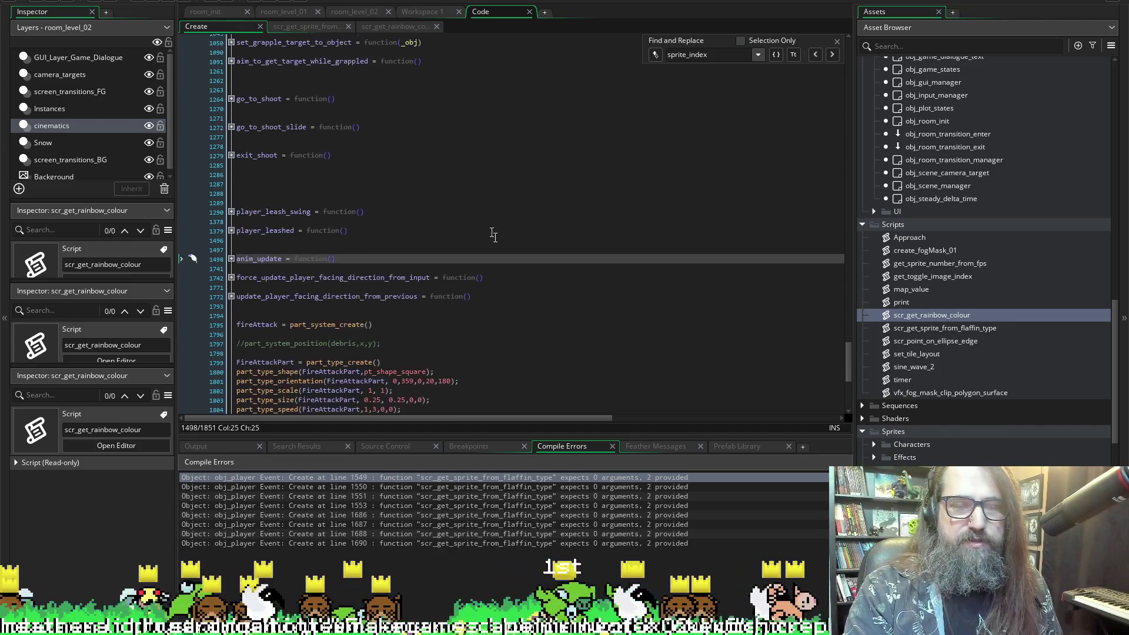
pyautogui.scroll(-7, 543, 257)
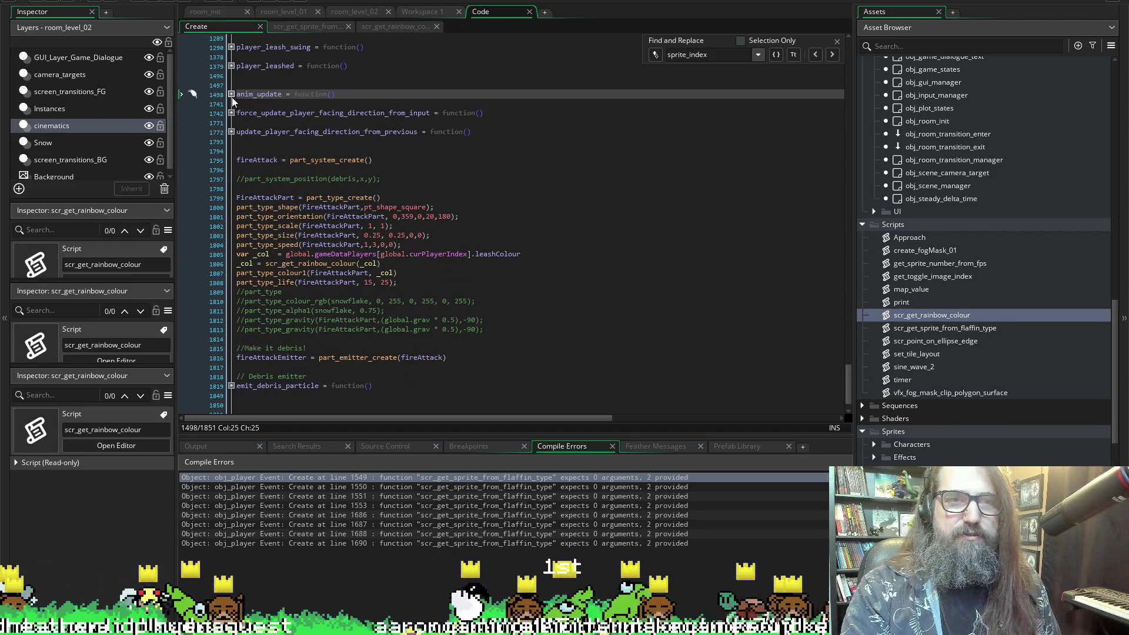
pyautogui.moveTo(265, 95)
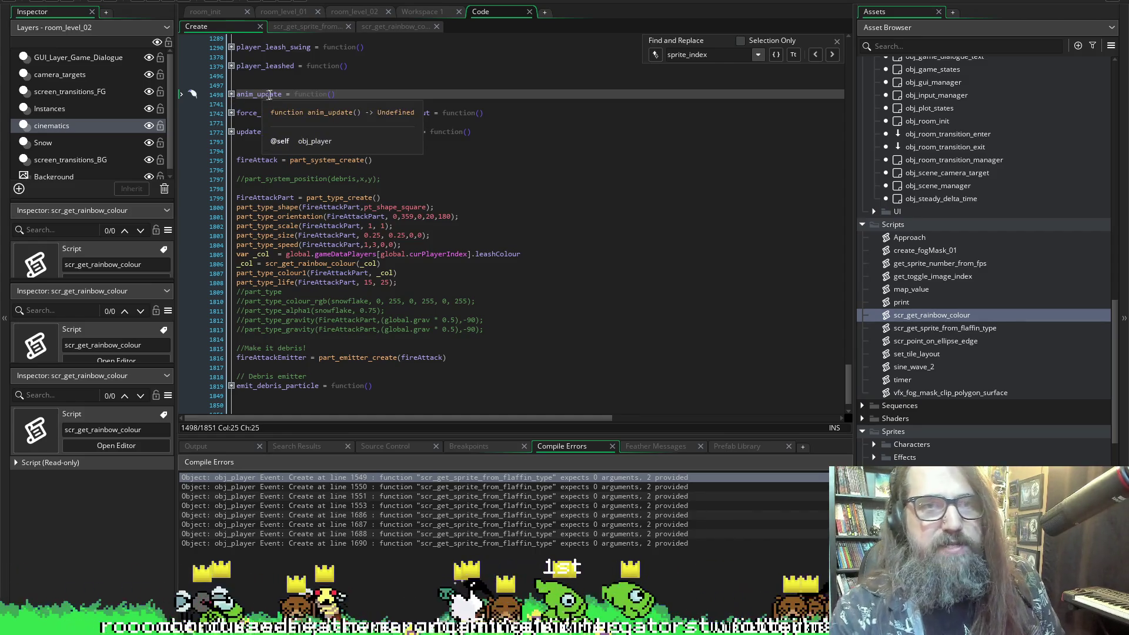
pyautogui.click(231, 95)
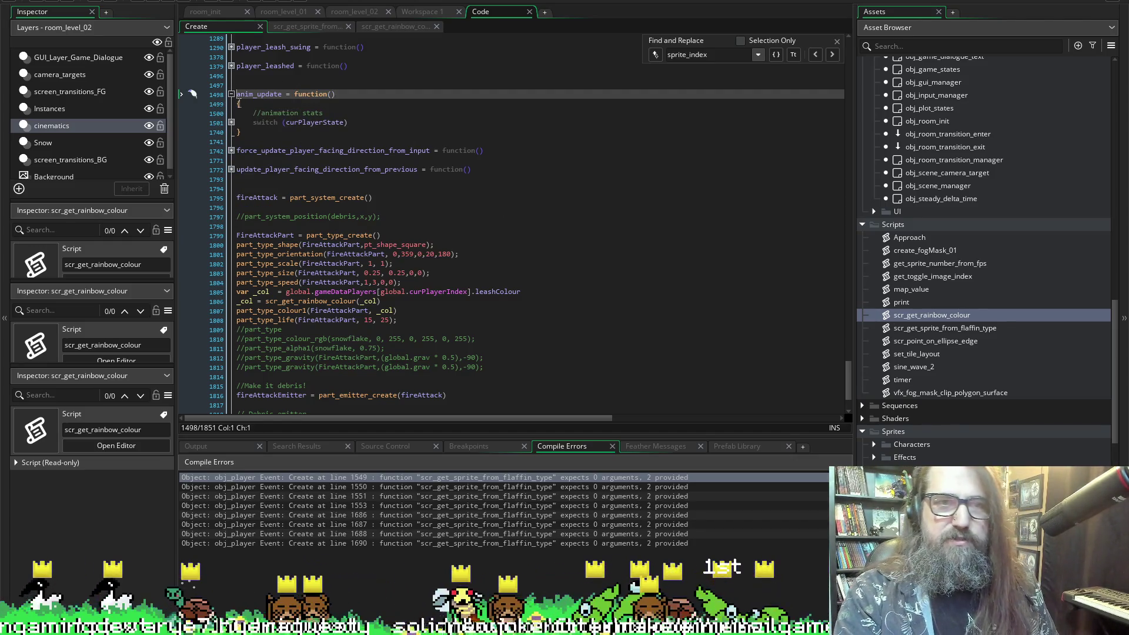
pyautogui.click(232, 122)
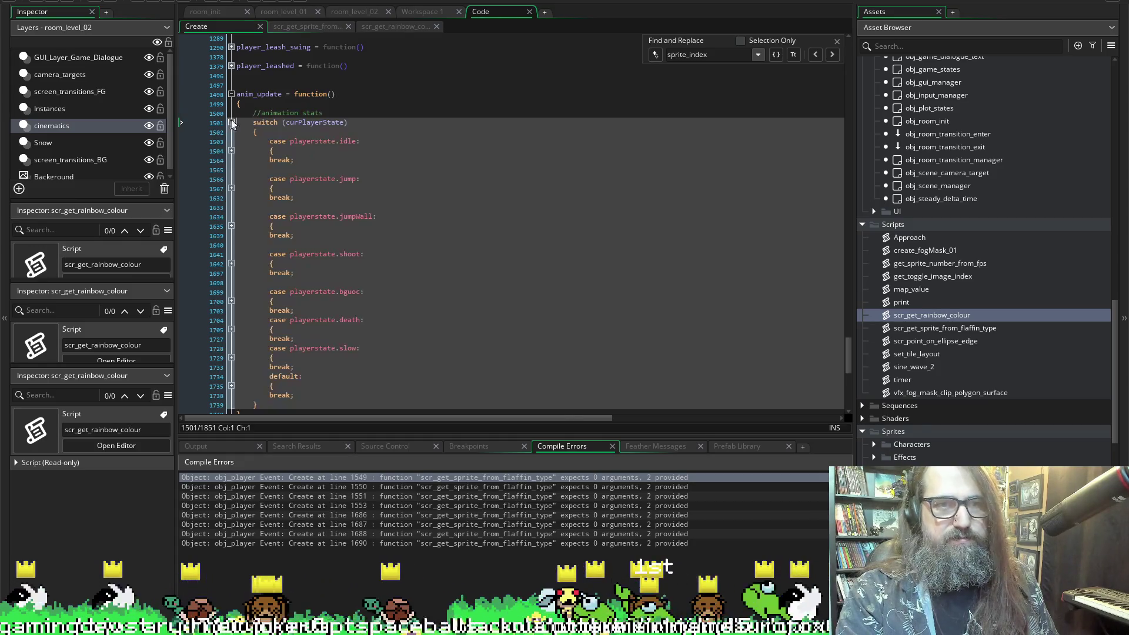
pyautogui.scroll(-6, 483, 83)
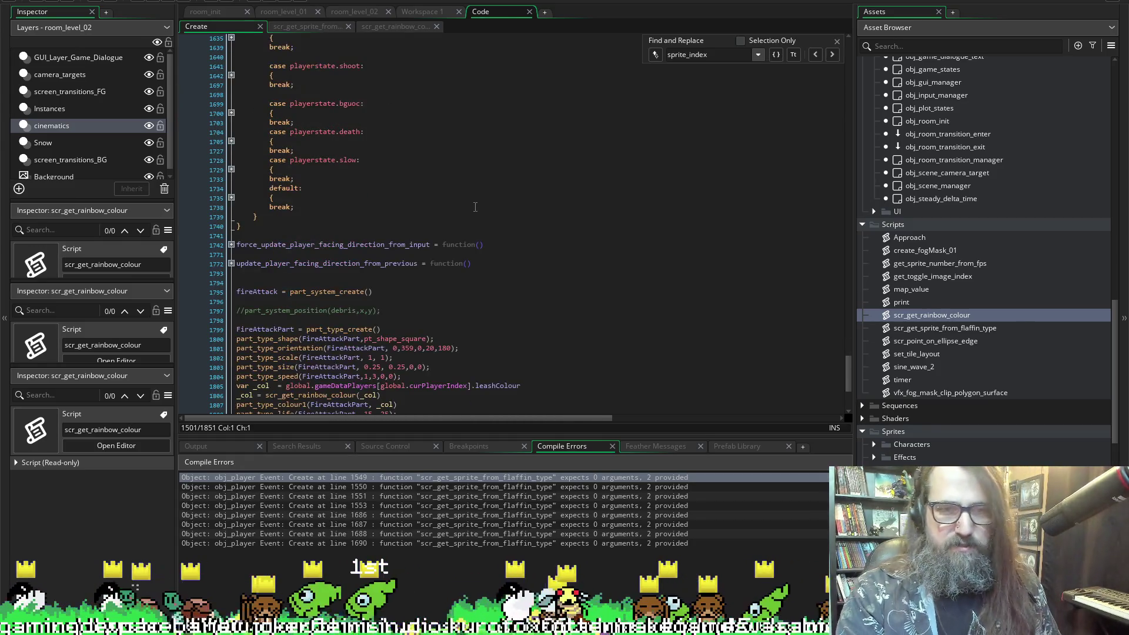
pyautogui.scroll(3, 473, 212)
pyautogui.doubleClick(459, 481)
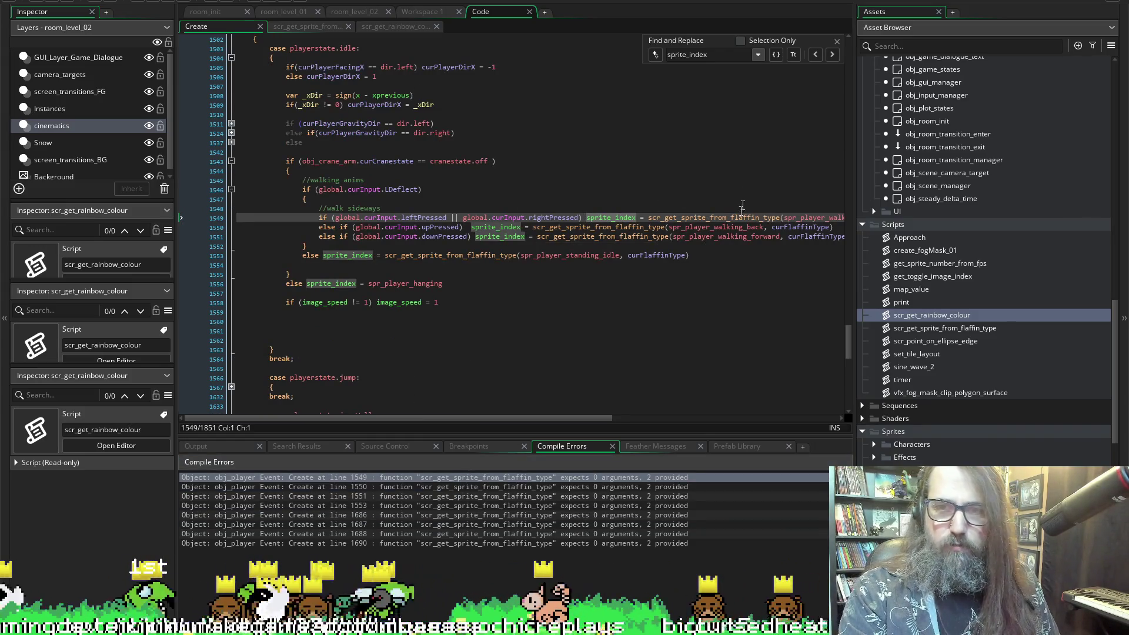
# - Open the sprite-lookup function's definition and add a new line after its switch block
pyautogui.hscroll(2, 635, 224)
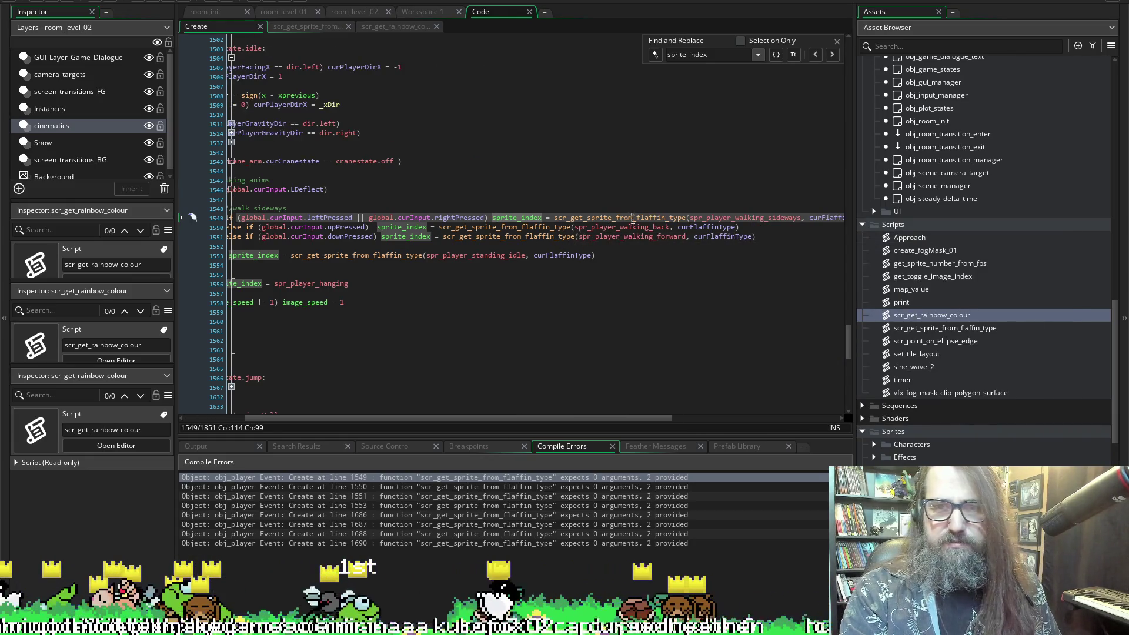
pyautogui.hscroll(3, 549, 227)
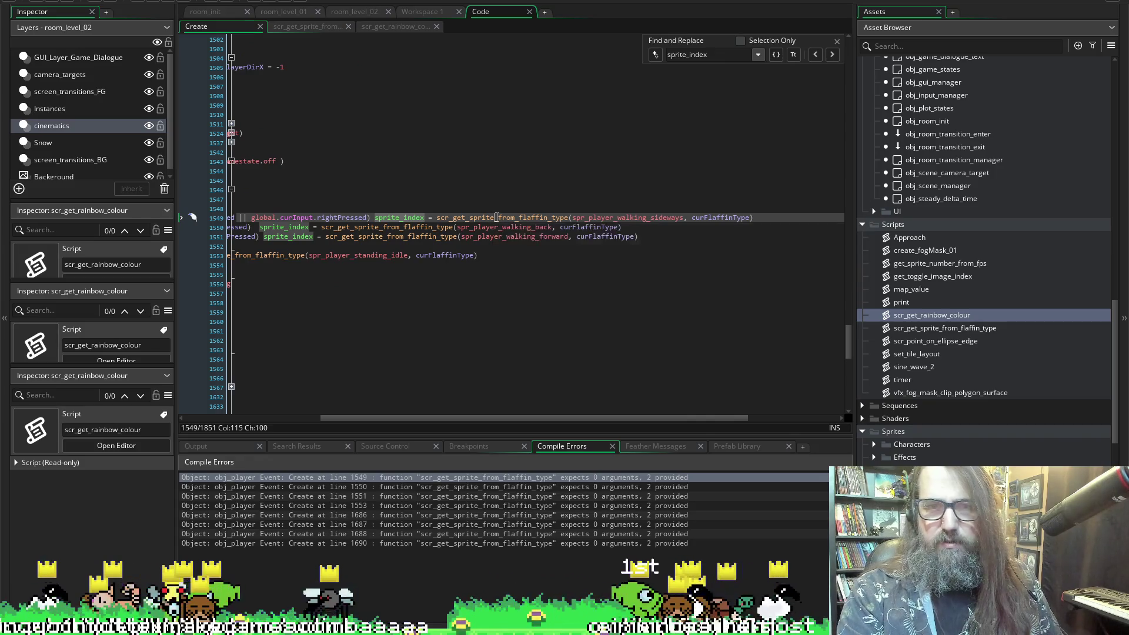
pyautogui.middleClick(495, 221)
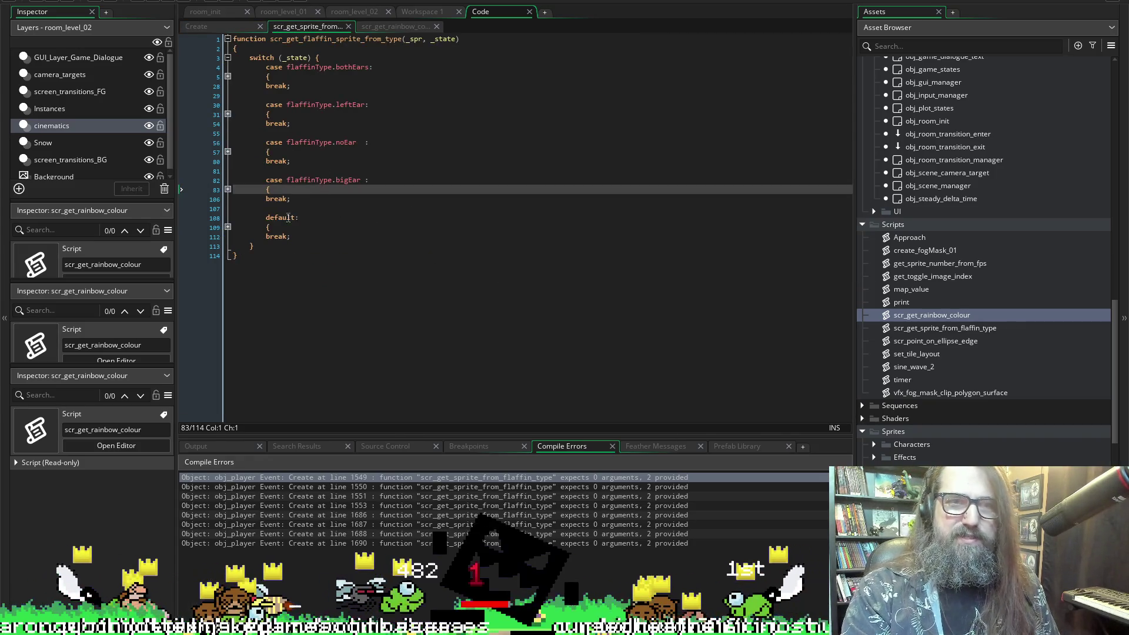
pyautogui.click(289, 246)
pyautogui.press('Right')
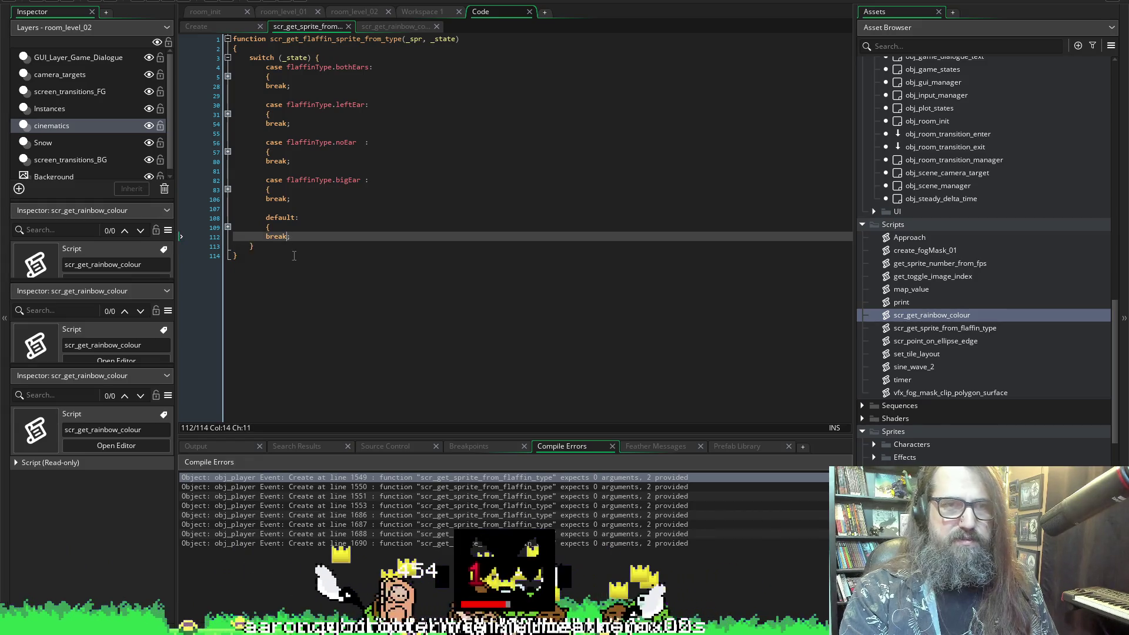
pyautogui.press('Return')
pyautogui.press('Return')
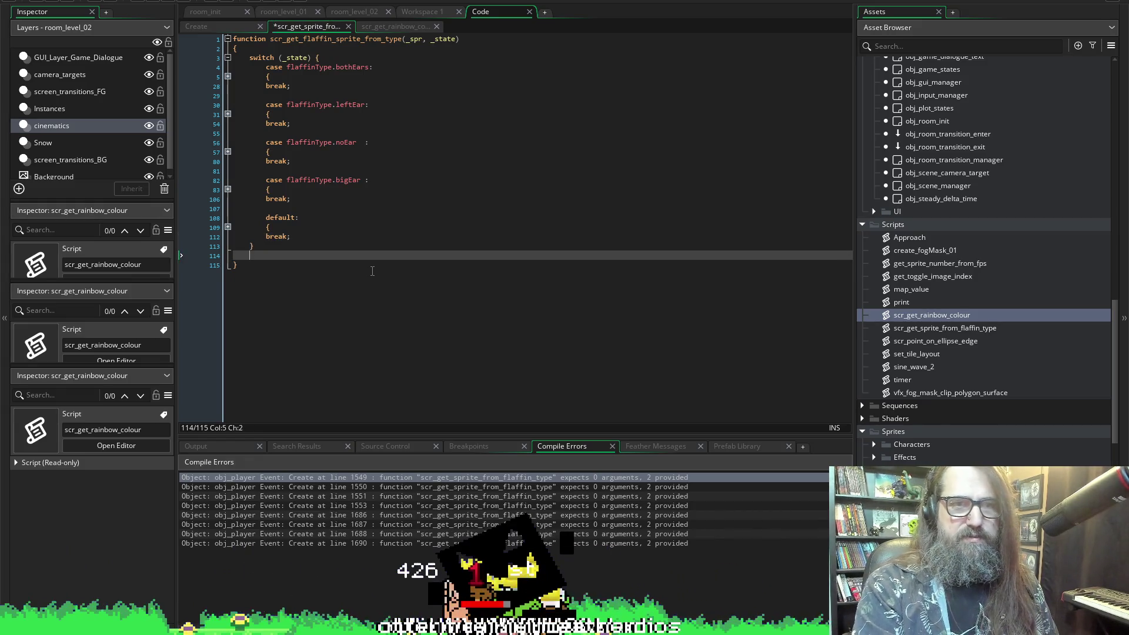
# - End the script with 'return _spr' after the switch, checking the bothEars case's returns
pyautogui.write('return')
pyautogui.press('Escape')
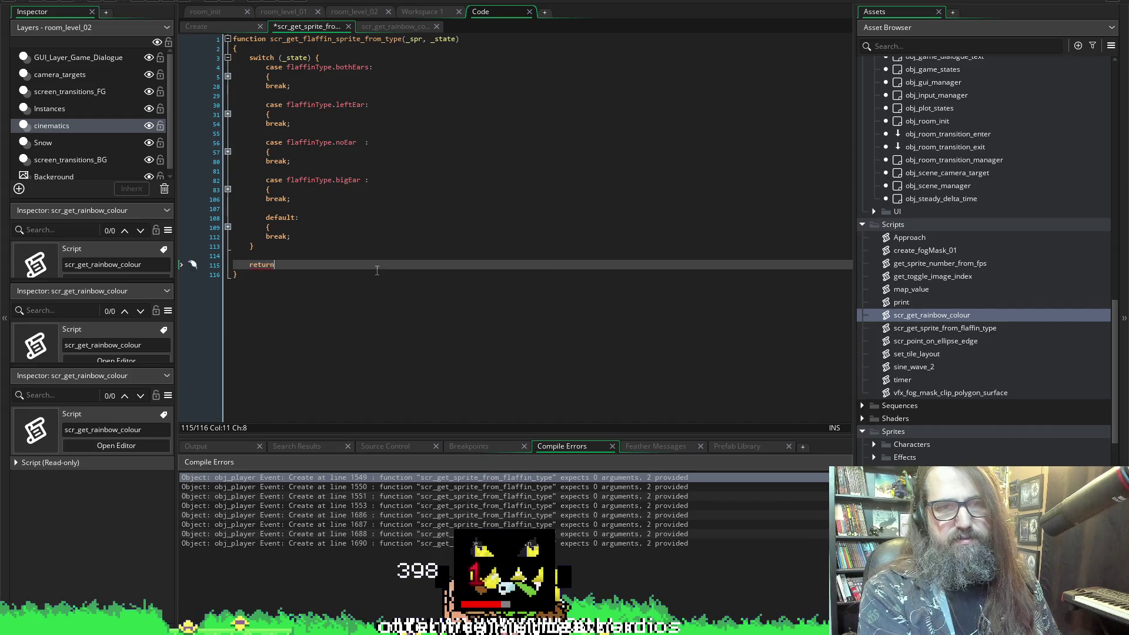
pyautogui.click(228, 77)
pyautogui.click(225, 88)
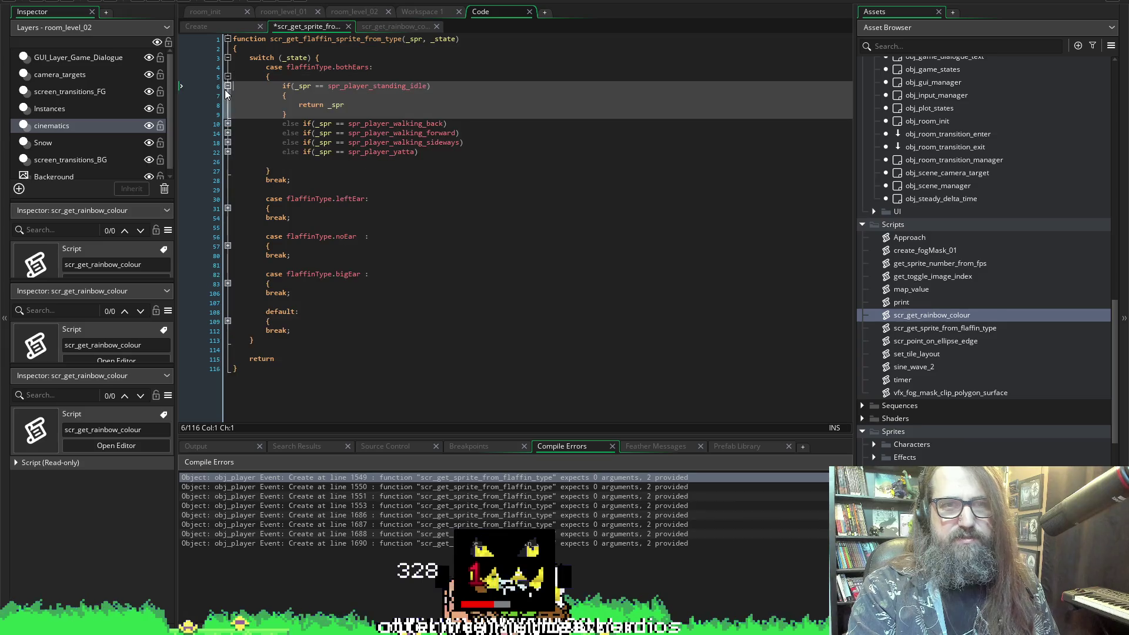
pyautogui.click(228, 77)
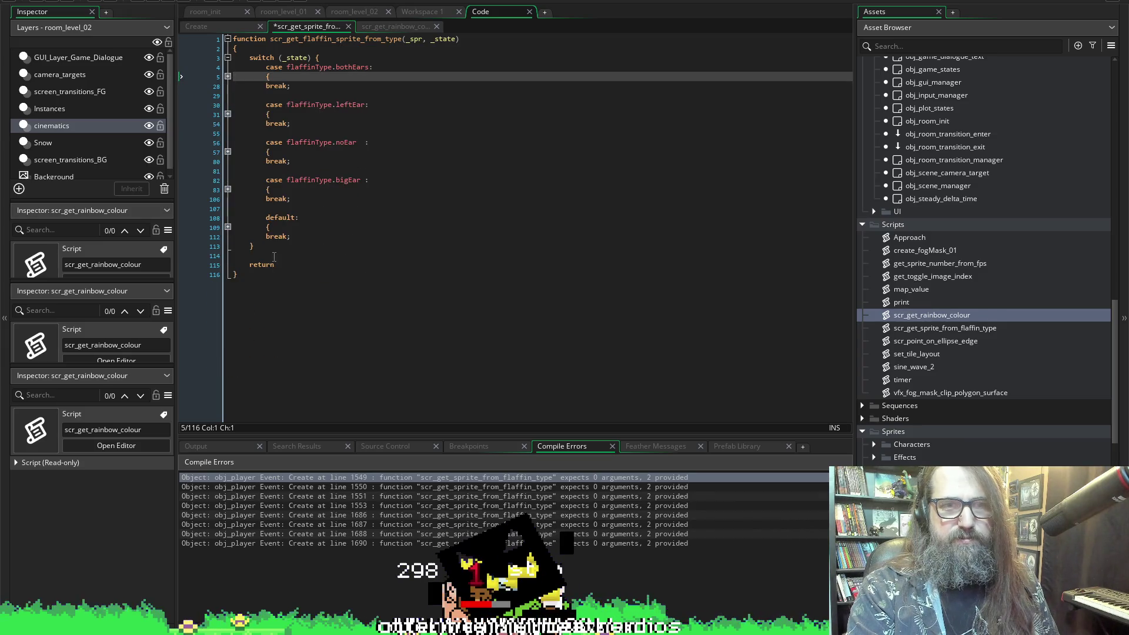
pyautogui.hotkey('ctrl', 'End')
pyautogui.click(291, 264)
pyautogui.write('_s')
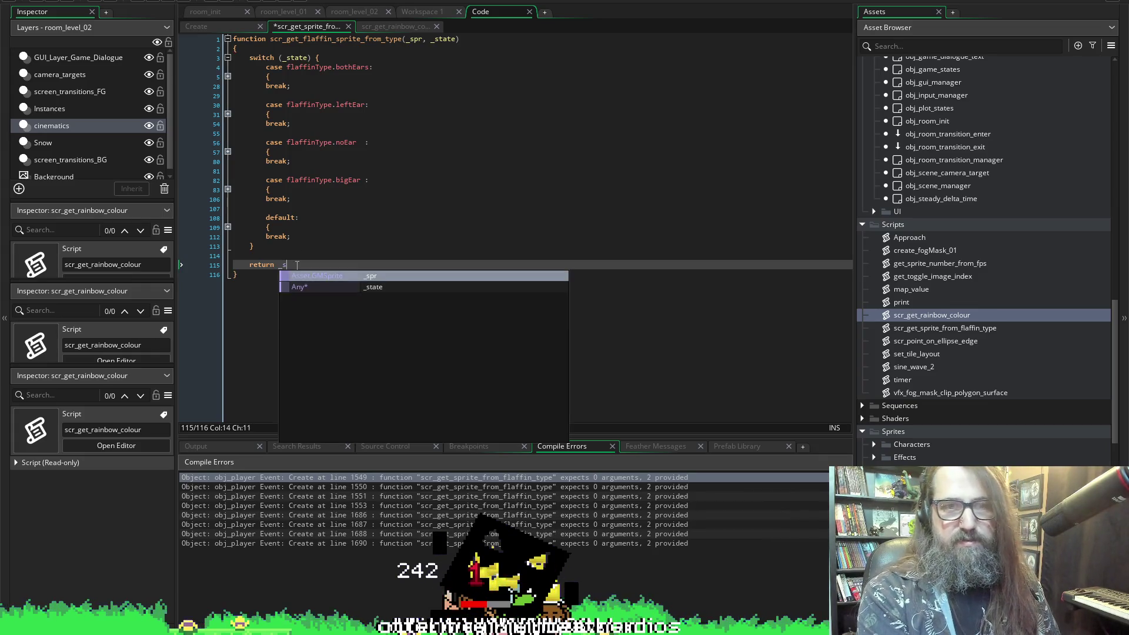
pyautogui.press('Return')
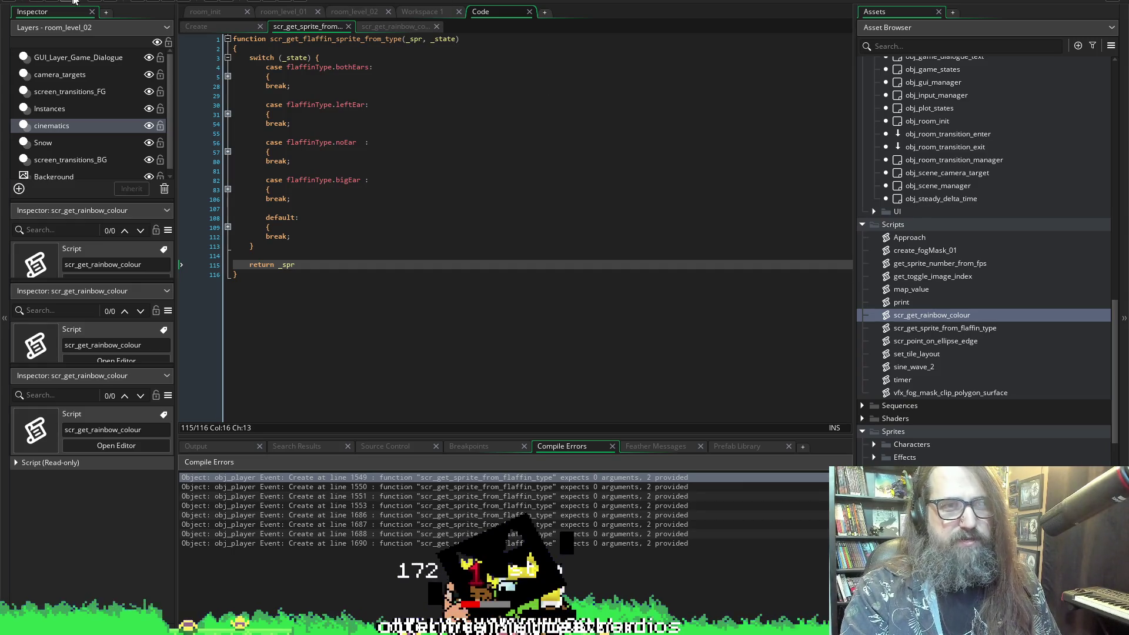
pyautogui.click(159, 1)
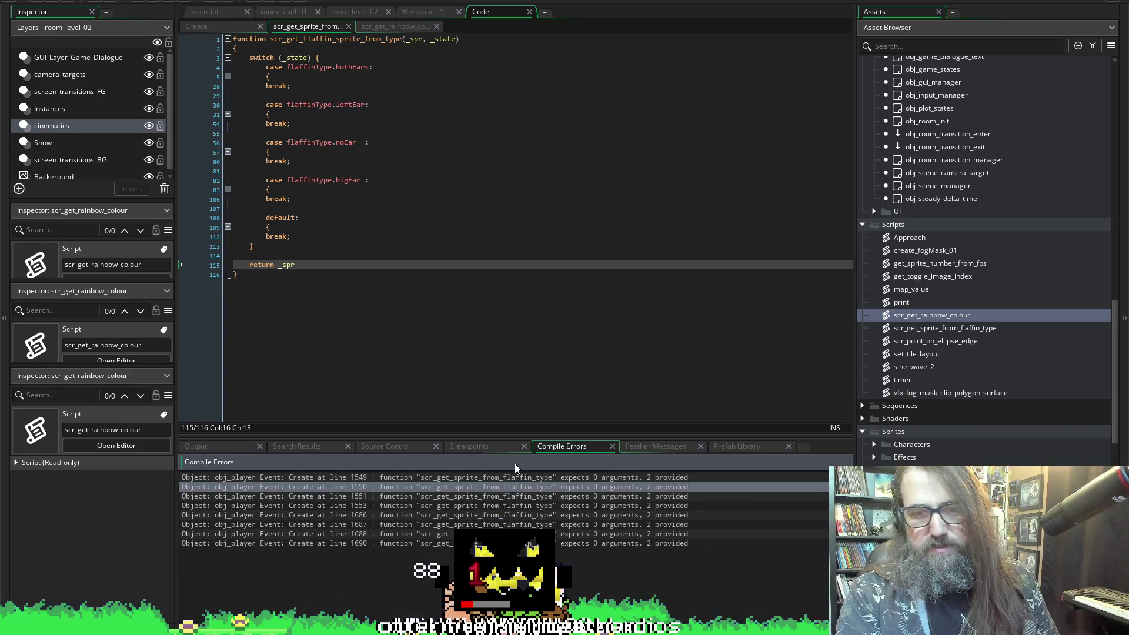
# - From the line 1549 call in obj_player's Create code, jump to the sprite-lookup definition with F12
pyautogui.doubleClick(514, 477)
pyautogui.hscroll(5, 546, 250)
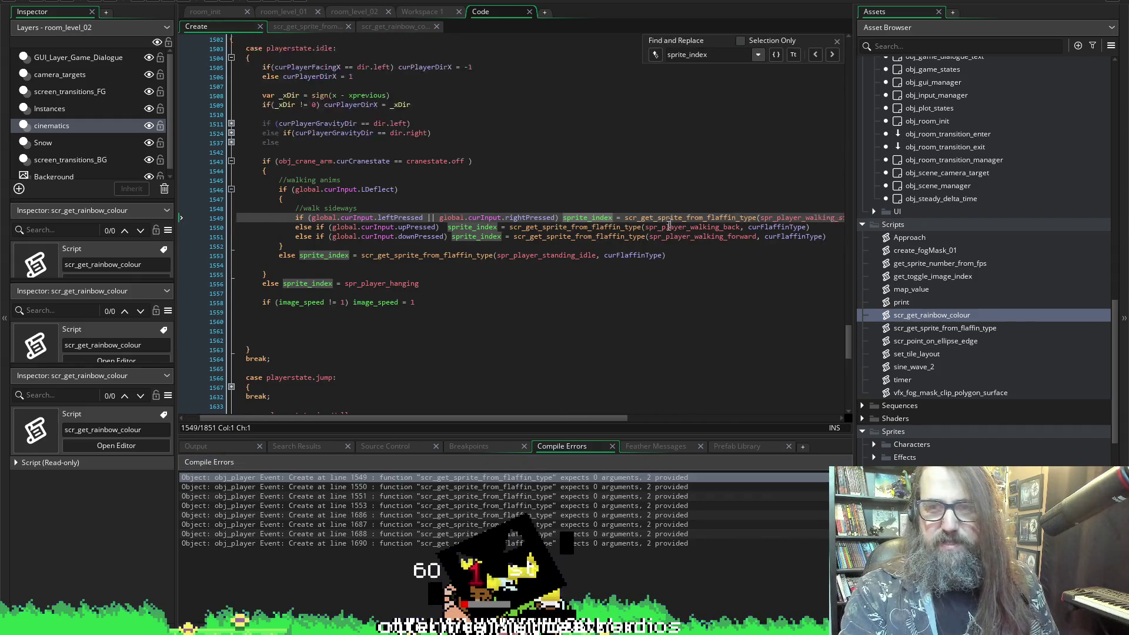
pyautogui.moveTo(564, 223)
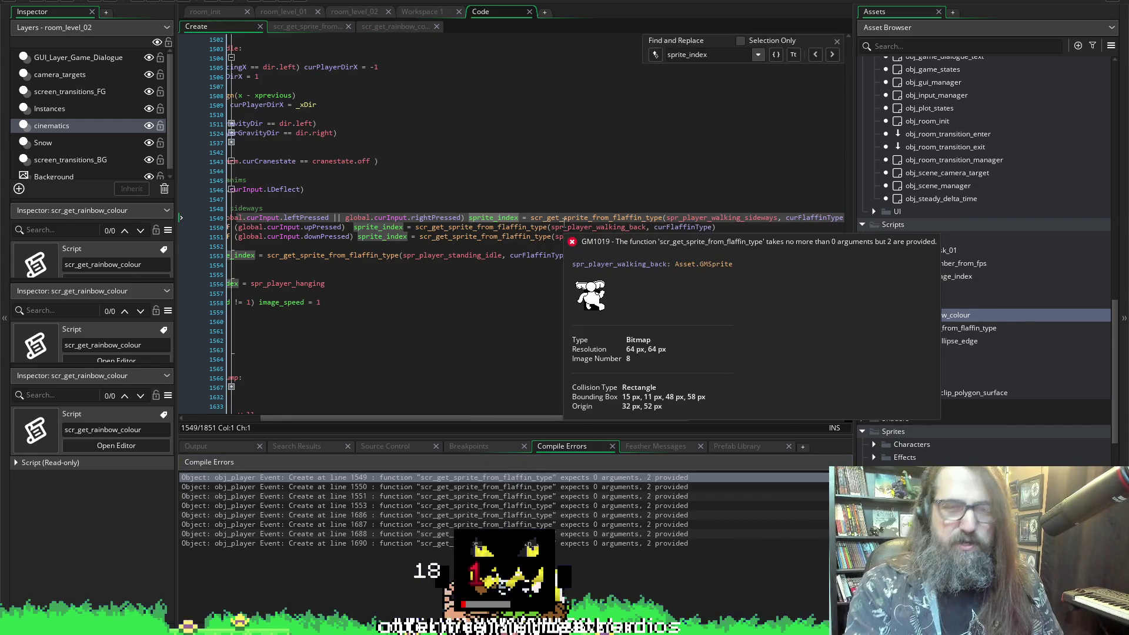
pyautogui.hscroll(-5, 566, 141)
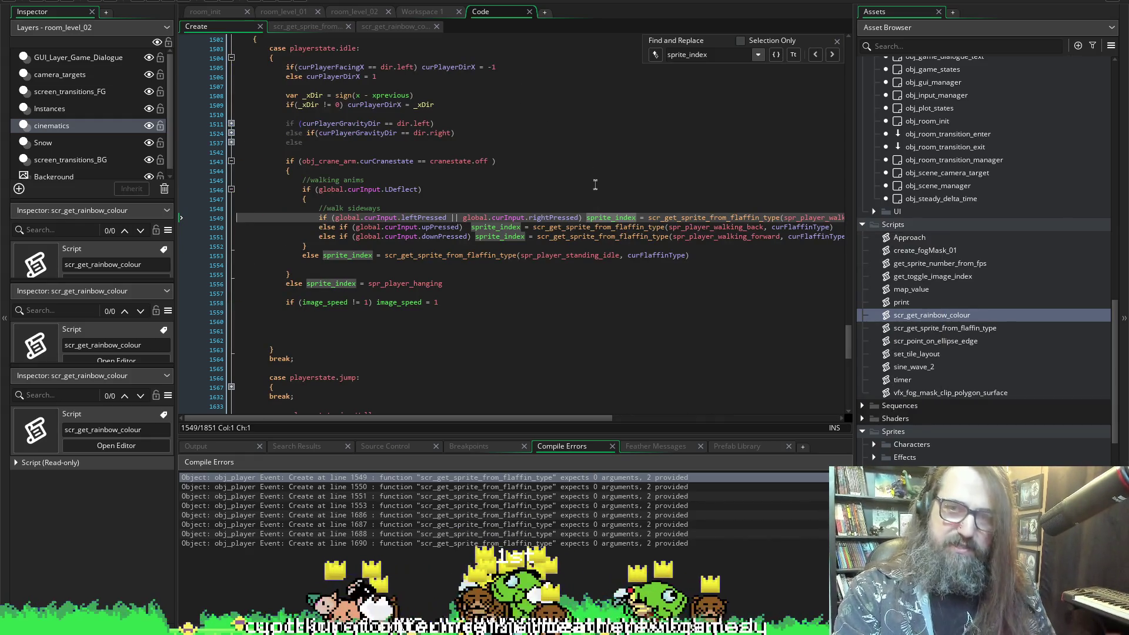
pyautogui.hscroll(5, 618, 187)
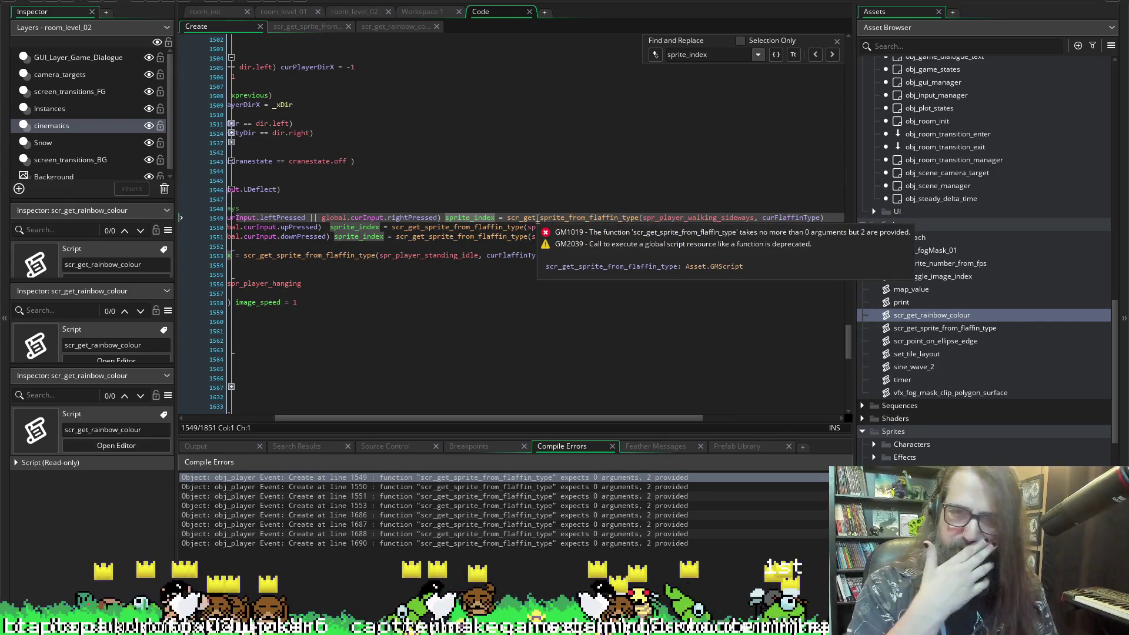
pyautogui.hscroll(2, 547, 222)
pyautogui.hscroll(1, 547, 223)
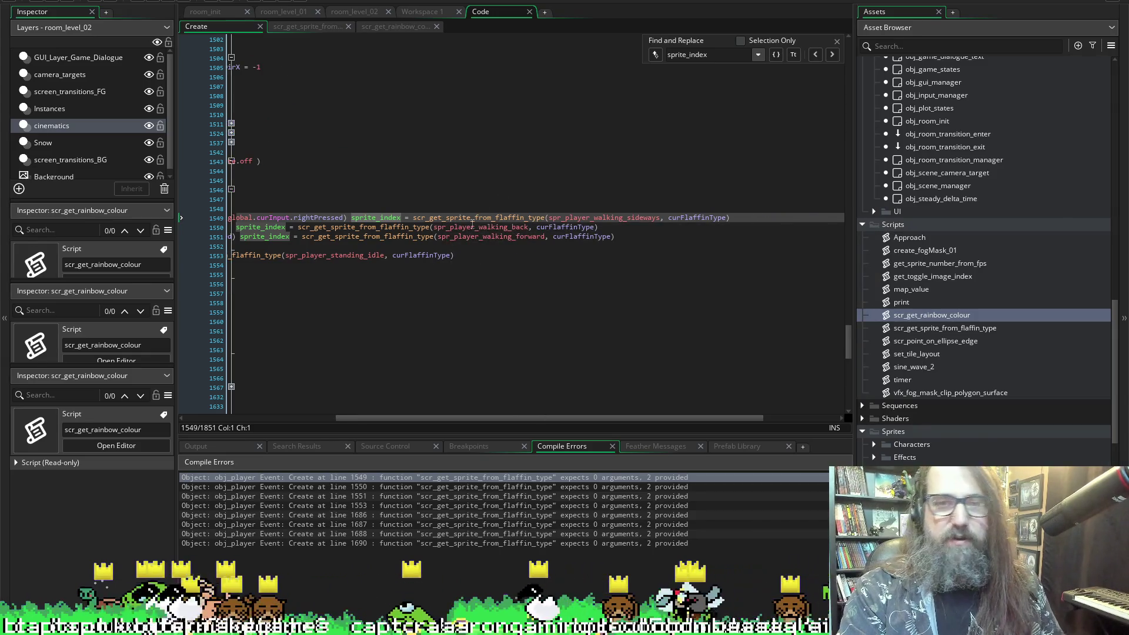
pyautogui.click(477, 219)
pyautogui.press('F12')
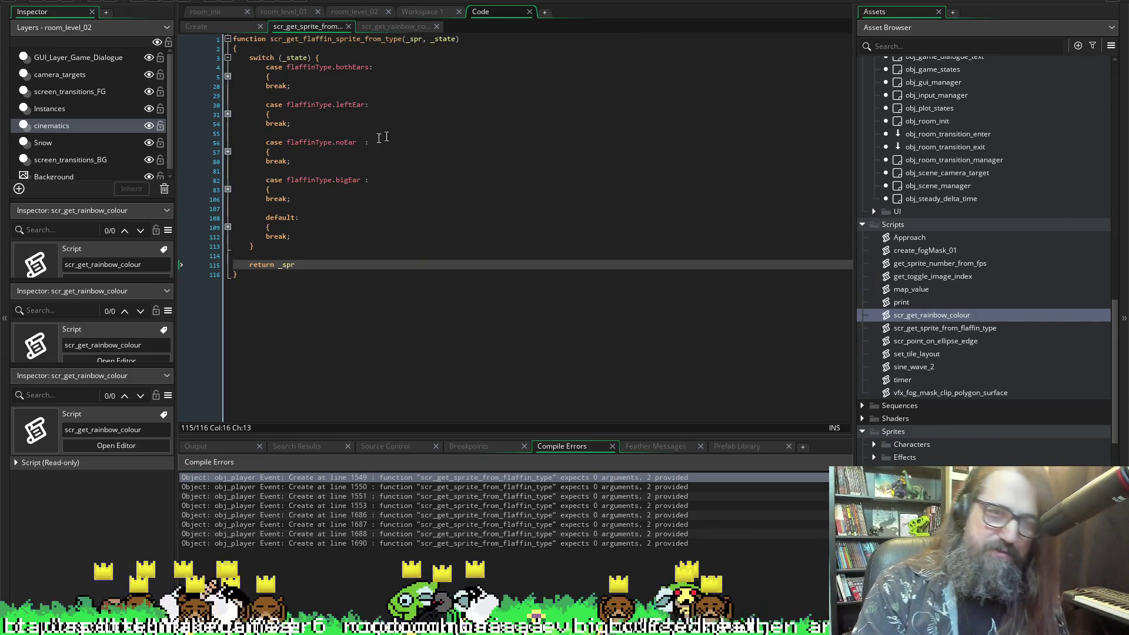
# - Give the _spr parameter the default value spr_player_standing_idle
pyautogui.click(424, 39)
pyautogui.write('=')
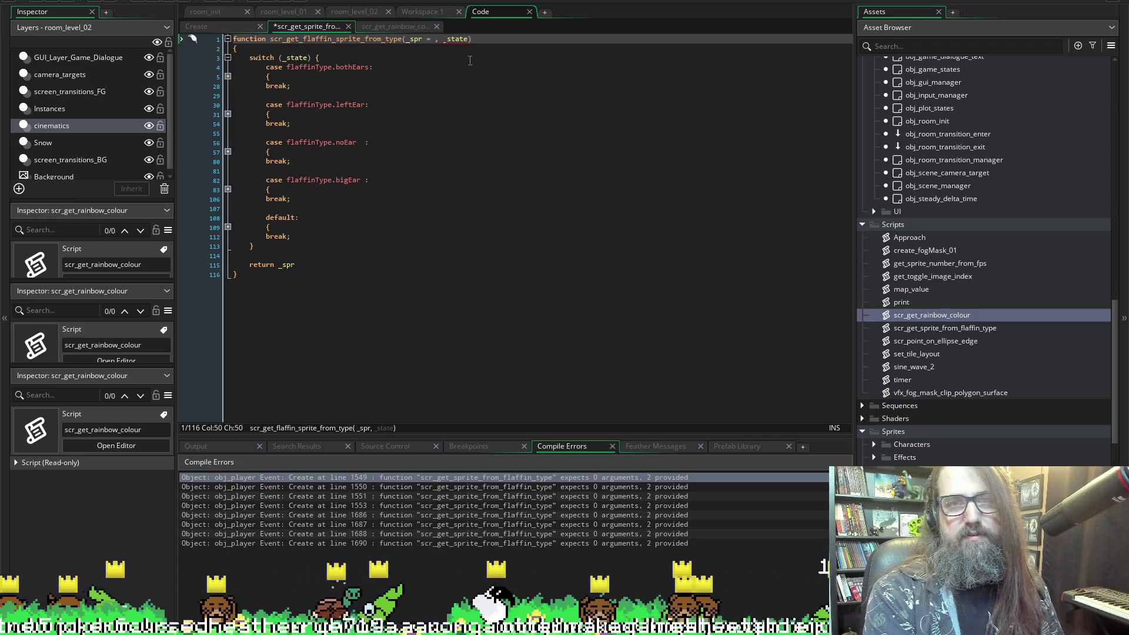
pyautogui.write(' spr_player_walking_sideways_big_ears3')
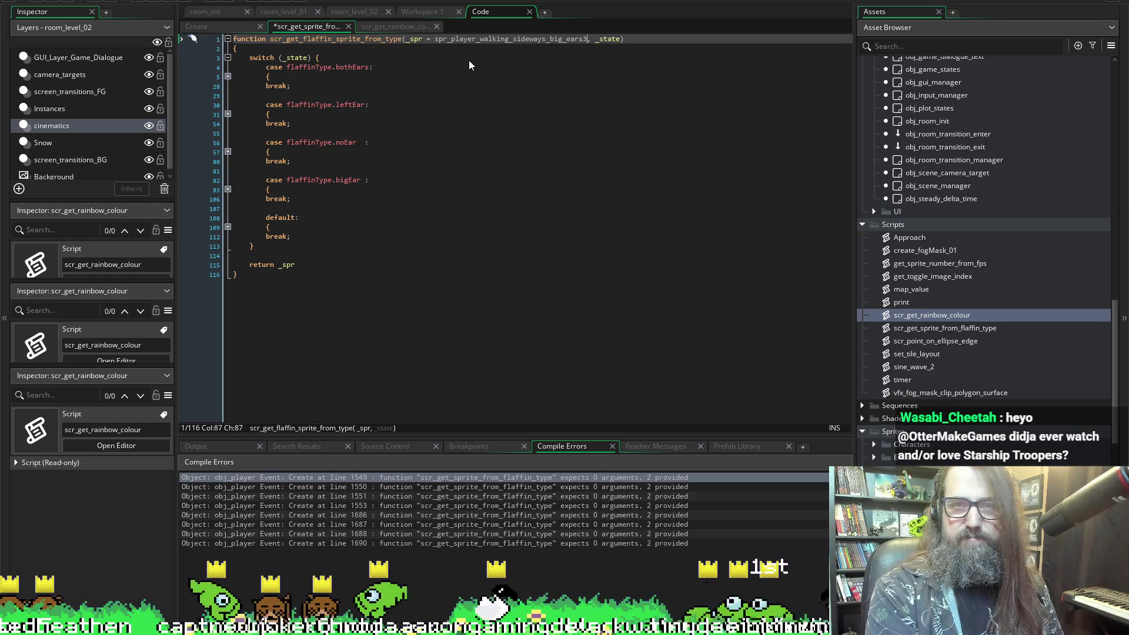
pyautogui.press('BackSpace')
pyautogui.press('BackSpace')
pyautogui.press('BackSpace')
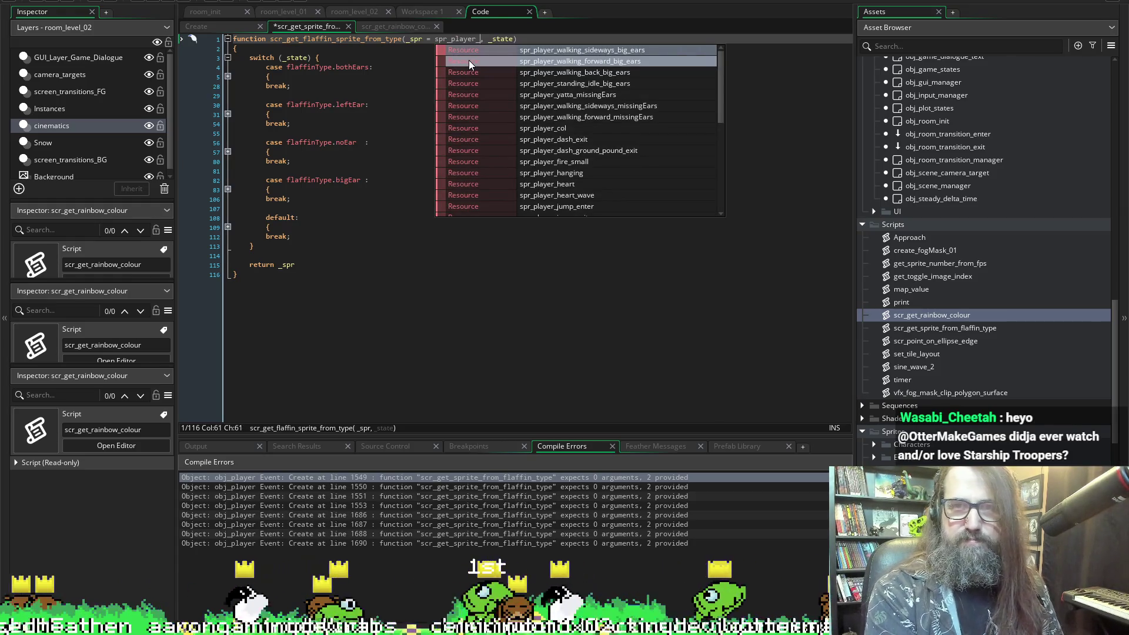
pyautogui.write('st')
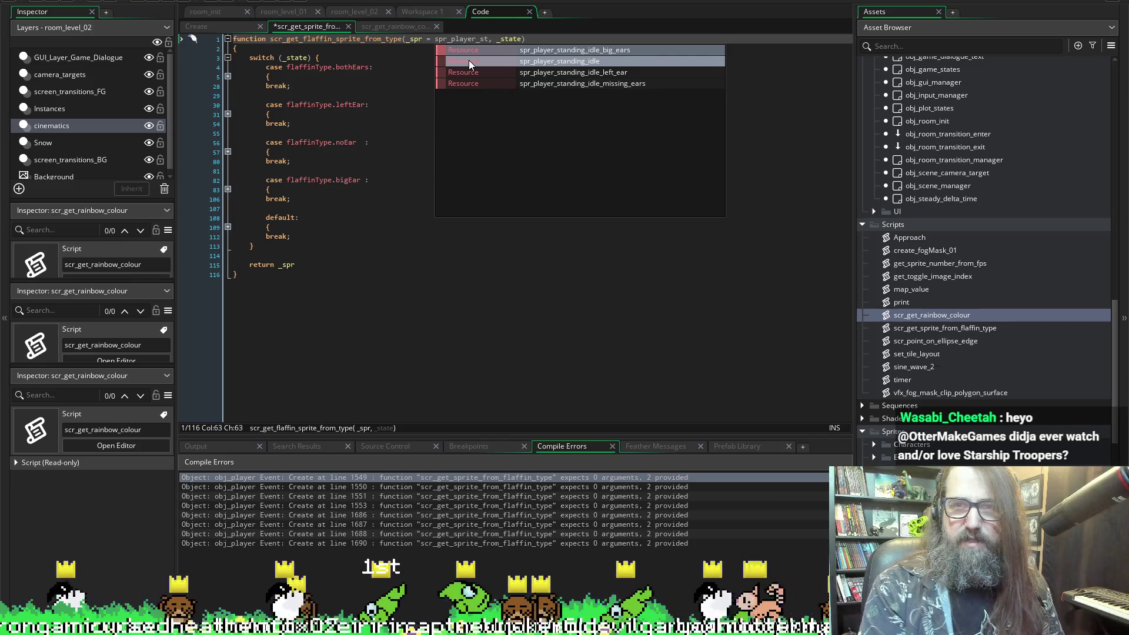
pyautogui.click(468, 62)
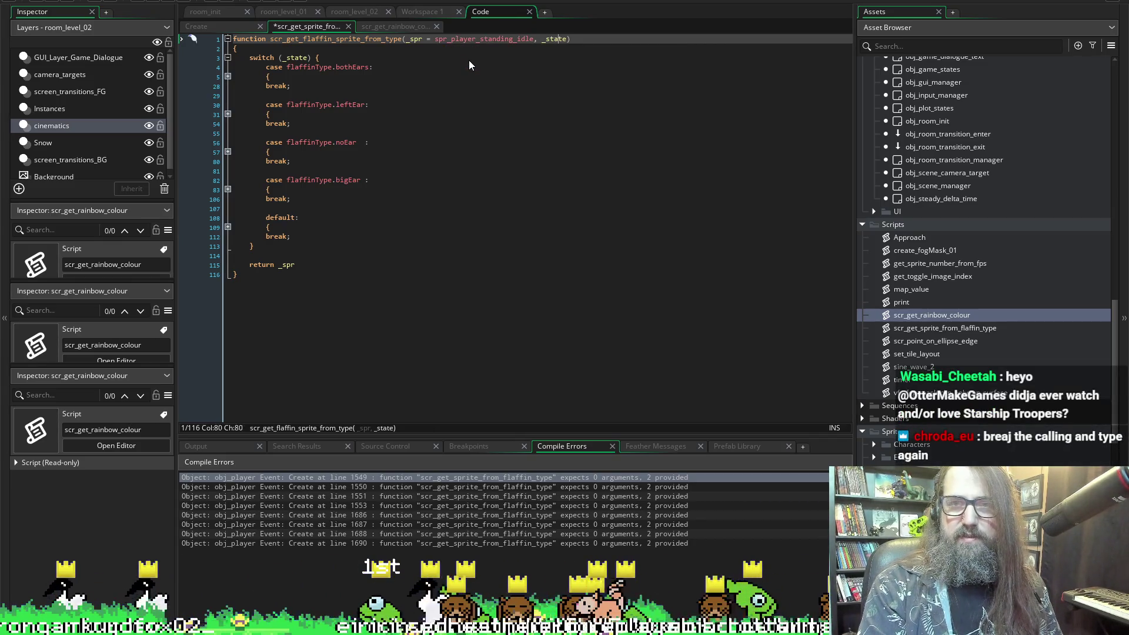
# - Give the _state parameter the default value flaffinType.bothEars
pyautogui.press('Right')
pyautogui.press('Right')
pyautogui.write('= flaffinType.')
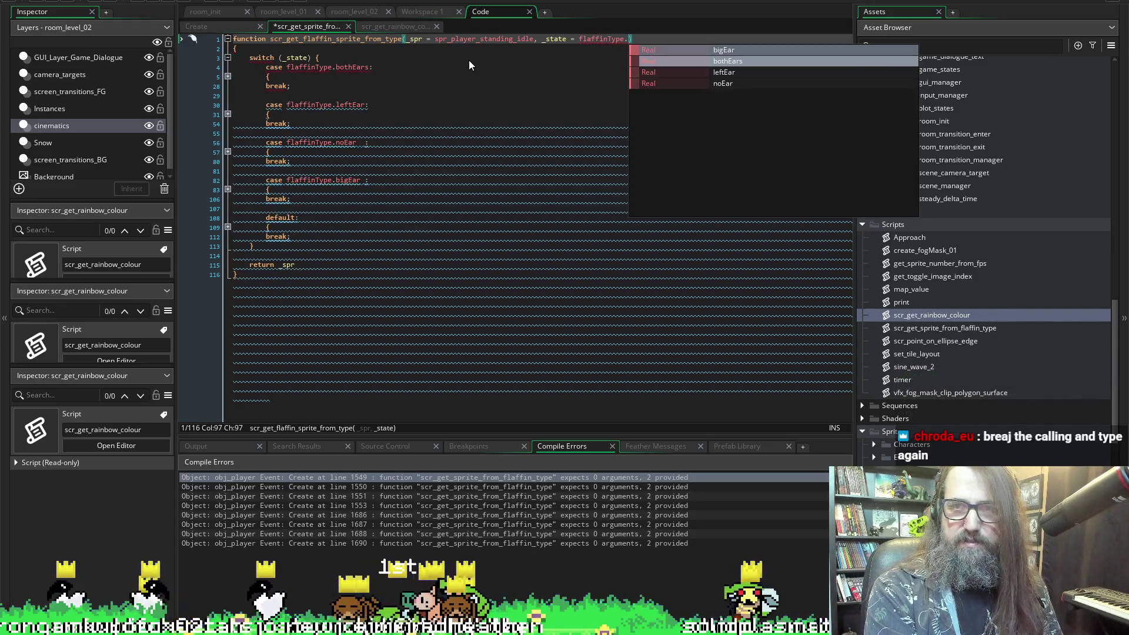
pyautogui.press('Down')
pyautogui.press('Down')
pyautogui.press('Up')
pyautogui.press('Up')
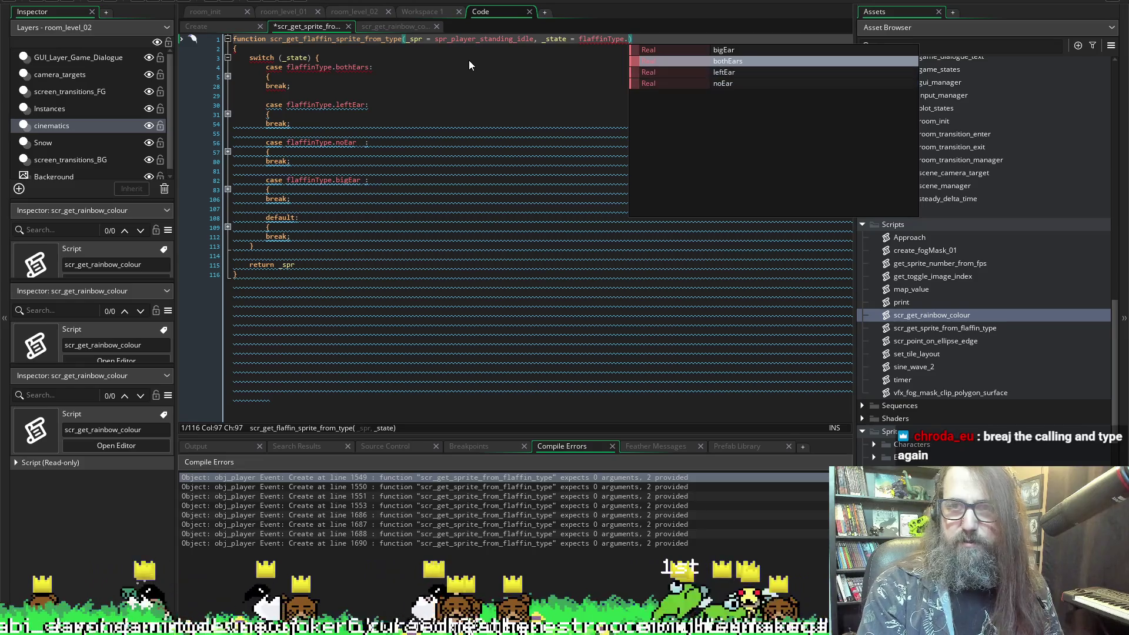
pyautogui.press('Up')
pyautogui.press('Down')
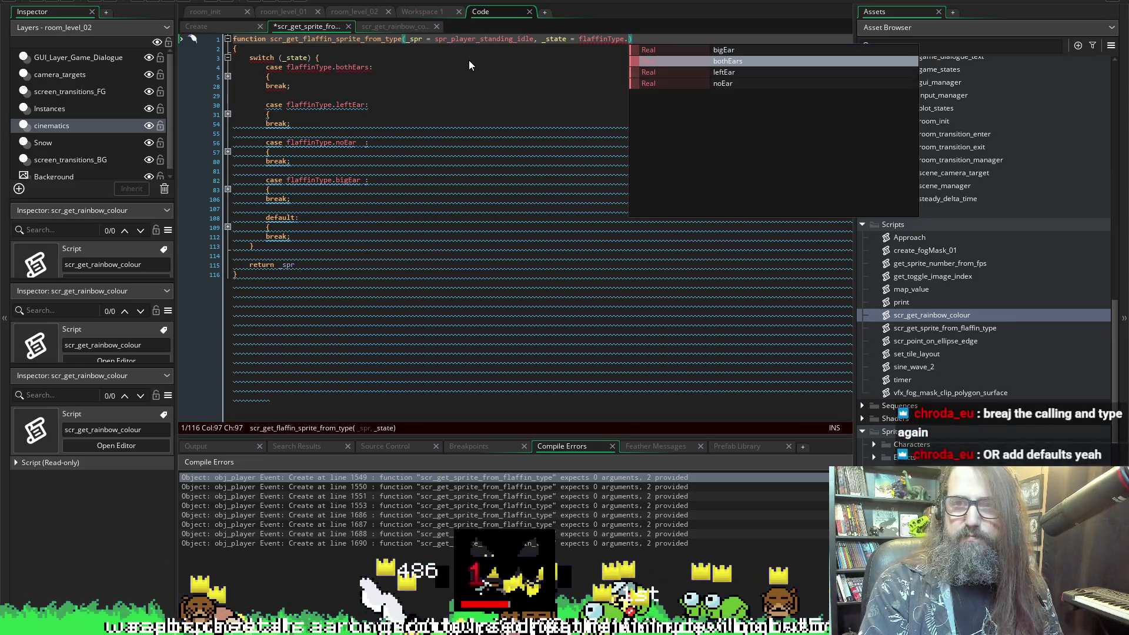
pyautogui.press('Down')
pyautogui.press('Up')
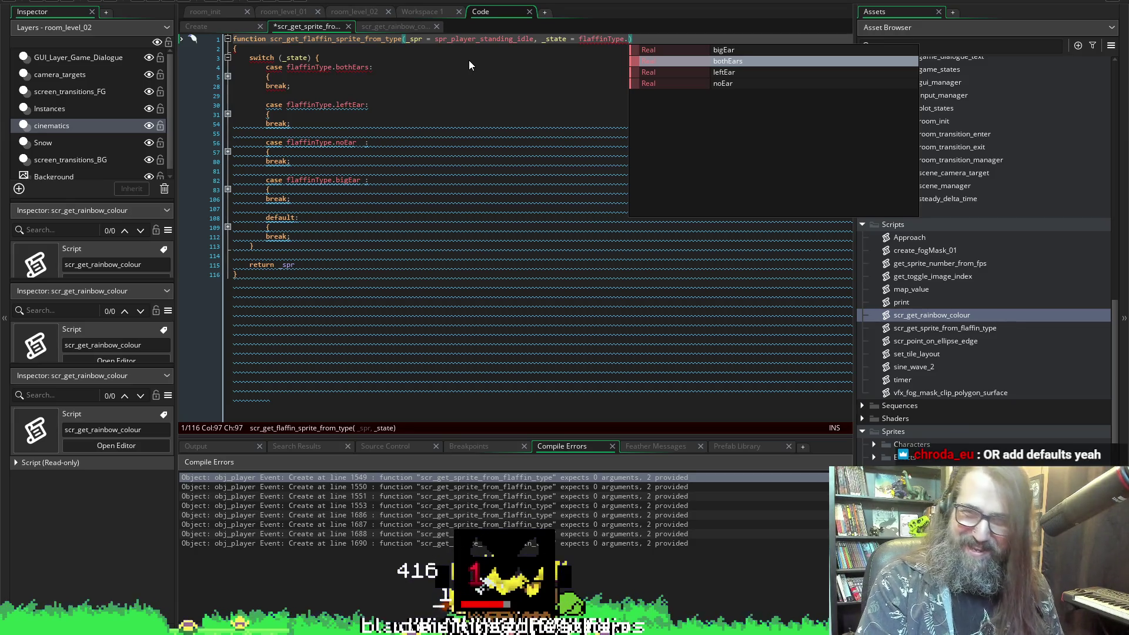
pyautogui.press('Down')
pyautogui.press('Up')
pyautogui.press('Return')
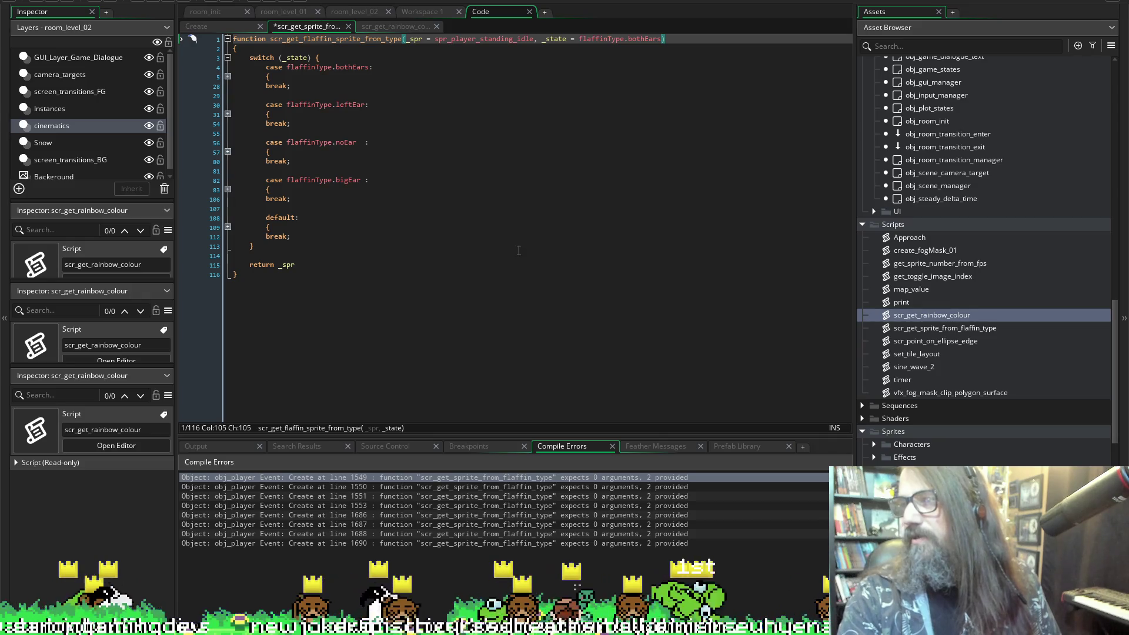
# - Save the script and run the game to rebuild the project
pyautogui.click(156, 4)
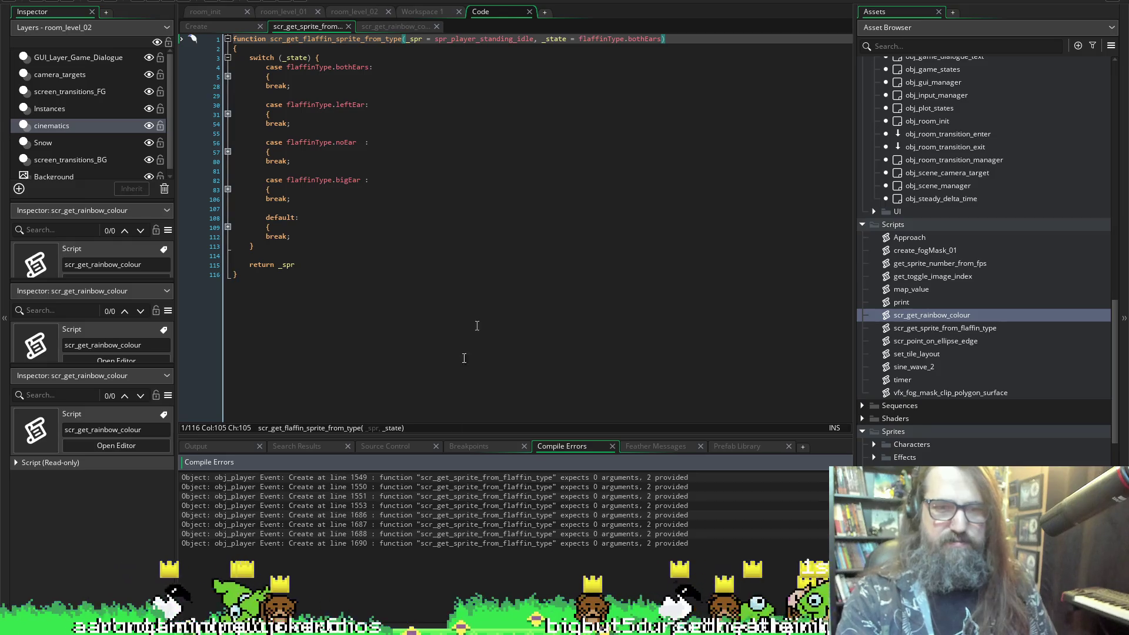
pyautogui.click(433, 486)
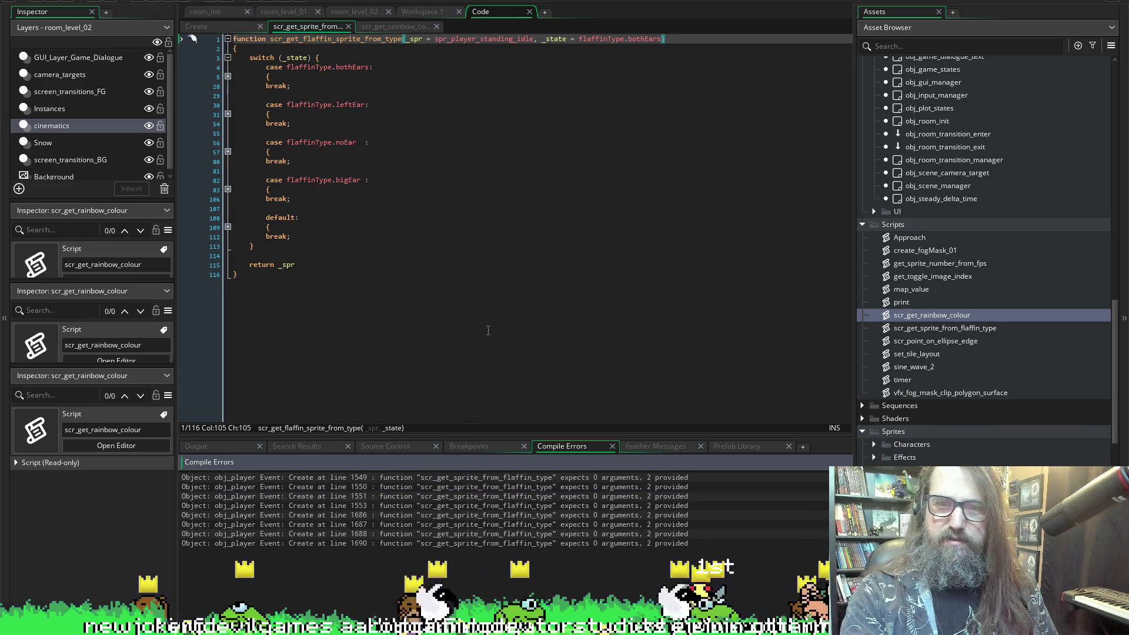
pyautogui.click(184, 2)
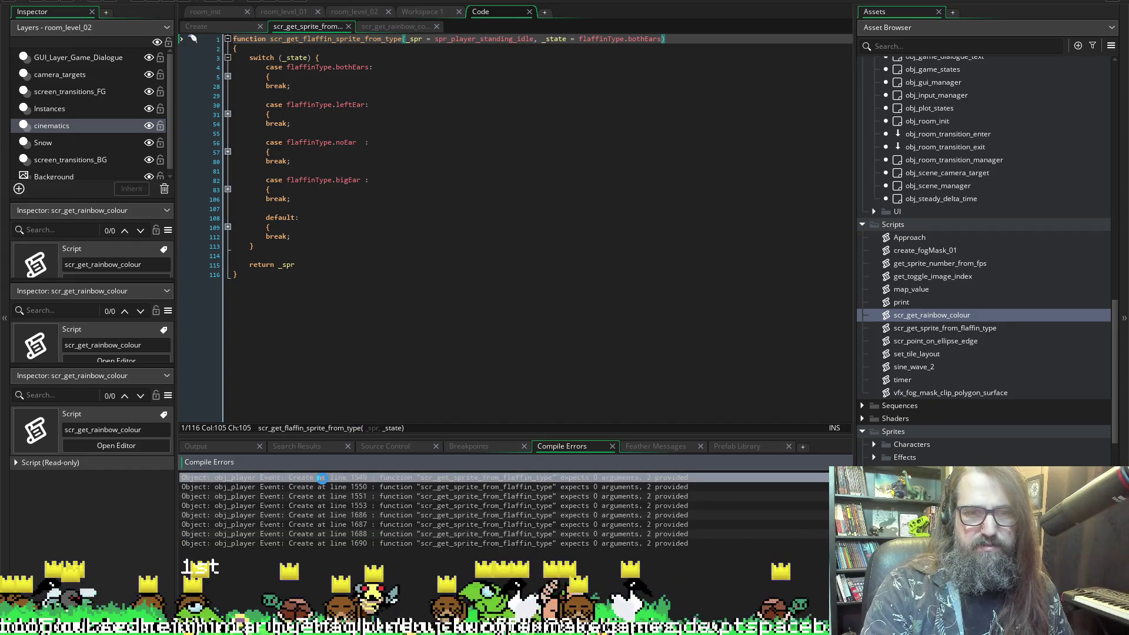
# - Jump to the line 1549 error in obj_player's Create event and scroll across to the sprite calls
pyautogui.doubleClick(377, 477)
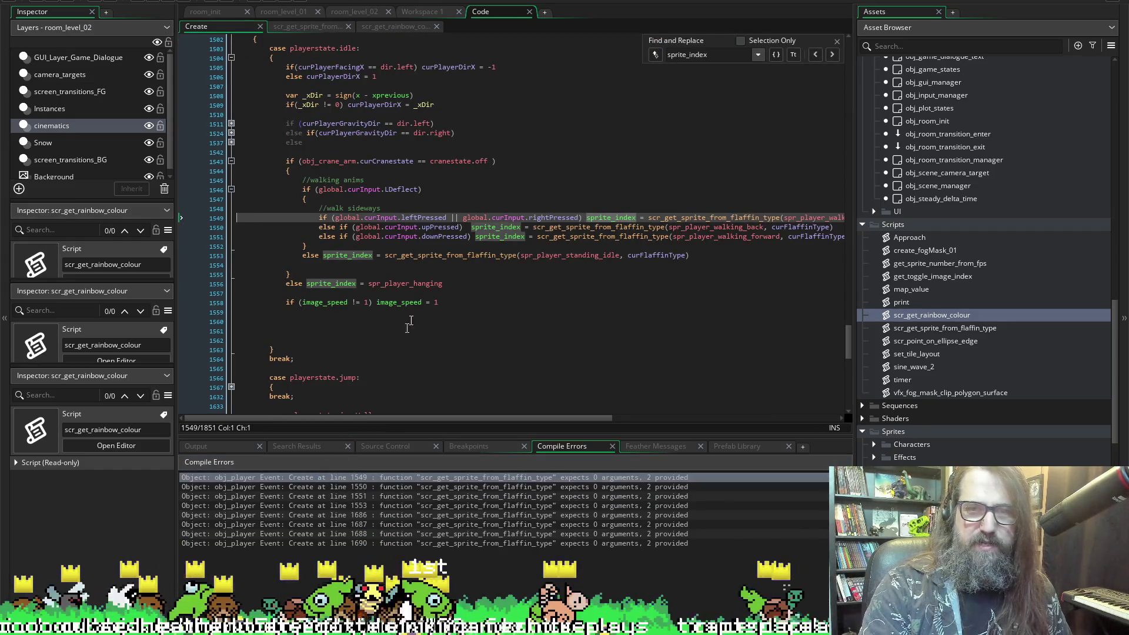
pyautogui.scroll(3, 532, 187)
pyautogui.scroll(-3, 532, 187)
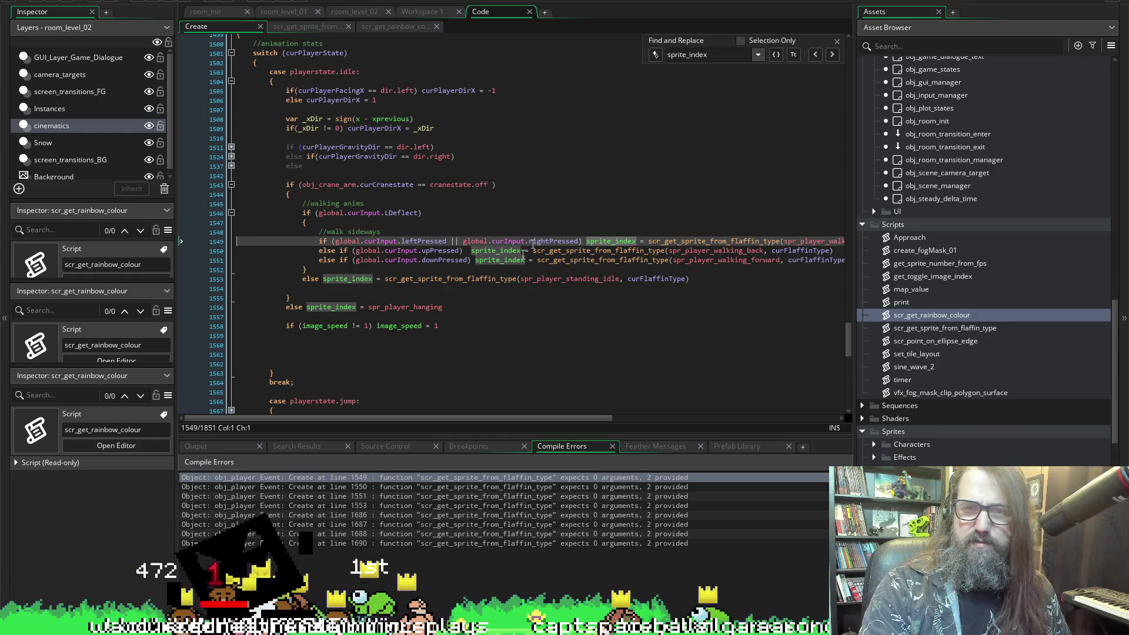
pyautogui.scroll(-5, 223, 364)
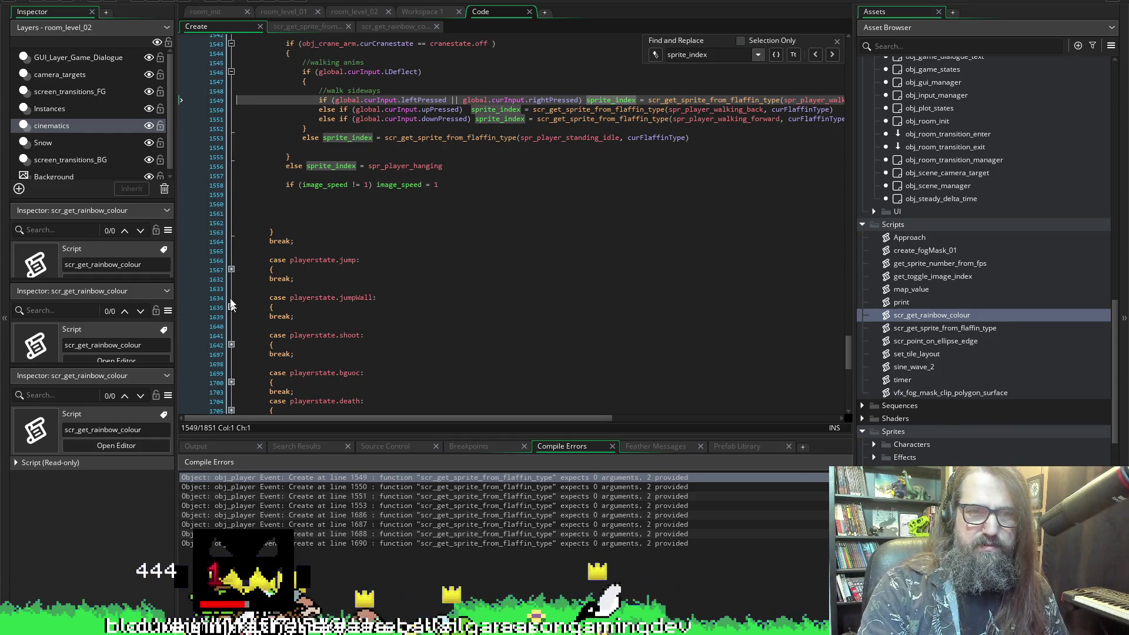
pyautogui.scroll(-5, 232, 303)
pyautogui.scroll(5, 521, 231)
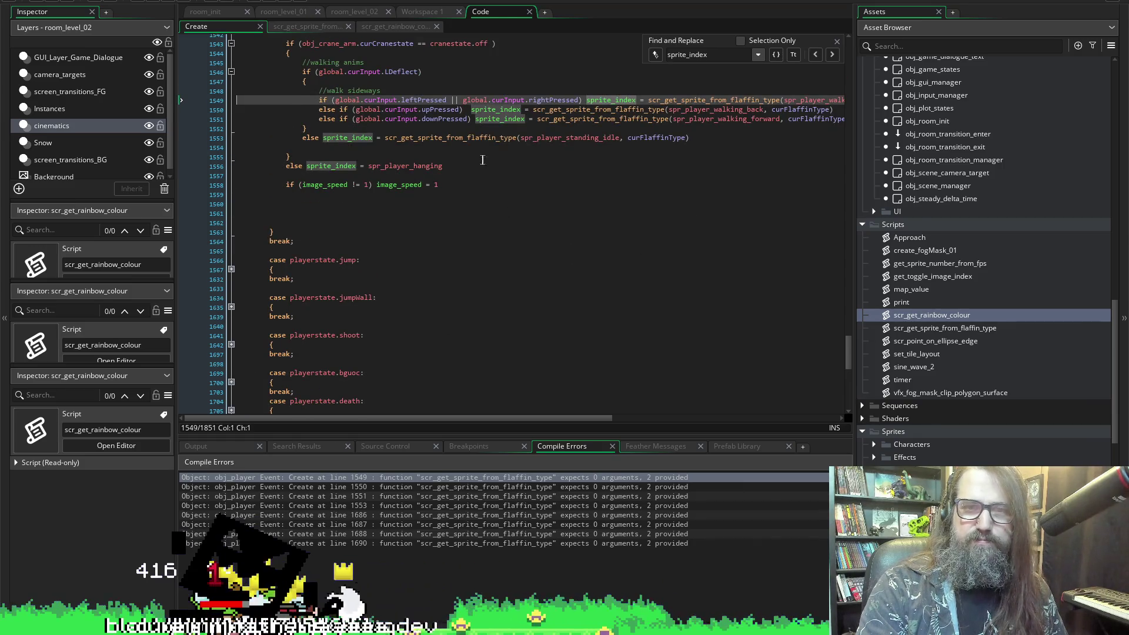
pyautogui.scroll(2, 488, 193)
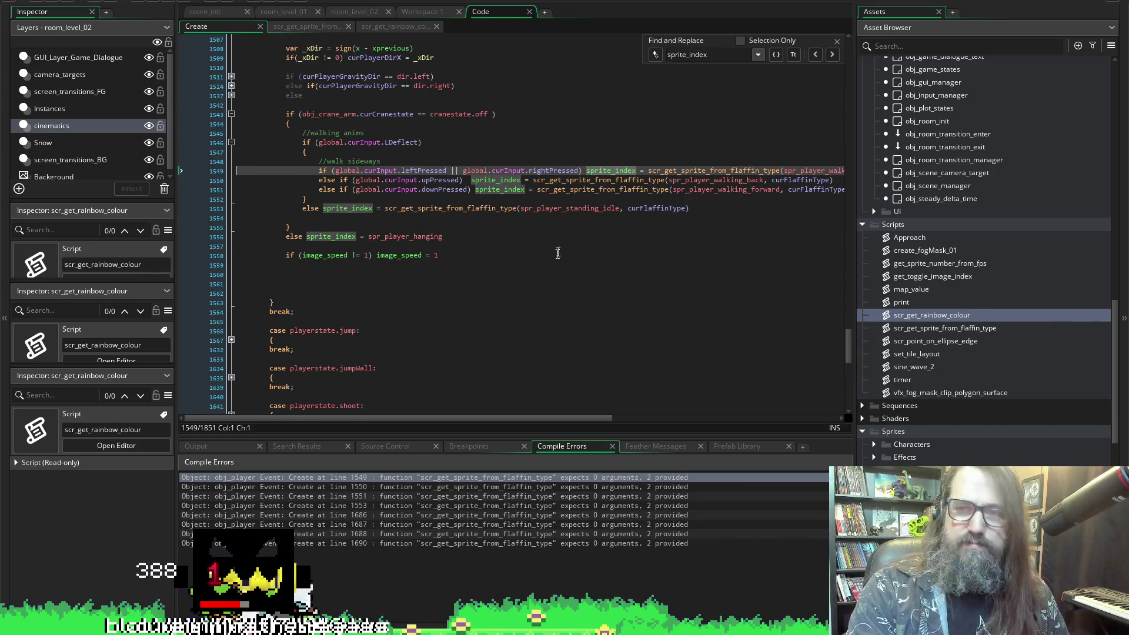
pyautogui.hscroll(3, 581, 224)
pyautogui.hscroll(2, 719, 207)
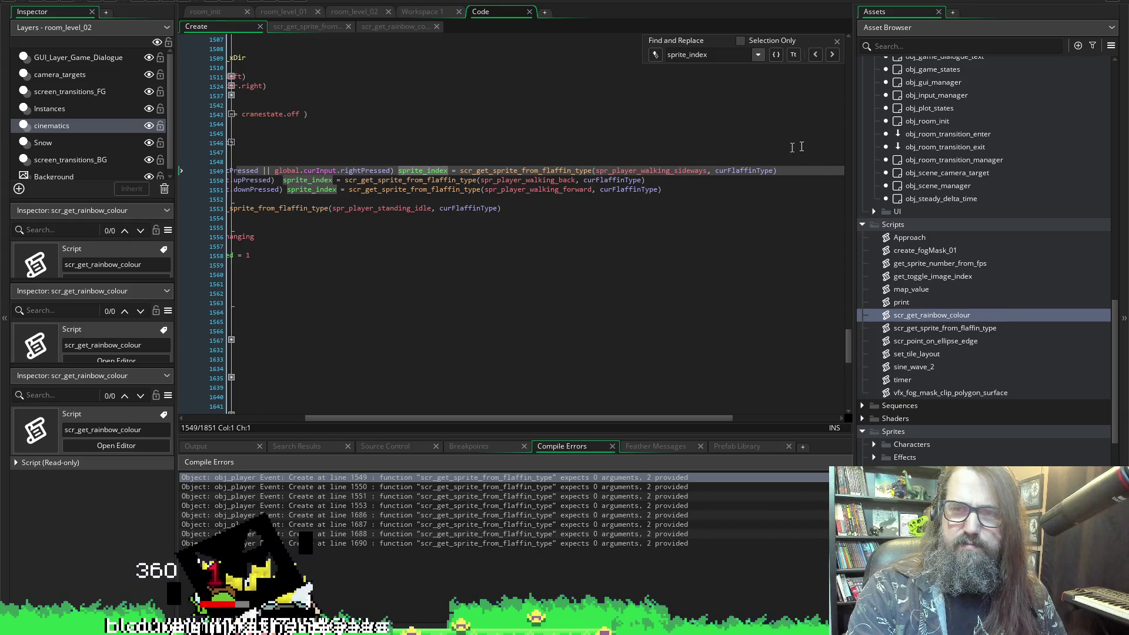
# - Remove the arguments from line 1549's scr_get_sprite_from_flaffin_type() call after comparing line 1550's call
pyautogui.keyDown('shift'); pyautogui.click(531, 170); pyautogui.keyUp('shift')
pyautogui.moveTo(539, 170)
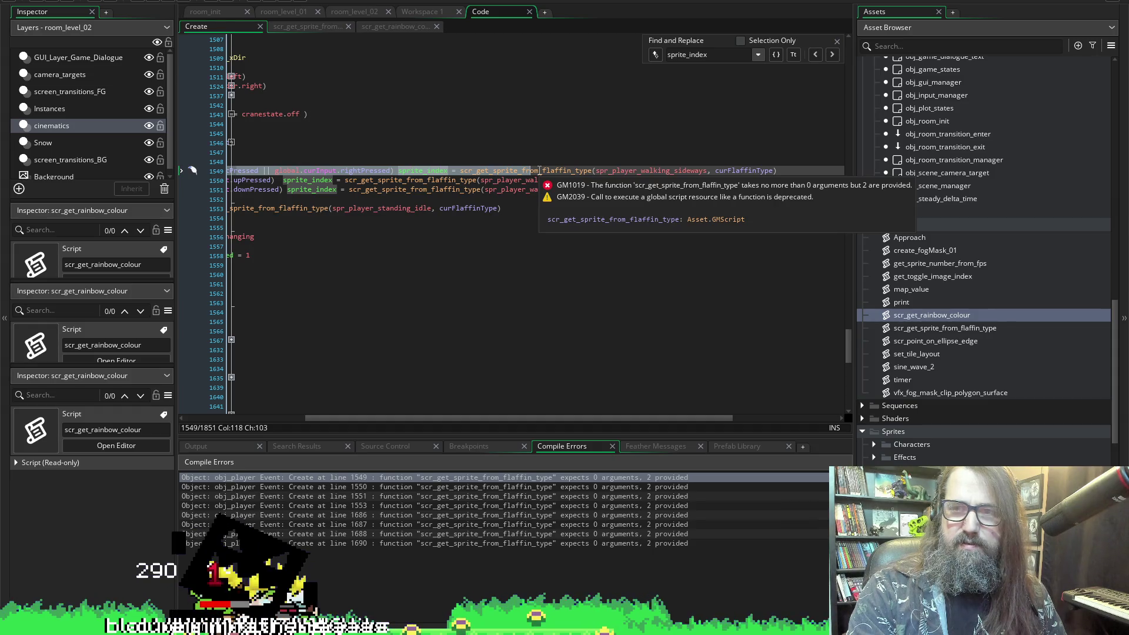
pyautogui.moveTo(771, 167)
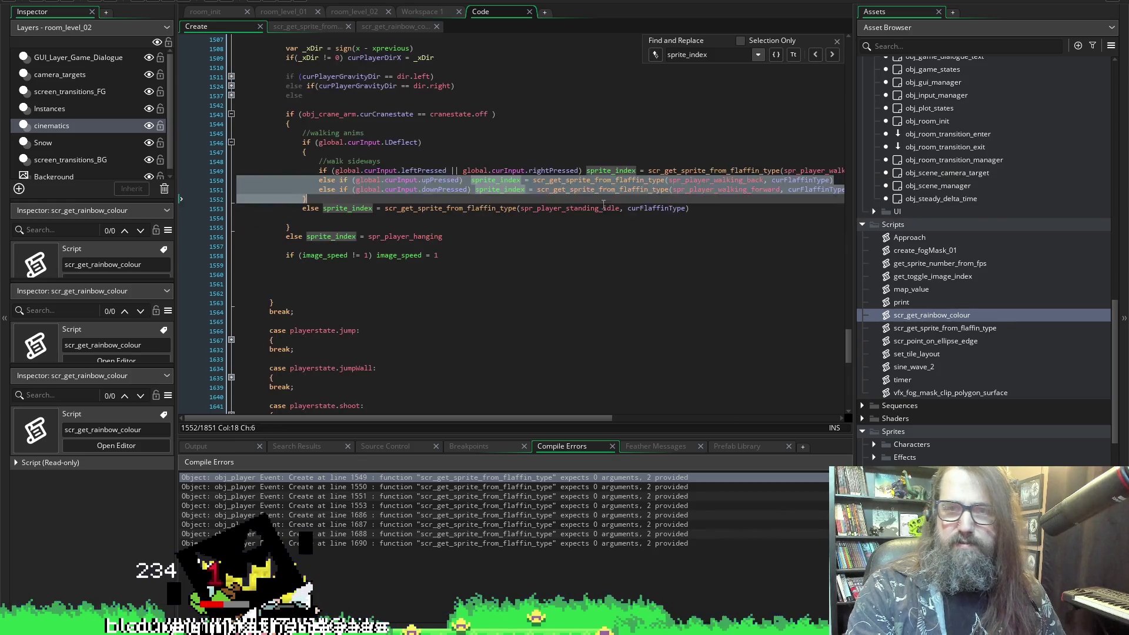
pyautogui.click(723, 180)
pyautogui.moveTo(722, 190)
pyautogui.click(725, 167)
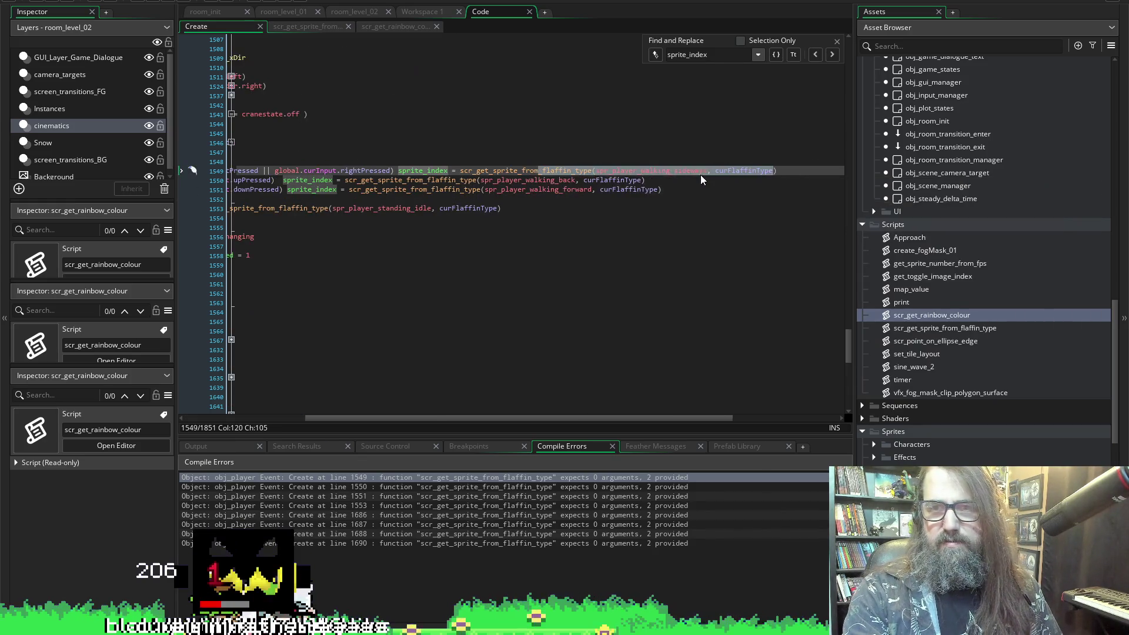
pyautogui.click(595, 171)
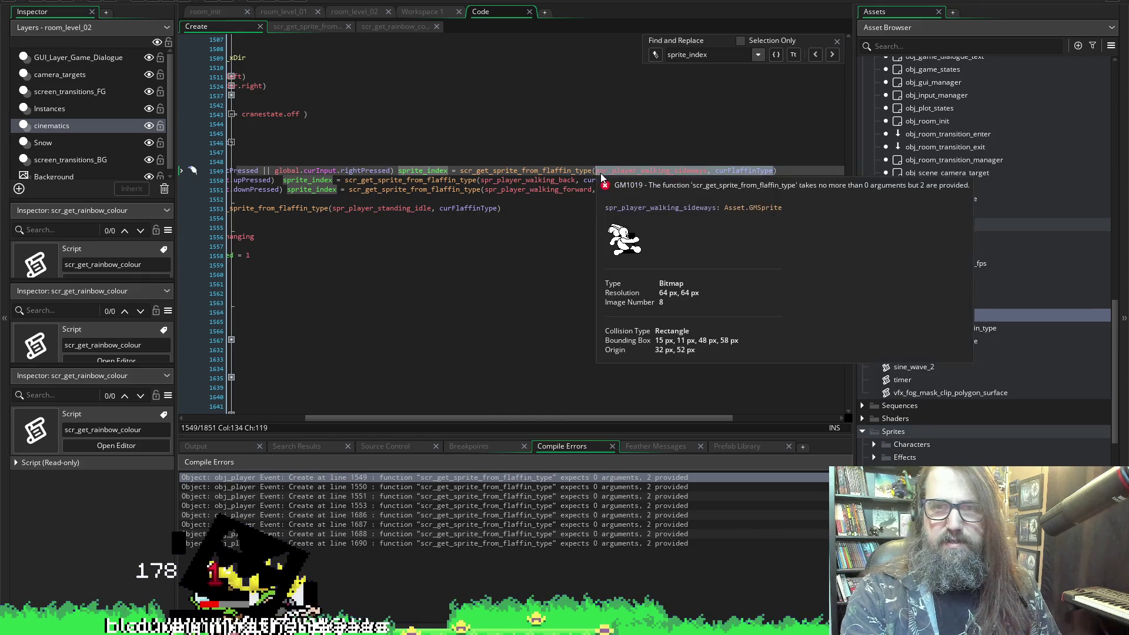
pyautogui.press('Delete')
pyautogui.press('Left')
pyautogui.press('Left')
pyautogui.press('Left')
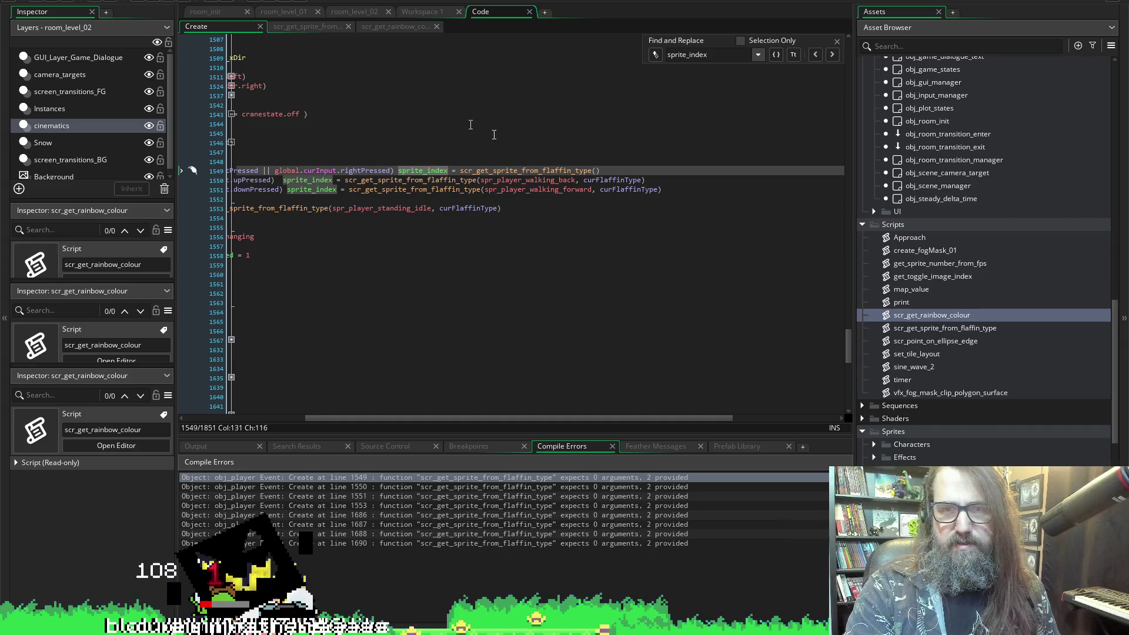
pyautogui.moveTo(574, 170)
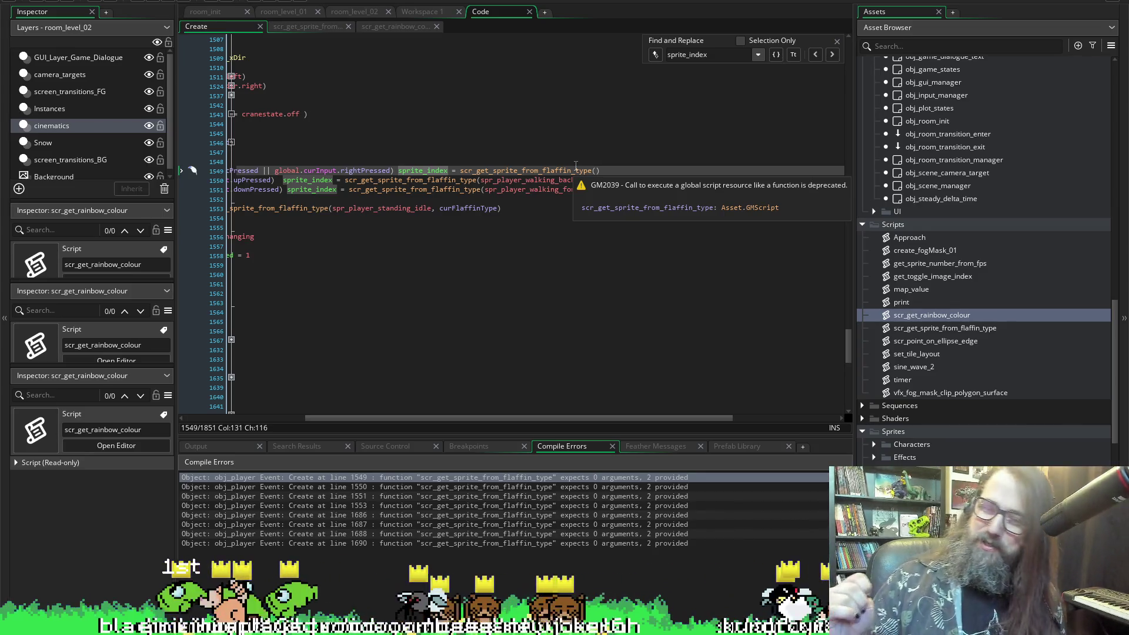
pyautogui.click(573, 162)
pyautogui.moveTo(642, 171)
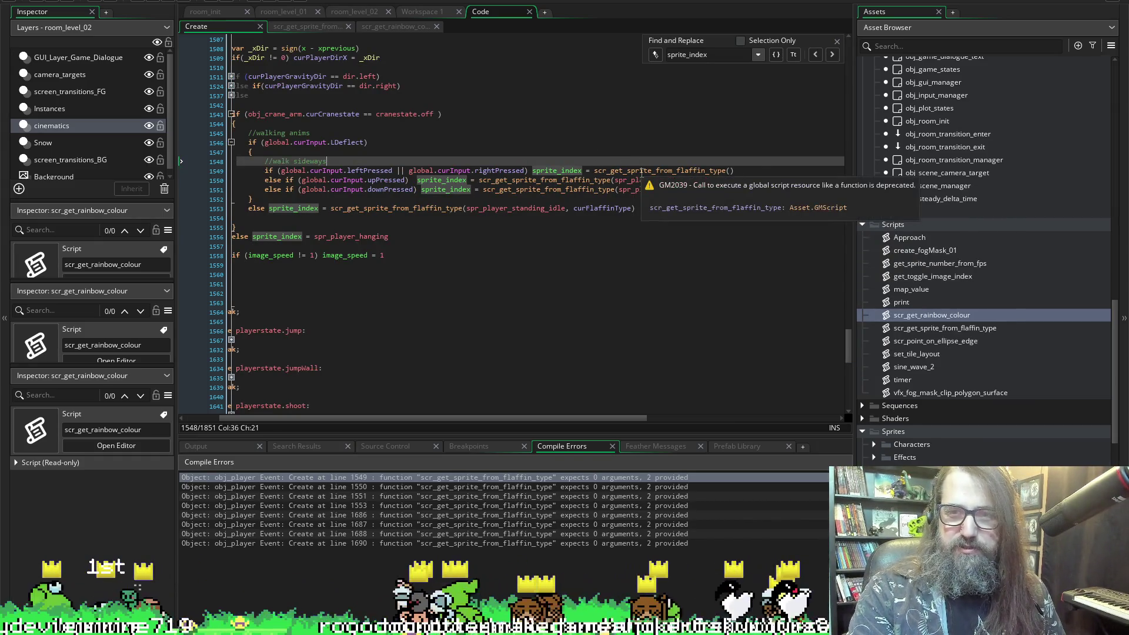